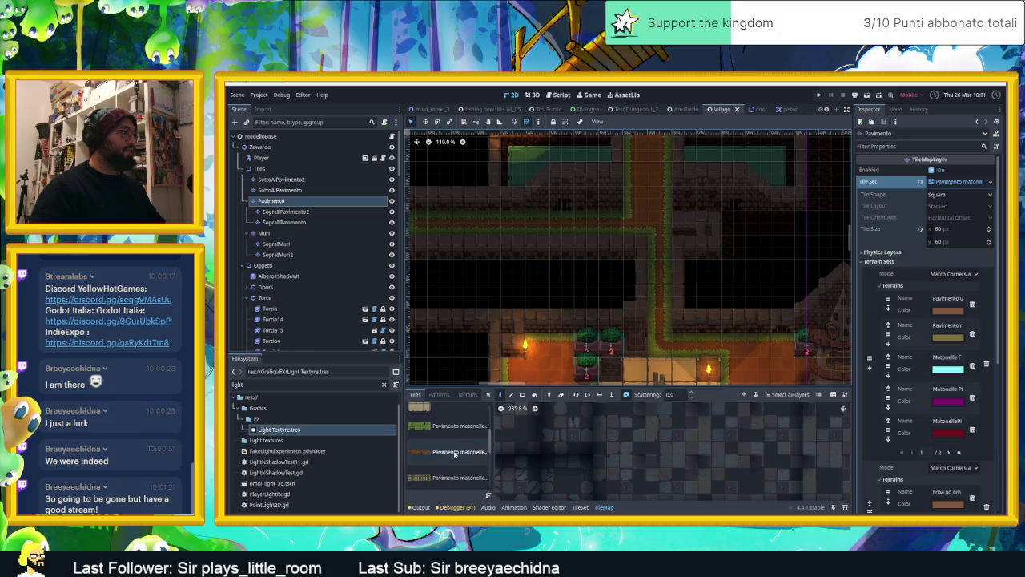
scroll(454, 457, down, 1)
scroll(451, 455, down, 1)
Select the canal water tile source and paint a first water tile onto the Pavimento layer
click(451, 457)
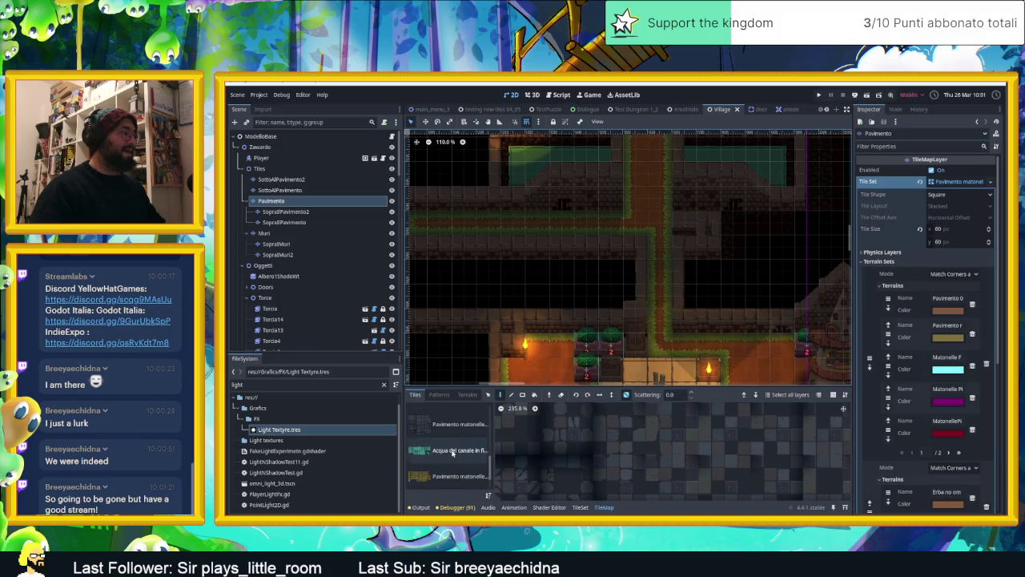
click(615, 272)
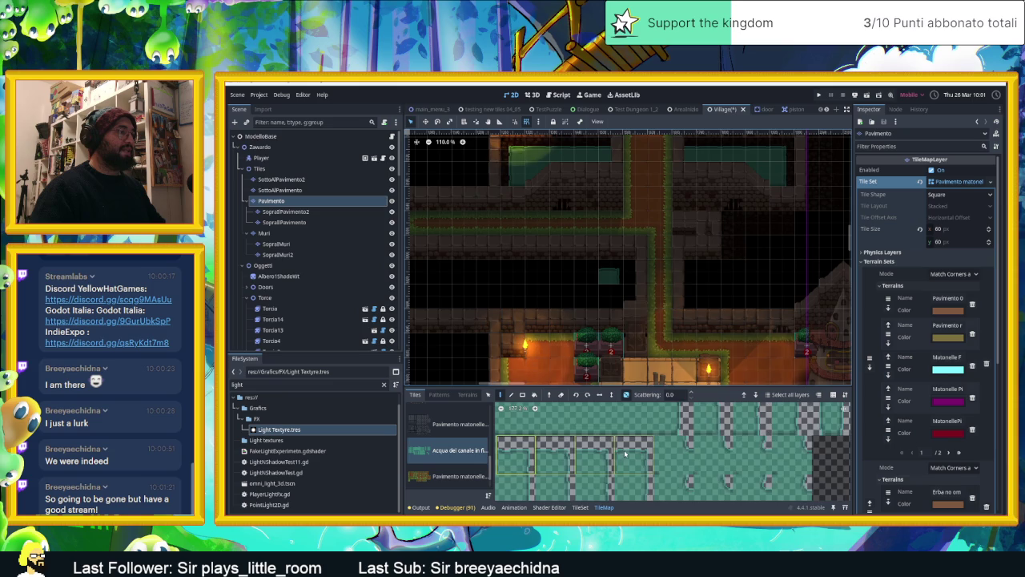
scroll(633, 432, down, 1)
scroll(649, 429, down, 1)
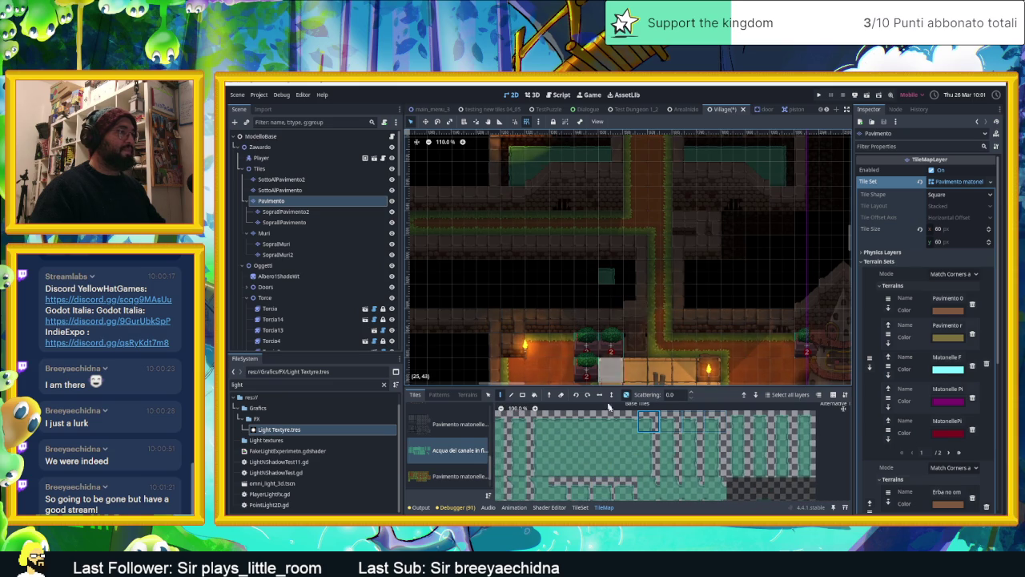
scroll(621, 273, right, 2)
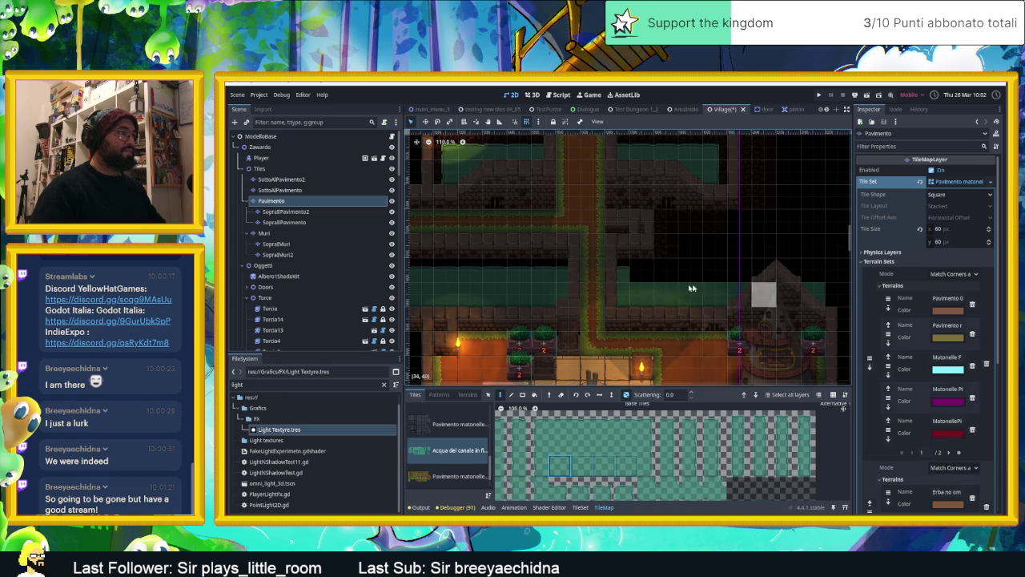
Paint a horizontal row of water tiles, then pick a row of four water tiles
click(560, 422)
drag(680, 270, 801, 270)
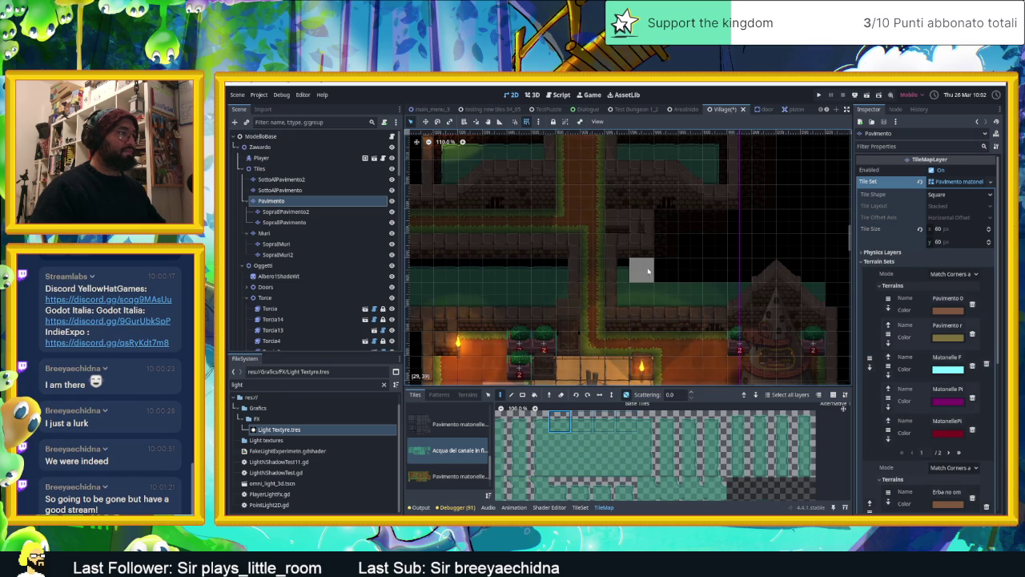
scroll(657, 306, left, 2)
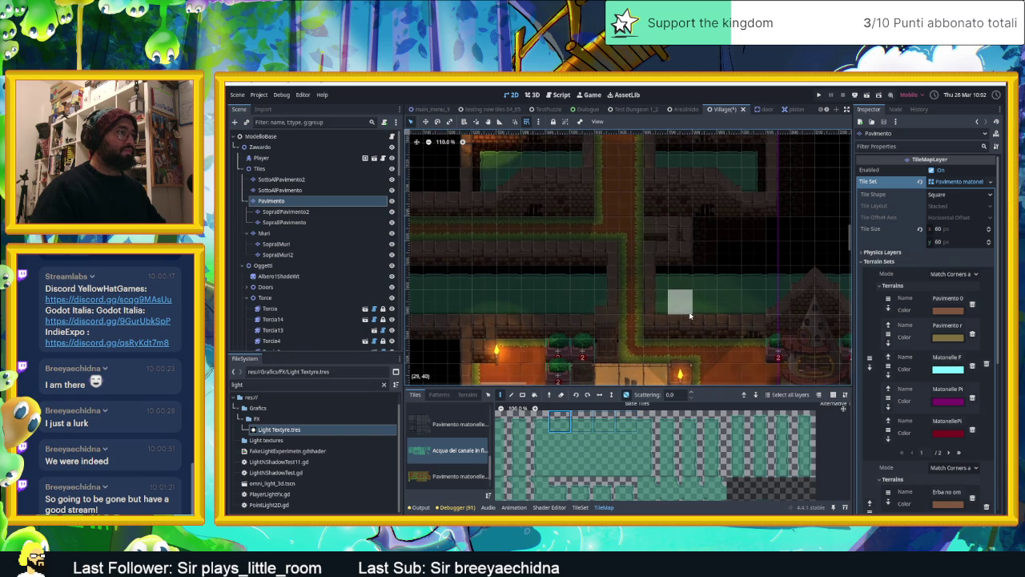
drag(632, 463, 645, 440)
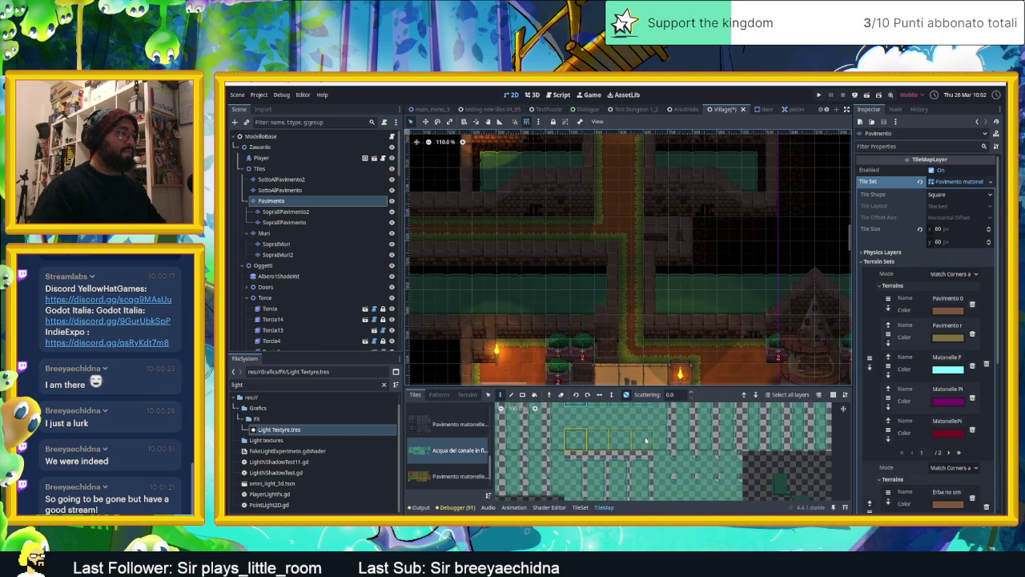
scroll(646, 453, down, 1)
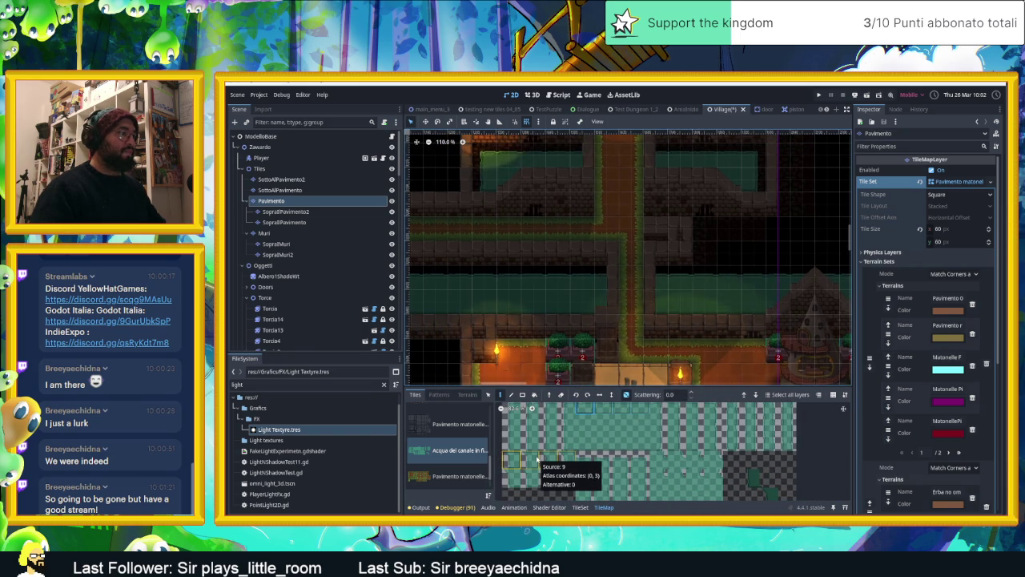
drag(538, 459, 567, 459)
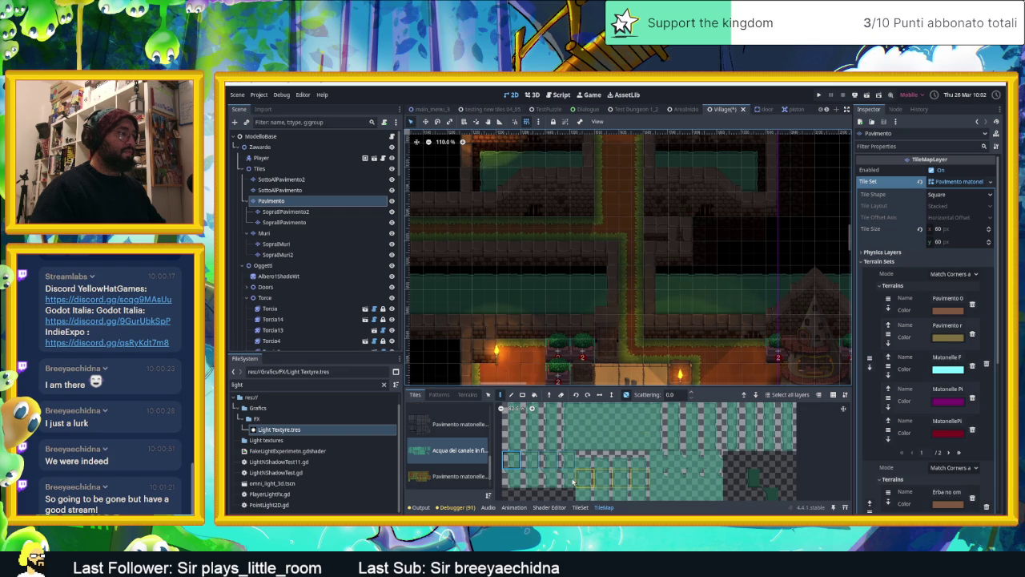
mouse_move(565, 474)
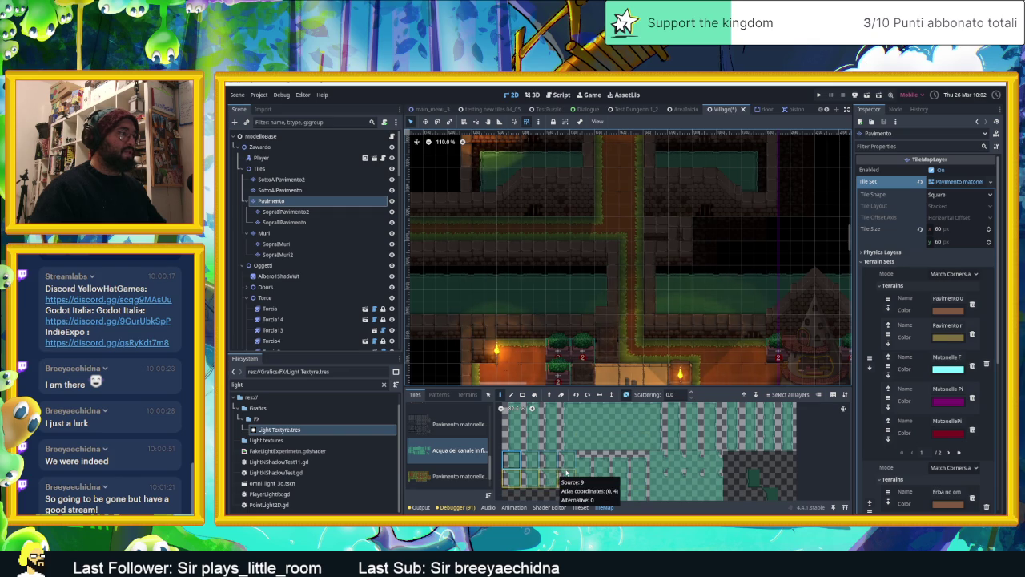
Place more water tiles and extend the water strip to the right
scroll(671, 475, up, 1)
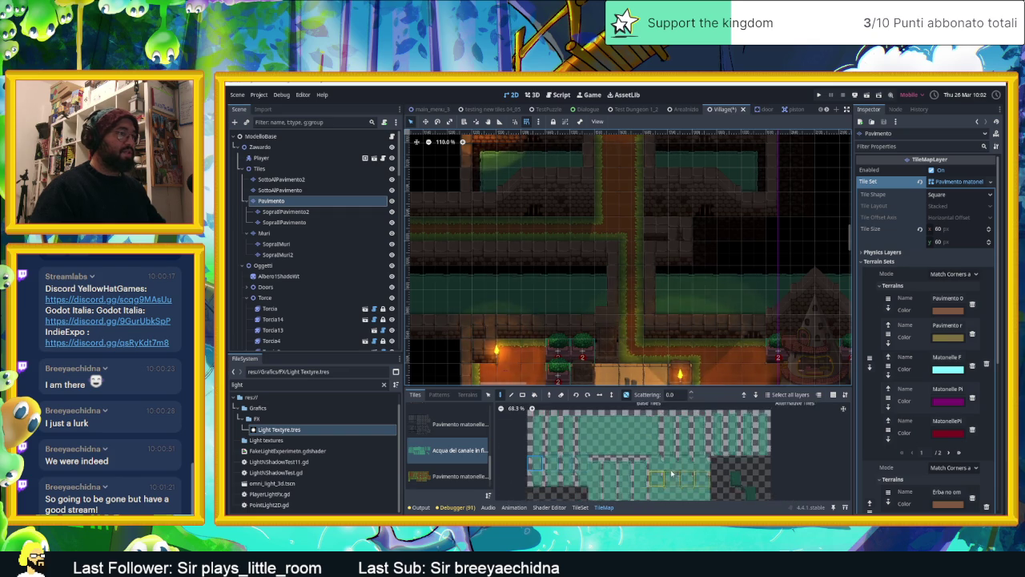
scroll(641, 449, down, 3)
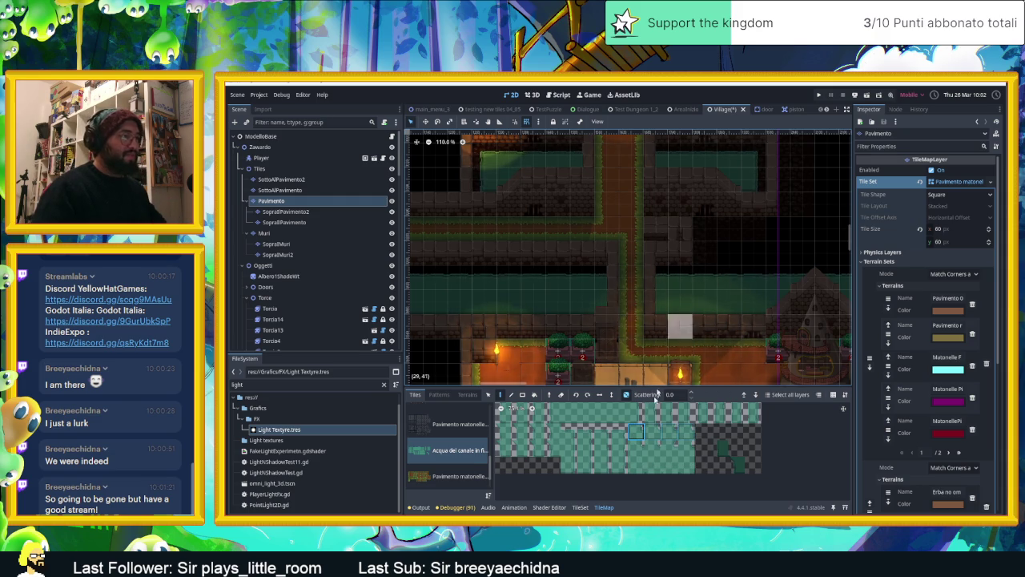
scroll(658, 455, up, 2)
scroll(665, 447, up, 1)
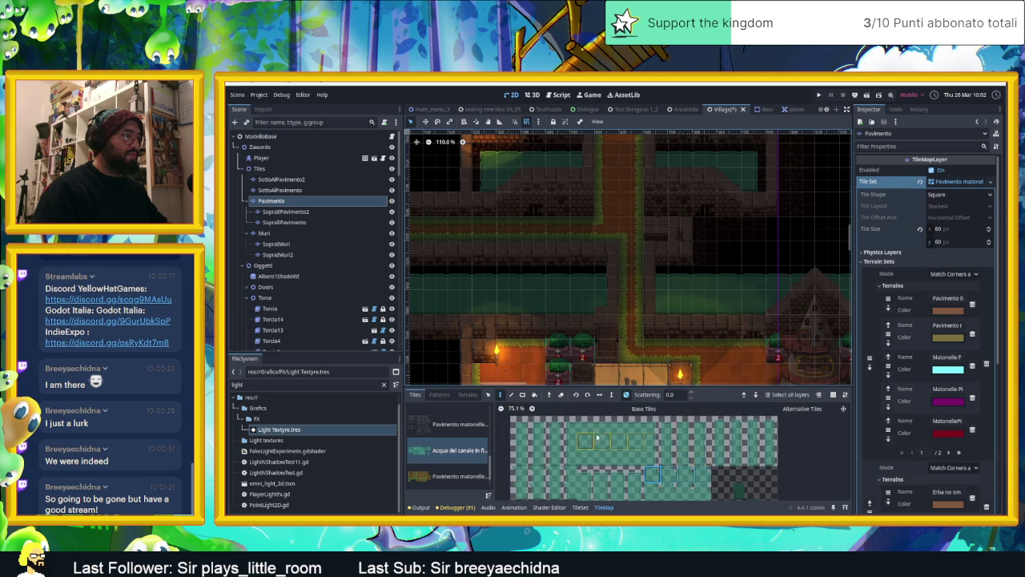
click(705, 231)
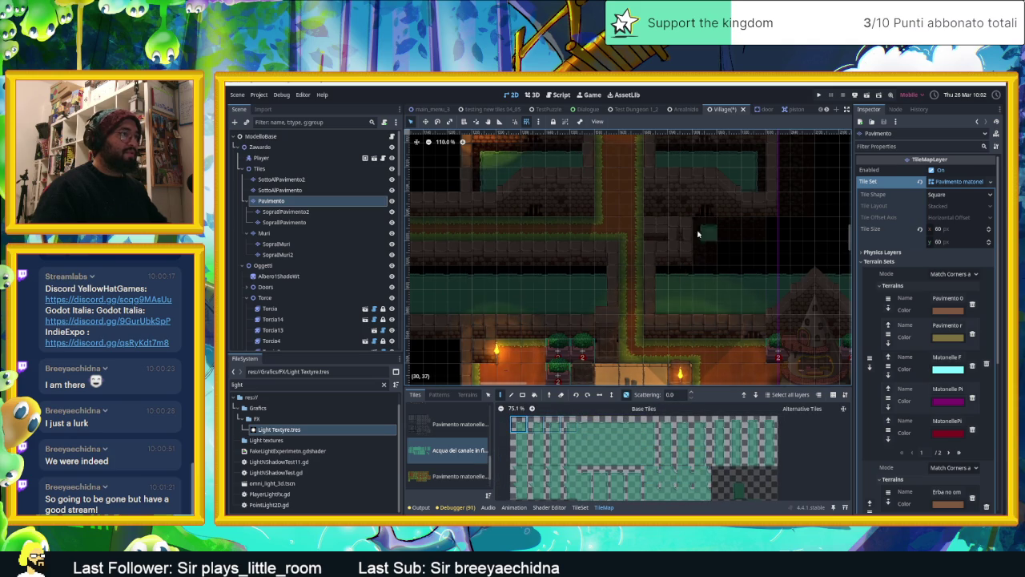
click(593, 427)
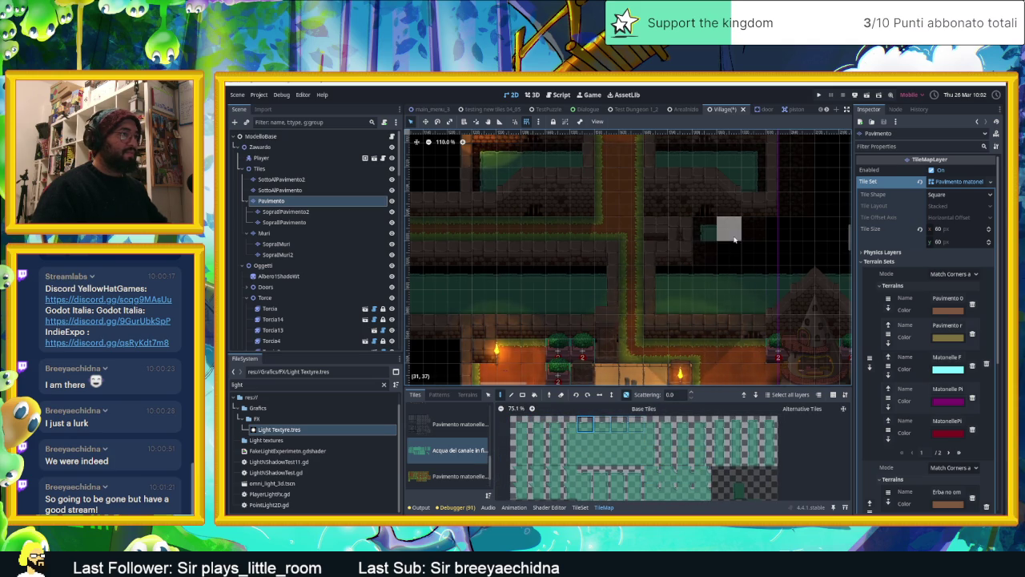
drag(769, 237, 804, 234)
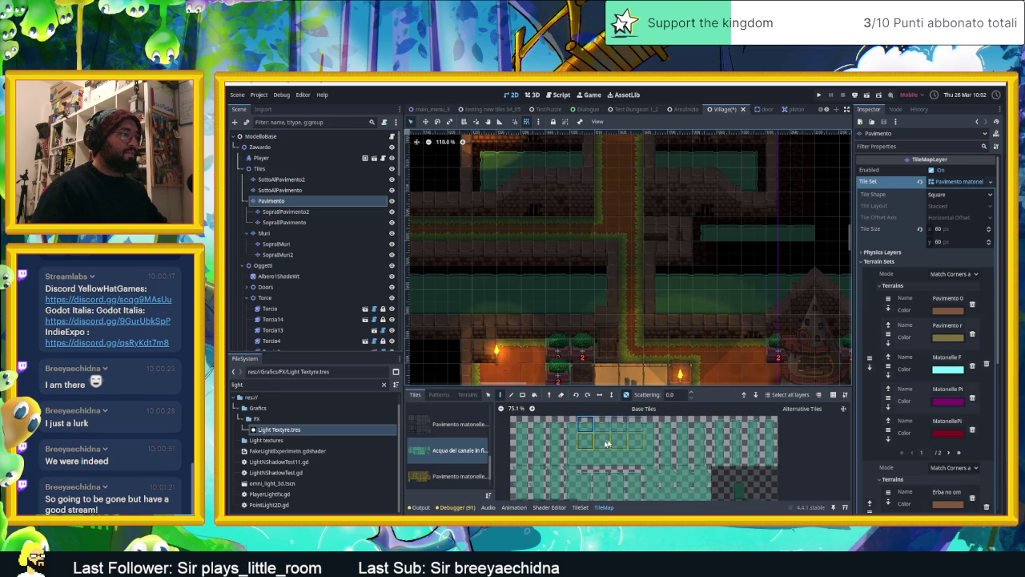
Fill the dark gaps in the water row and bring up the TileSet editor
click(518, 440)
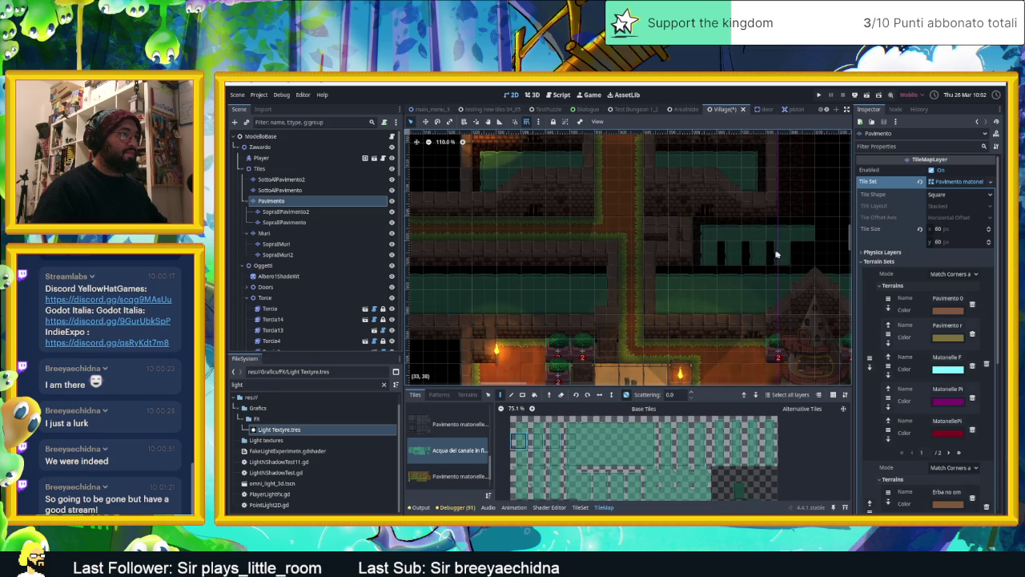
drag(783, 256, 744, 257)
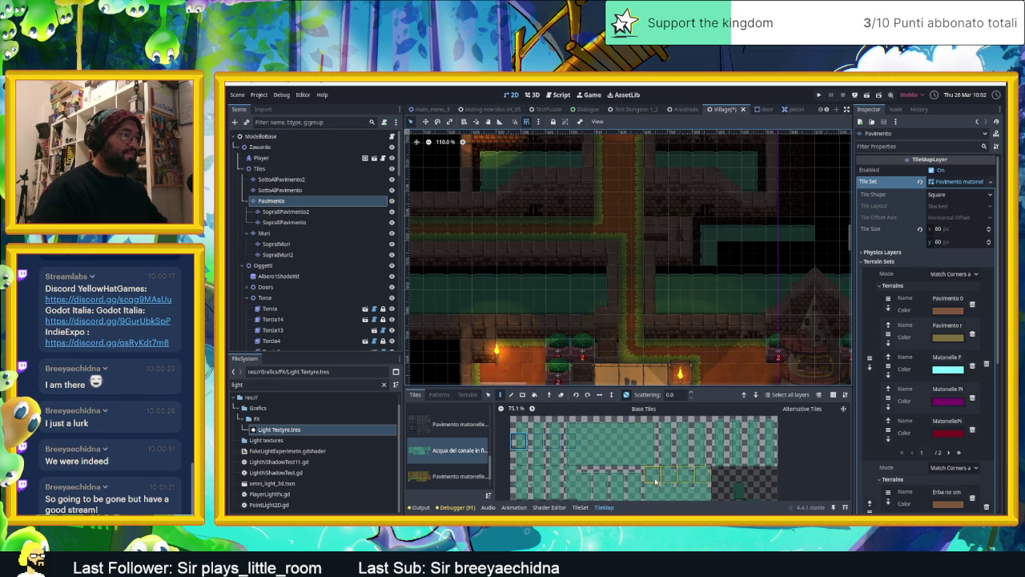
mouse_move(653, 478)
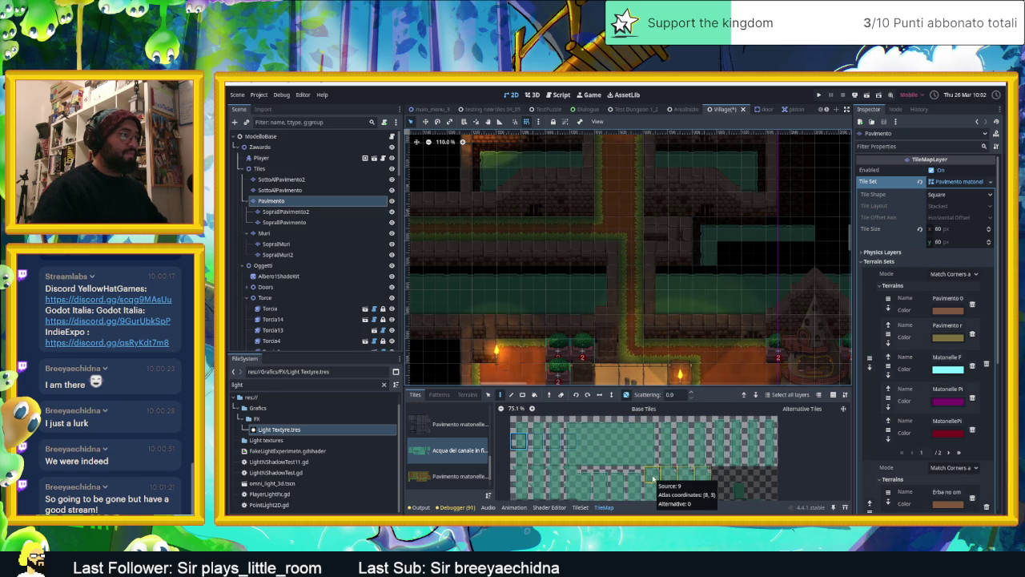
click(653, 478)
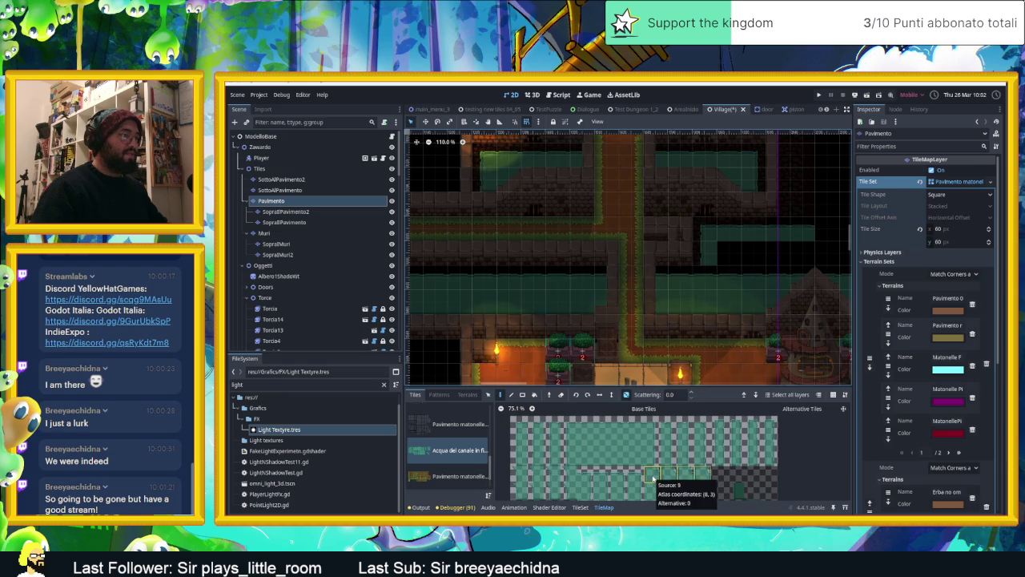
click(580, 507)
scroll(734, 457, up, 2)
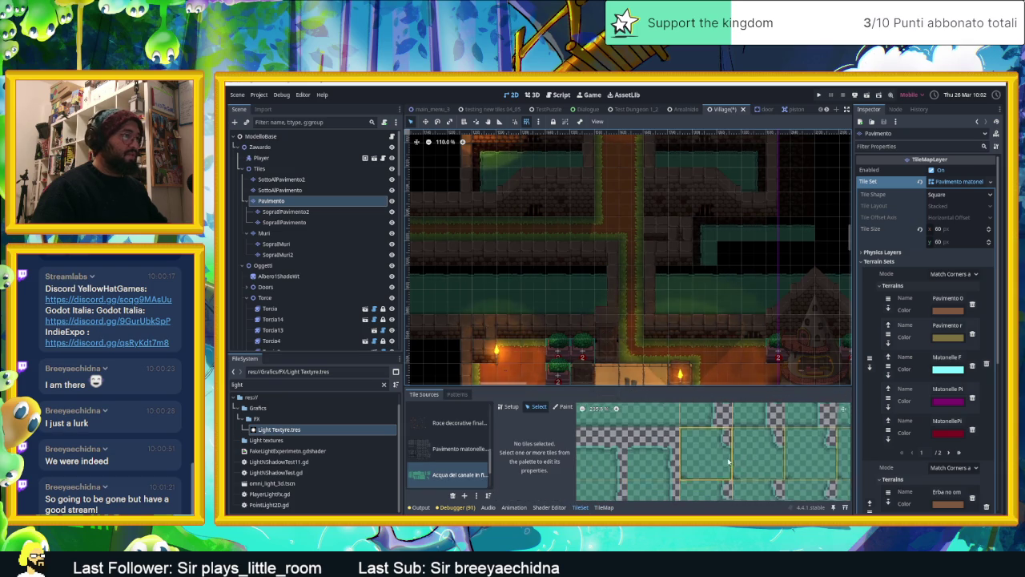
Open a water tile's context menu in the TileSet atlas, dismiss it, return to TileMap
scroll(734, 456, up, 2)
scroll(734, 457, down, 1)
scroll(657, 432, down, 1)
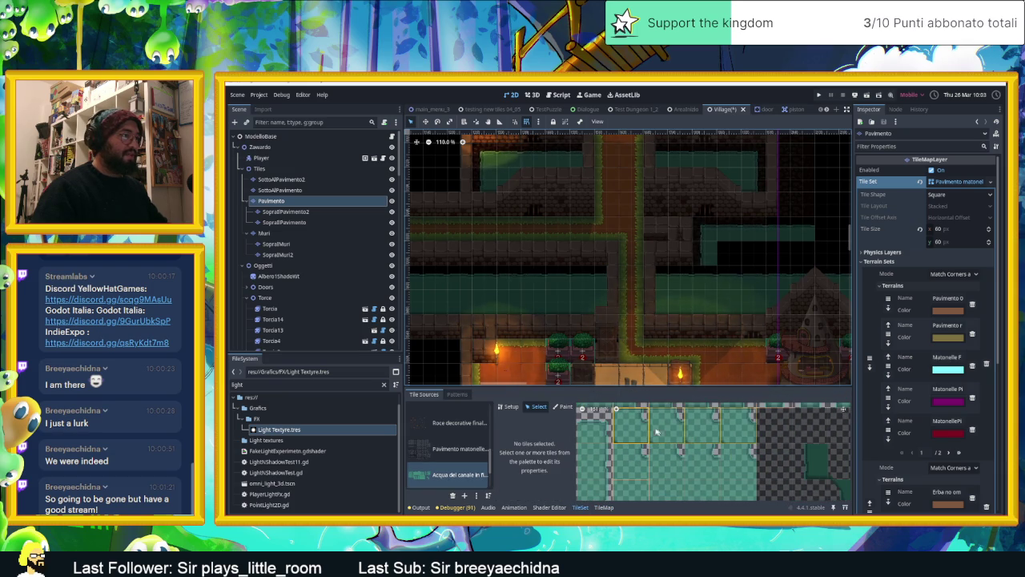
right_click(630, 426)
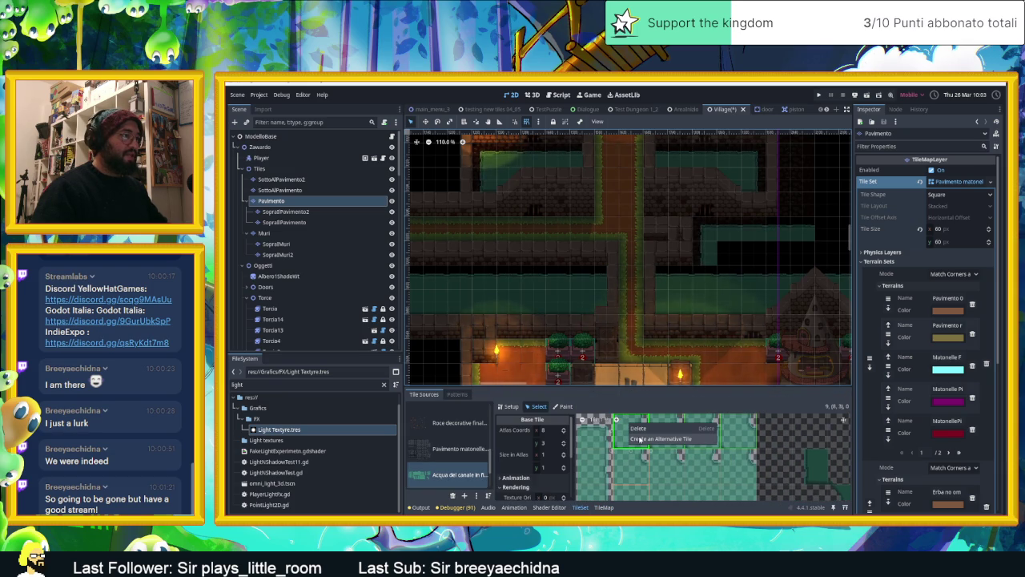
click(603, 507)
click(604, 507)
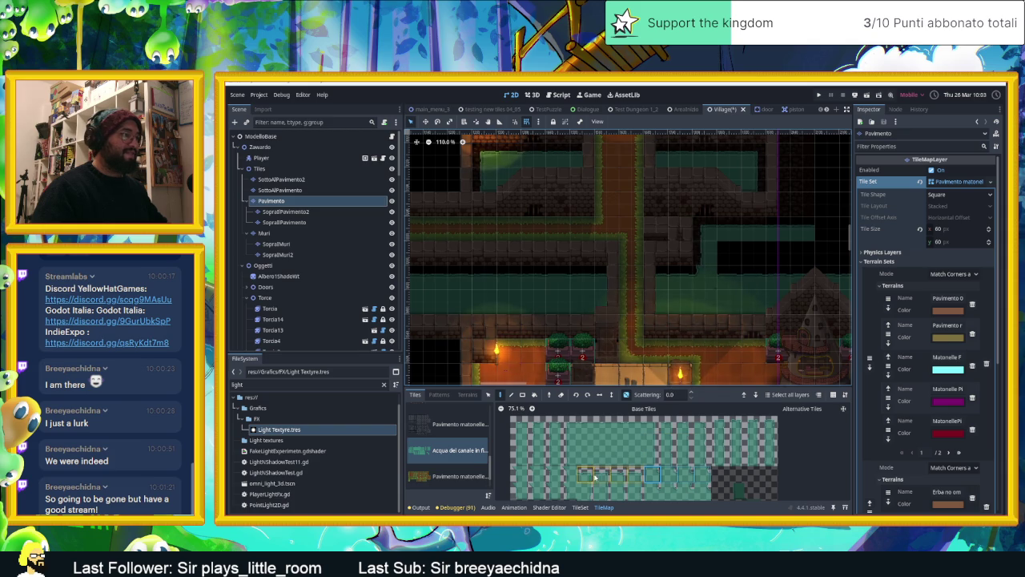
Select a row of four outlined canal water tiles for painting
scroll(598, 480, down, 2)
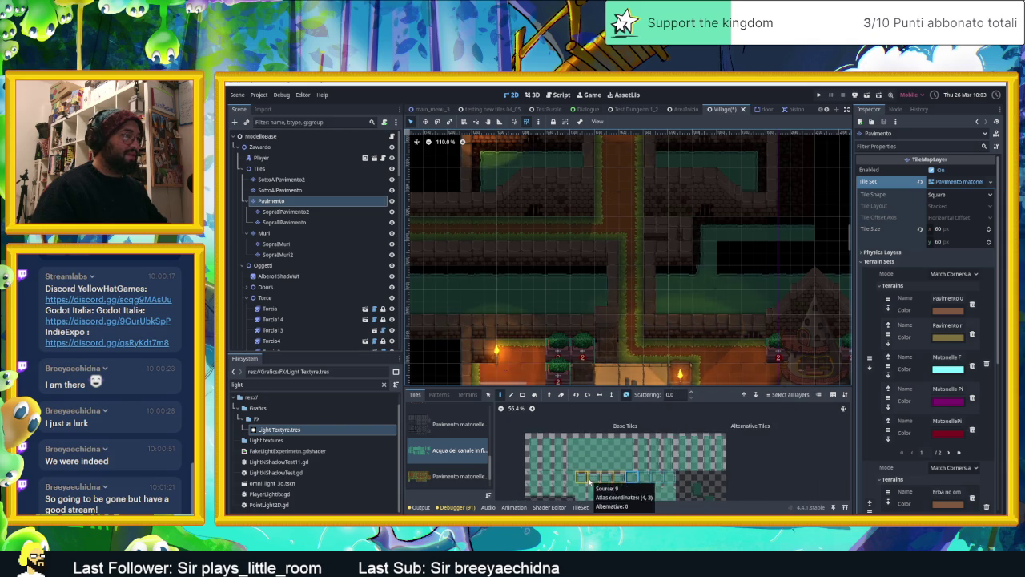
scroll(607, 453, up, 1)
scroll(609, 454, up, 1)
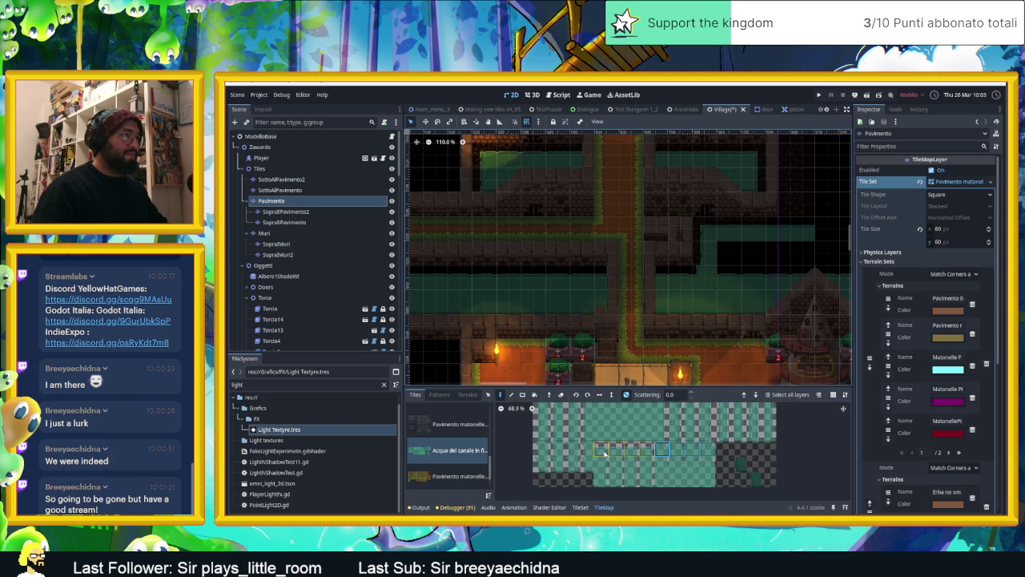
click(602, 453)
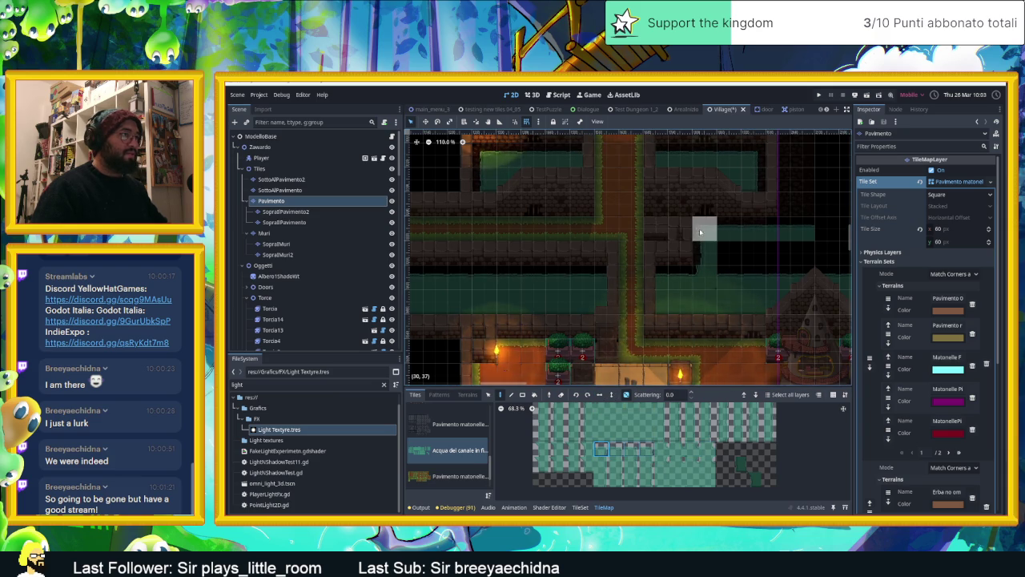
drag(600, 448, 648, 449)
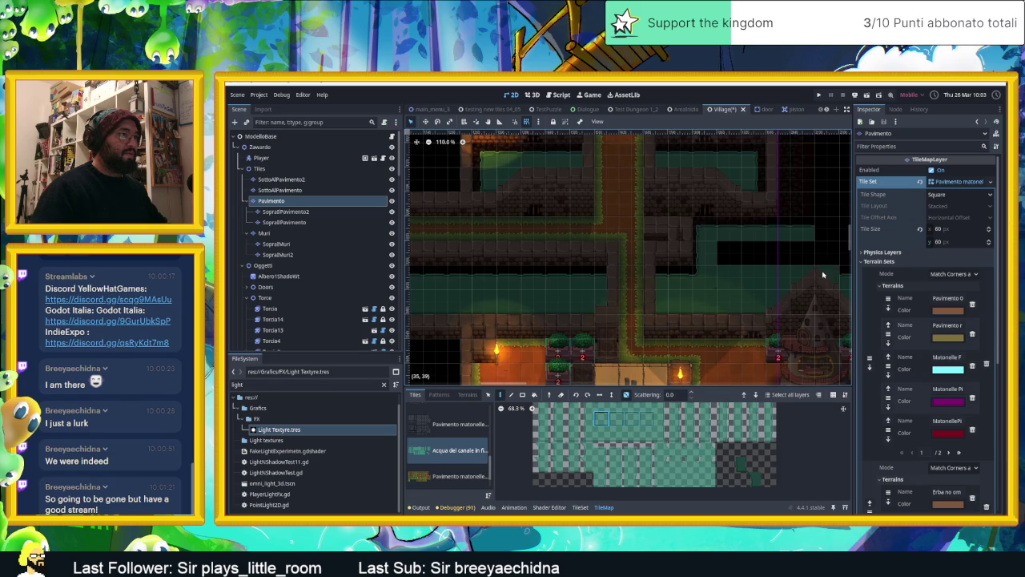
Fill the empty strip of cells with water tiles and pick another tile
scroll(778, 274, right, 2)
drag(745, 269, 739, 282)
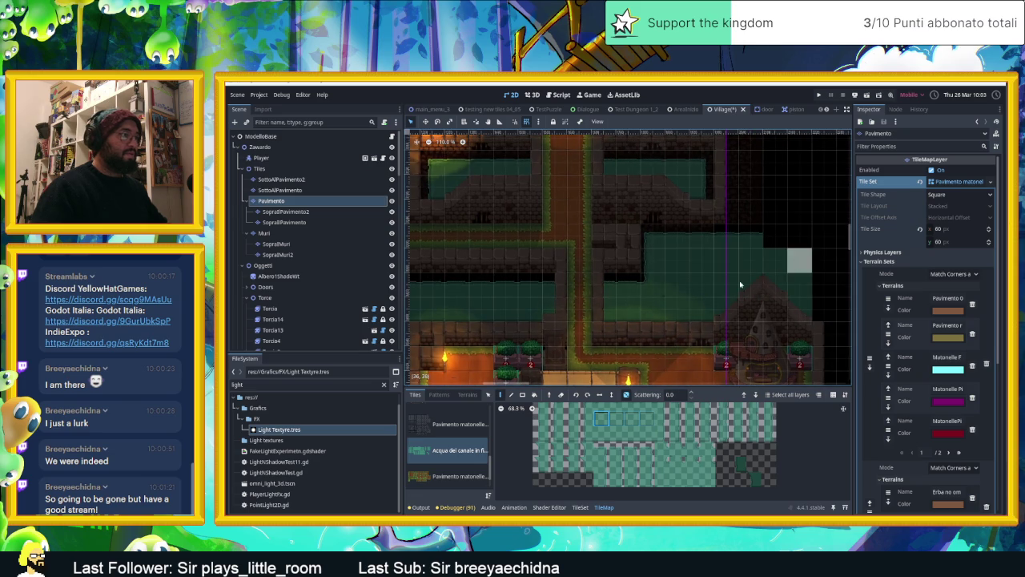
click(663, 468)
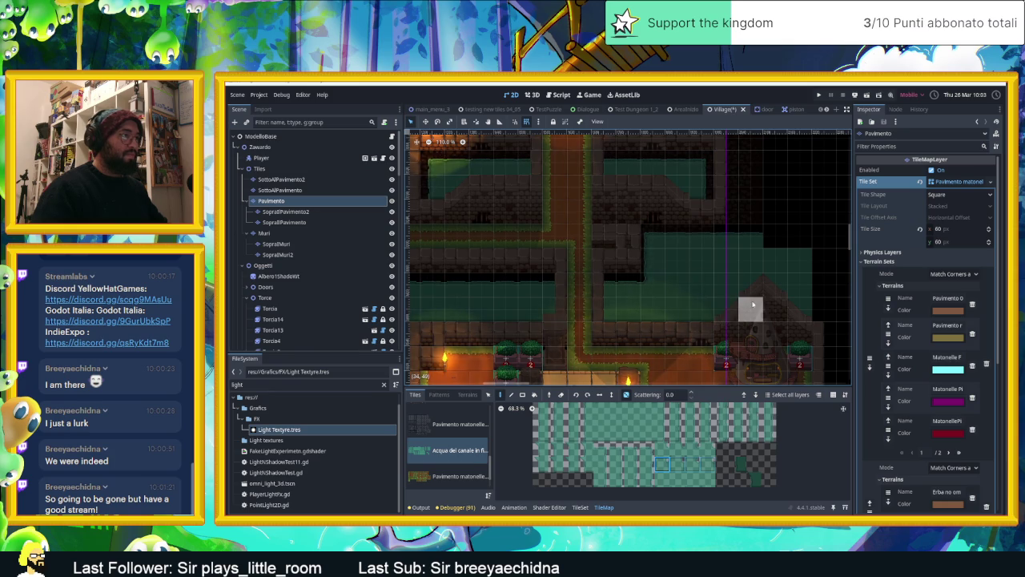
Zoom around the Village map and save the Village scene with Ctrl+S
scroll(761, 303, down, 5)
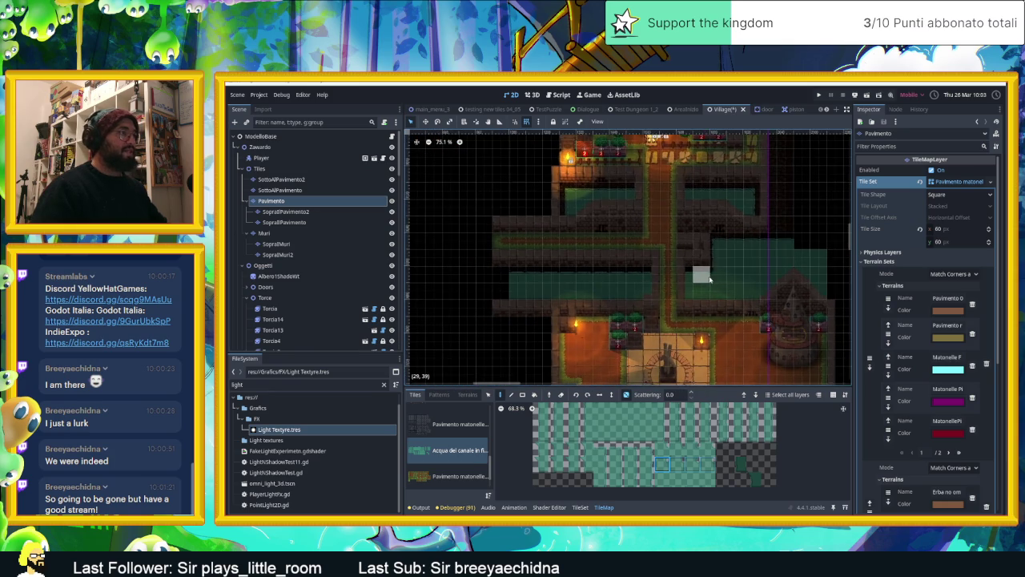
scroll(702, 252, down, 1)
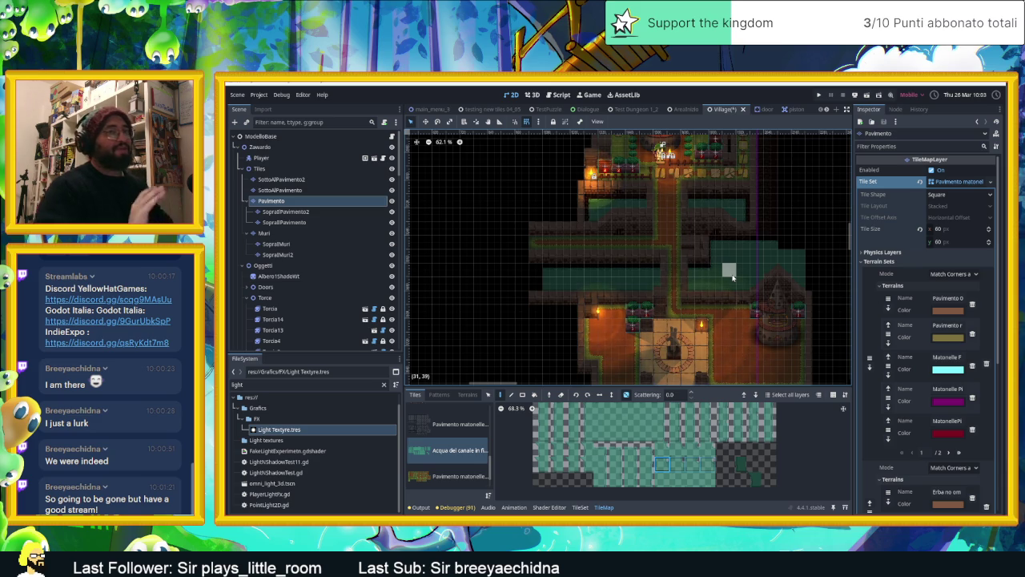
scroll(769, 248, up, 2)
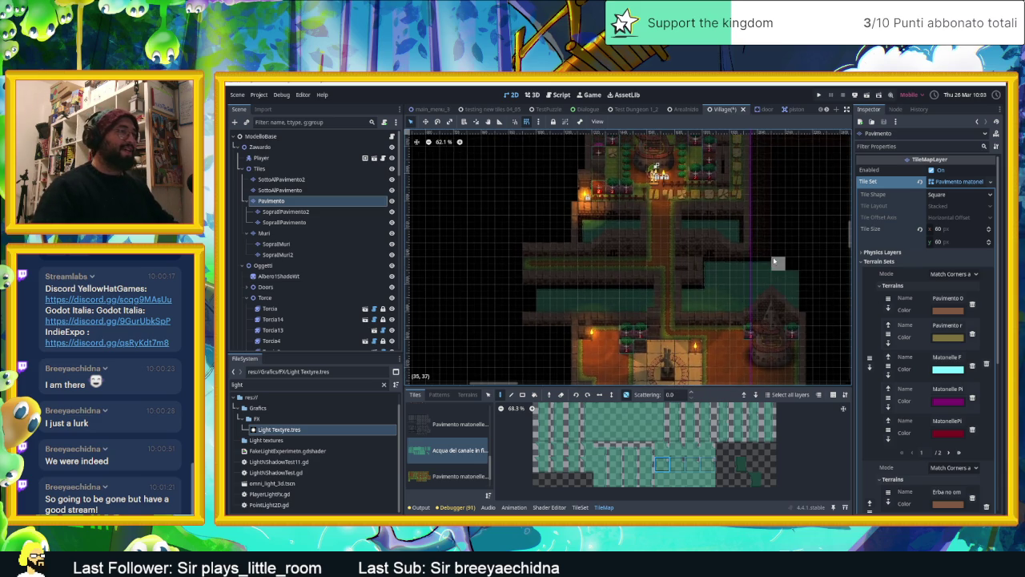
scroll(777, 268, up, 5)
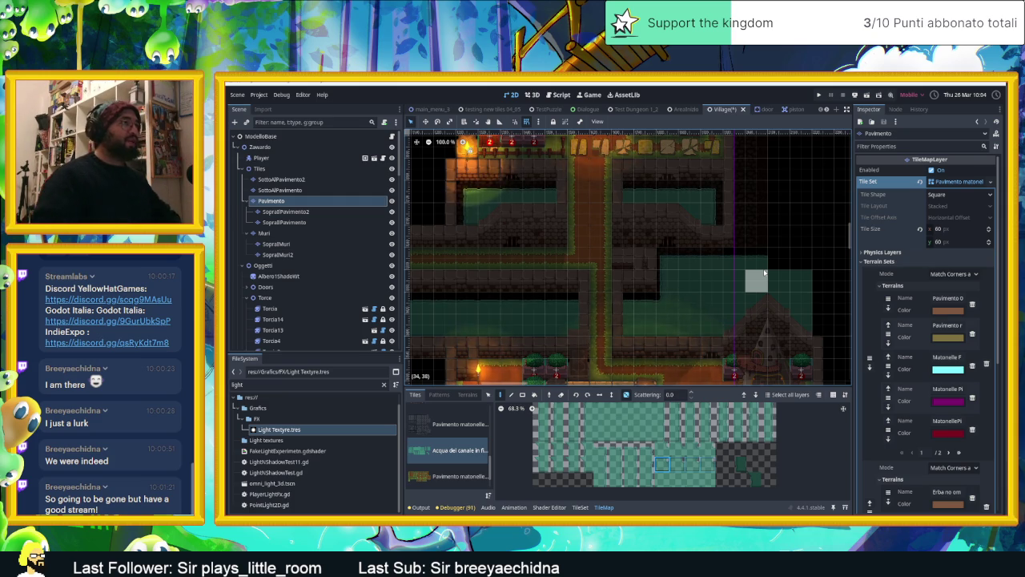
scroll(725, 240, up, 5)
key(ctrl+s)
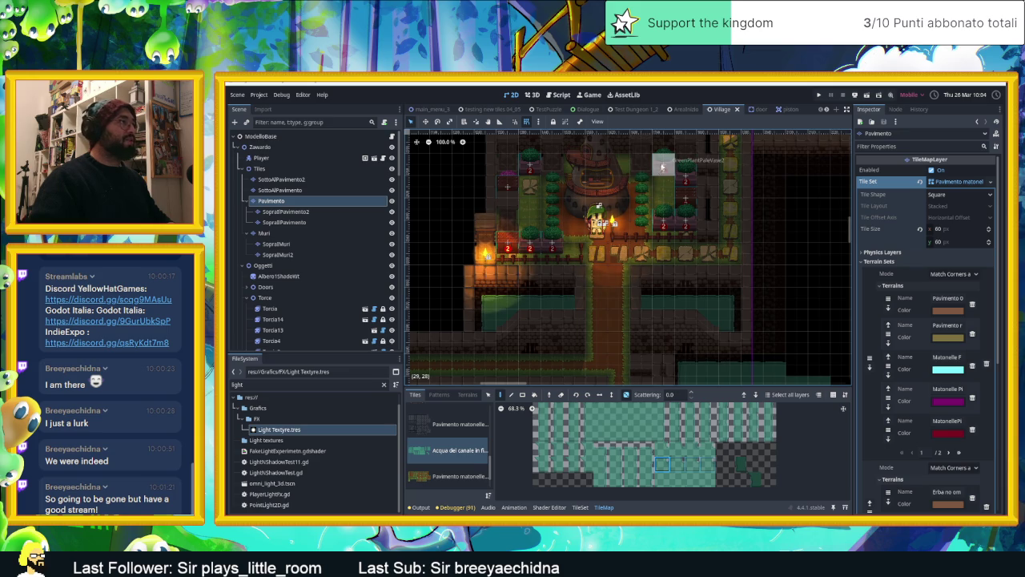
Switch to the AreaIniziale dungeon scene and zoom across its map
click(689, 110)
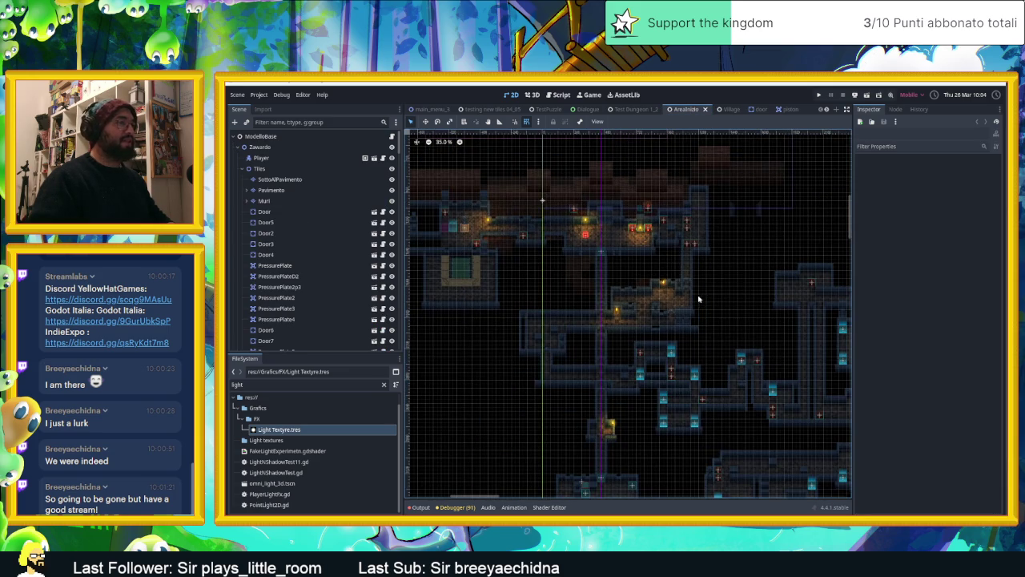
scroll(699, 299, down, 2)
scroll(665, 249, down, 1)
scroll(638, 208, down, 1)
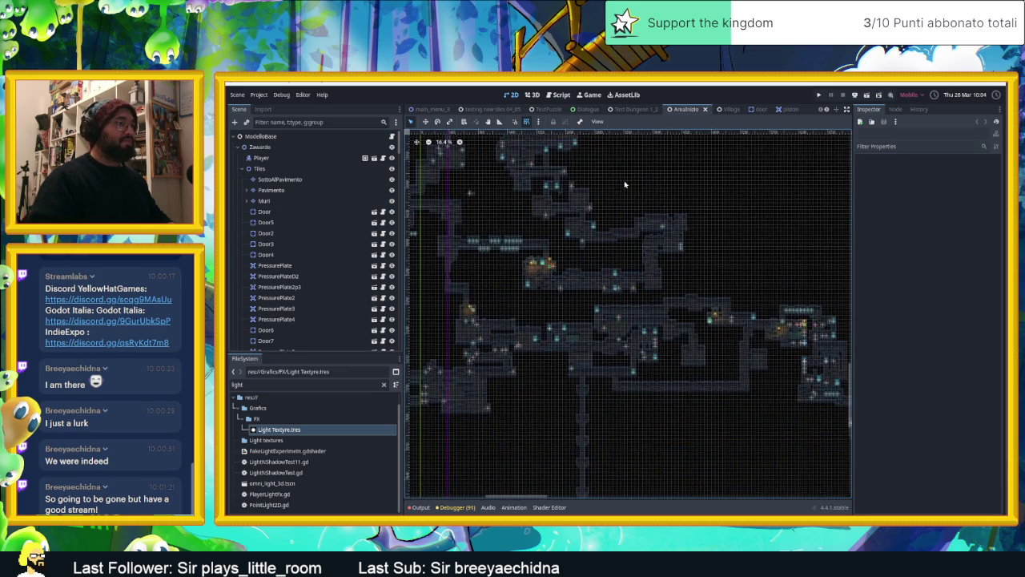
scroll(659, 204, down, 1)
scroll(689, 236, down, 1)
scroll(677, 252, down, 1)
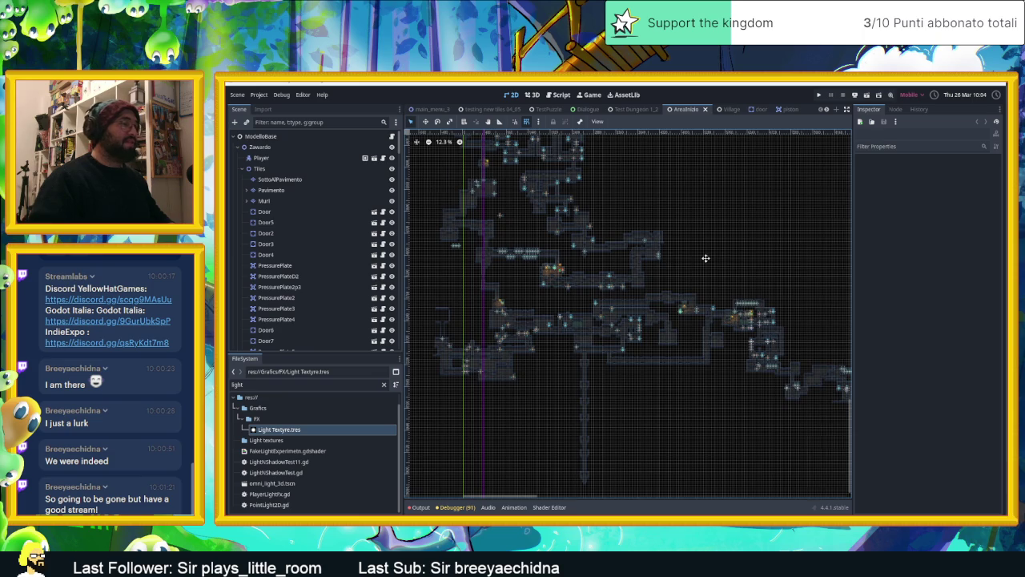
scroll(560, 266, right, 5)
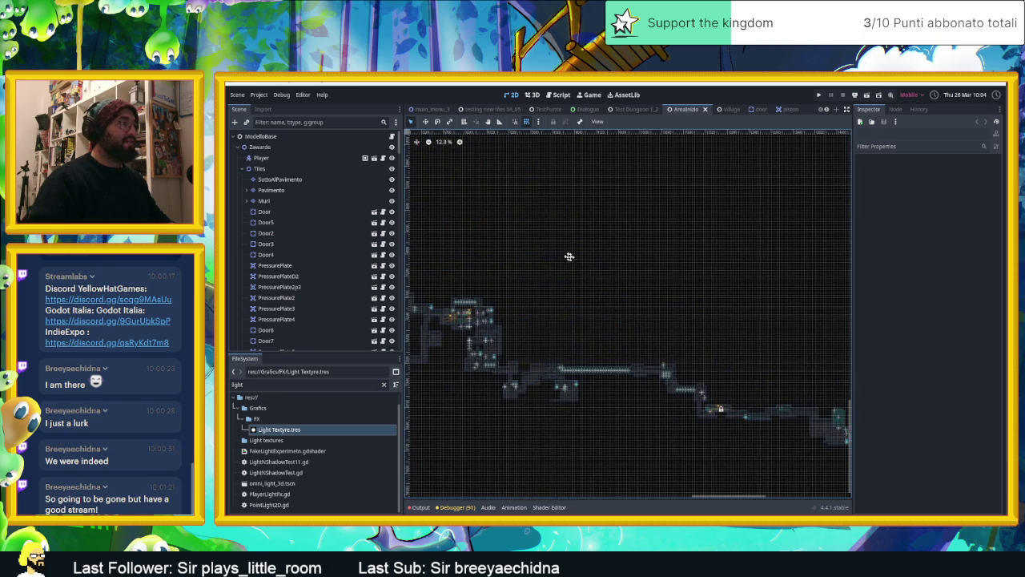
scroll(673, 269, up, 5)
scroll(628, 294, down, 1)
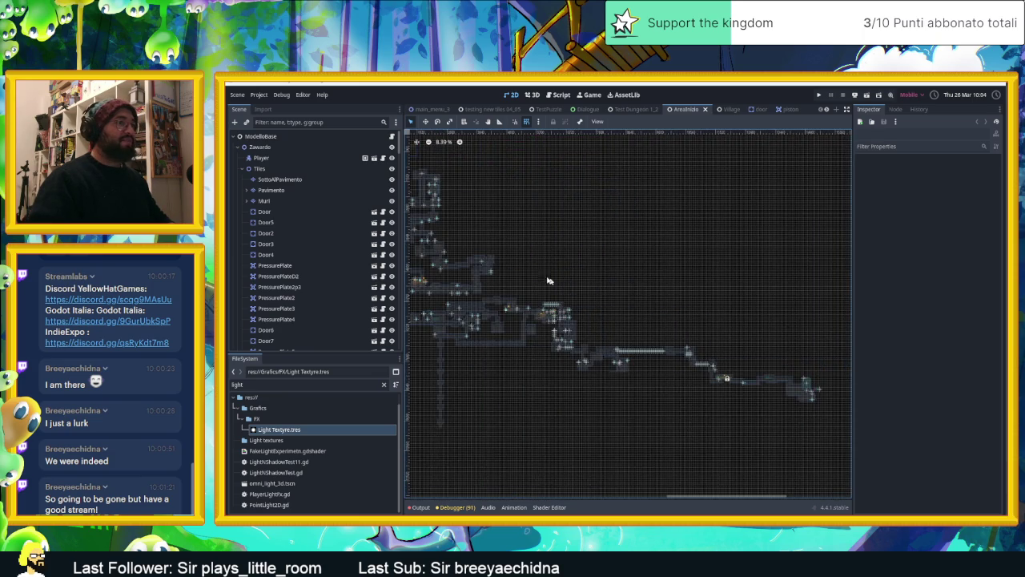
scroll(549, 280, up, 1)
scroll(553, 256, up, 1)
scroll(561, 233, up, 1)
scroll(566, 212, up, 1)
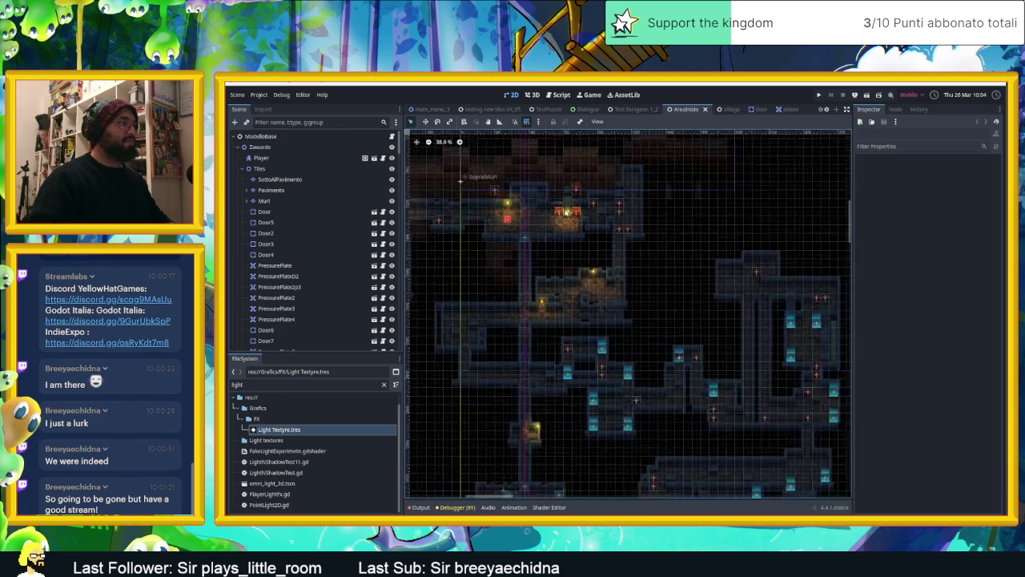
Pan to the dungeon's upper-left area, then save the AreaIniziale scene
scroll(565, 212, up, 1)
scroll(514, 212, up, 2)
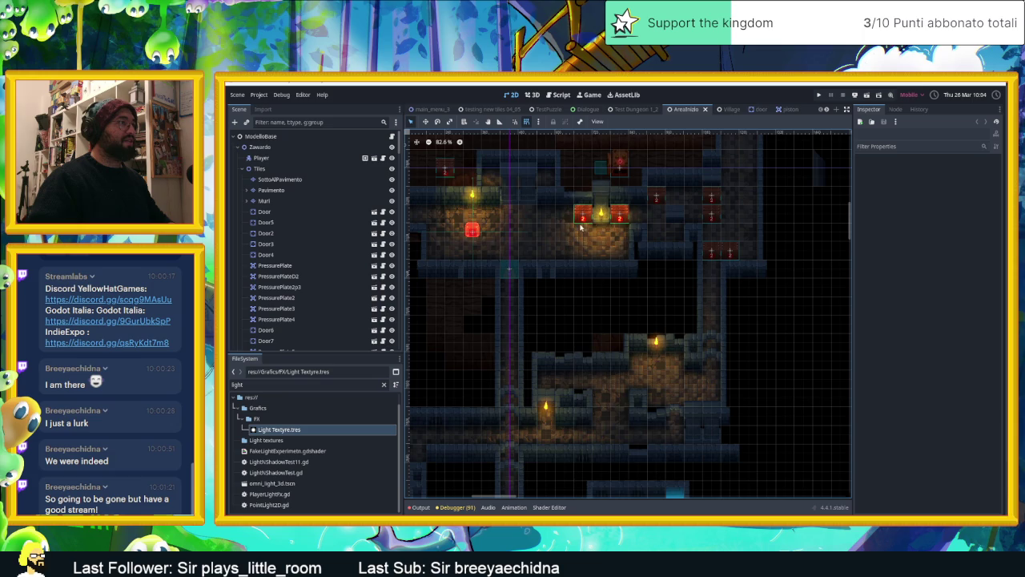
scroll(676, 275, down, 2)
drag(731, 346, 659, 221)
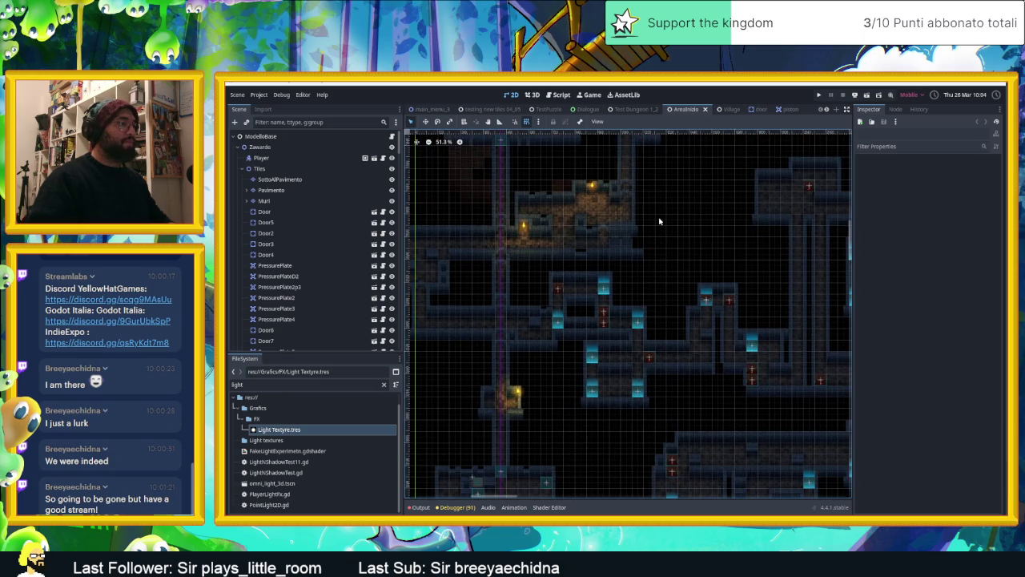
scroll(584, 219, up, 2)
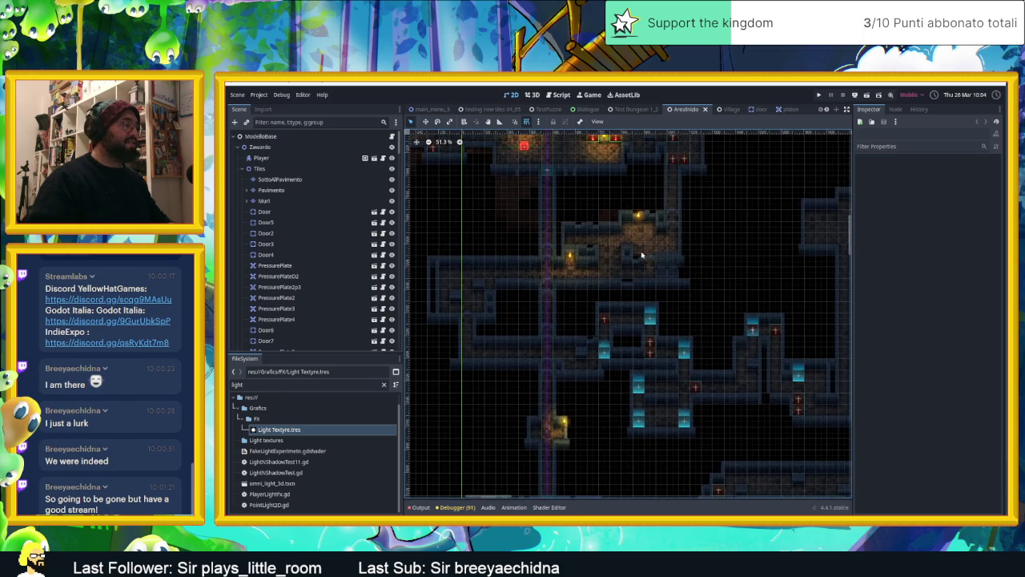
scroll(638, 219, down, 2)
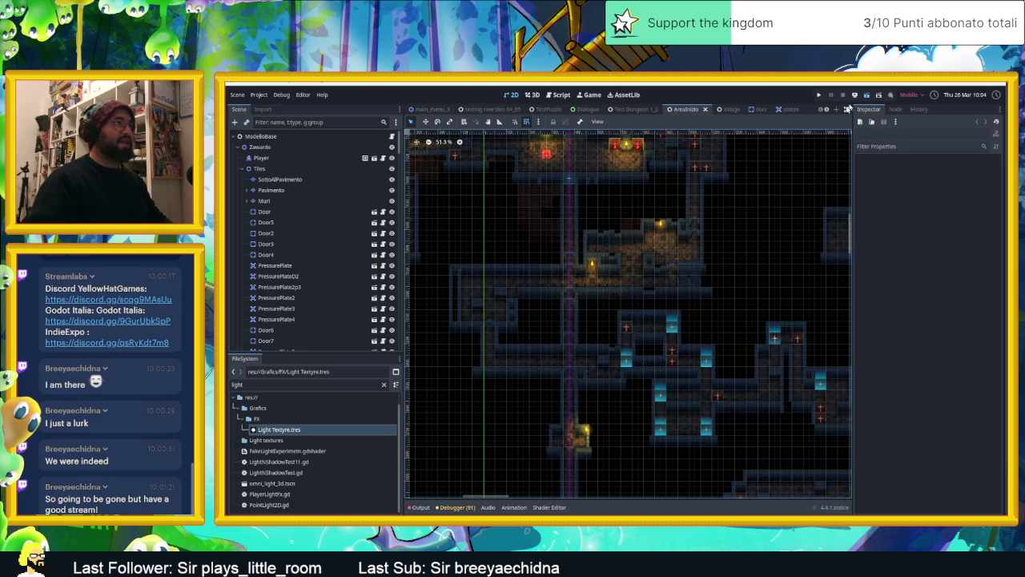
key(ctrl+s)
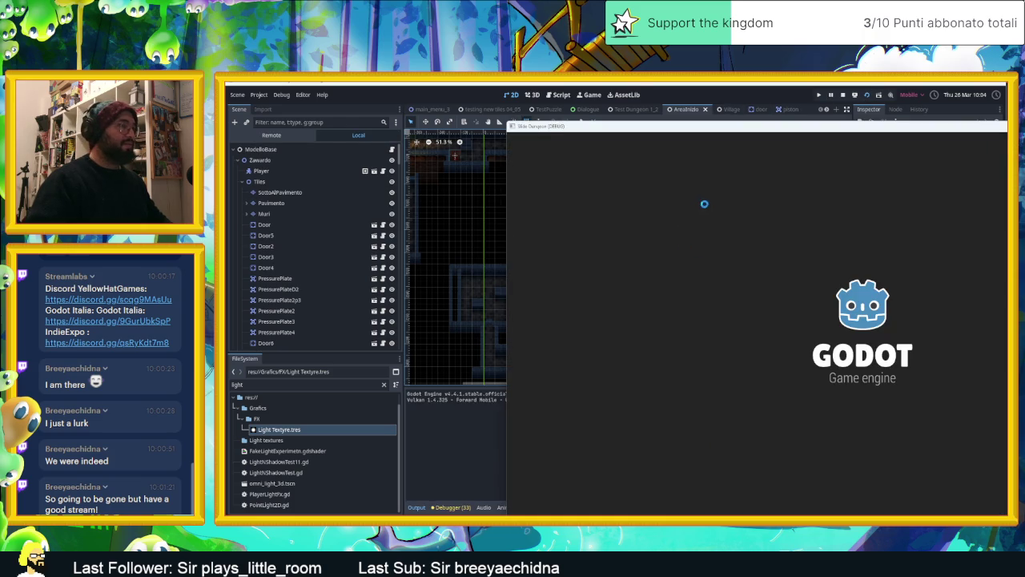
Slide the slime around the first room's corners and out into the next room
key(Down)
key(Right)
key(Up)
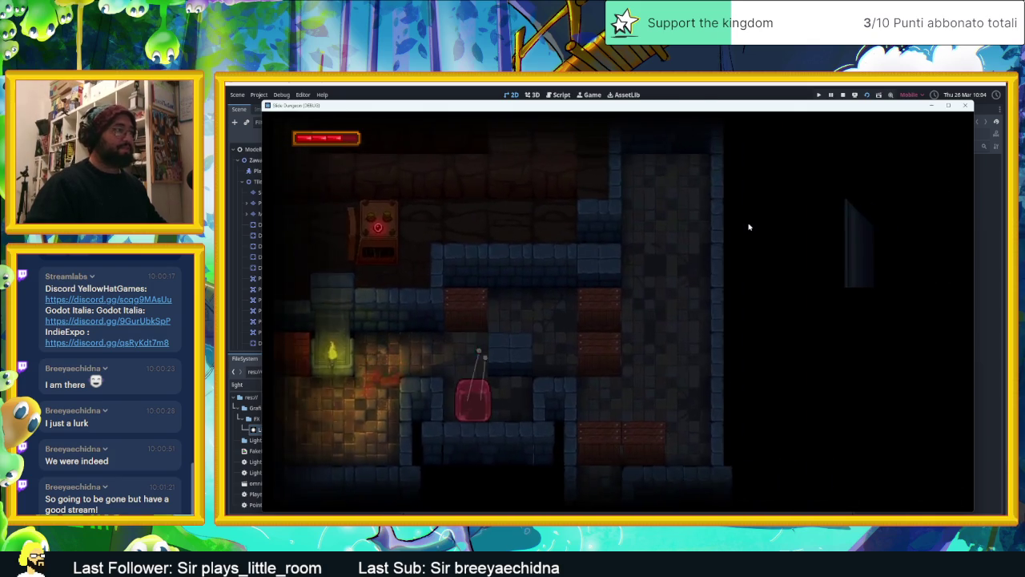
key(Up)
key(Left)
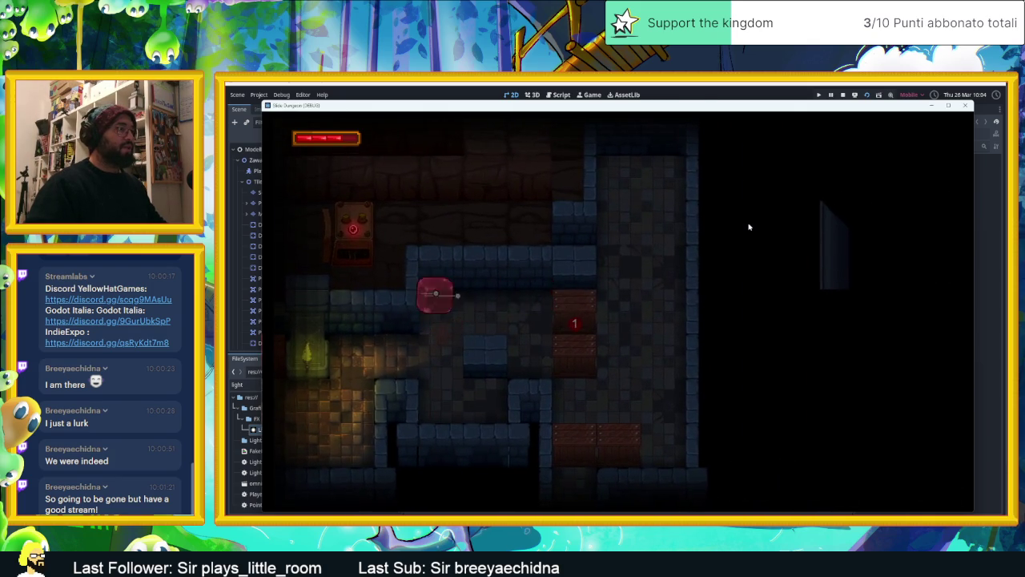
key(Right)
key(Up)
key(Left)
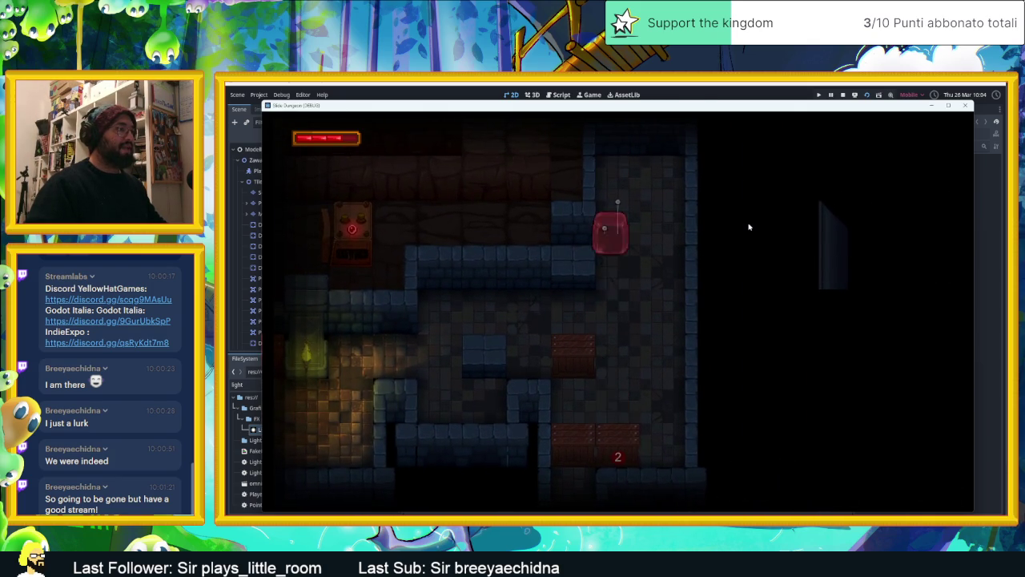
key(Down)
key(Right)
key(Left)
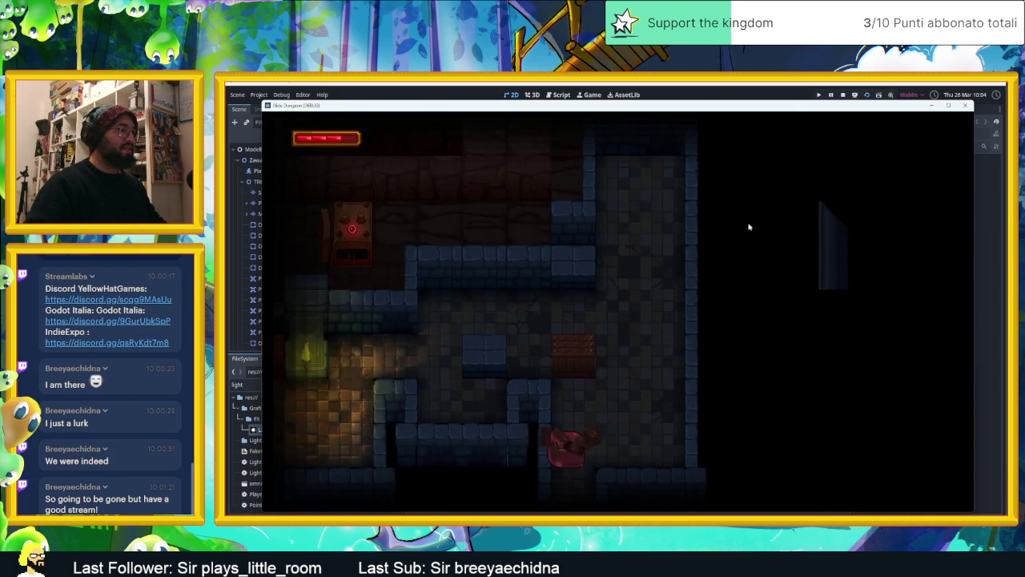
key(Up)
key(Left)
key(Down)
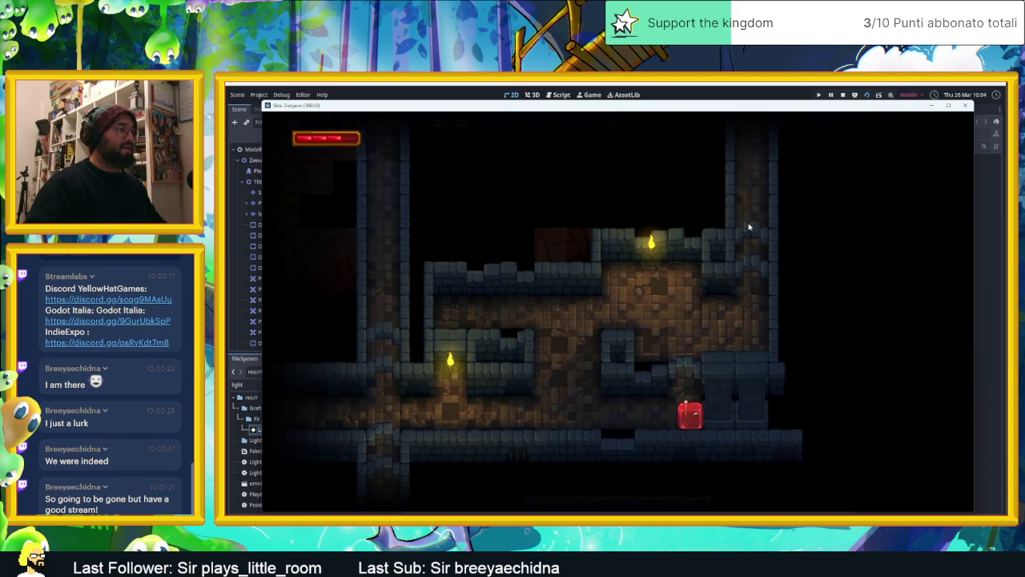
key(Right)
key(Right)
Move the slime along the lower corridor, into upper rooms, and onto the arrow tile
key(Down)
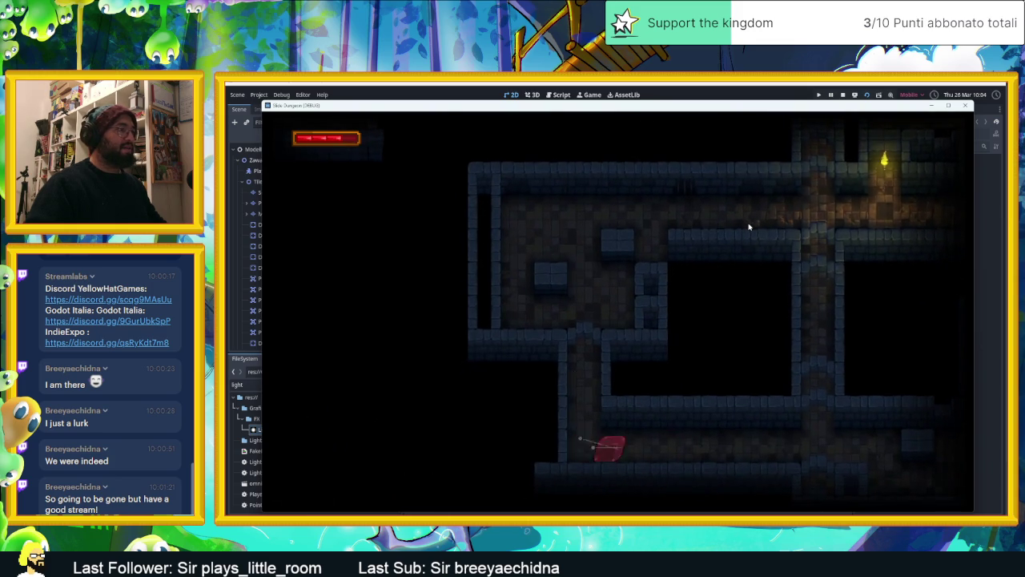
key(Up)
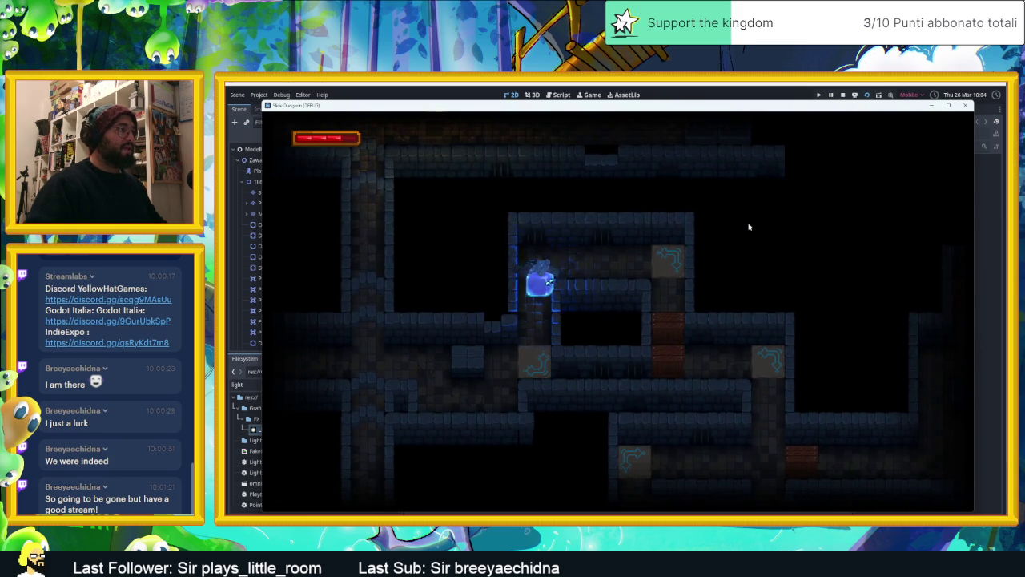
key(Down)
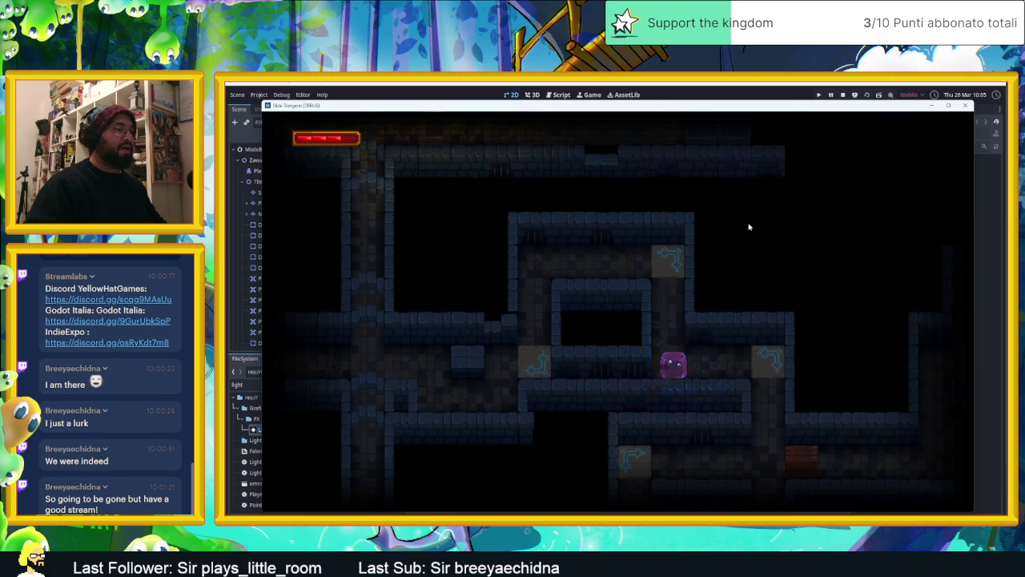
key(Up)
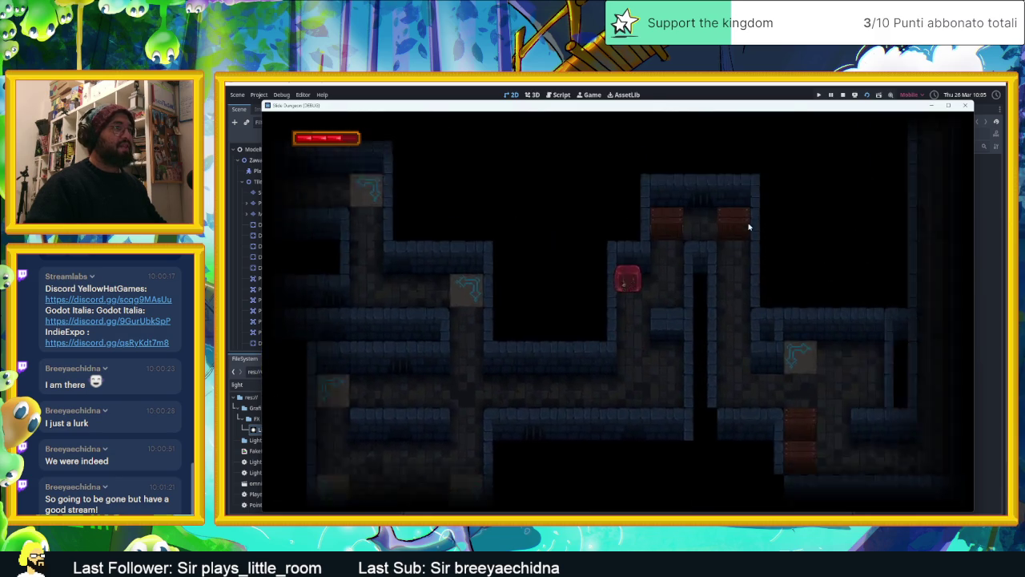
key(Up)
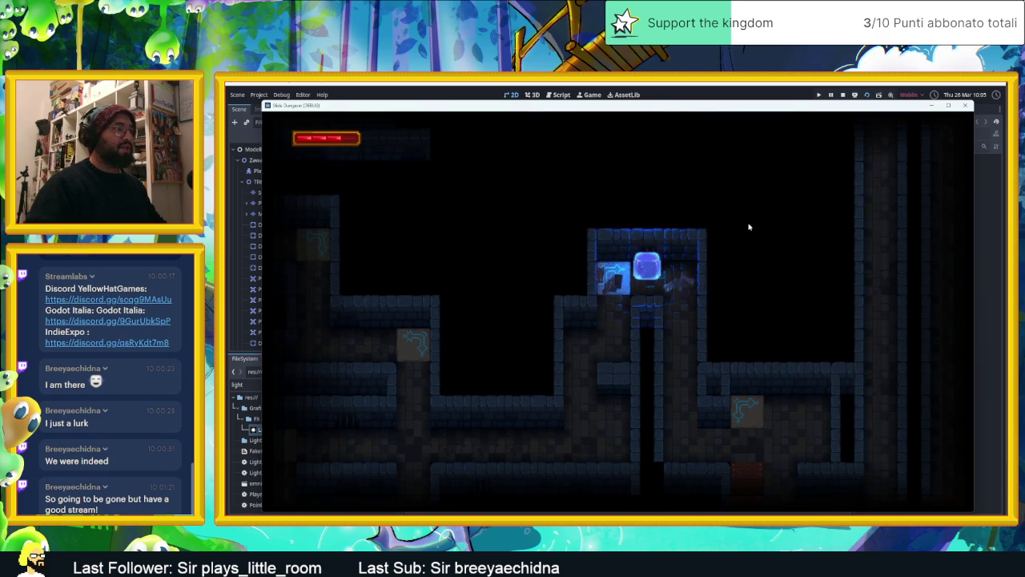
key(Down)
key(Left)
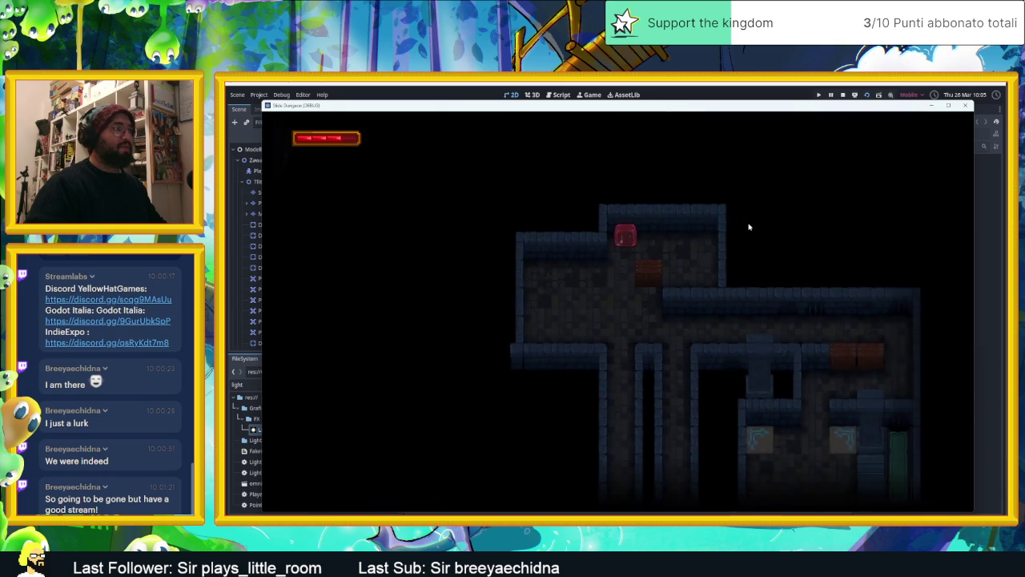
Drop the character through the bottom gap and slide it across rooms beside a block
key(Right)
key(Down)
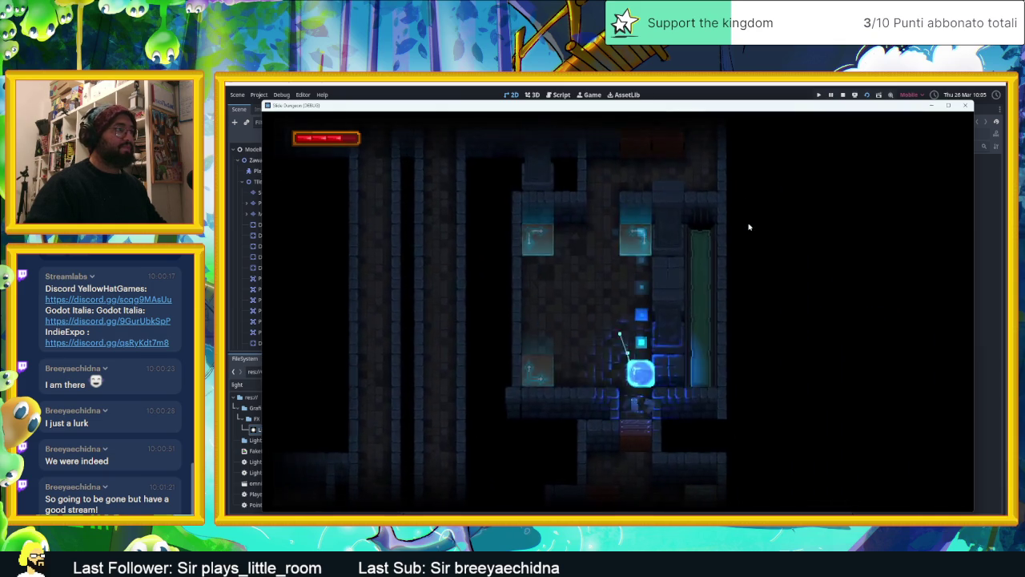
key(Down)
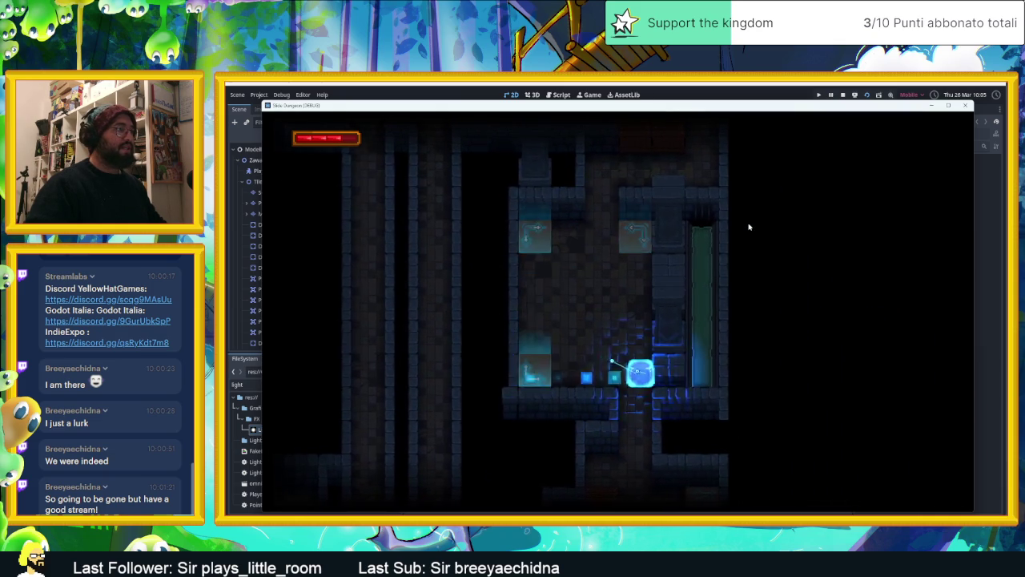
key(Right)
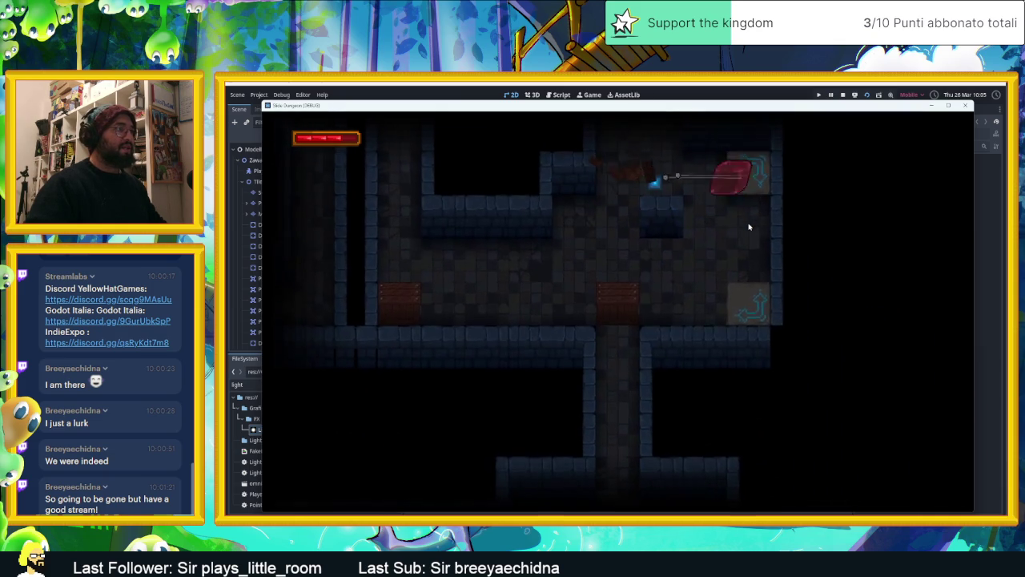
key(Down)
key(Left)
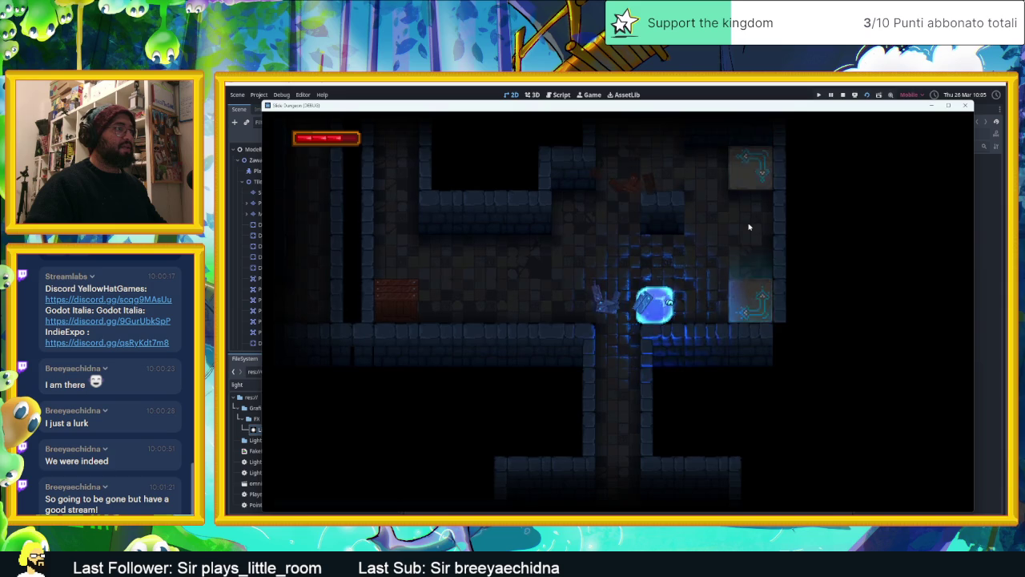
key(Up)
key(Down)
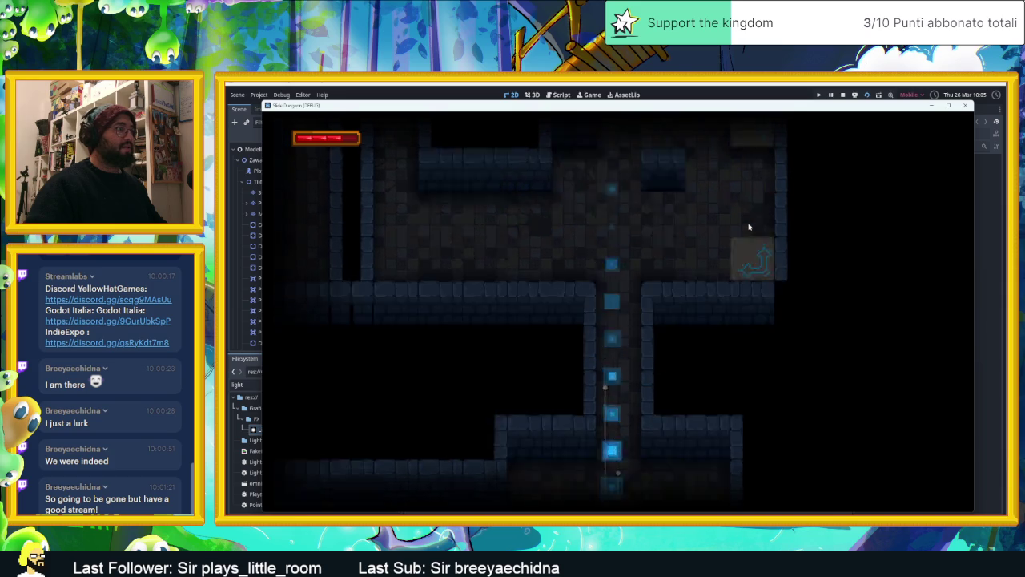
key(Up)
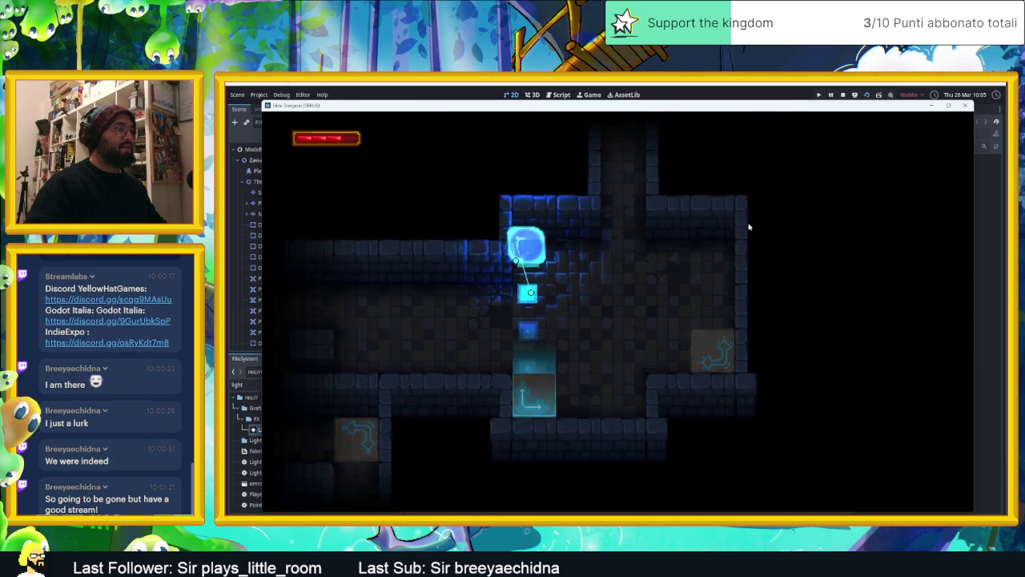
key(Right)
key(Left)
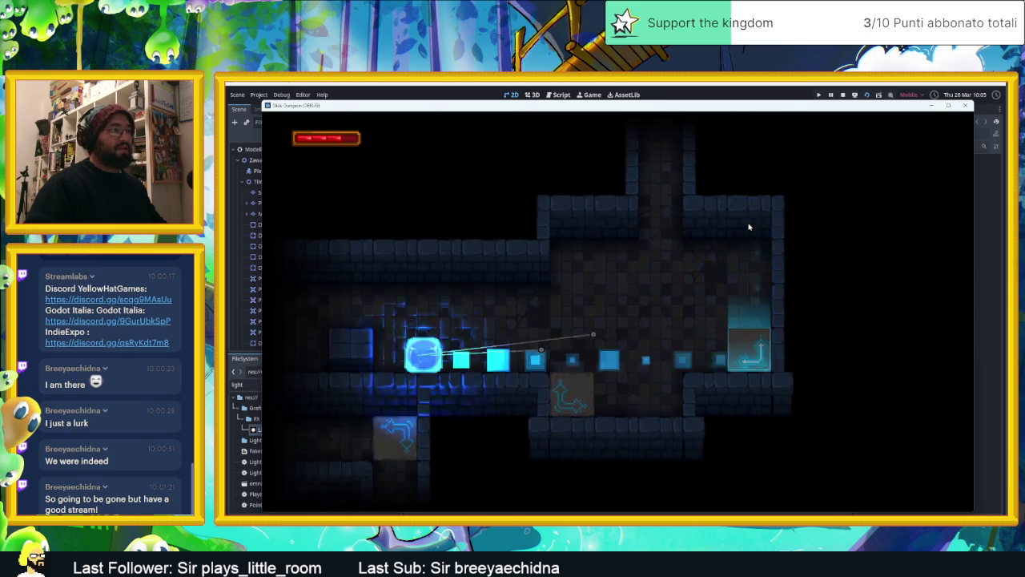
key(Right)
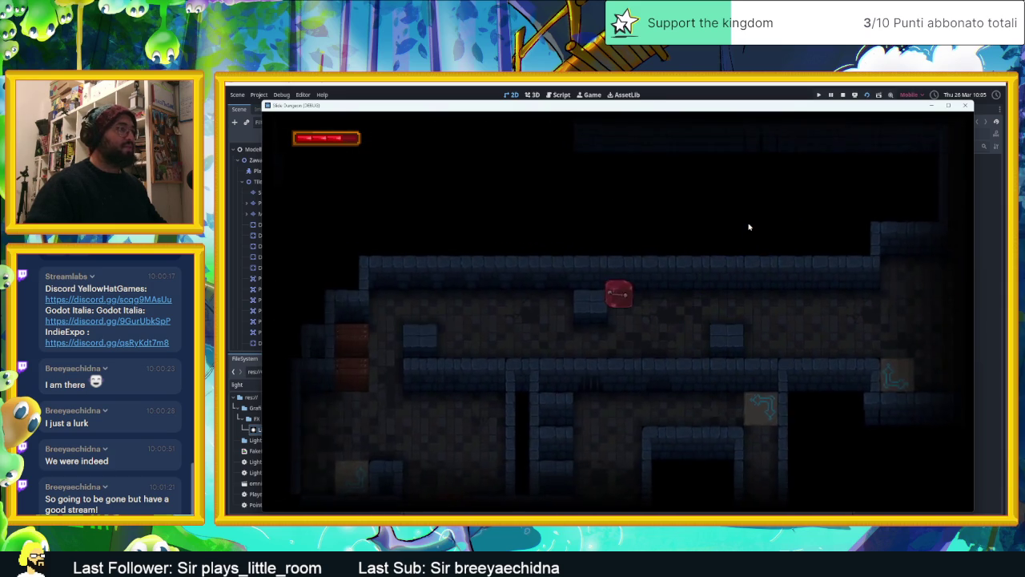
key(Down)
key(Left)
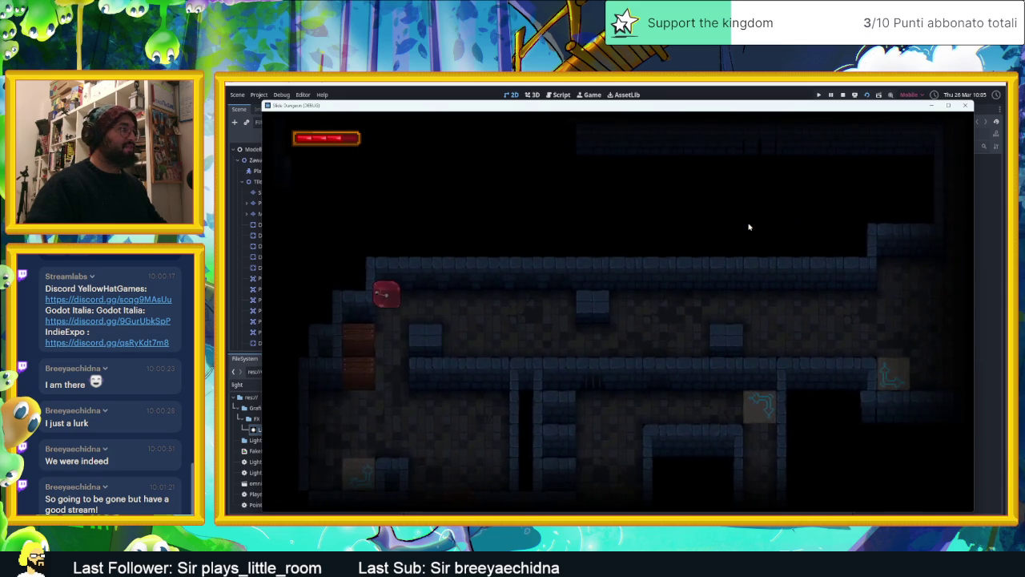
Steer the character along the upper corridor, across the arrow tiles and teleport to the lower corridor's end
key(Down)
key(Left)
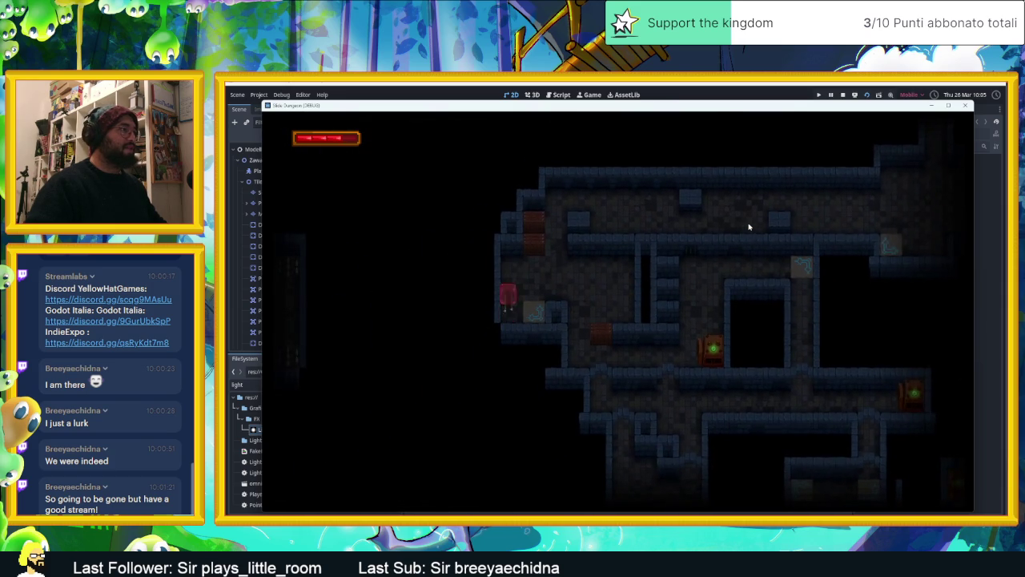
key(Down)
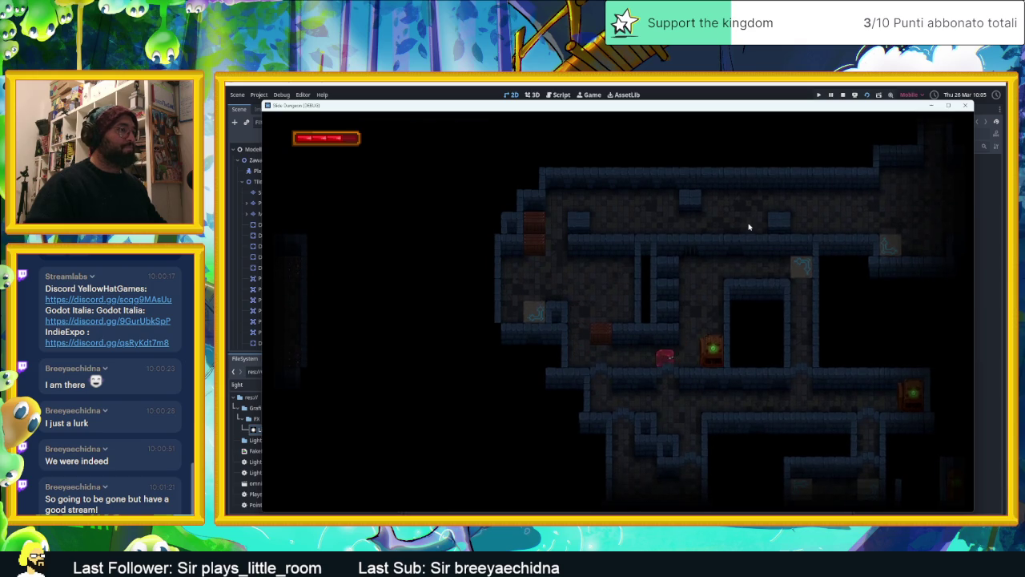
key(Up)
key(Right)
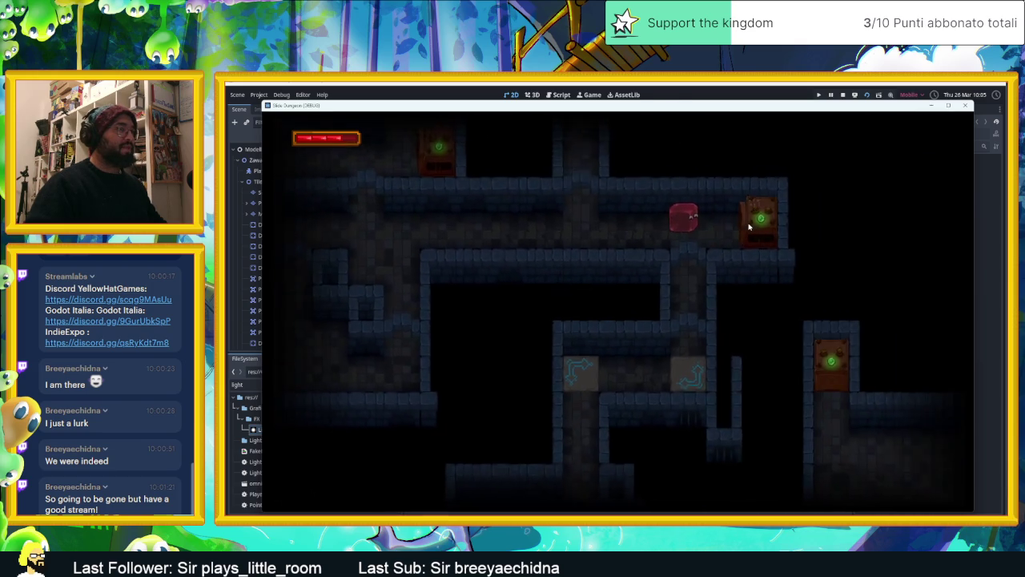
key(Down)
key(Left)
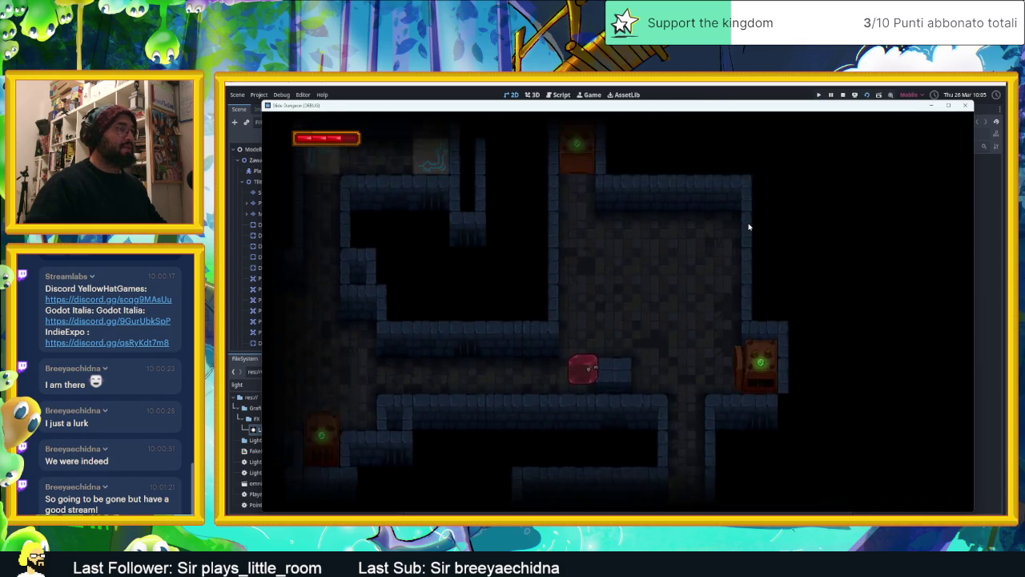
key(Up)
key(Right)
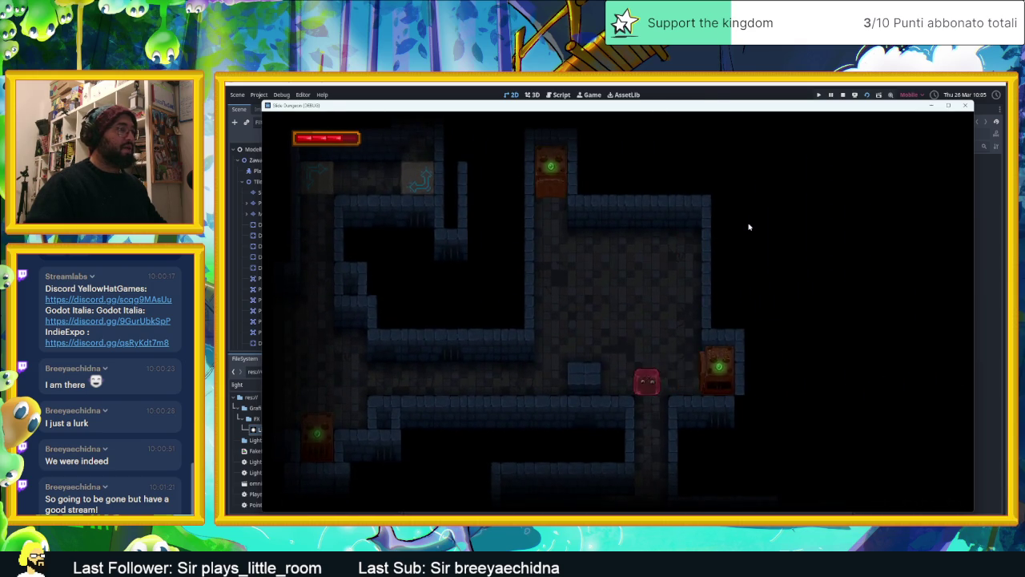
key(Down)
key(Right)
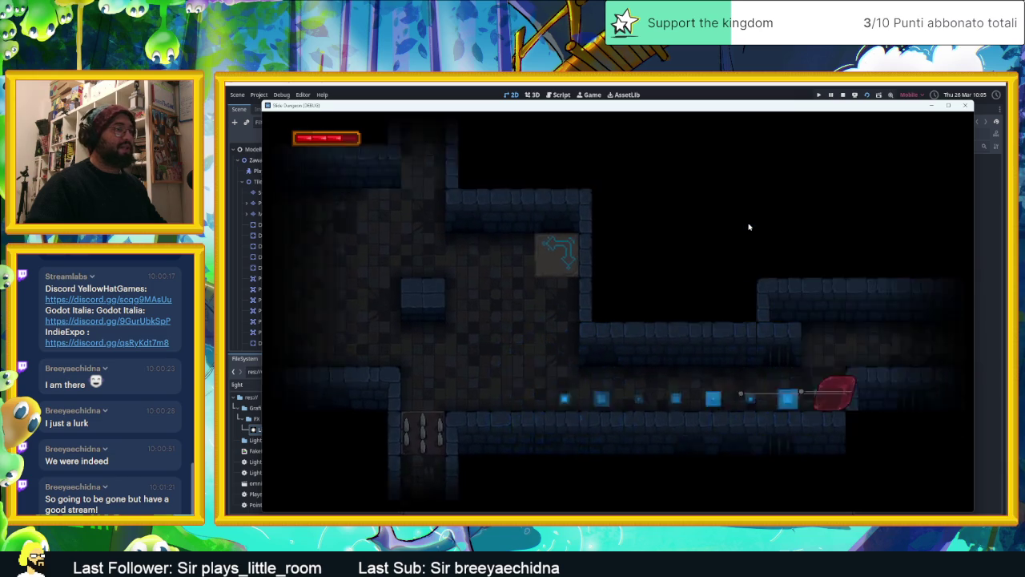
Guide the character back along the upper corridor and into the spiked room
key(Right)
key(Up)
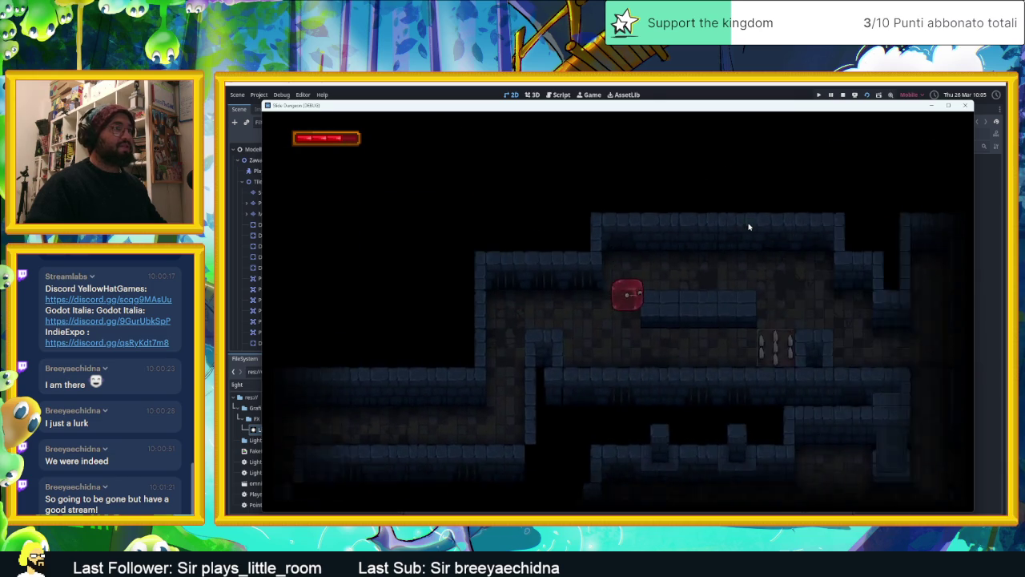
key(Up)
key(Right)
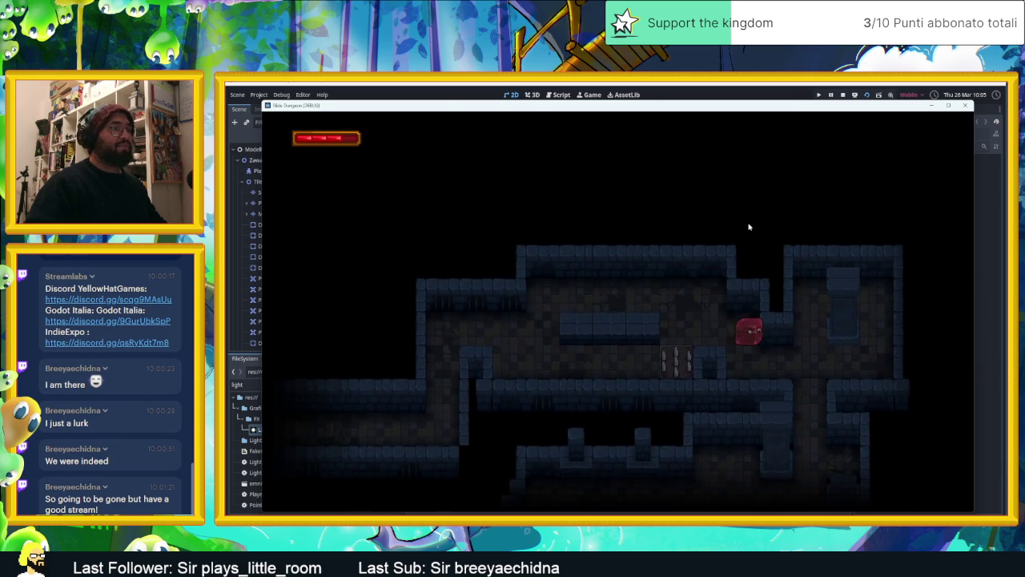
key(Down)
key(Left)
key(Down)
key(Left)
key(Up)
key(Left)
key(Up)
key(Down)
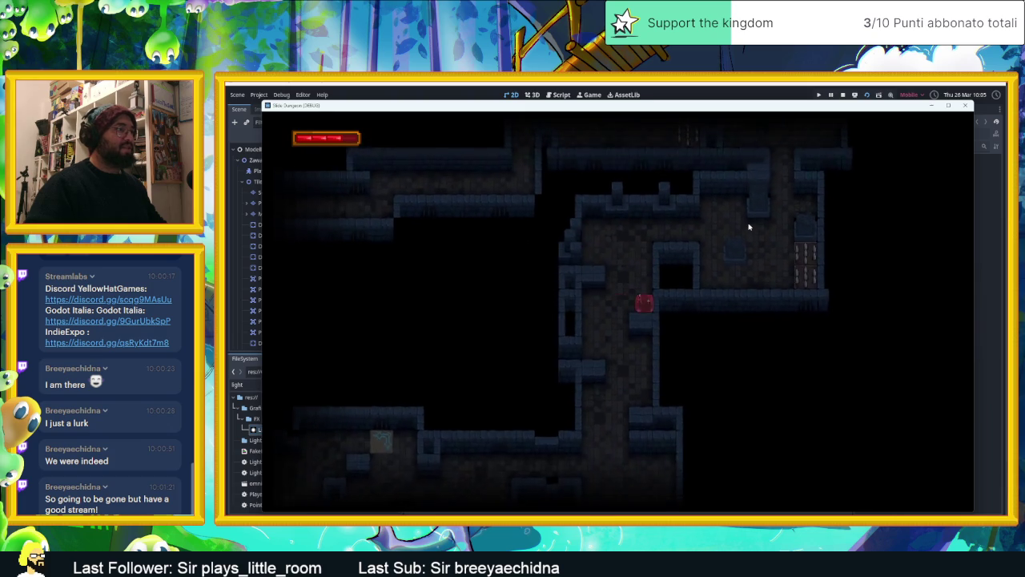
Move the character through the door room, past the cyan anchor and into the lit room
key(Down)
key(Right)
key(Up)
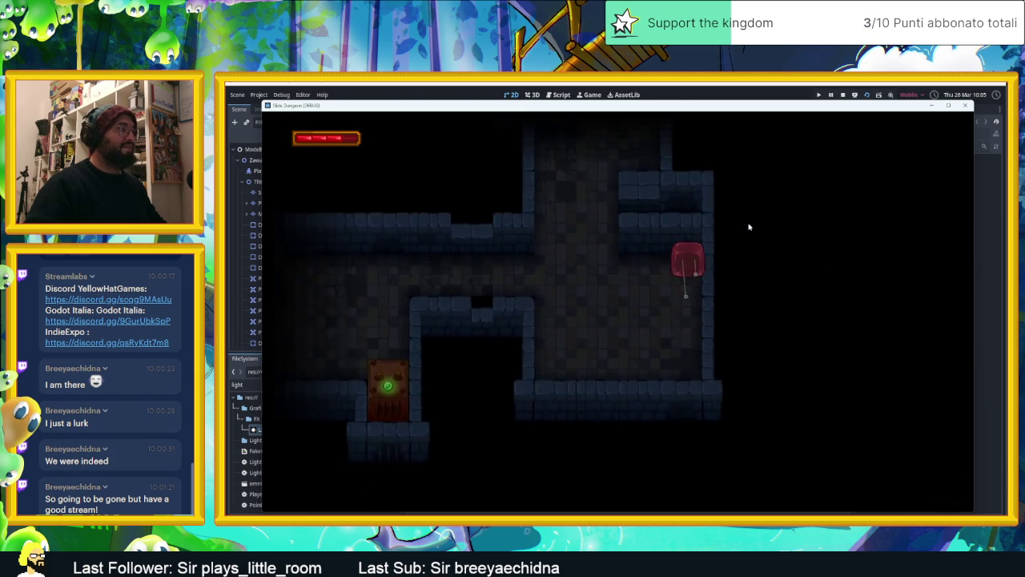
key(Left)
key(Down)
key(Left)
key(Up)
key(Left)
key(Right)
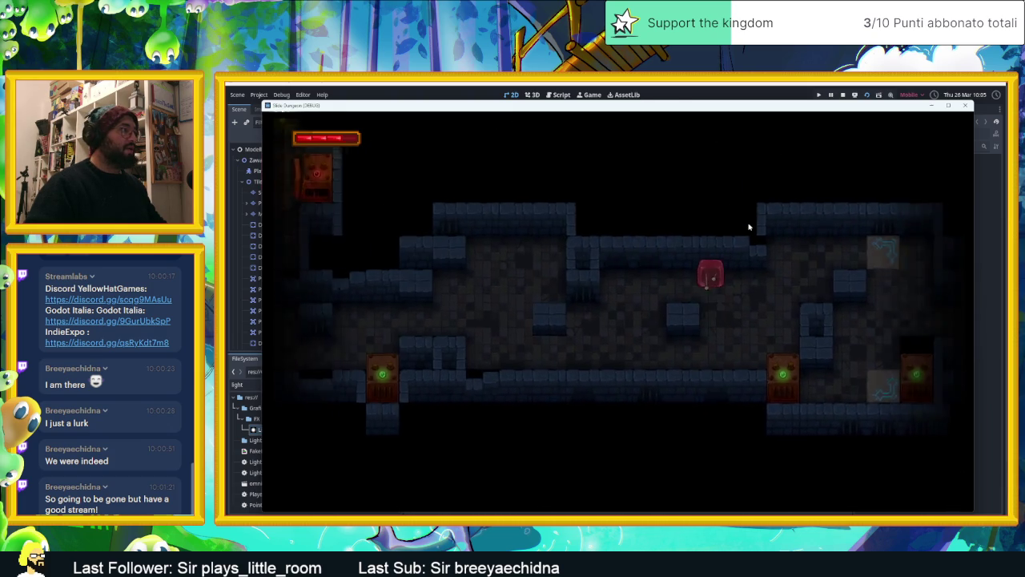
key(Up)
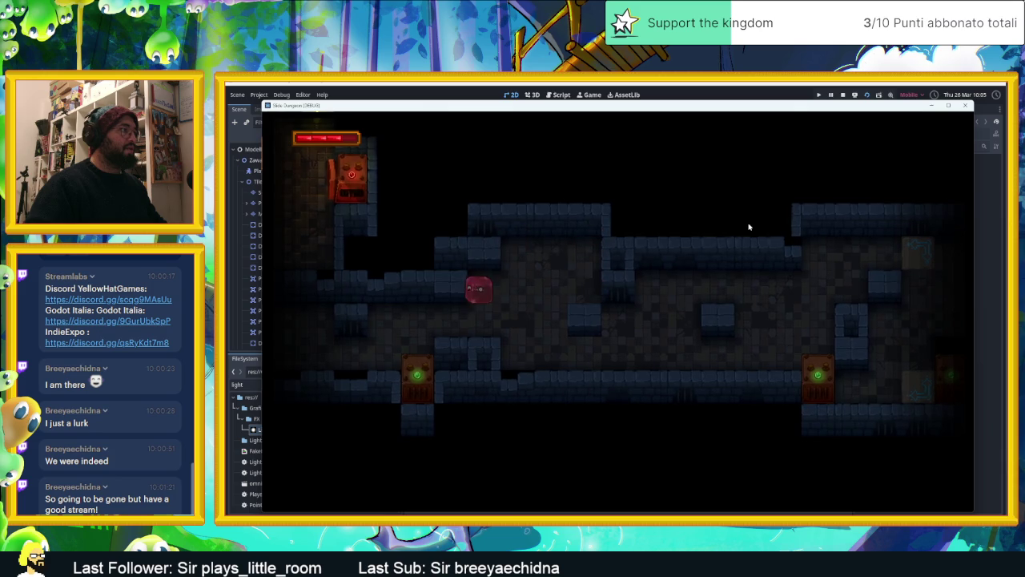
key(Down)
key(Right)
Take the character out of the lit room through the spiked corridor into a darker section
key(Down)
key(Left)
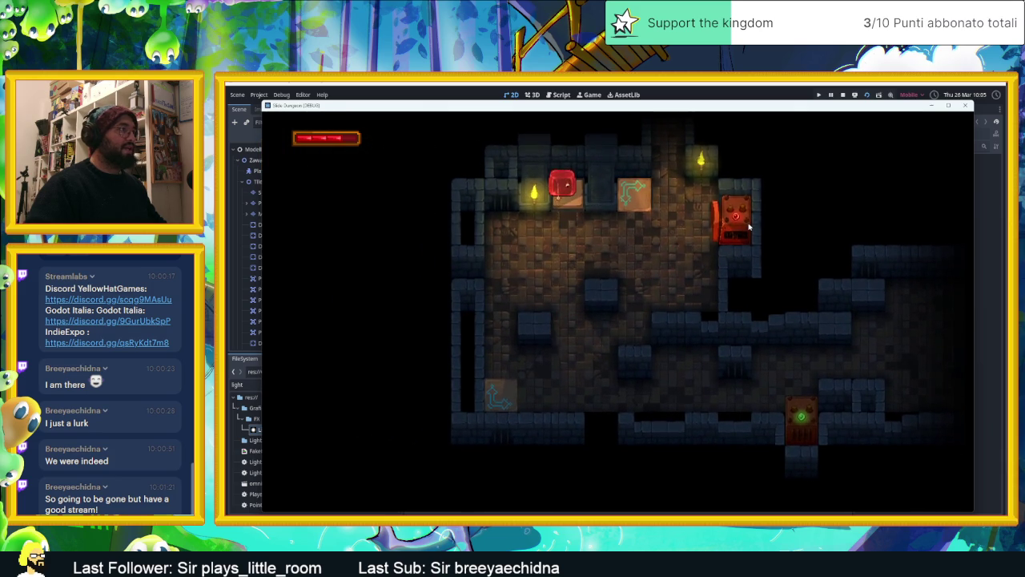
key(Down)
key(Left)
key(Up)
key(Right)
key(Up)
key(Up)
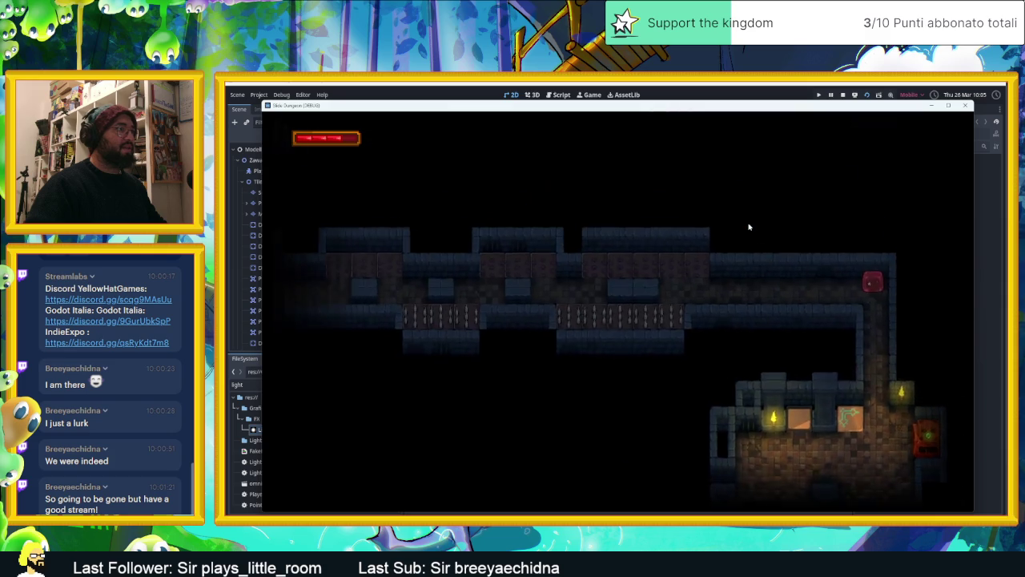
key(Left)
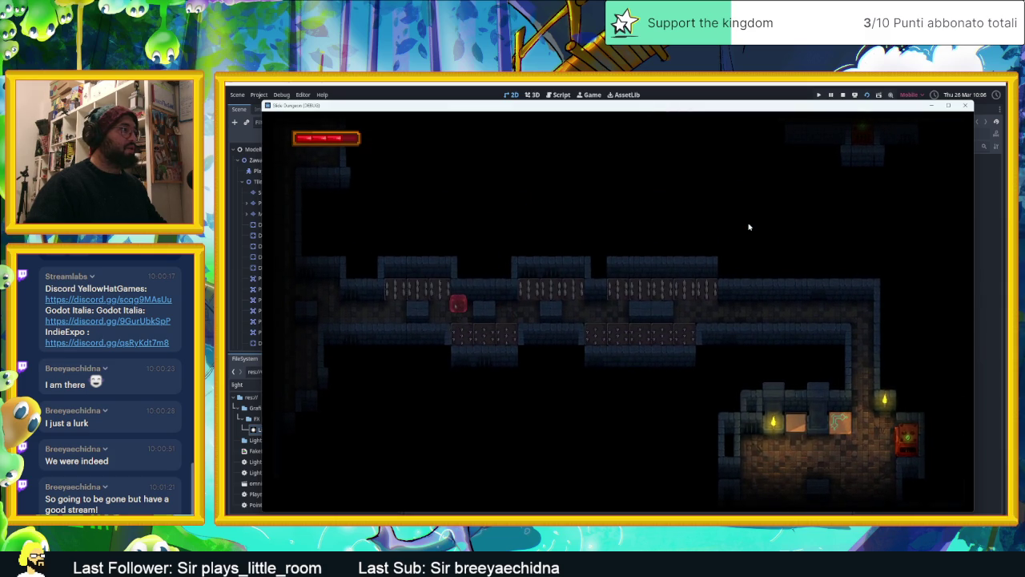
key(Up)
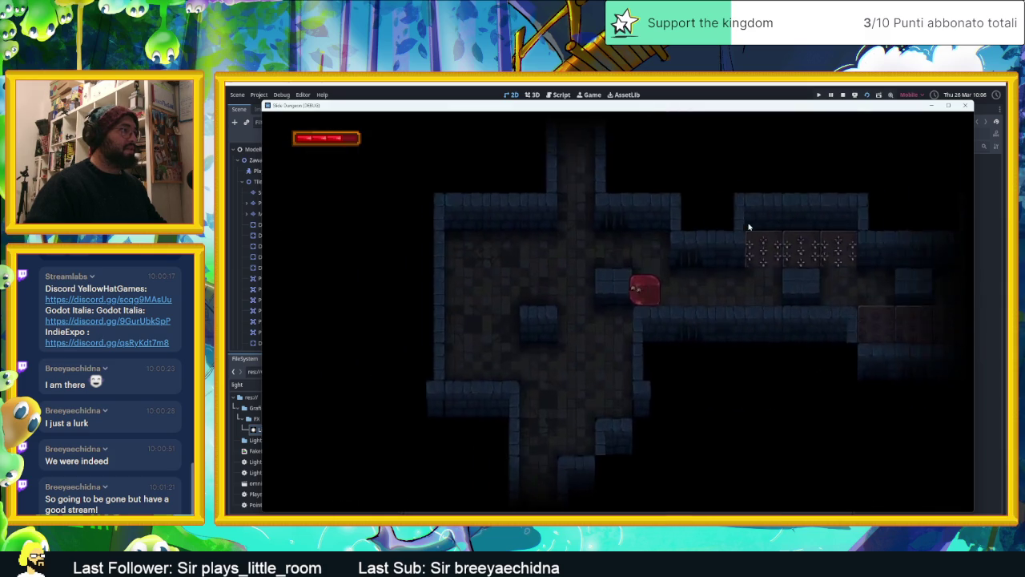
key(Left)
key(Right)
key(Down)
key(Down)
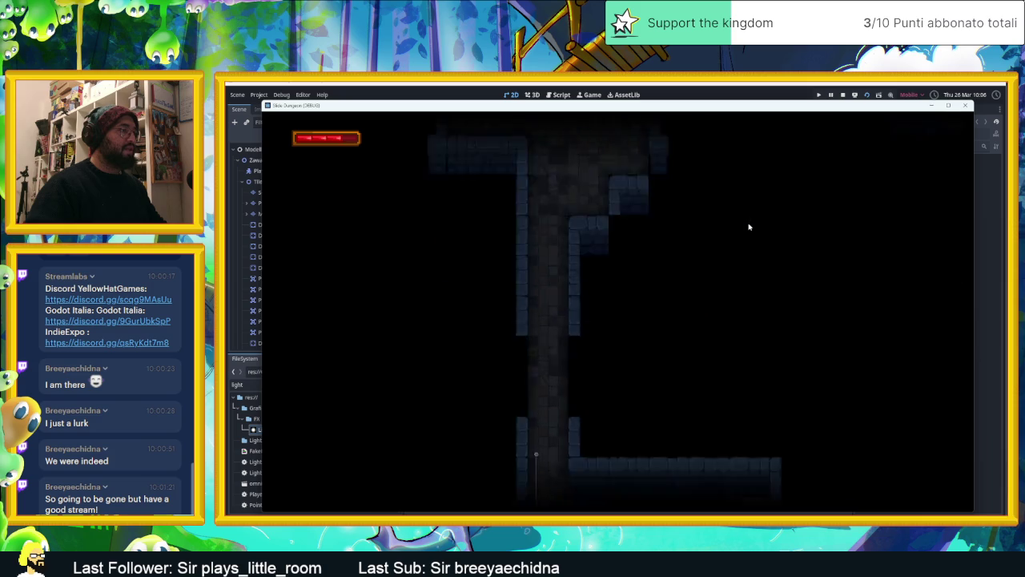
Slide the character through the torch-lit room past the door and into a new room
key(Right)
key(Down)
key(Up)
key(Right)
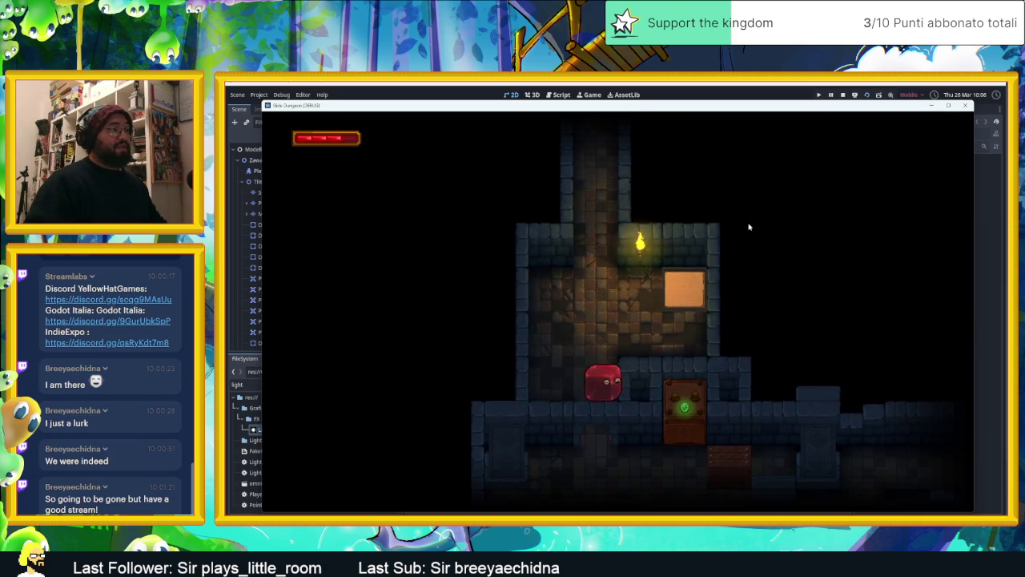
key(Down)
key(Right)
key(Up)
key(Down)
key(Right)
key(Down)
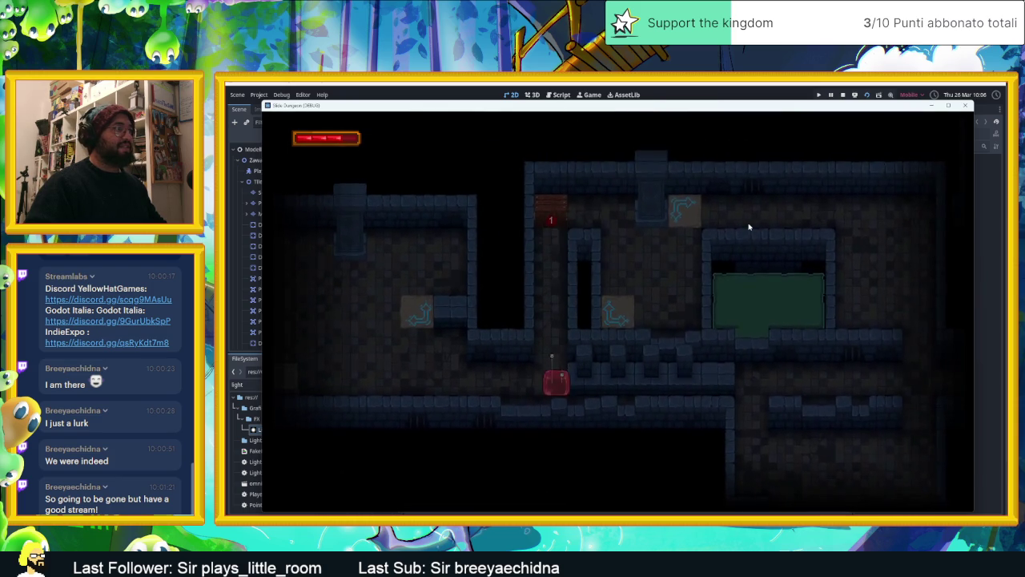
Take the character down the vertical trail and around the arrow loop, then stop the game
key(Right)
key(Down)
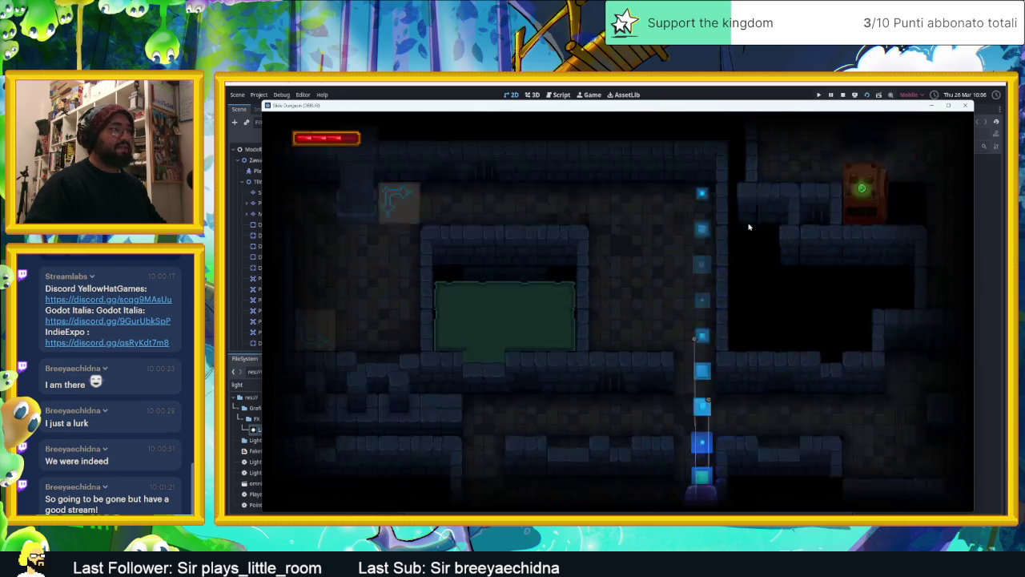
key(Up)
key(Right)
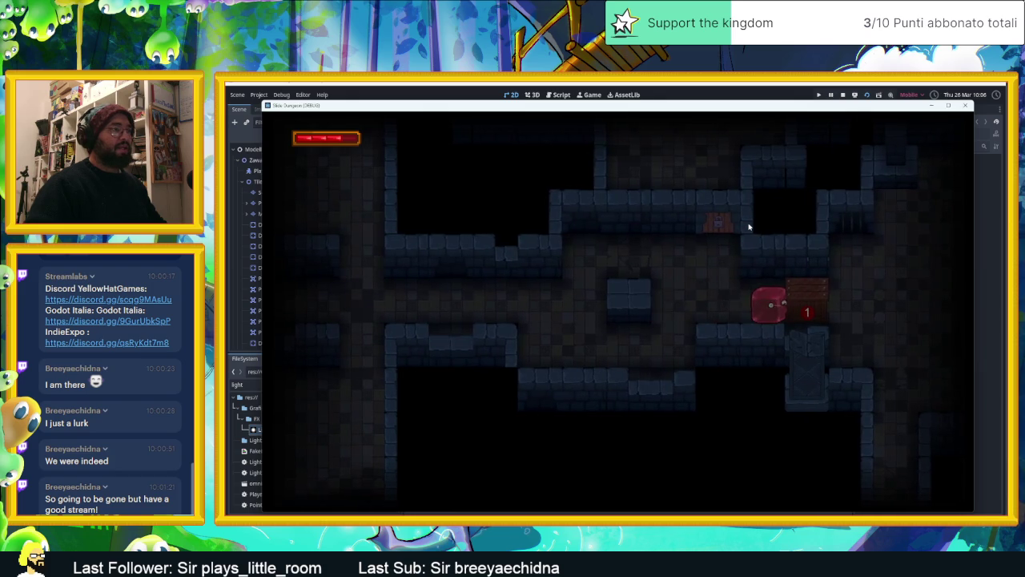
key(Right)
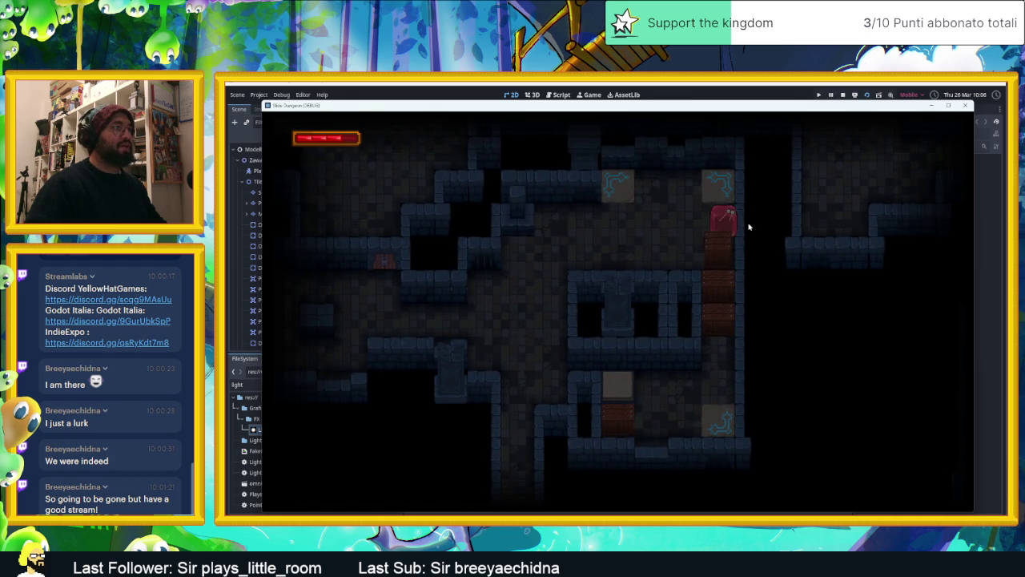
key(Right)
key(Up)
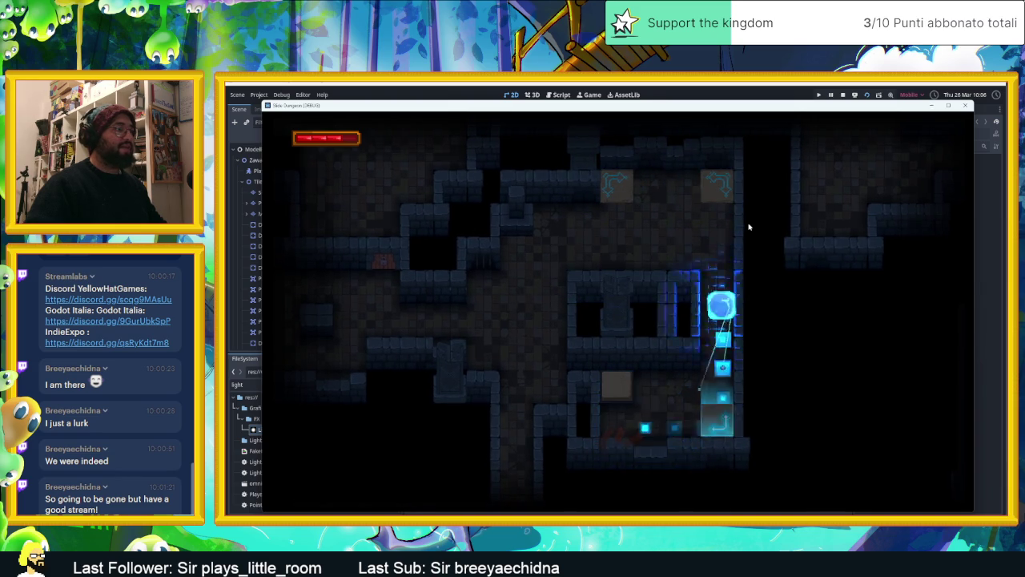
key(Left)
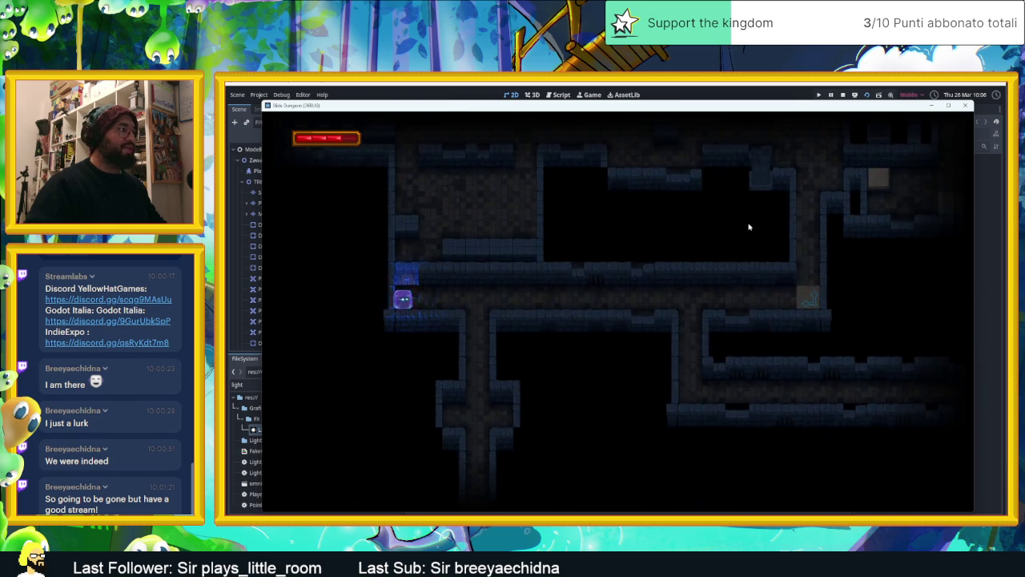
key(Right)
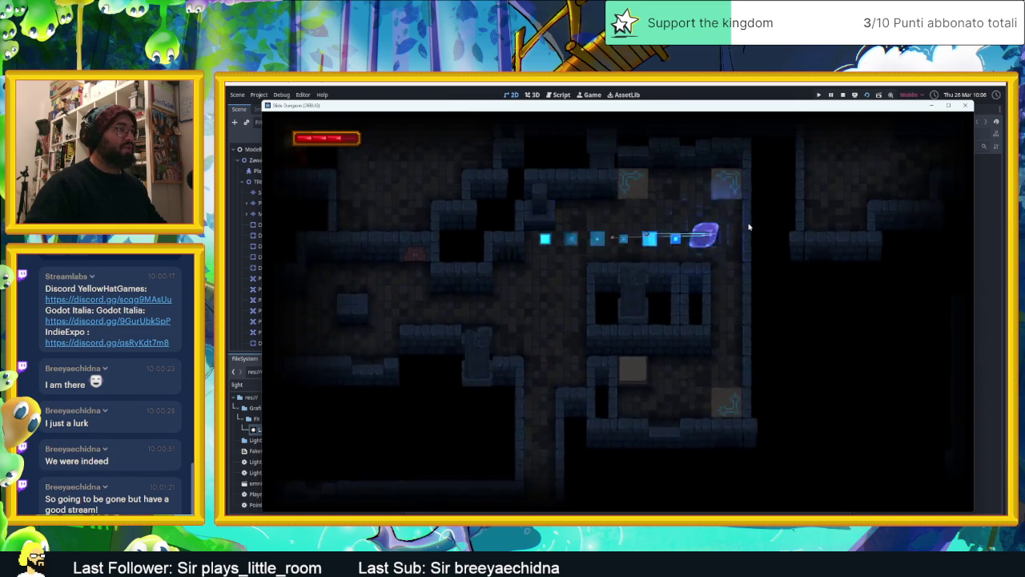
key(Down)
key(Up)
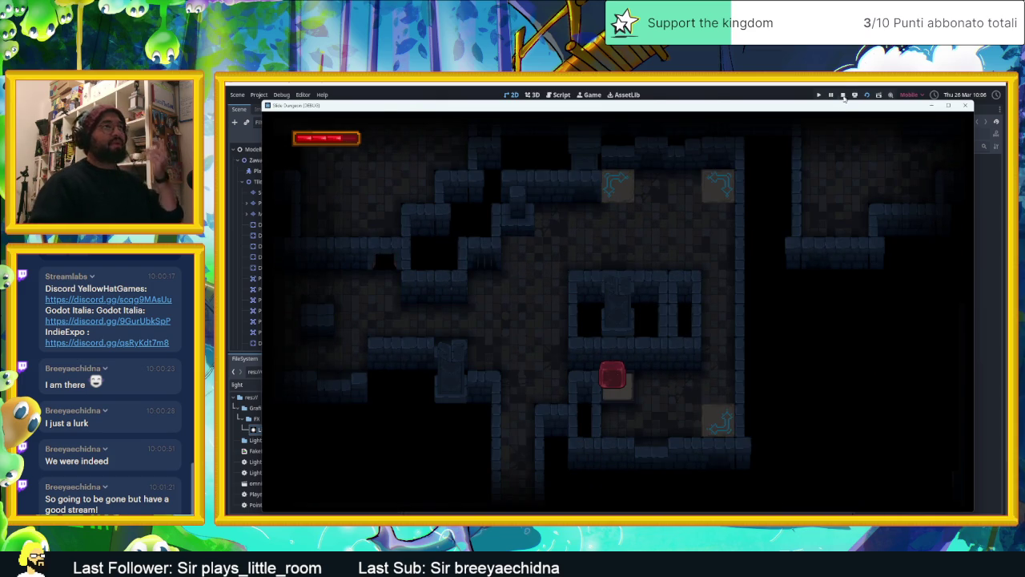
click(843, 95)
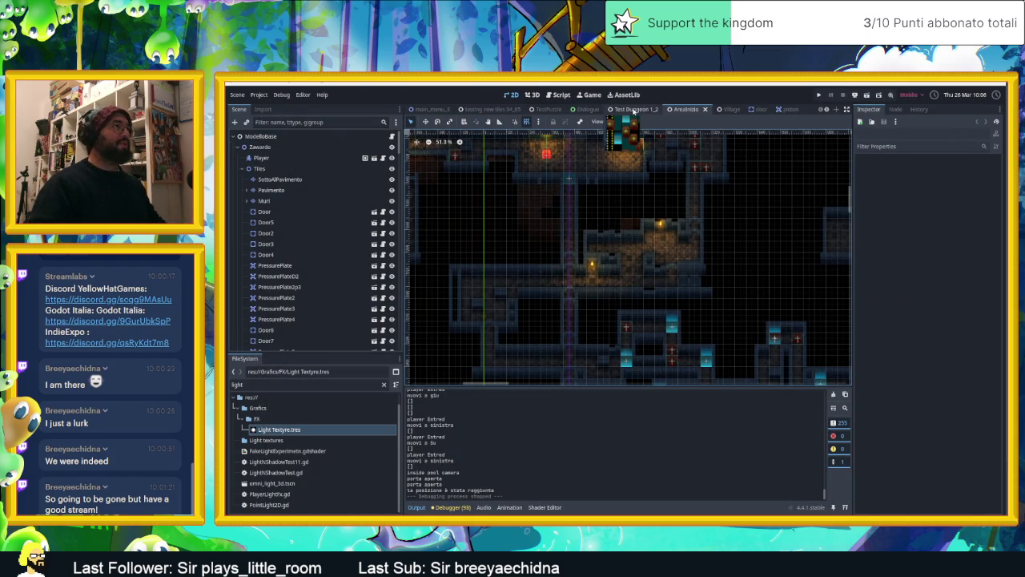
Switch to and save the Village scene, then walk the slime through the door into the lit room
click(721, 109)
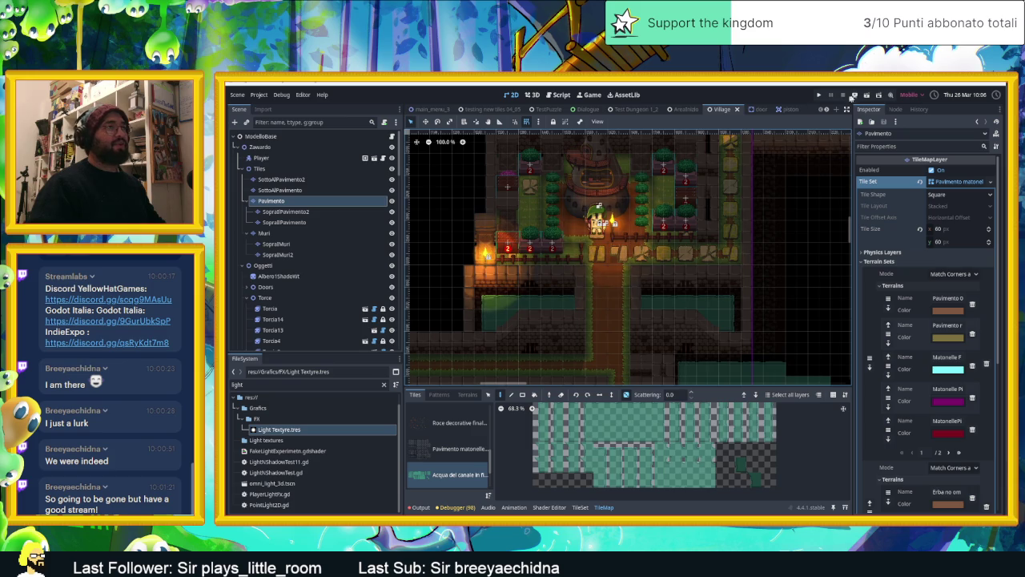
key(ctrl+s)
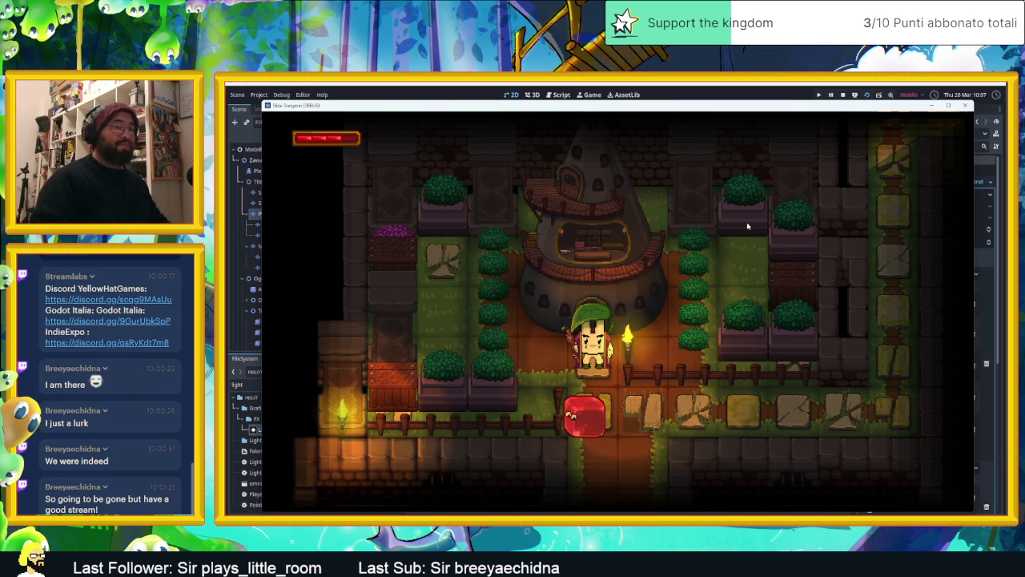
key(Down)
key(Right)
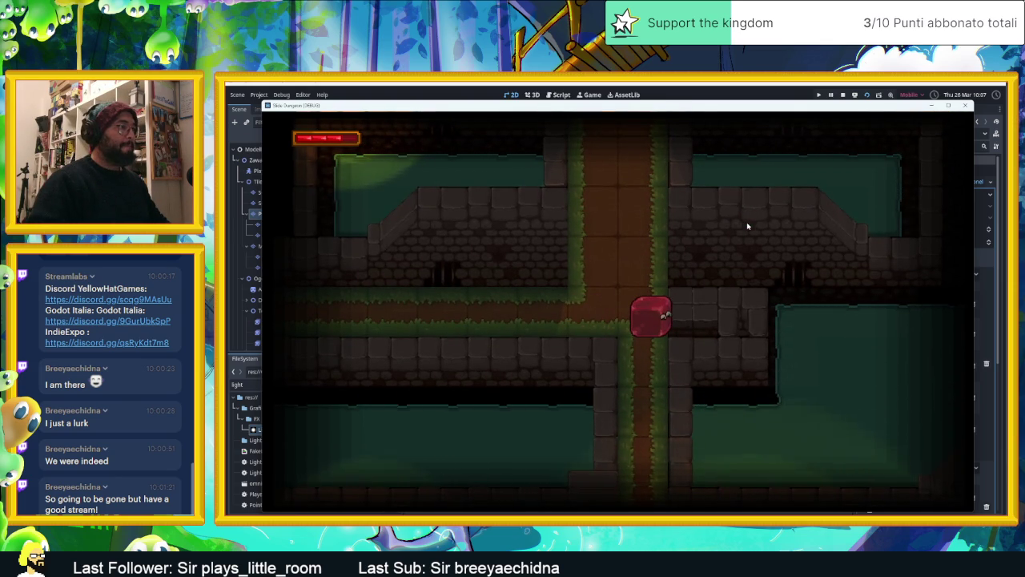
key(Down)
Move the slime around the statue room toward the bushes and torch, then stop the game
key(Up)
key(Left)
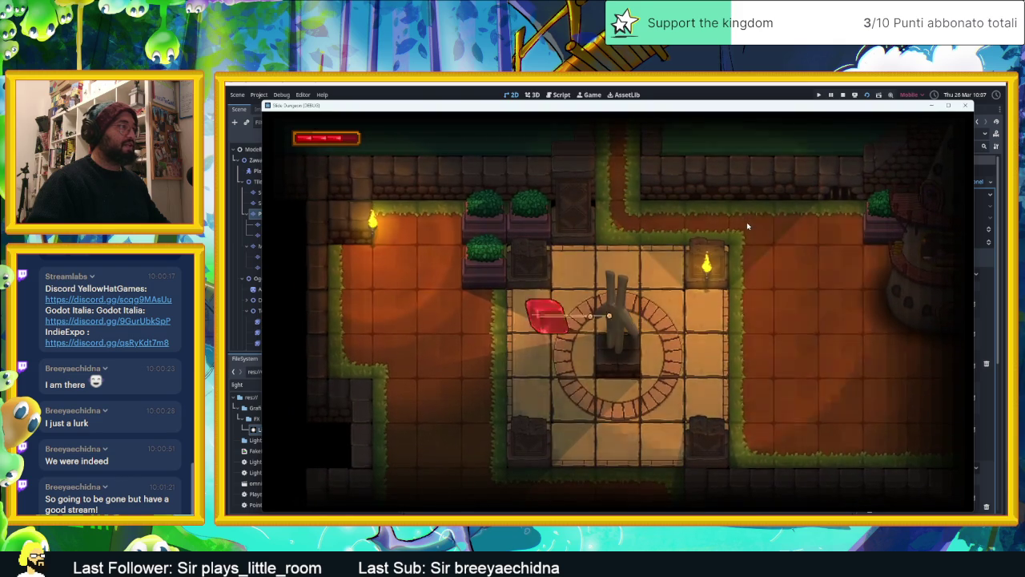
key(Up)
key(Right)
key(Left)
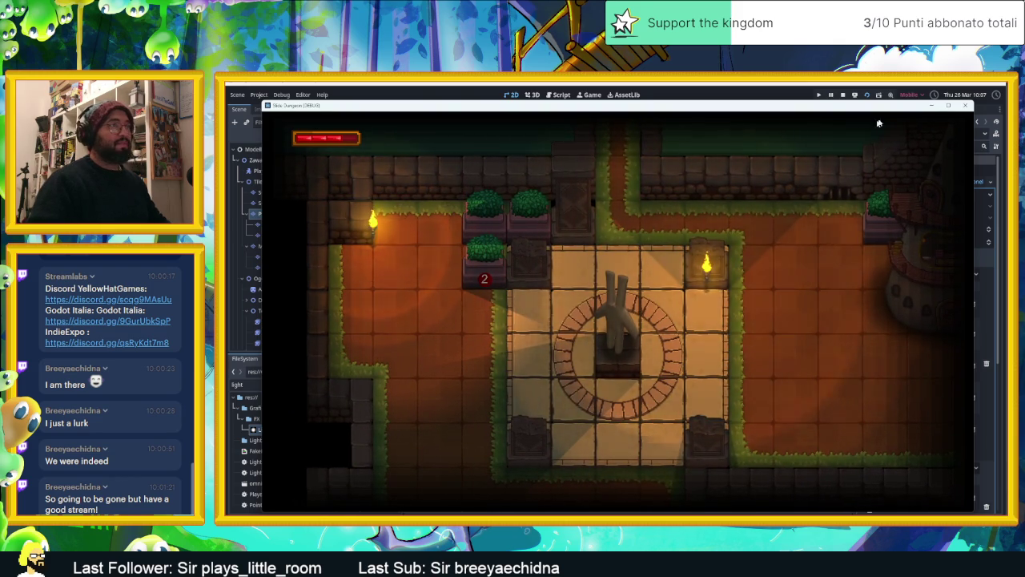
click(842, 94)
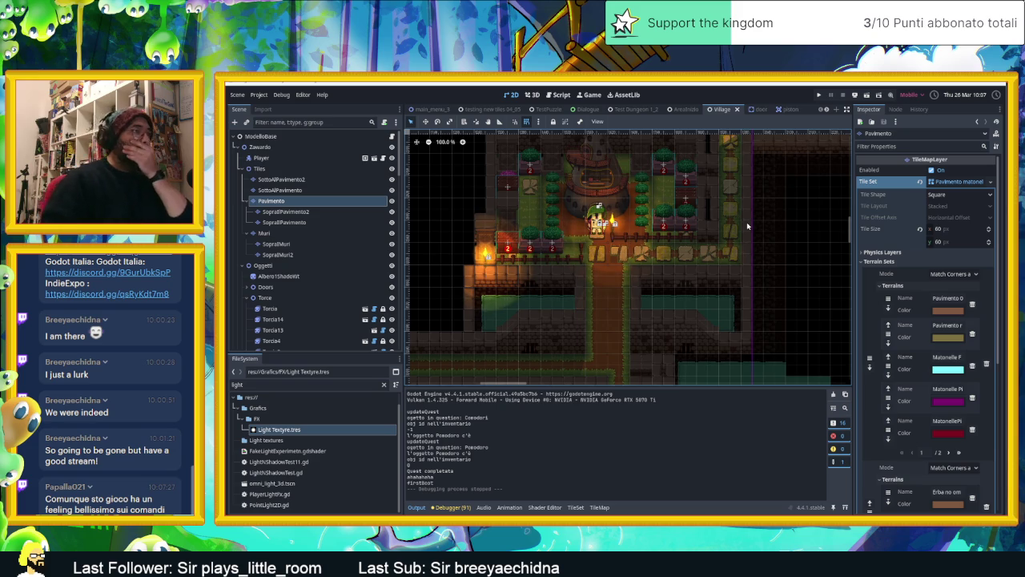
Deselect the Pavimento layer and pan the Village map slightly right
click(787, 230)
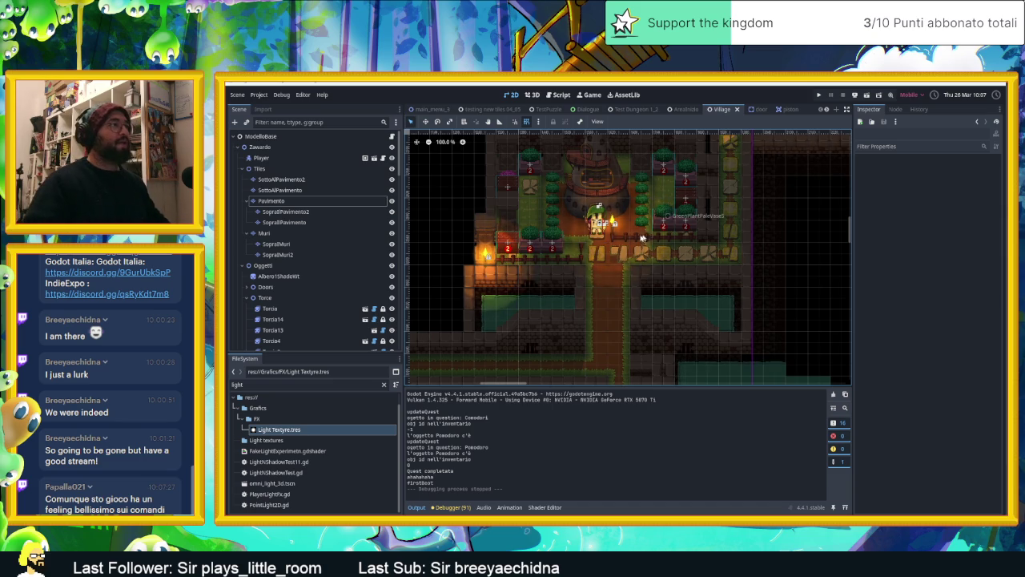
scroll(642, 238, up, 4)
drag(651, 245, 666, 248)
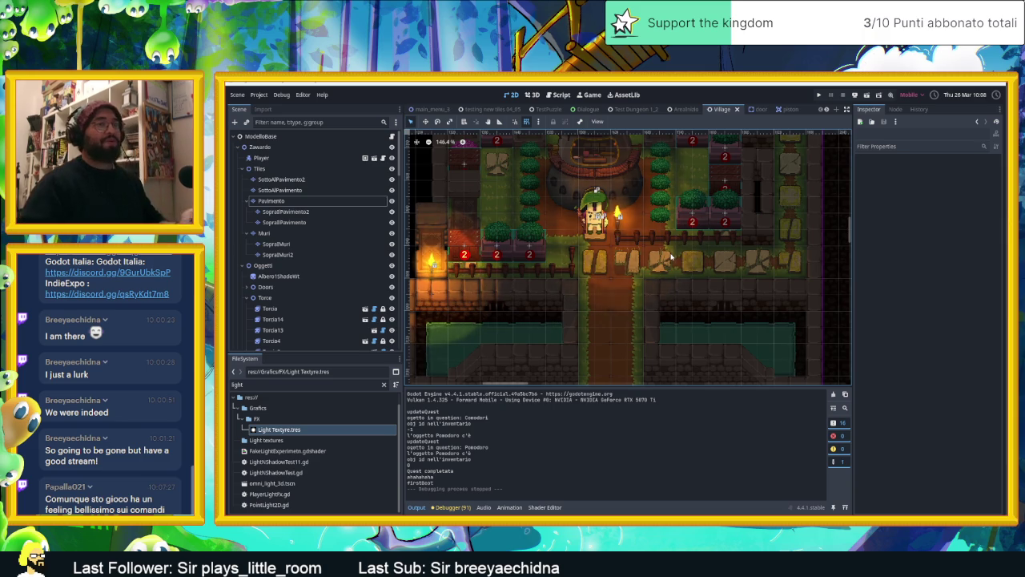
scroll(672, 256, down, 4)
scroll(671, 257, down, 1)
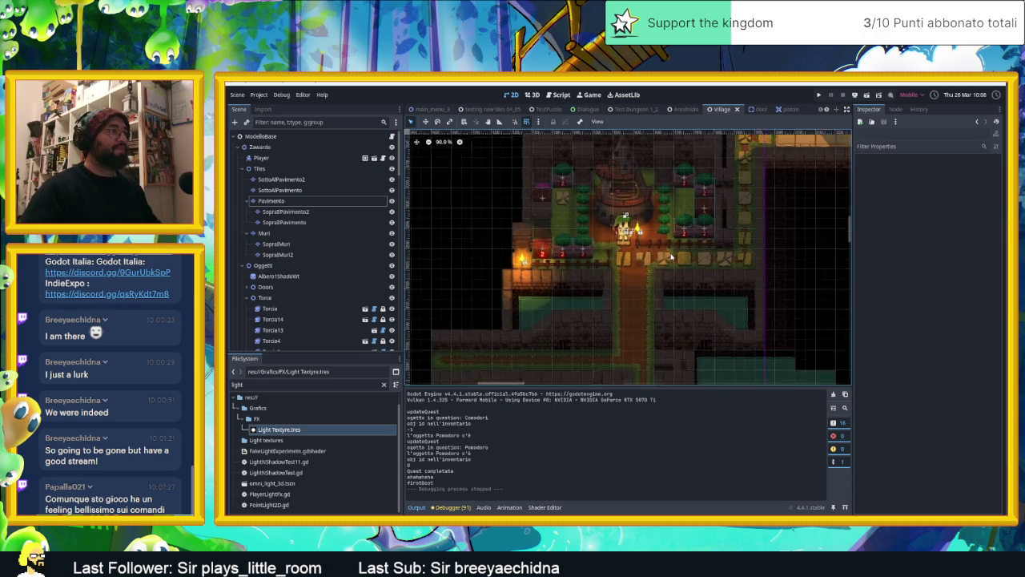
scroll(672, 256, down, 1)
scroll(671, 256, down, 1)
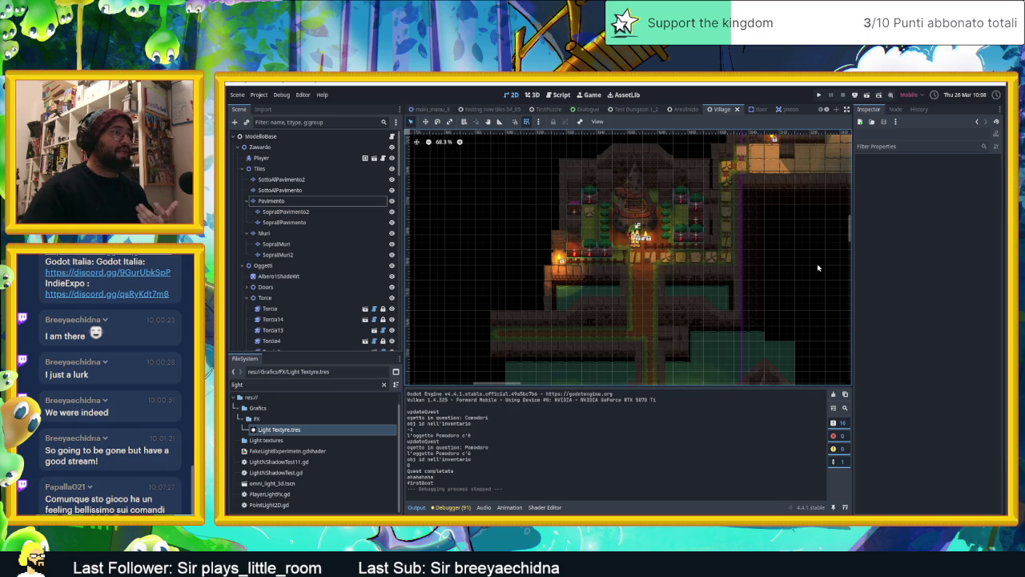
scroll(777, 280, up, 5)
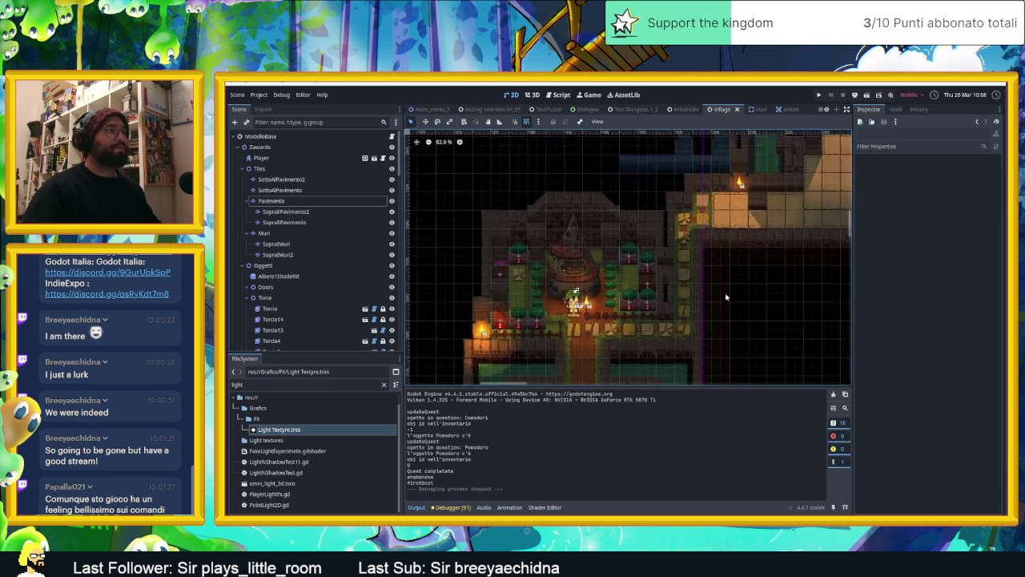
scroll(740, 294, down, 3)
scroll(733, 292, down, 2)
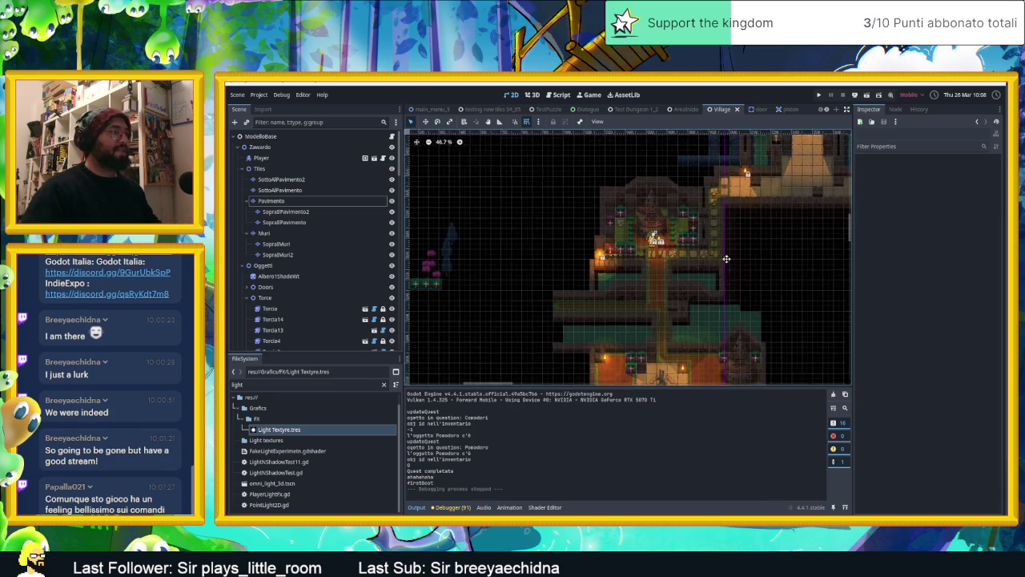
scroll(726, 291, down, 3)
scroll(726, 291, up, 1)
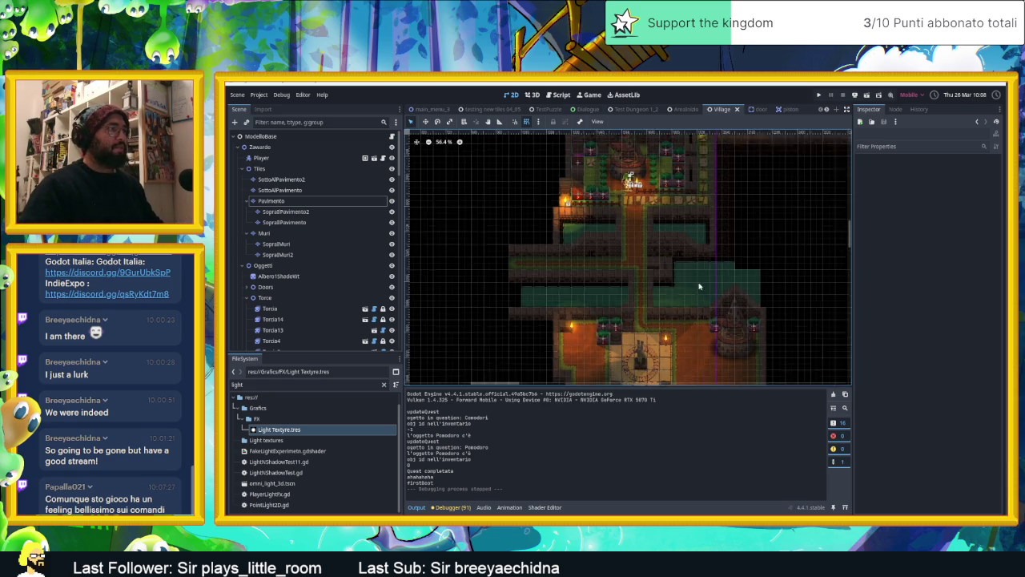
scroll(697, 272, up, 1)
scroll(660, 310, up, 1)
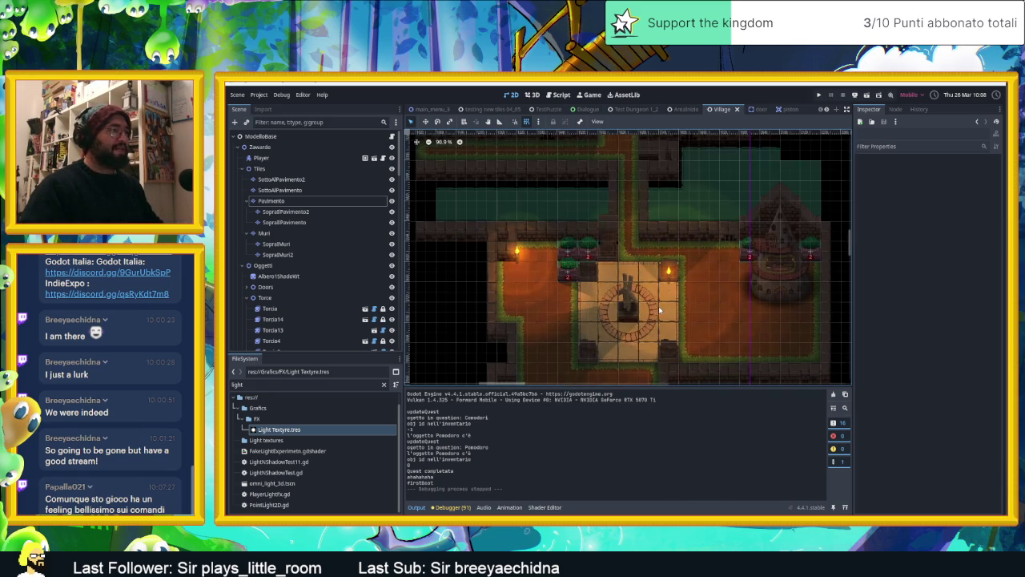
scroll(627, 330, up, 1)
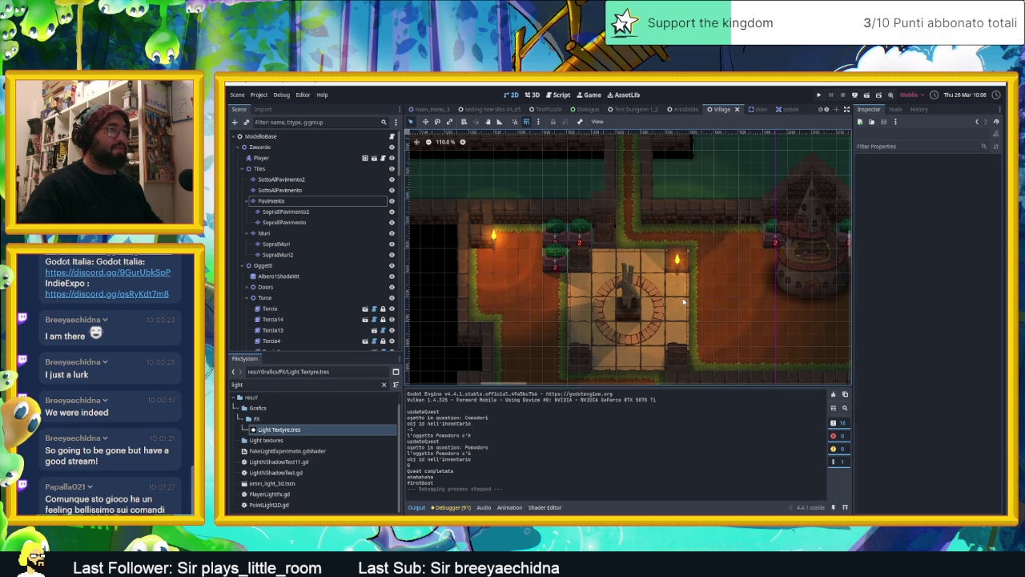
scroll(695, 298, down, 1)
scroll(685, 264, down, 1)
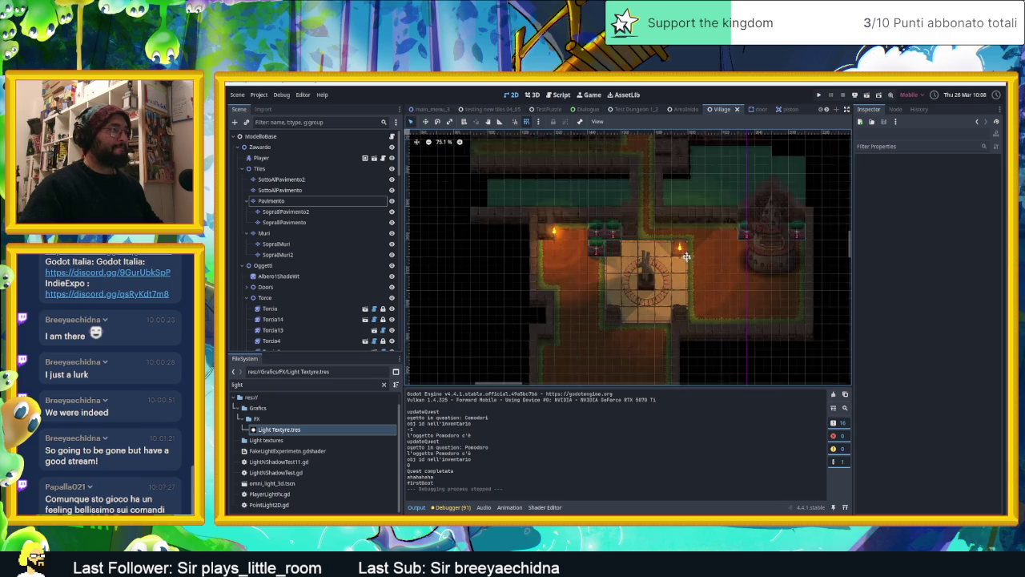
scroll(674, 239, up, 1)
scroll(669, 237, up, 1)
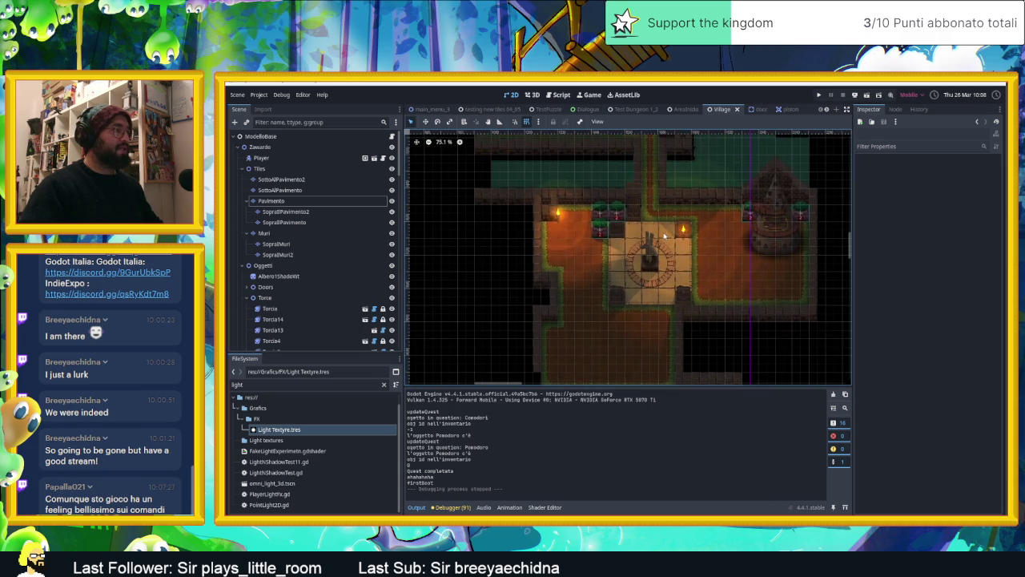
scroll(660, 234, up, 1)
scroll(661, 234, up, 1)
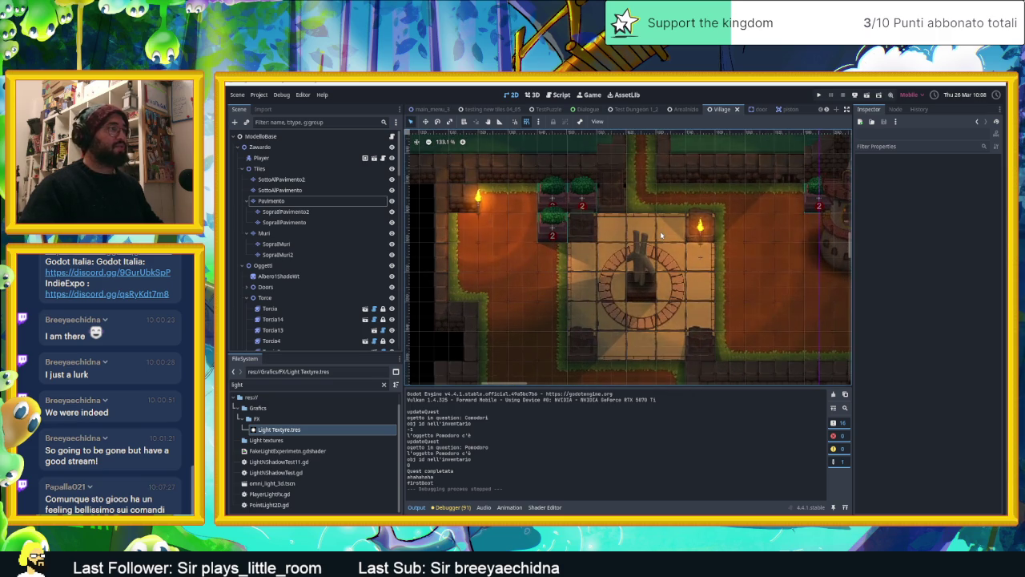
scroll(596, 245, up, 1)
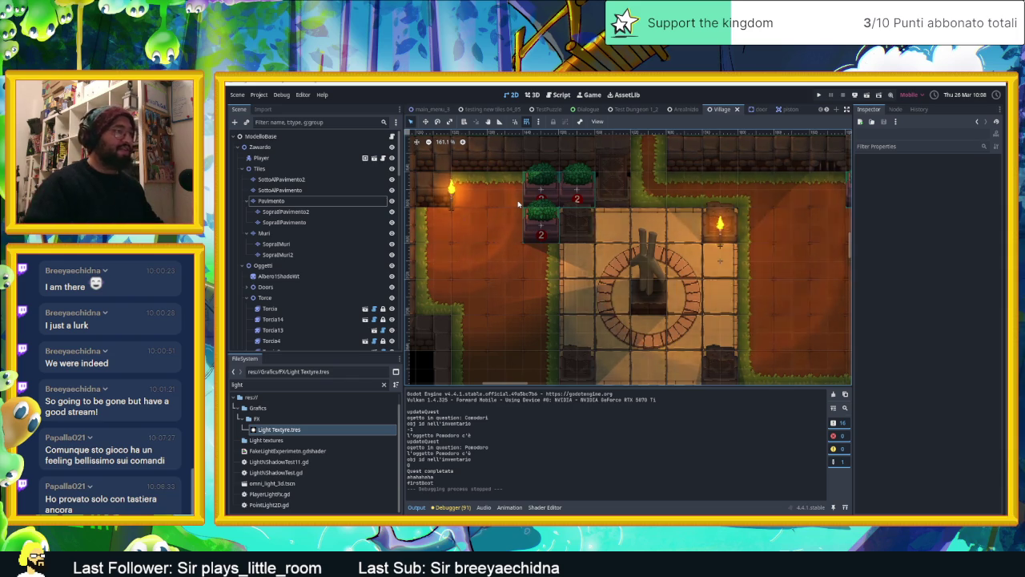
scroll(583, 238, down, 2)
scroll(583, 238, down, 1)
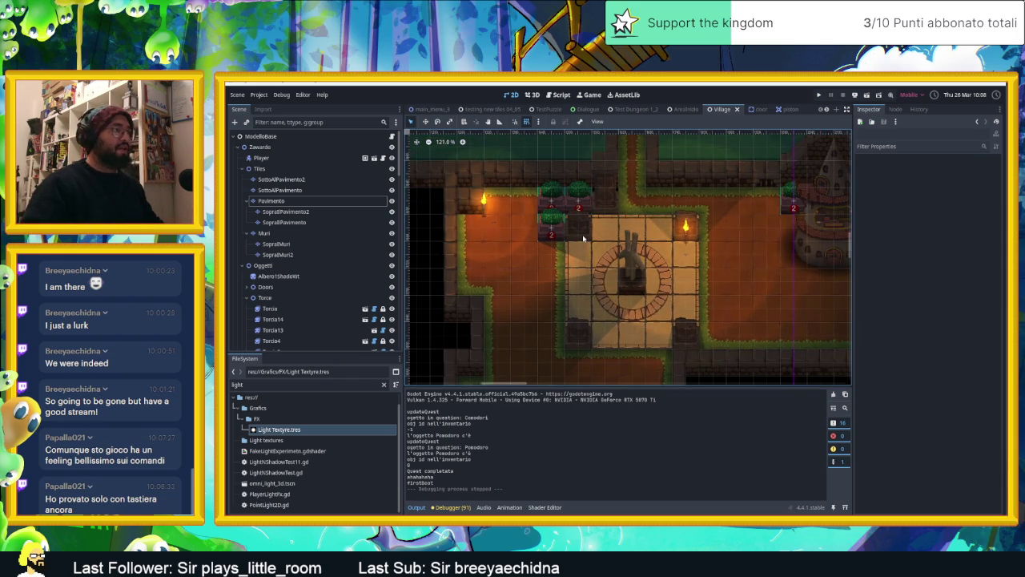
scroll(642, 230, down, 3)
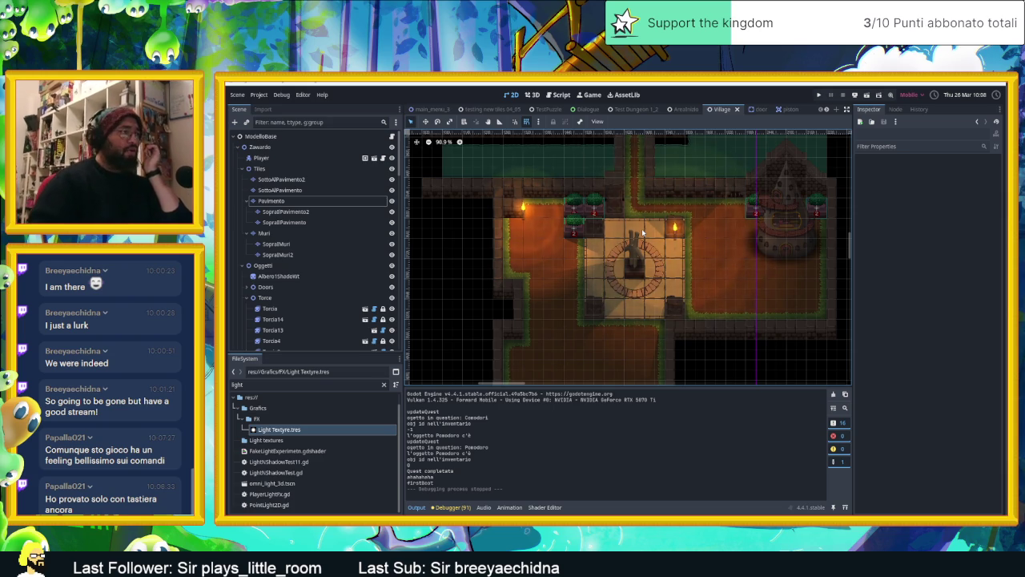
scroll(645, 233, down, 3)
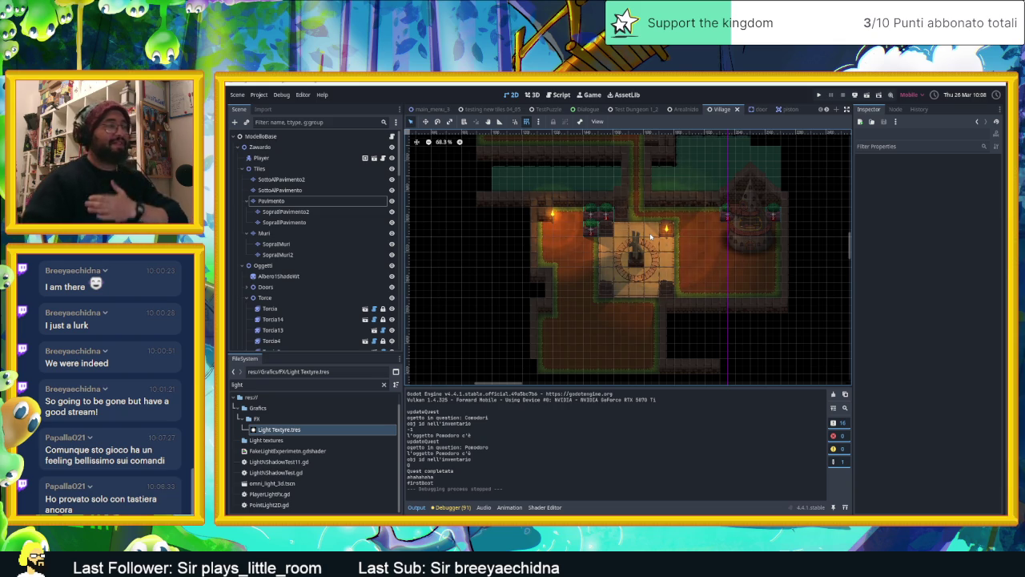
scroll(650, 236, up, 5)
scroll(649, 241, up, 1)
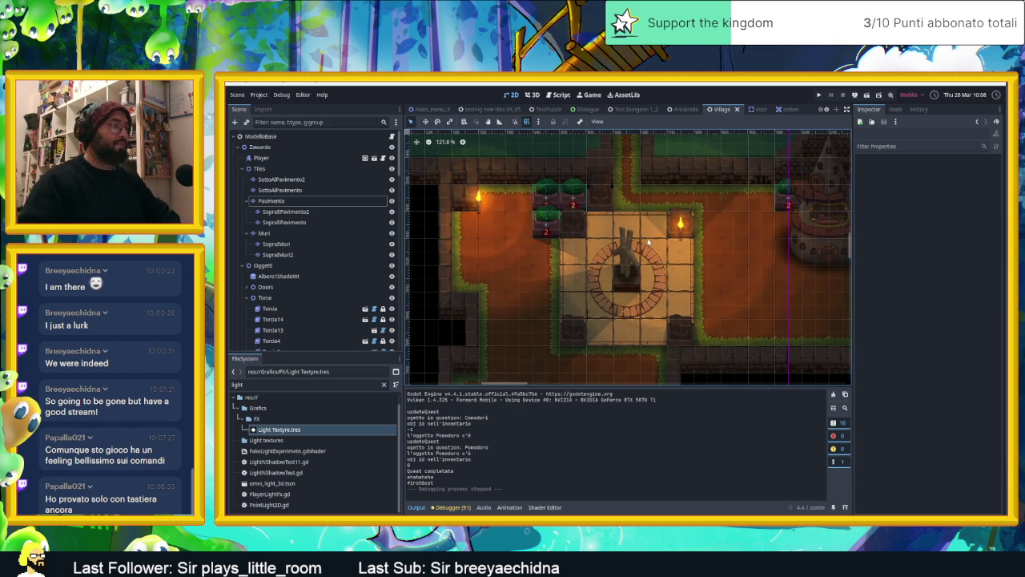
scroll(649, 241, down, 1)
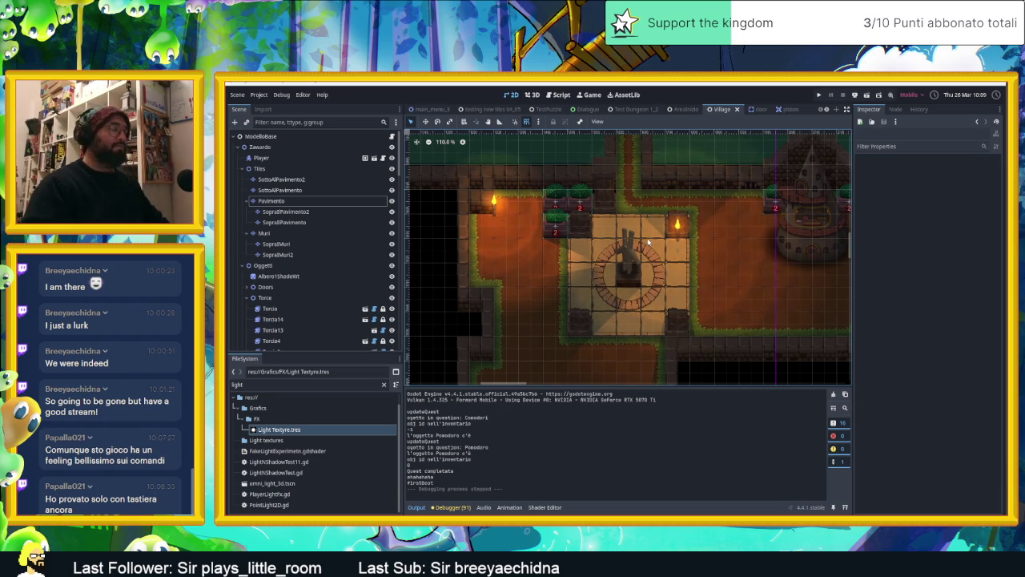
scroll(630, 243, down, 3)
scroll(641, 248, down, 1)
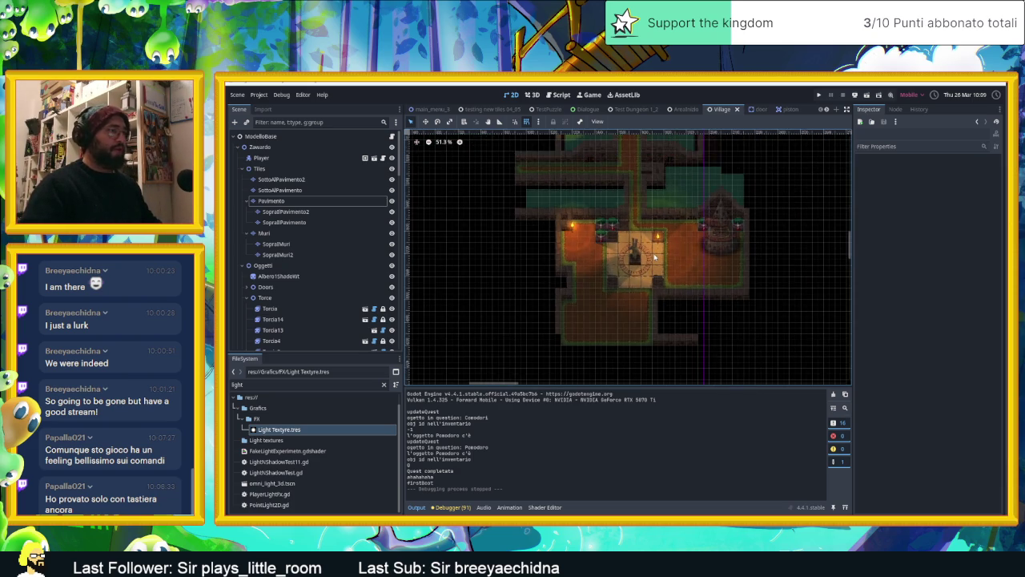
scroll(655, 257, up, 2)
scroll(654, 257, up, 1)
scroll(655, 257, up, 1)
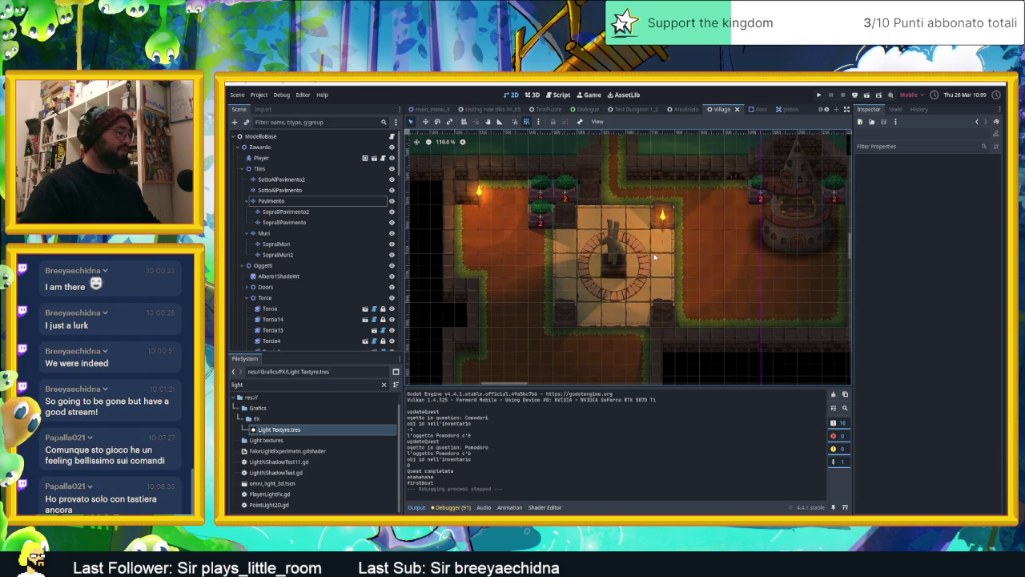
scroll(617, 255, up, 1)
scroll(617, 255, up, 1)
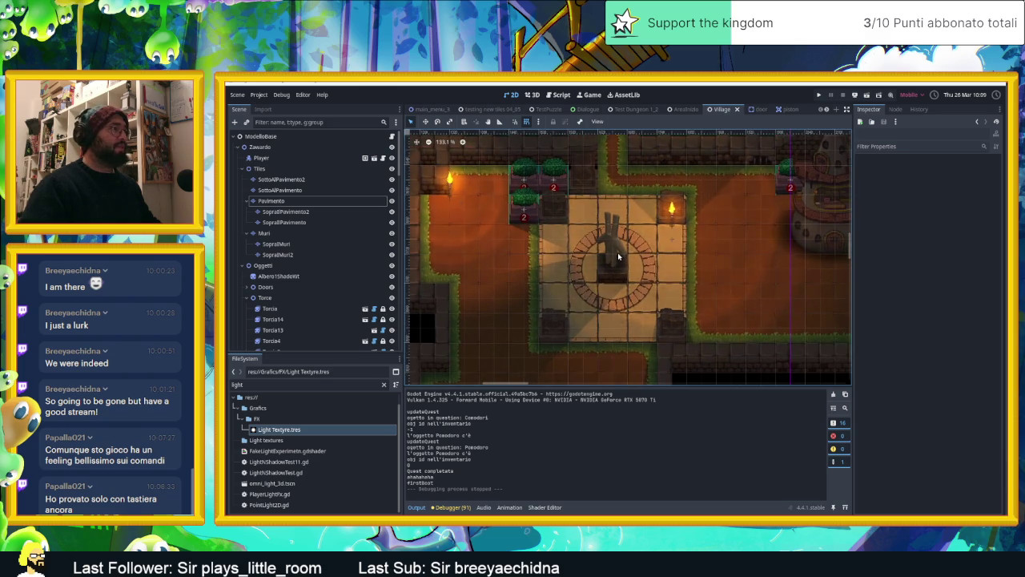
scroll(618, 254, up, 1)
scroll(618, 252, up, 2)
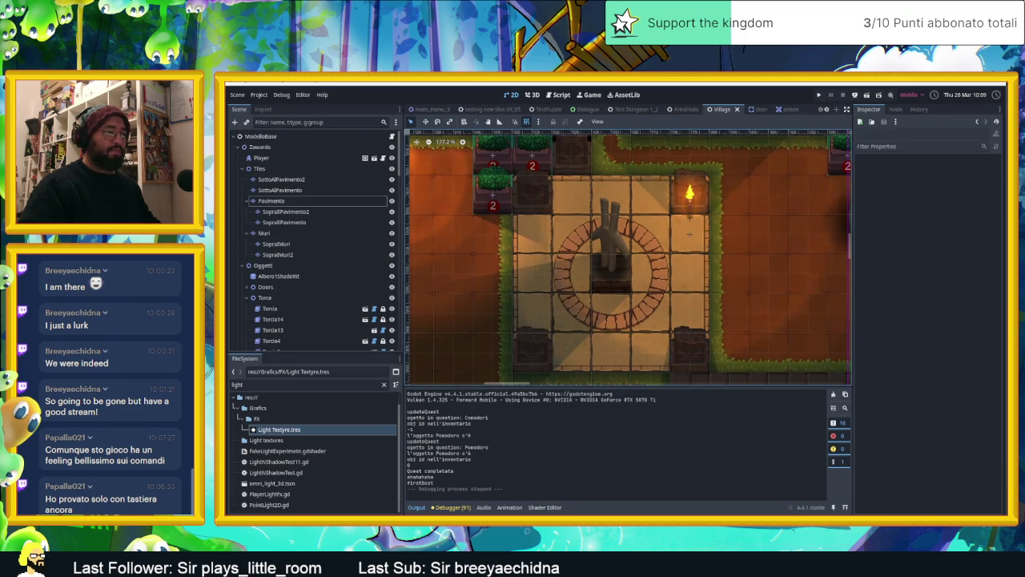
scroll(670, 273, down, 3)
Pan around the statue on the Village map and shrink the output panel to enlarge the view
drag(670, 274, 733, 293)
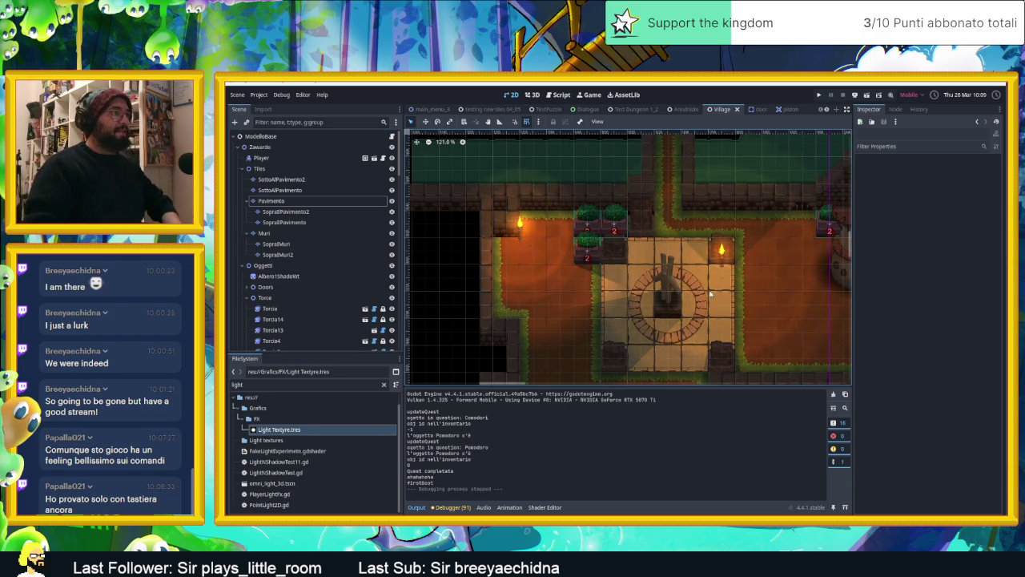
scroll(705, 295, down, 1)
scroll(693, 296, up, 2)
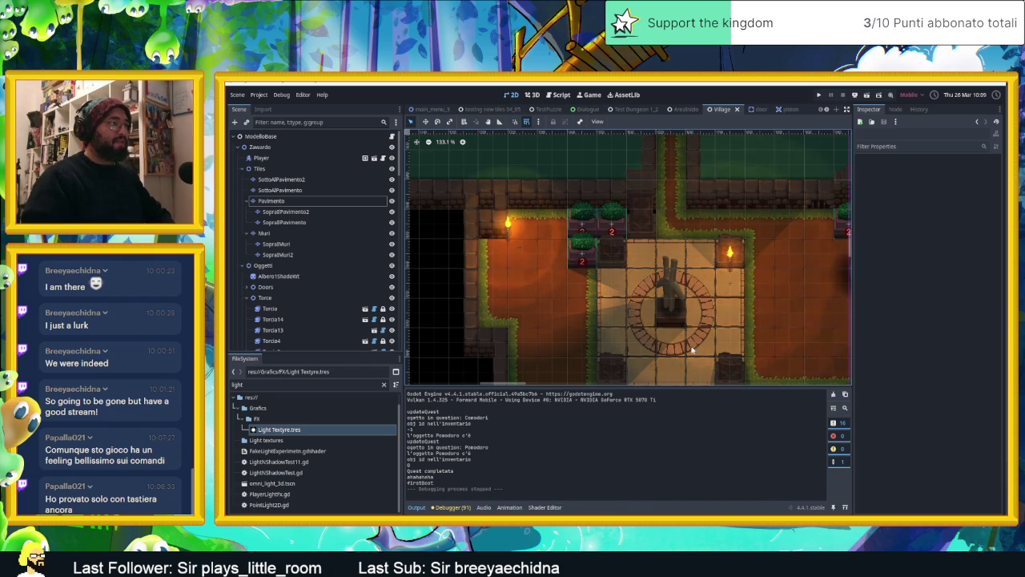
scroll(691, 346, up, 4)
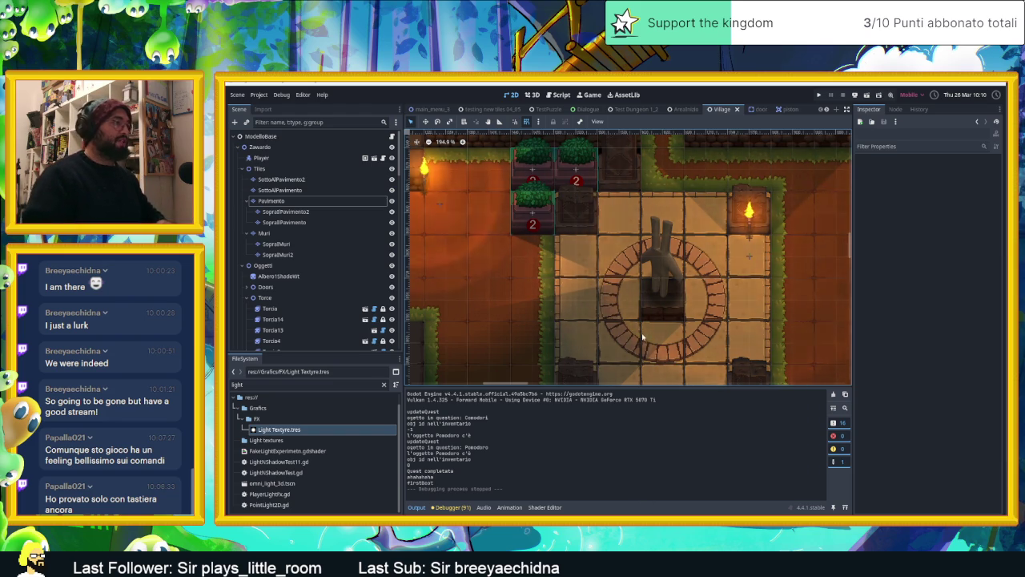
scroll(642, 337, down, 2)
drag(619, 389, 619, 434)
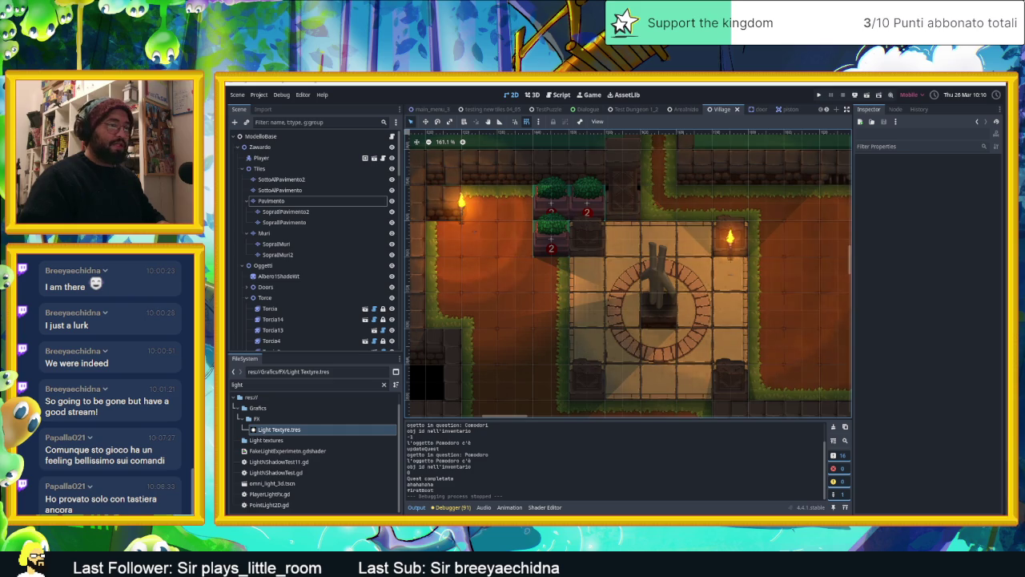
key(alt+Tab)
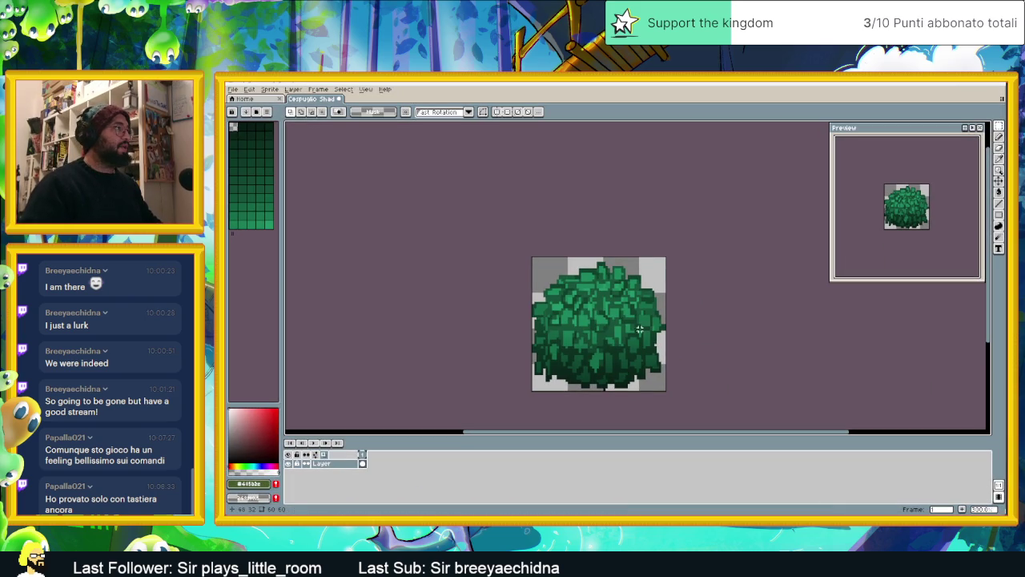
Discard the bush shadow sprite and create a new blank sprite, entering 128 as its size
click(338, 103)
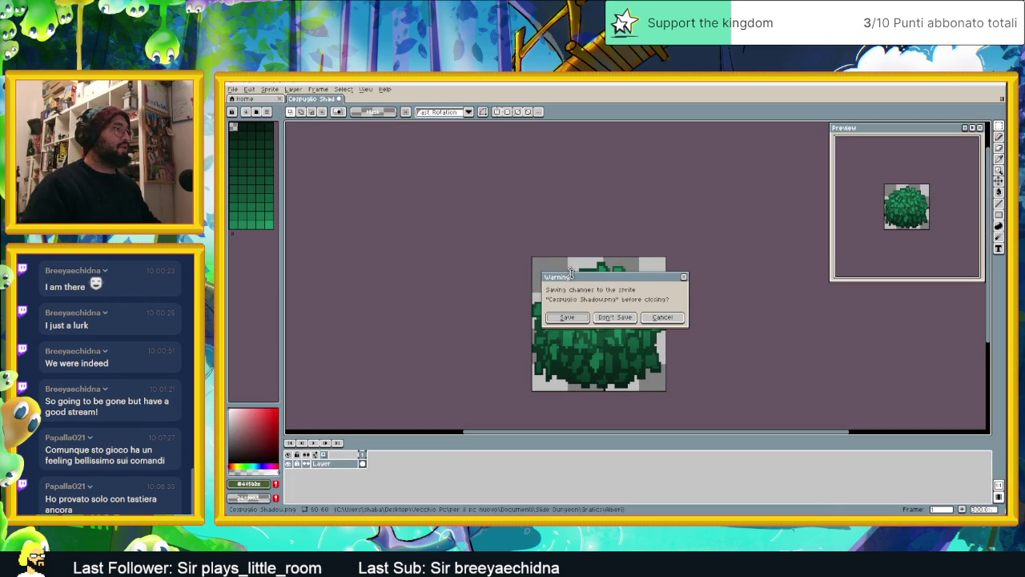
click(627, 318)
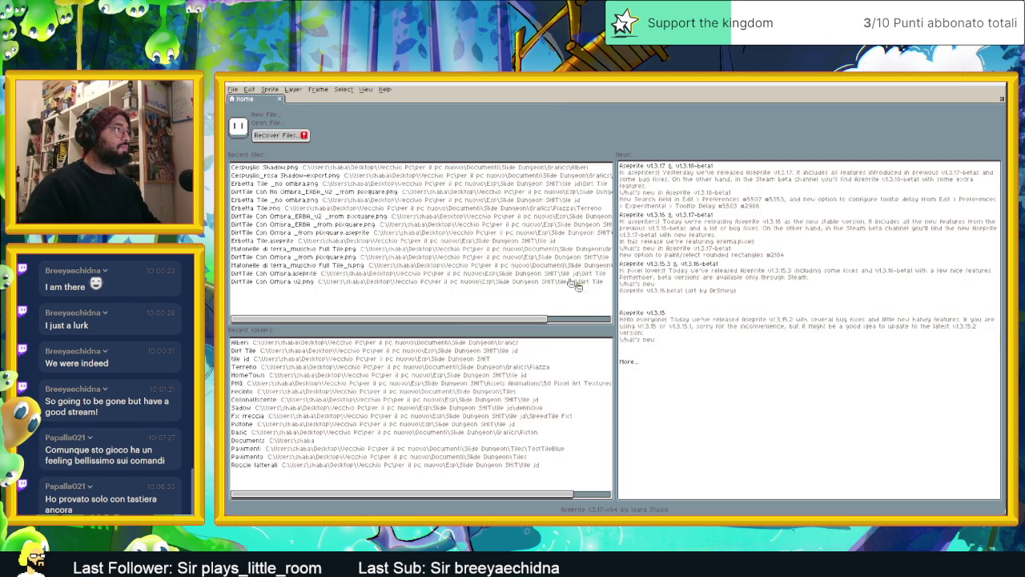
click(234, 89)
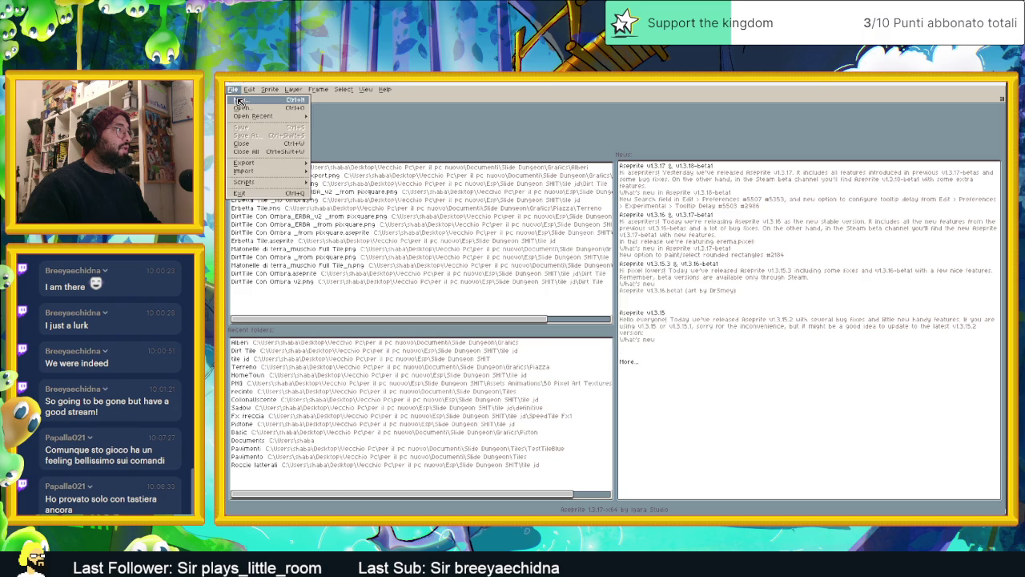
click(238, 100)
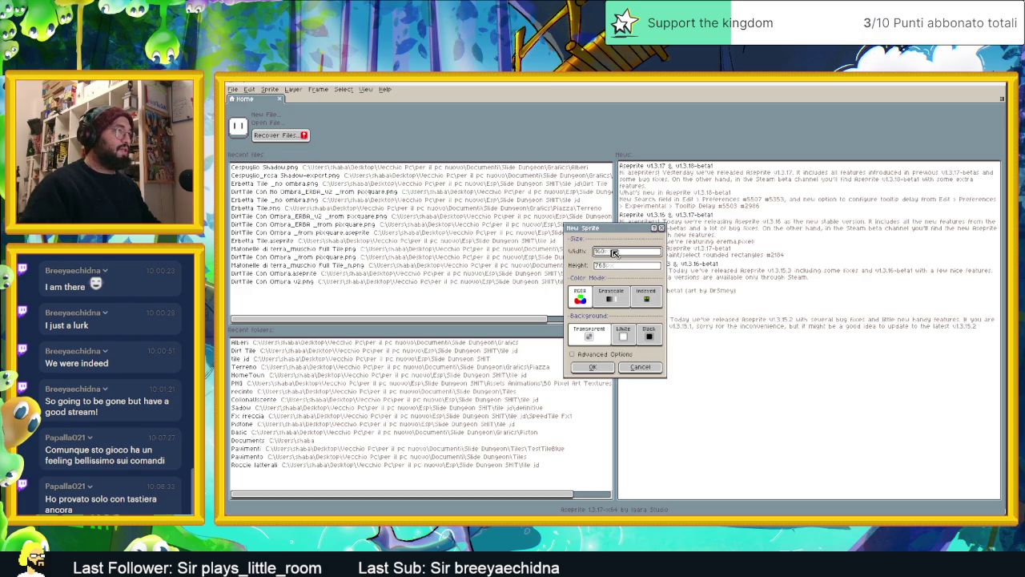
click(616, 266)
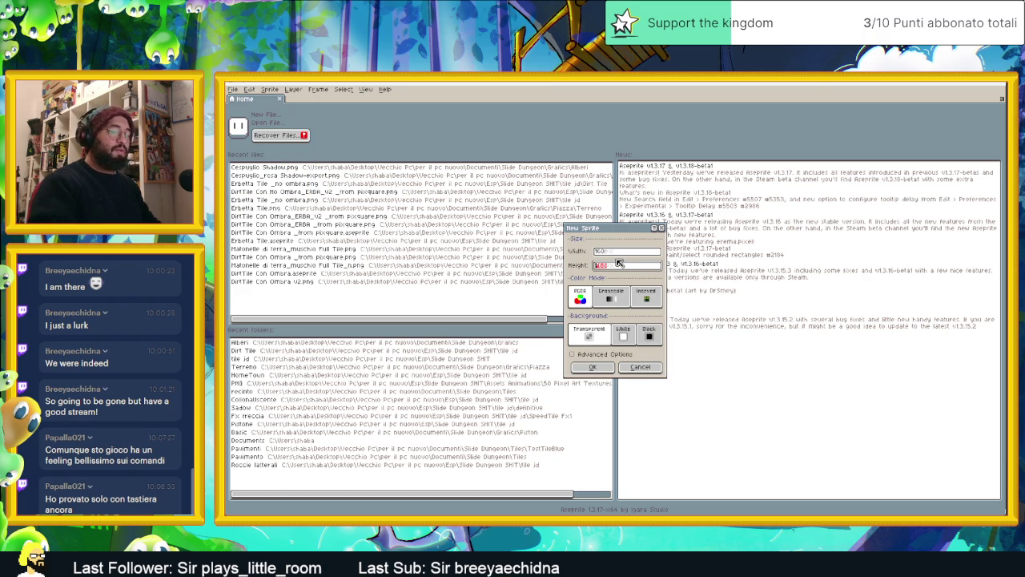
text(160)
drag(615, 254, 592, 253)
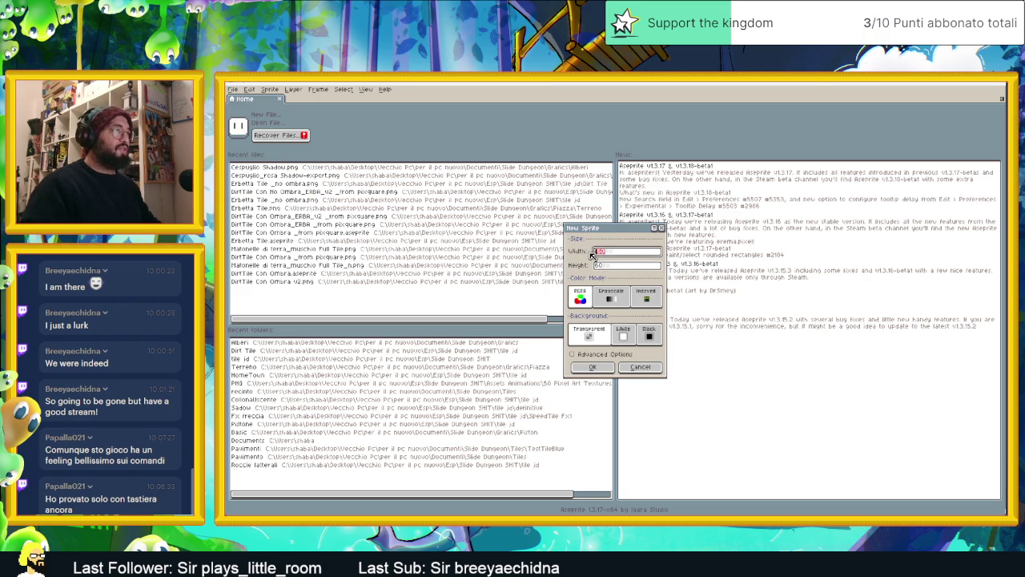
text(128)
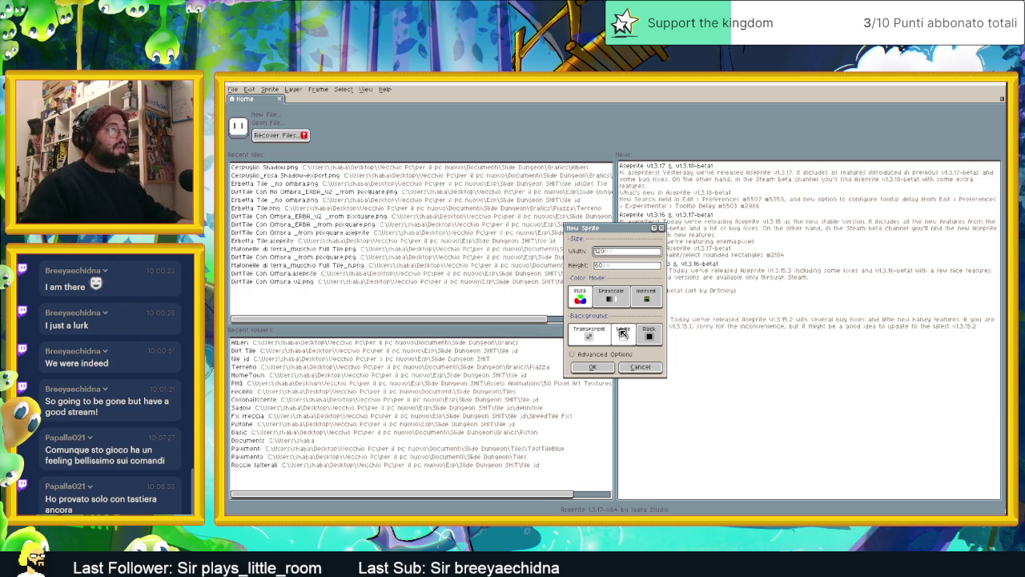
click(596, 368)
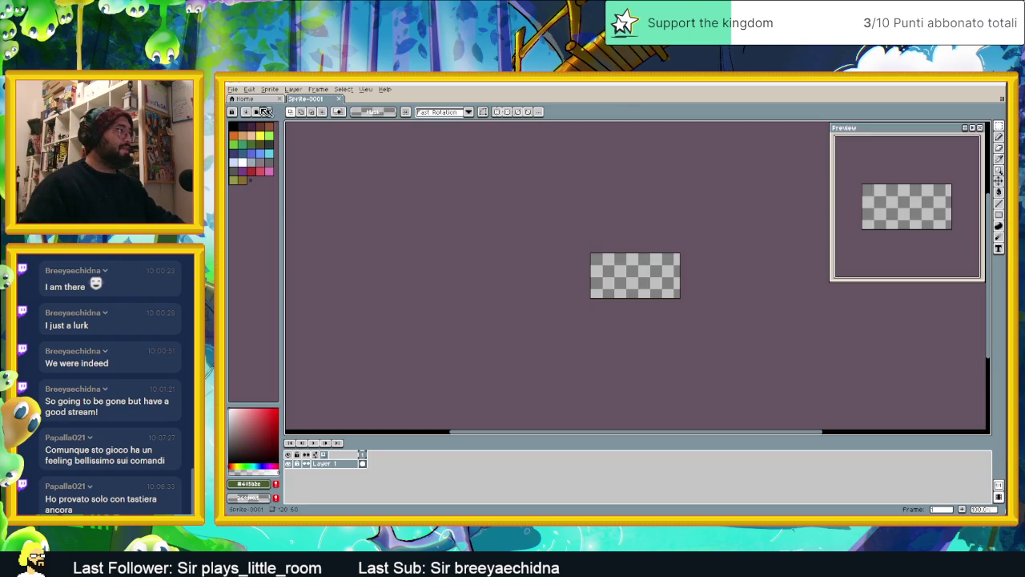
Resize the canvas to 60×120 pixels anchored at the left middle
click(233, 91)
click(269, 89)
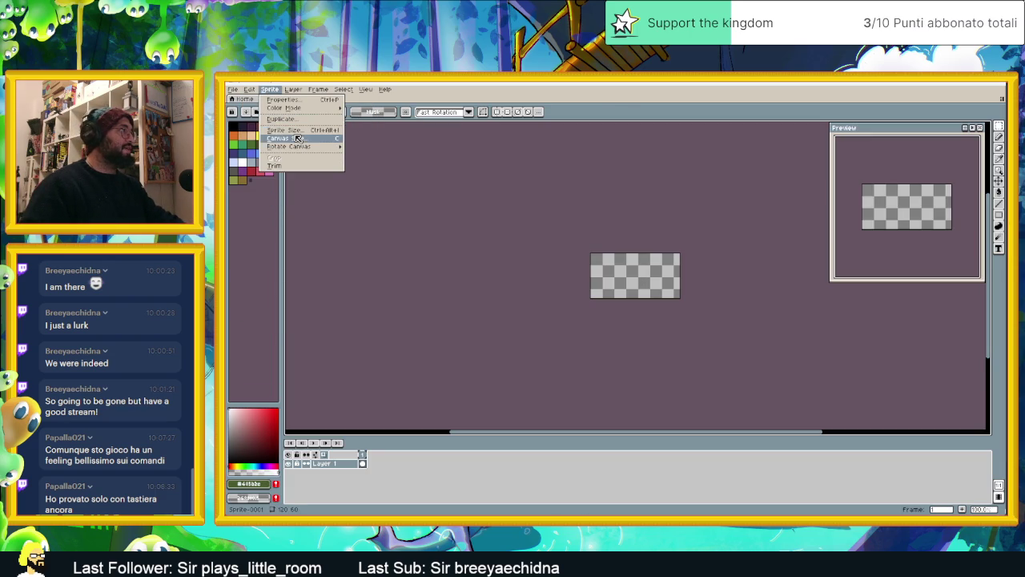
click(290, 137)
click(830, 215)
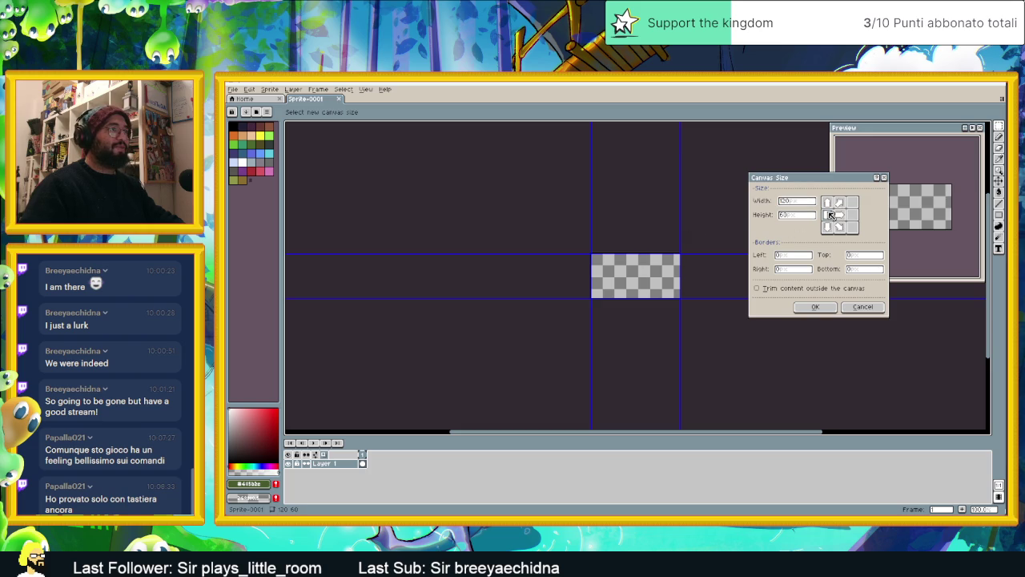
text(60)
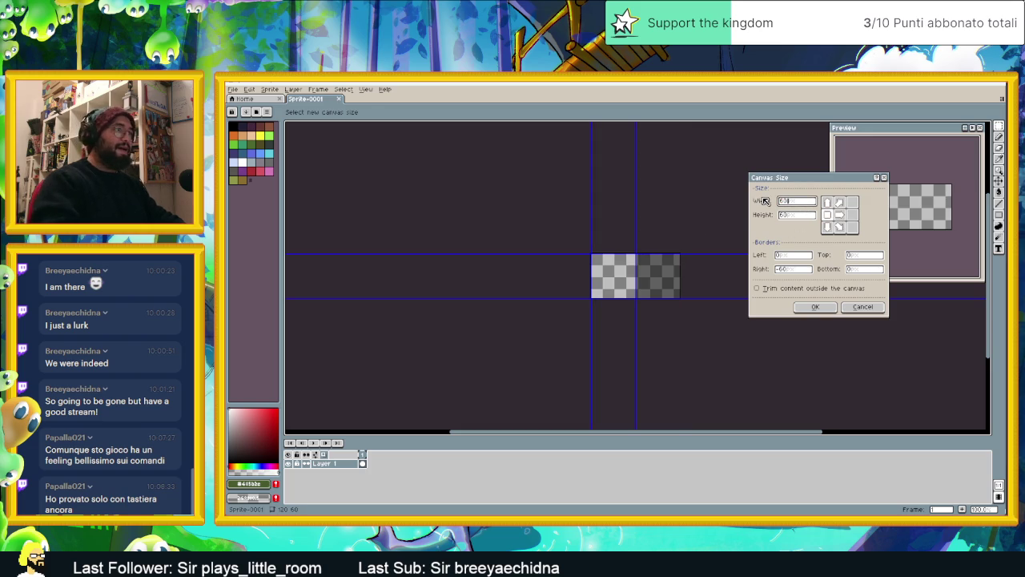
click(797, 215)
text(120)
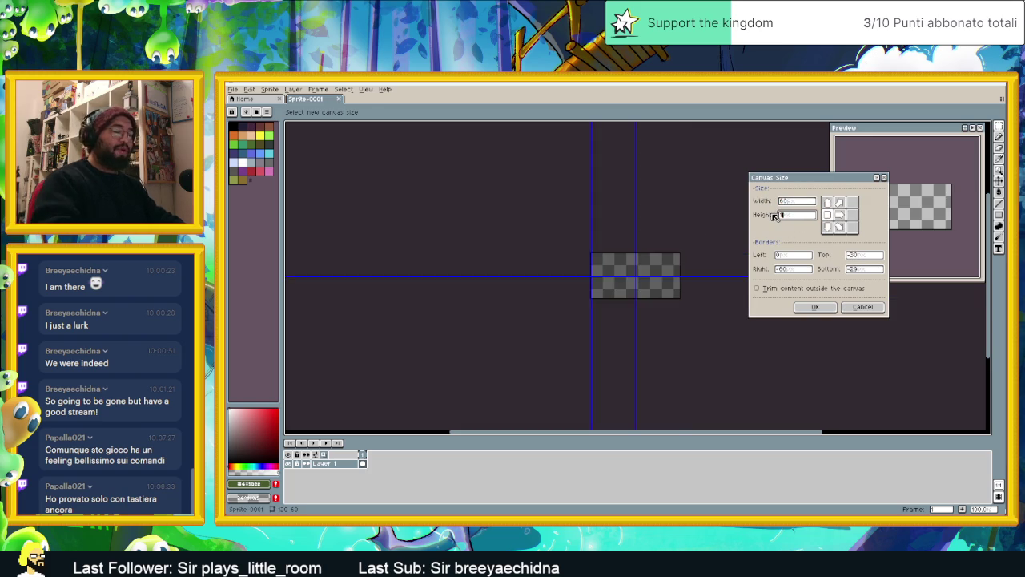
click(815, 306)
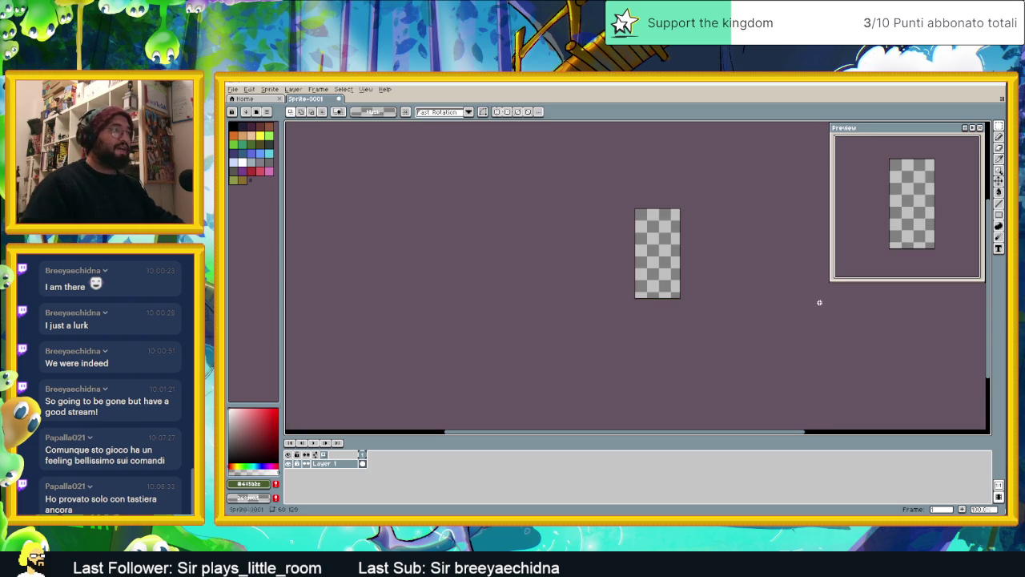
scroll(680, 255, up, 1)
scroll(680, 252, up, 1)
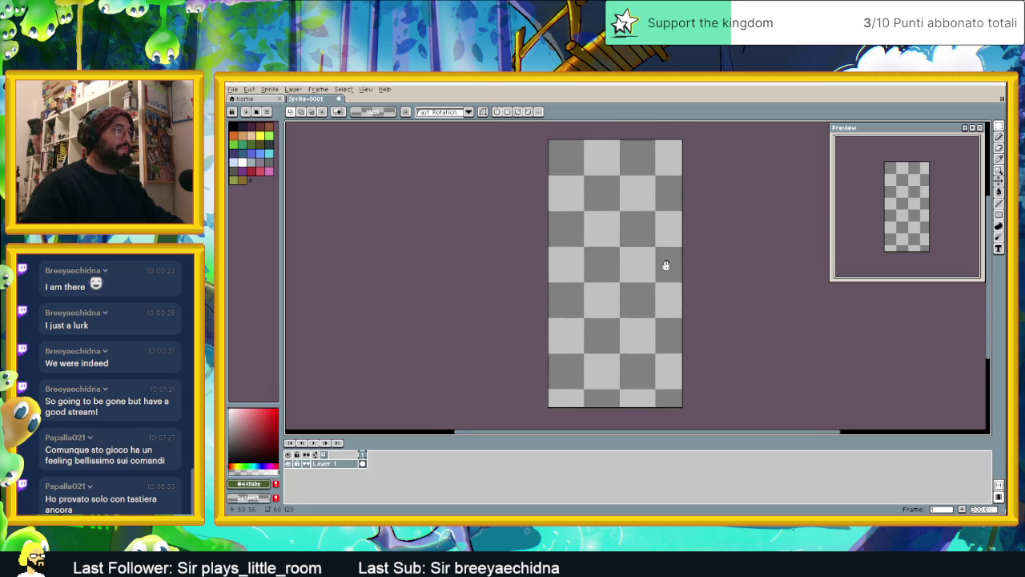
click(365, 89)
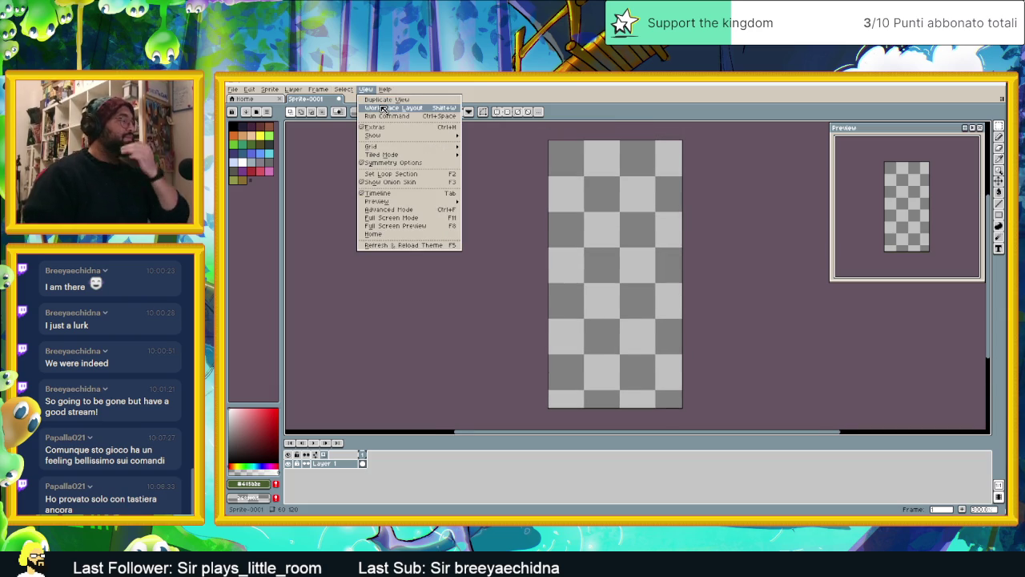
mouse_move(409, 155)
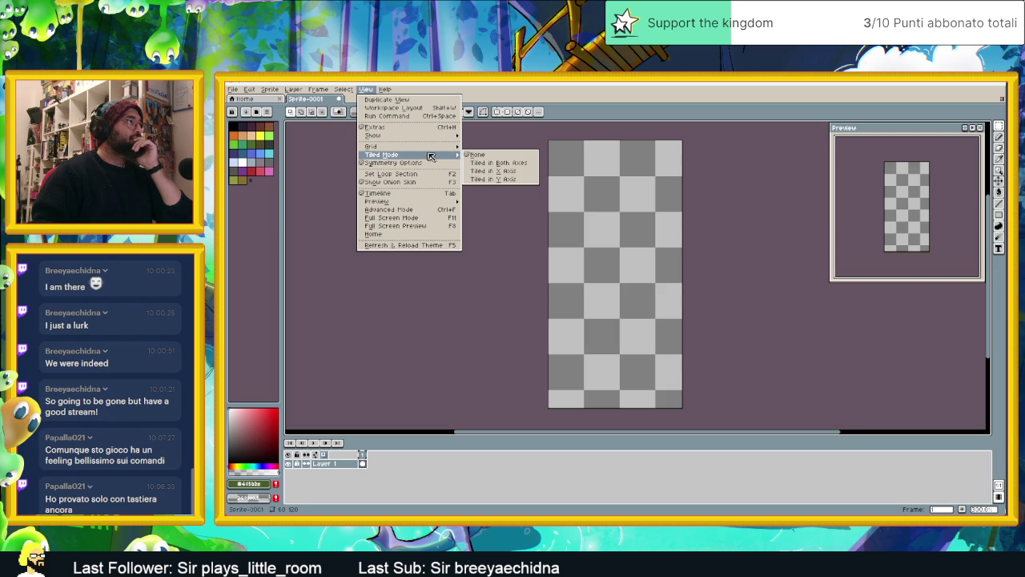
Set the grid cells to 60 by 60 in Grid Settings
click(496, 149)
drag(596, 301, 571, 300)
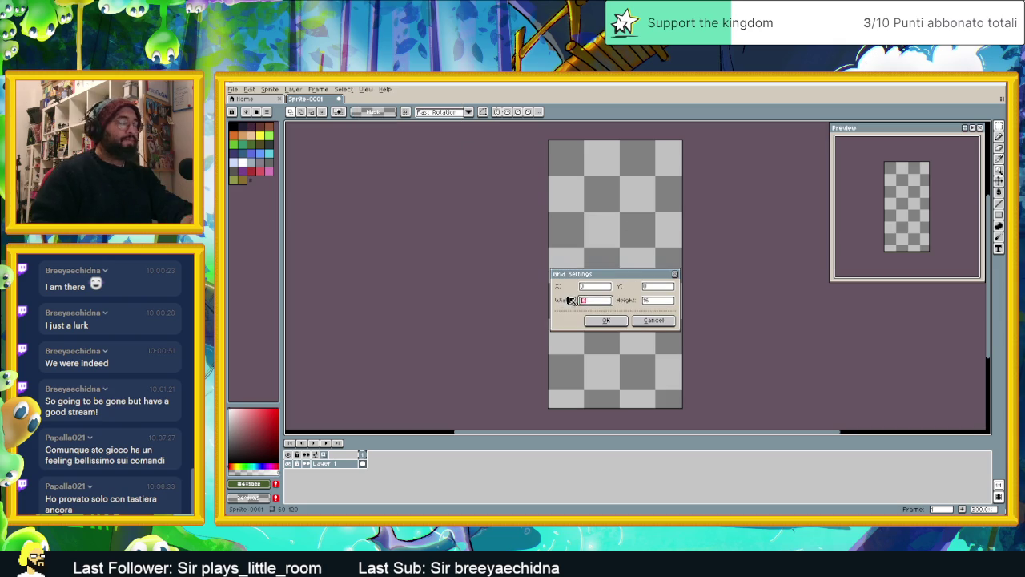
double_click(656, 300)
text(60)
click(627, 319)
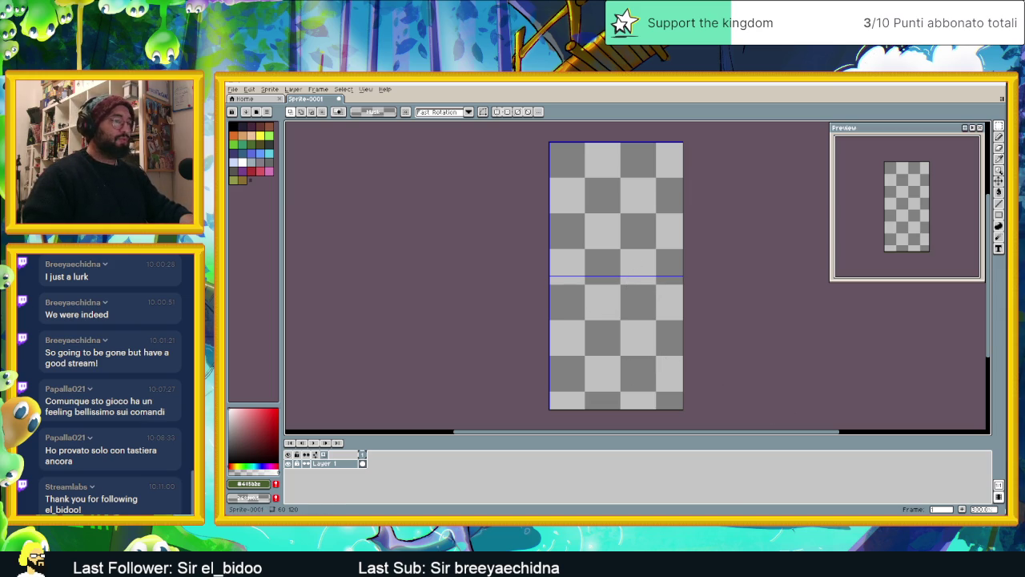
key(alt+Tab)
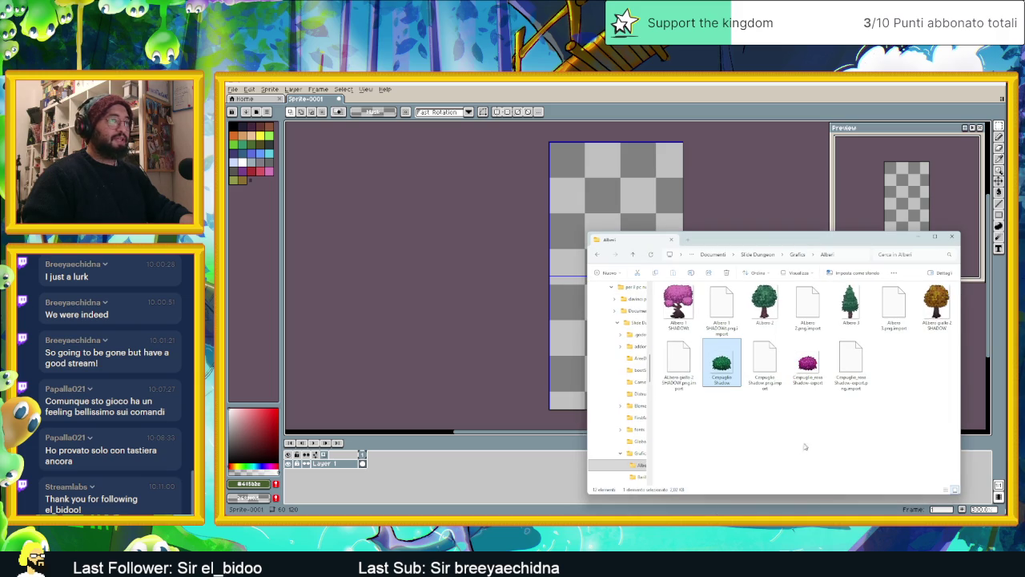
Browse via Slide Dungeon SHIT > tile jd > HomeTown and drag Cartello corto into Aseprite
click(797, 253)
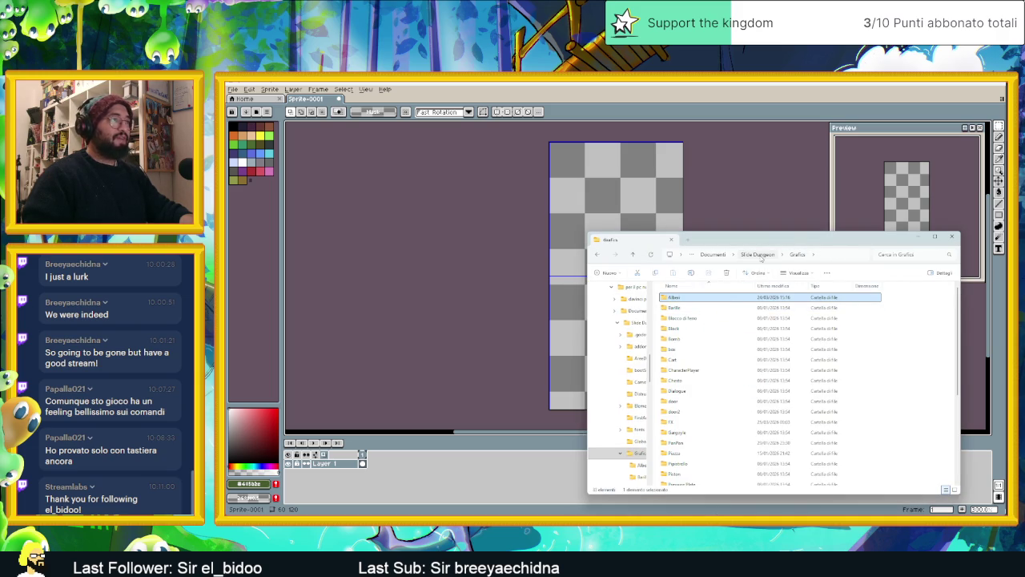
right_click(807, 529)
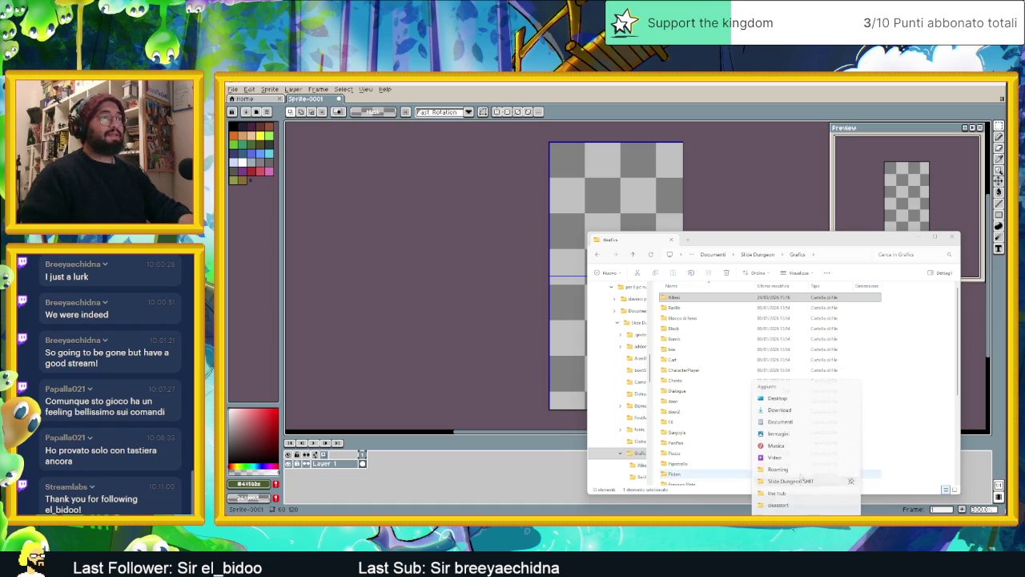
click(793, 470)
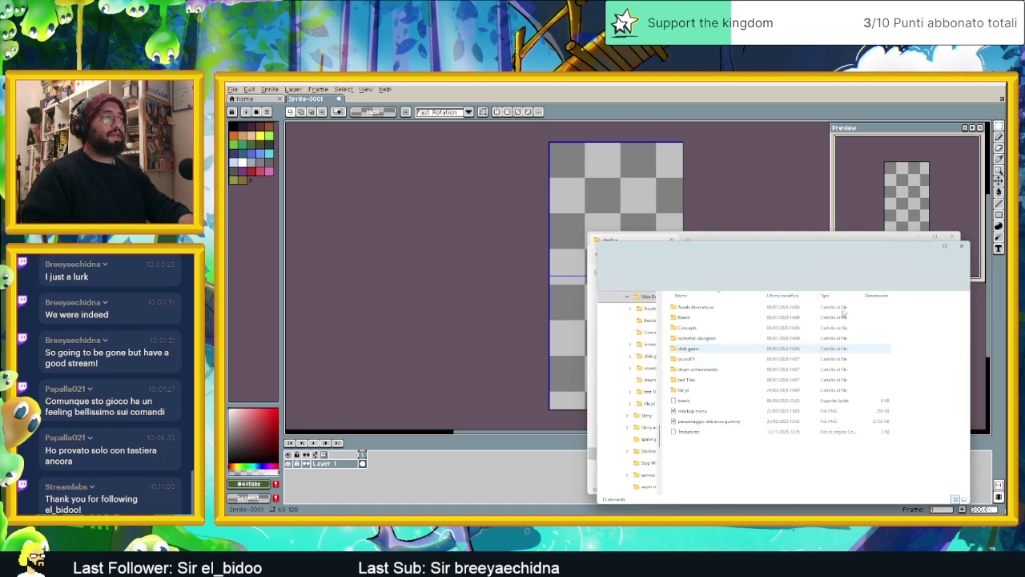
double_click(705, 390)
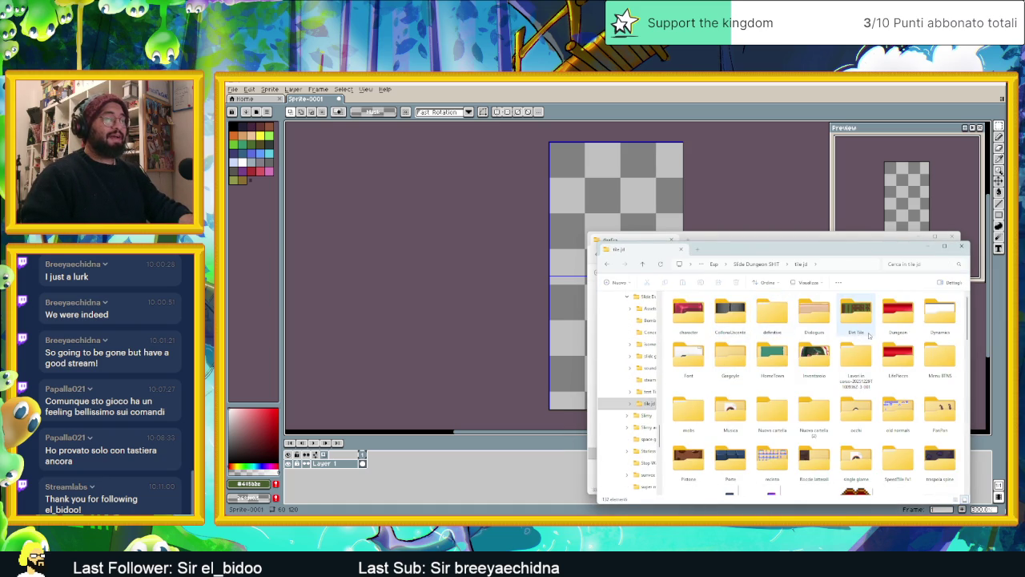
mouse_move(856, 314)
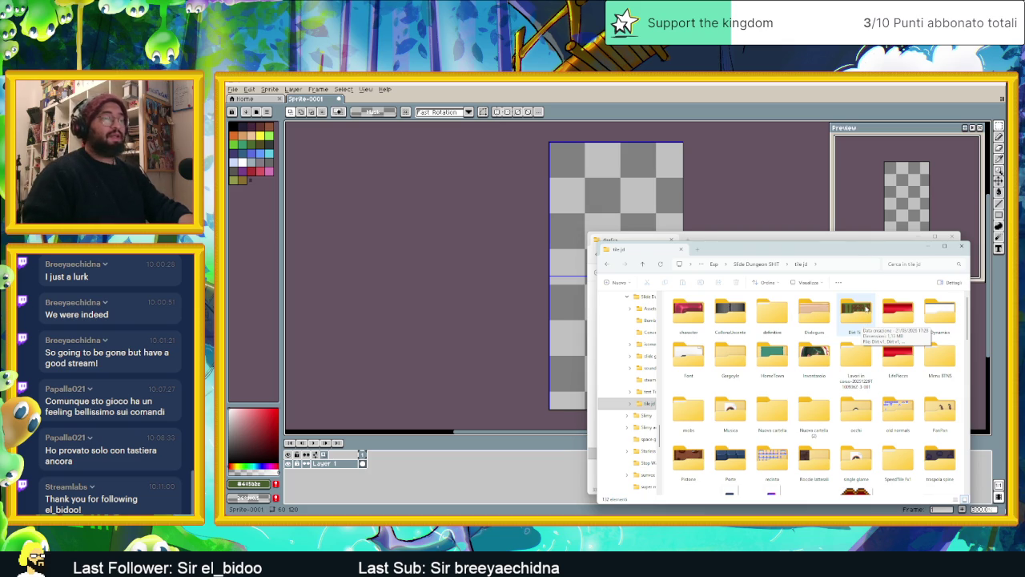
click(858, 315)
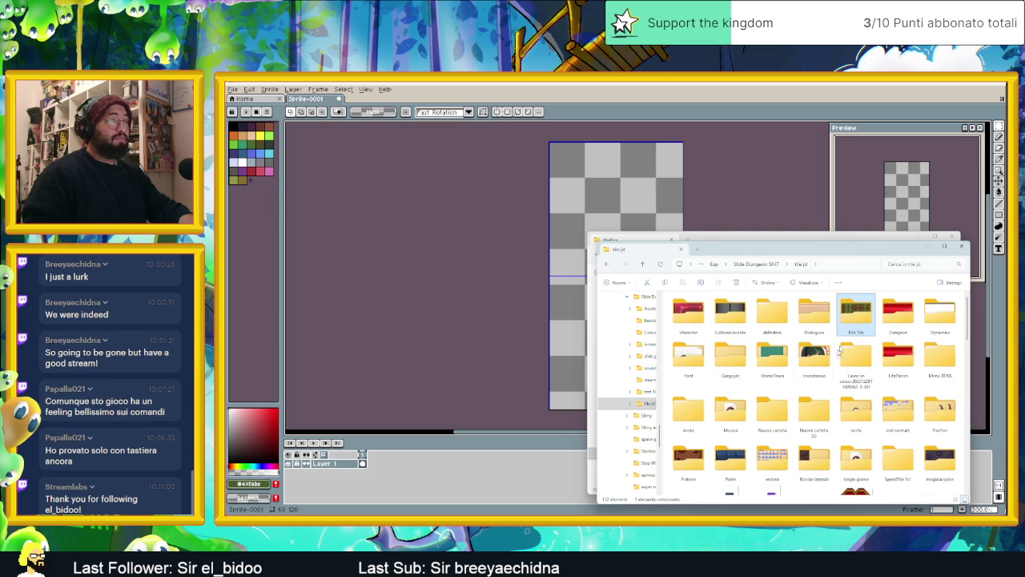
double_click(789, 353)
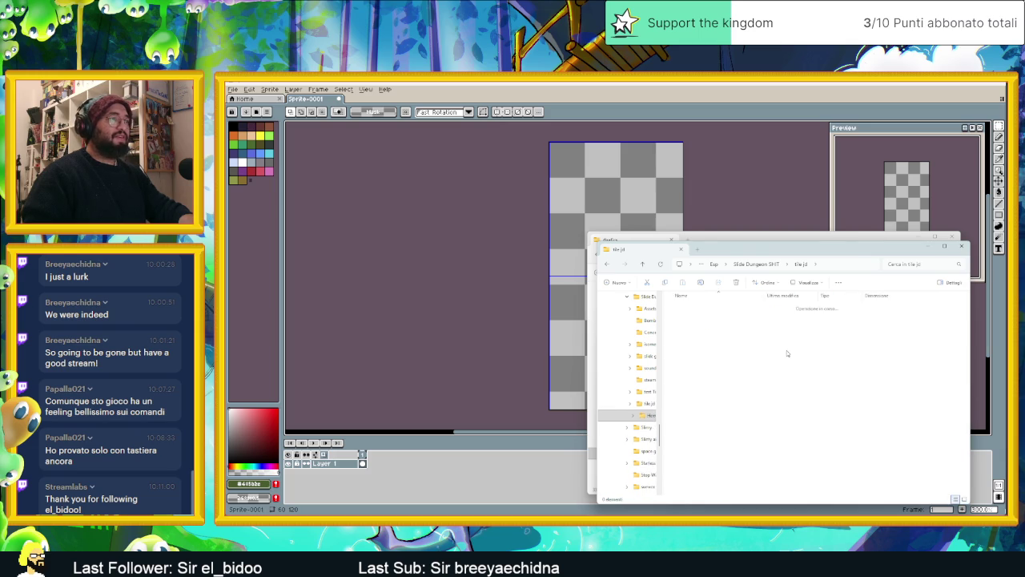
click(730, 365)
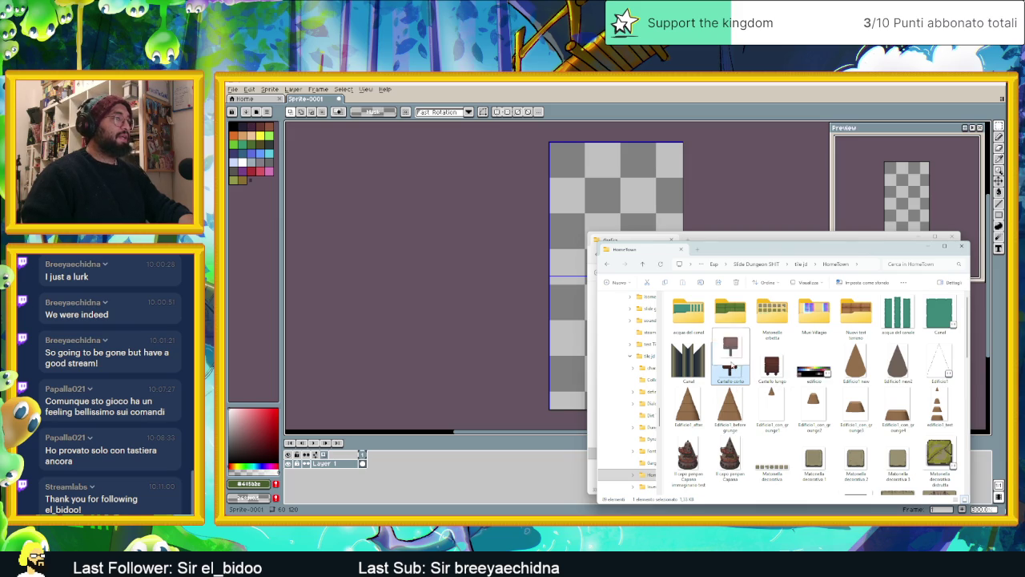
drag(555, 102, 555, 103)
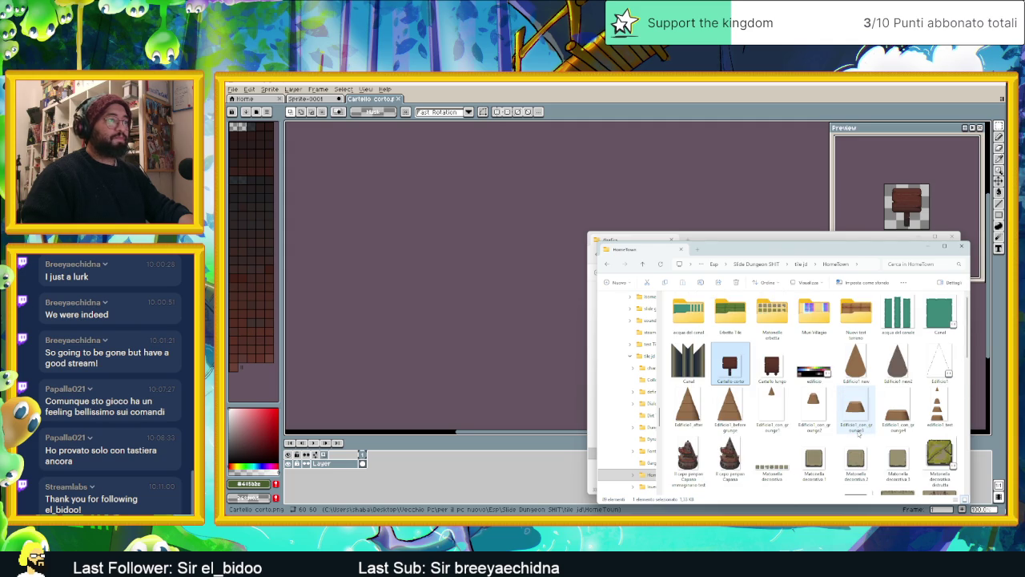
Open the Nuova test2_4 tower sprite and scroll through its layer list
scroll(859, 434, down, 5)
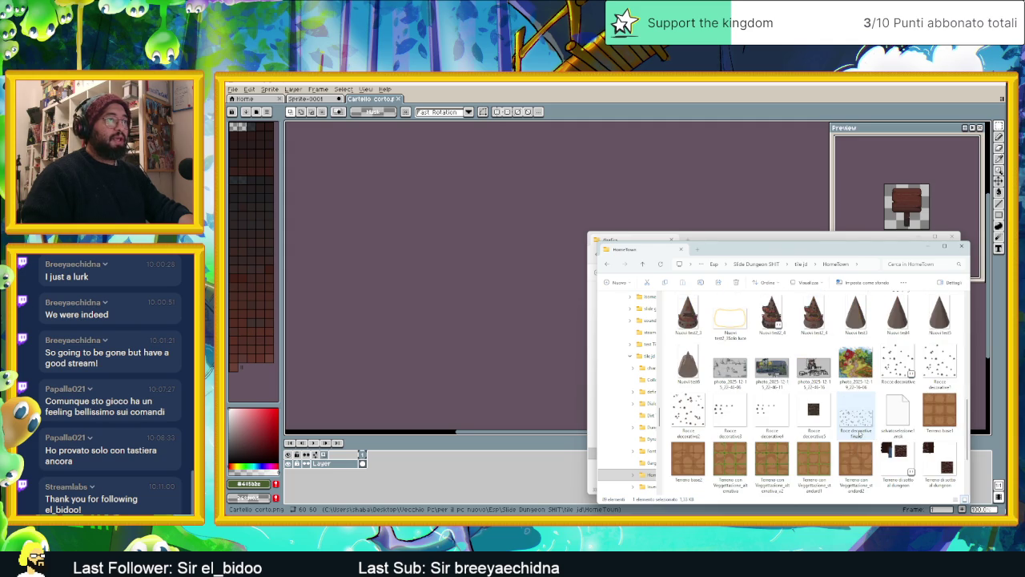
double_click(772, 314)
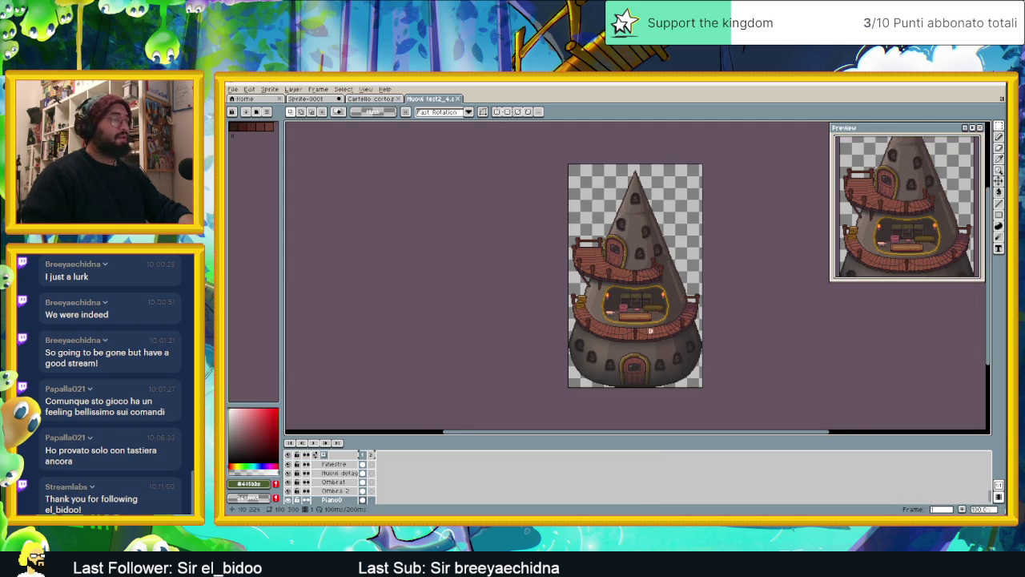
scroll(653, 310, up, 1)
scroll(653, 310, down, 1)
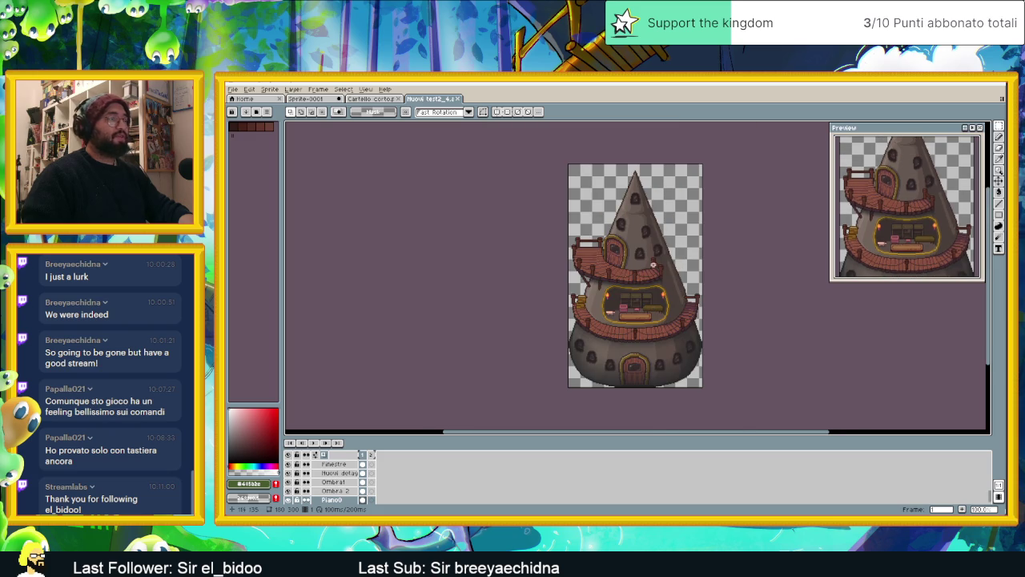
scroll(369, 479, down, 3)
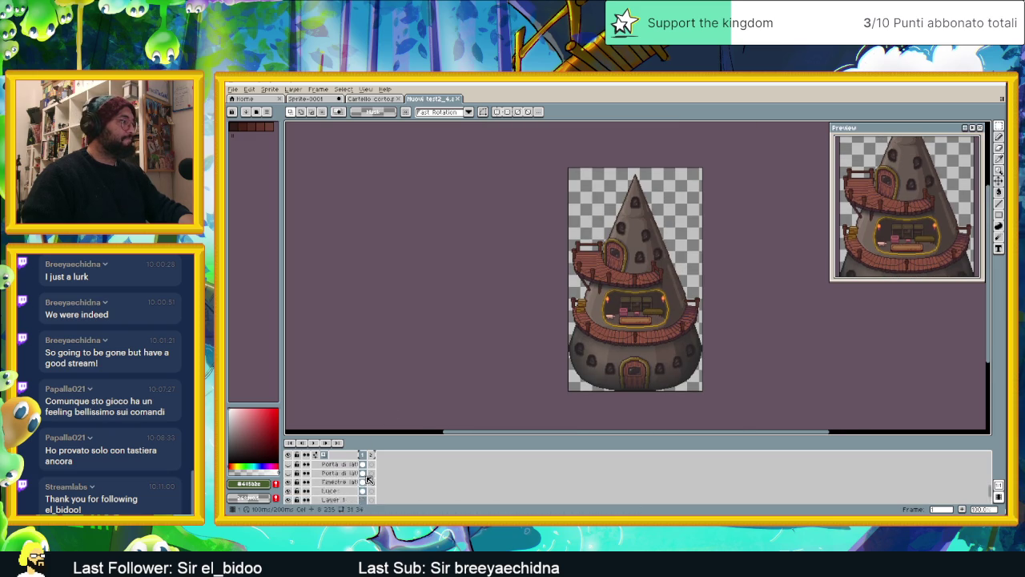
scroll(327, 476, up, 3)
scroll(326, 476, up, 2)
scroll(326, 476, up, 2)
scroll(327, 476, up, 2)
scroll(327, 476, up, 2)
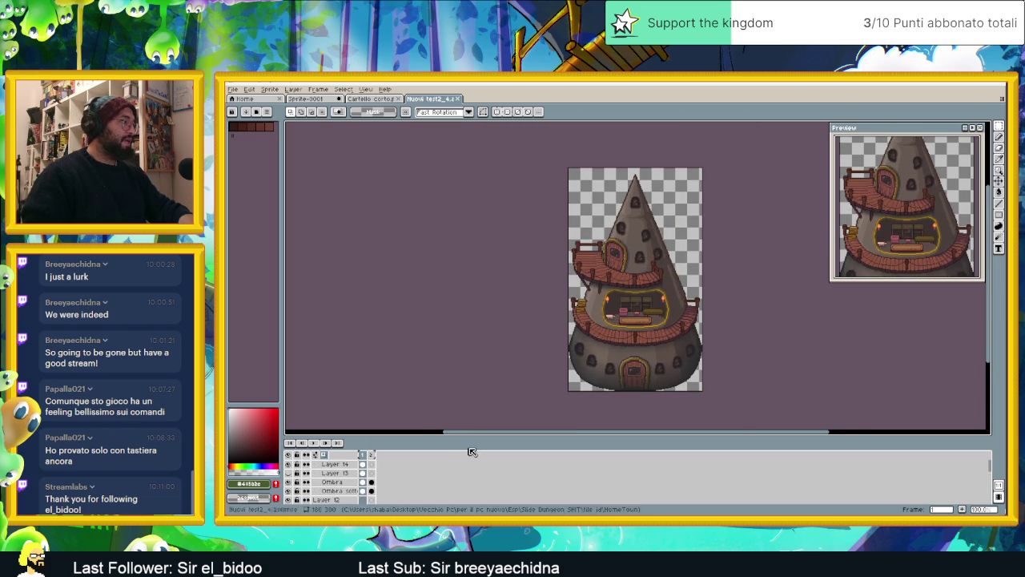
scroll(326, 485, down, 2)
scroll(326, 485, down, 2)
scroll(325, 485, down, 2)
scroll(326, 485, down, 2)
scroll(327, 484, down, 2)
scroll(330, 487, down, 2)
scroll(336, 488, down, 2)
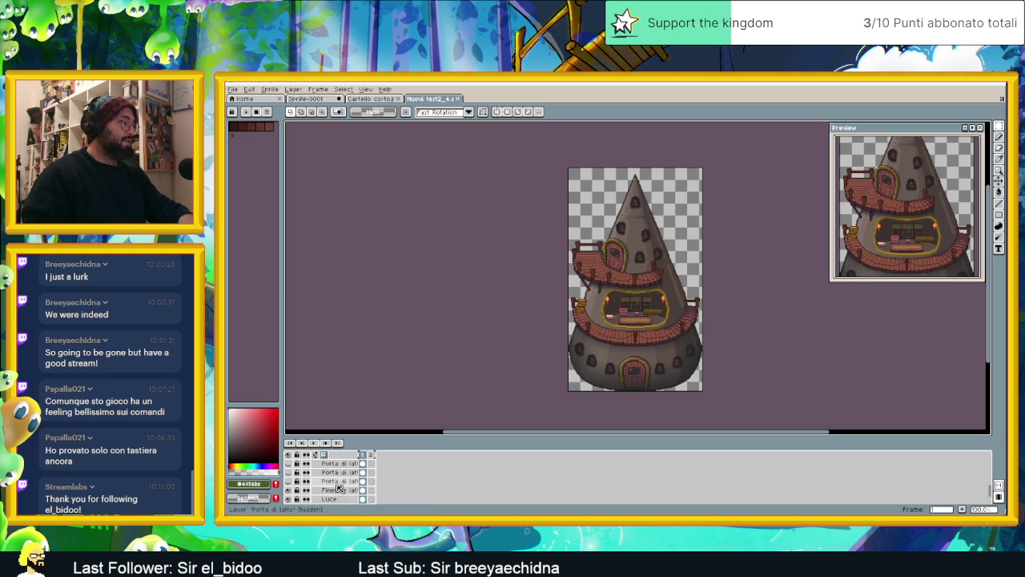
scroll(335, 489, down, 2)
scroll(325, 490, down, 2)
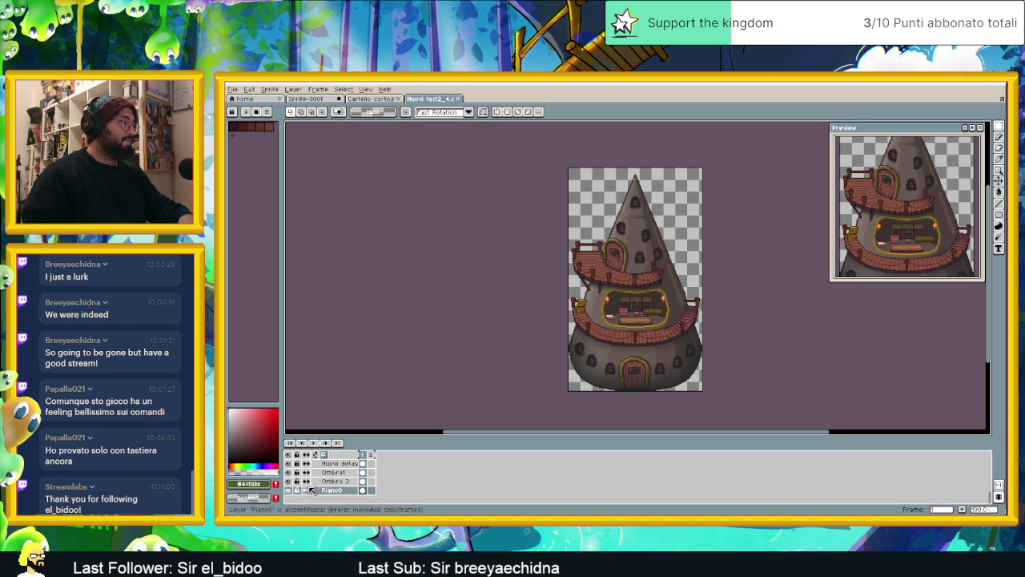
Toggle the Ombra 2 and Ombra1 shadow layers off and on to compare the tower's shading
click(288, 481)
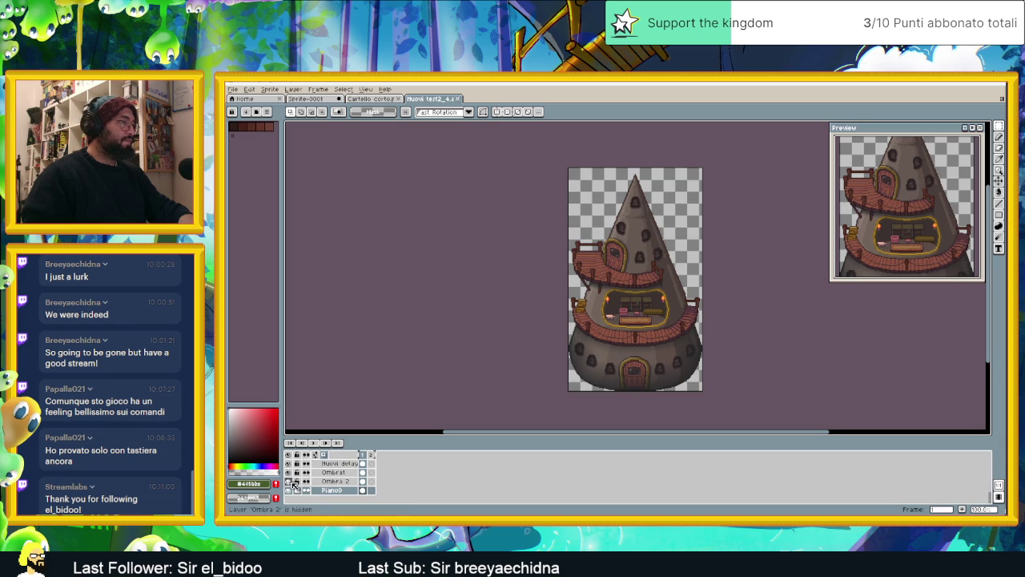
click(290, 482)
click(290, 473)
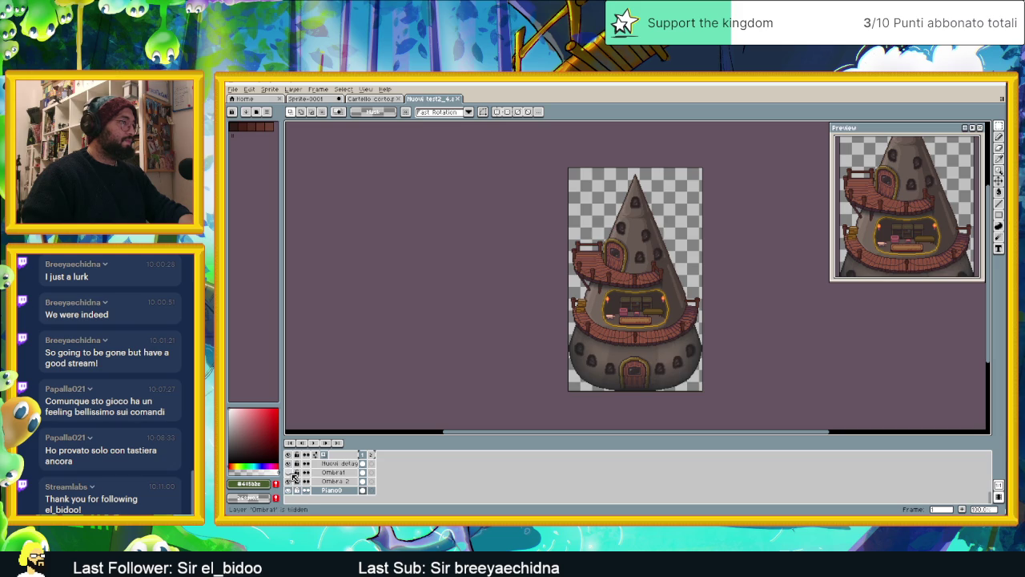
Zoom in on the wooden bridge, then return to the blank Sprite-0001 canvas
scroll(623, 280, up, 1)
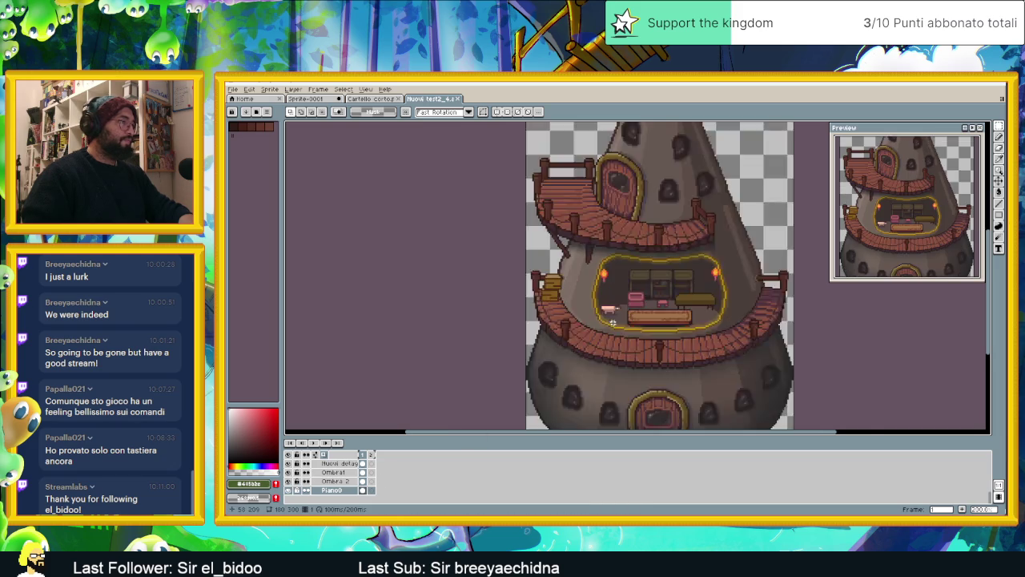
scroll(623, 280, up, 1)
drag(623, 280, 624, 321)
scroll(540, 230, up, 1)
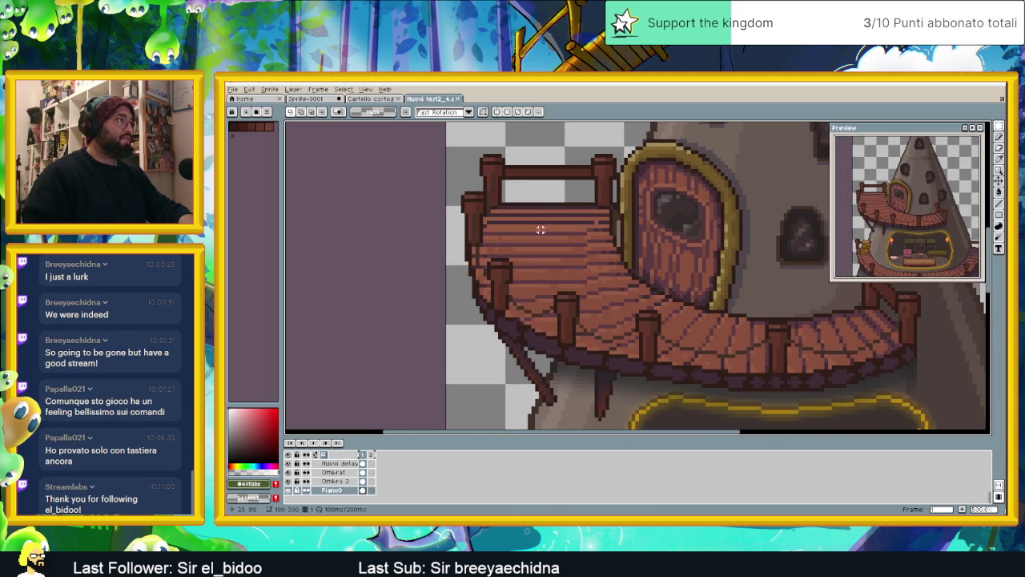
scroll(540, 230, up, 1)
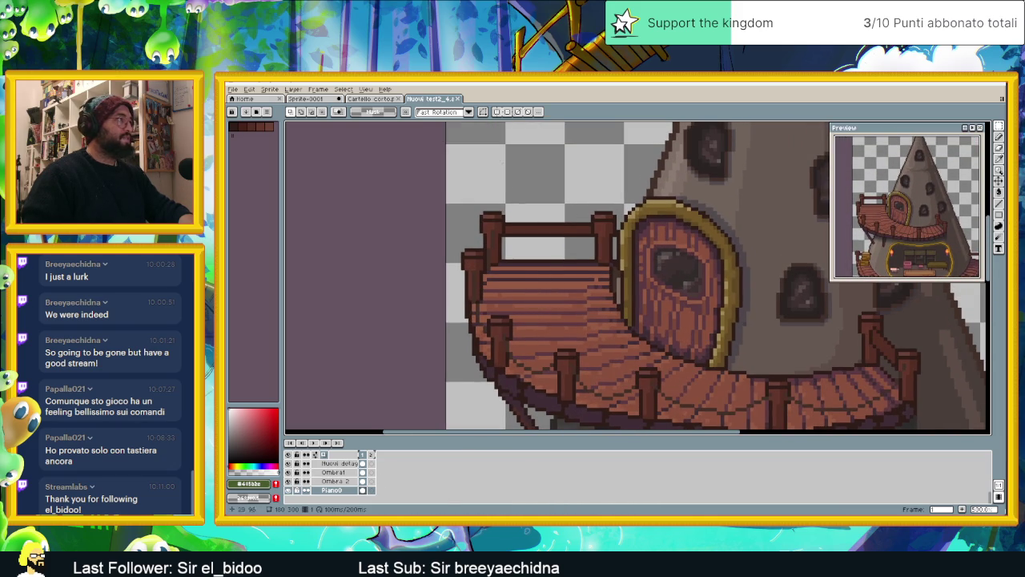
click(325, 98)
scroll(617, 366, up, 1)
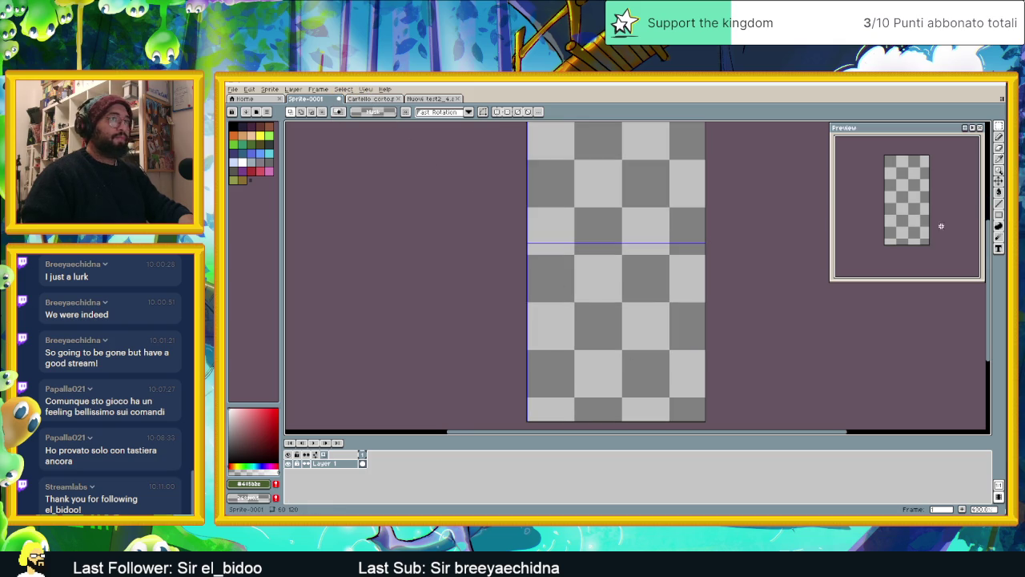
Select the Rectangle tool, then open Bastone del capo villaggio from the PanPan folder in tile jd
click(999, 215)
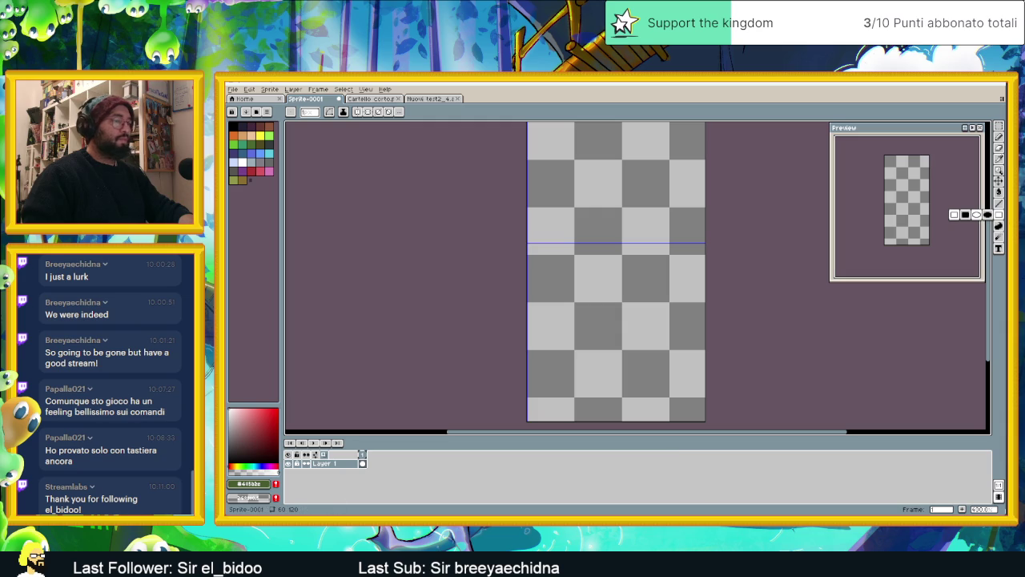
key(alt+Tab)
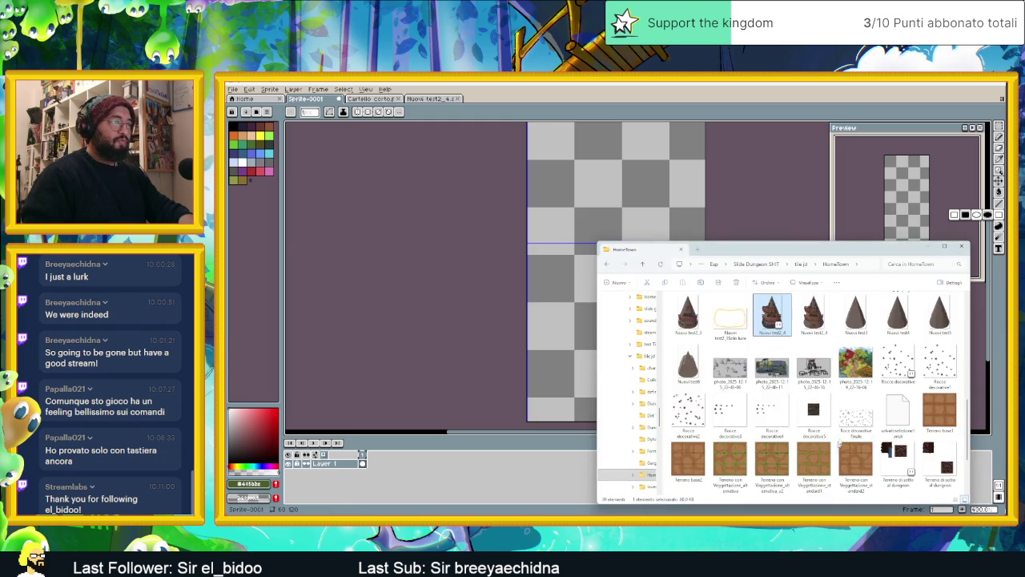
scroll(853, 439, up, 3)
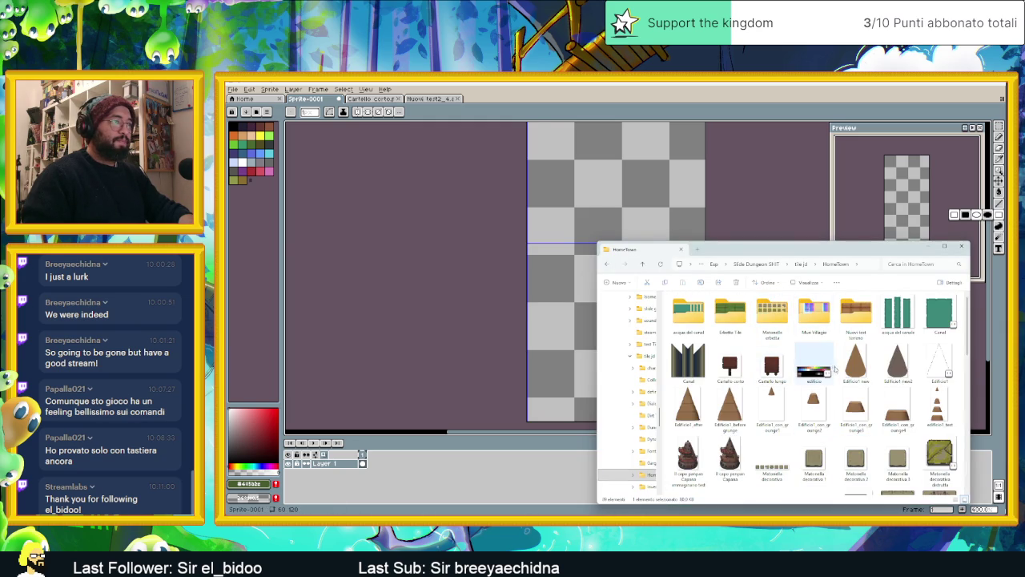
key(BackSpace)
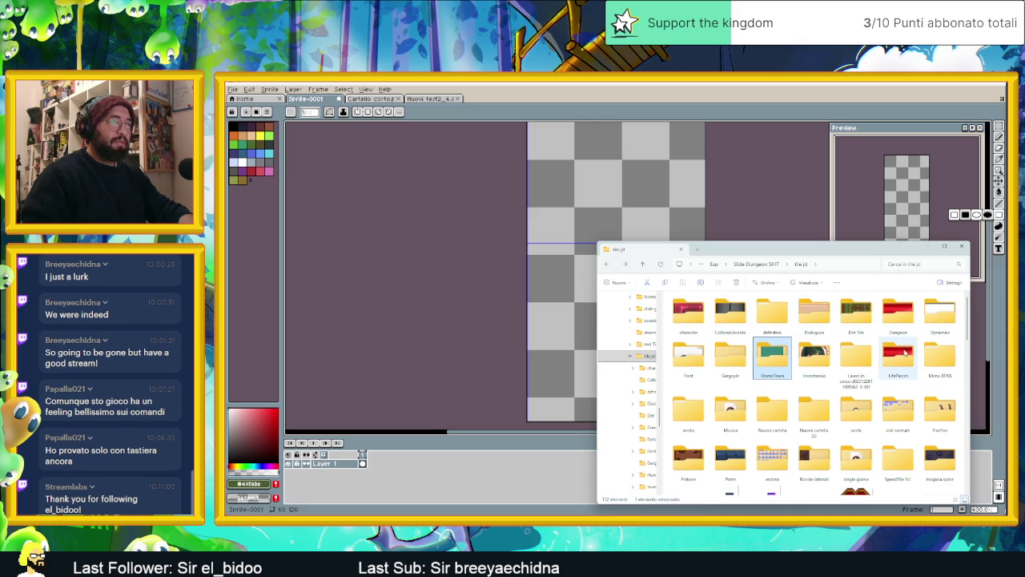
click(819, 364)
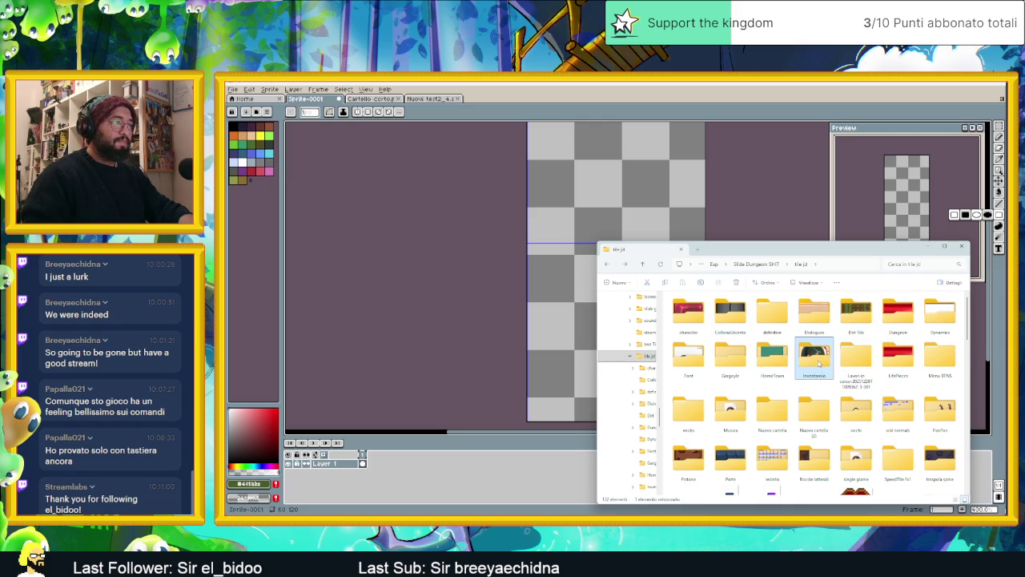
key(p)
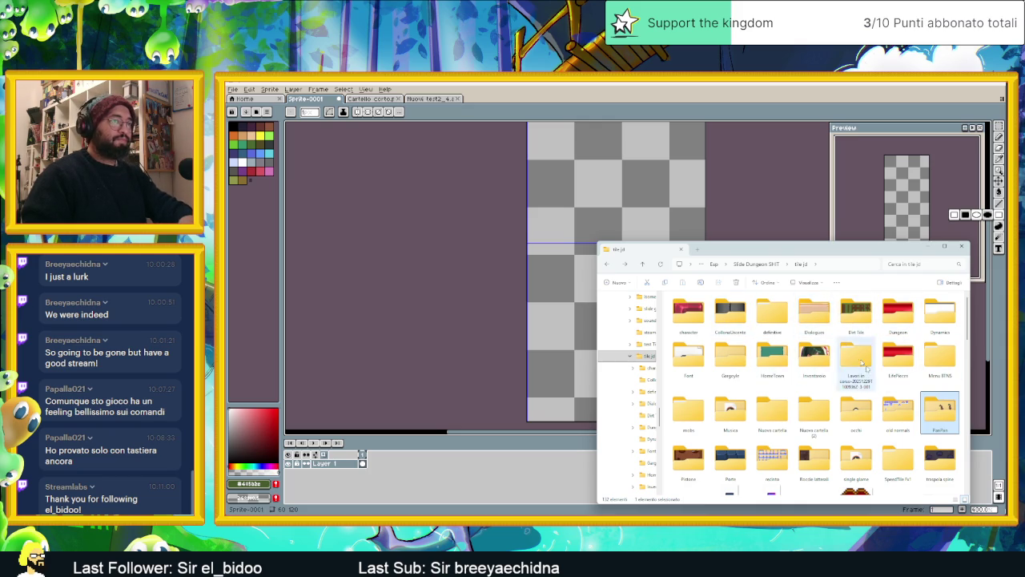
key(Return)
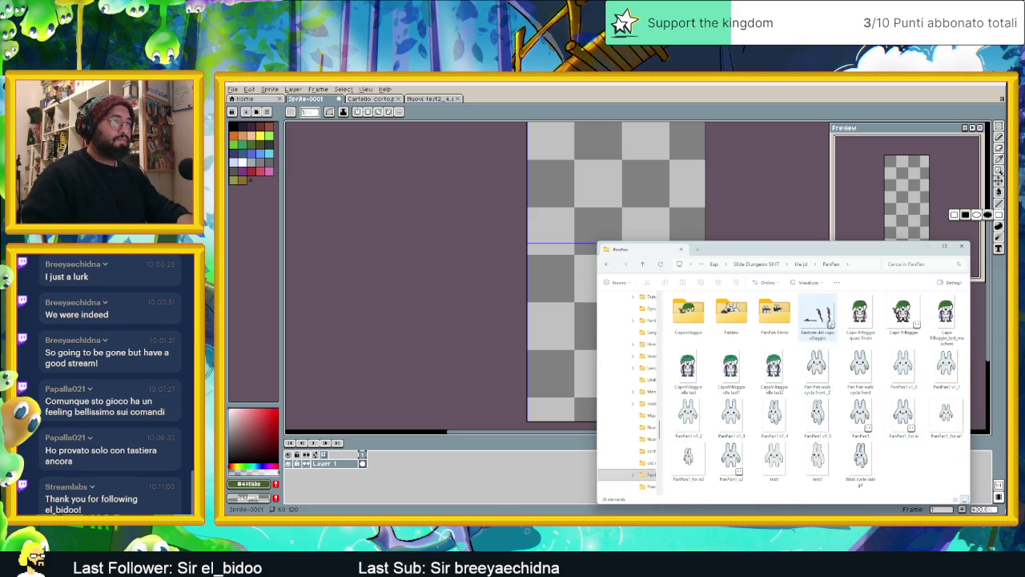
double_click(819, 317)
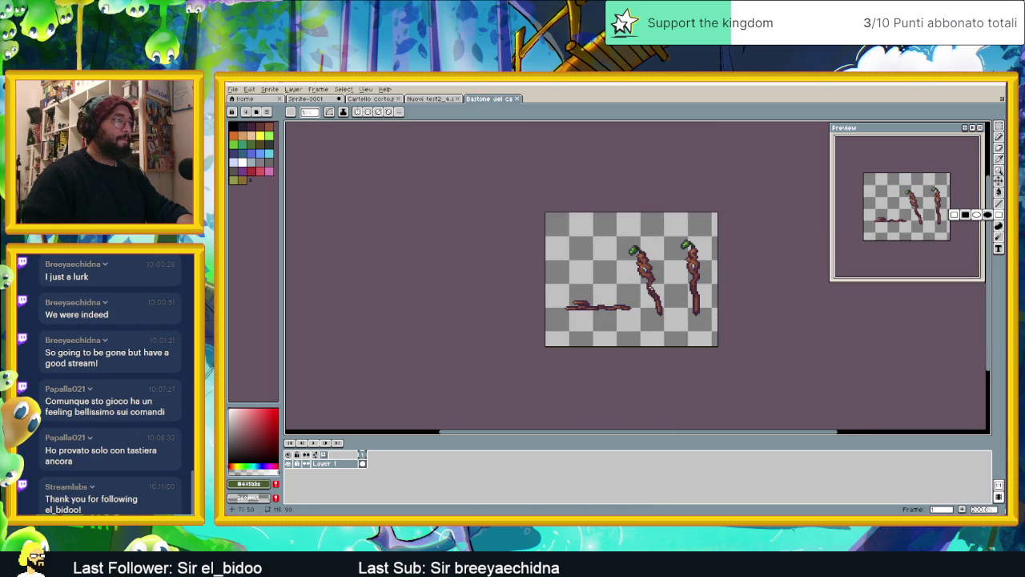
Sample the staff's dark purple #3b2745 outline with the eyedropper and return to Sprite-0001
scroll(653, 289, up, 1)
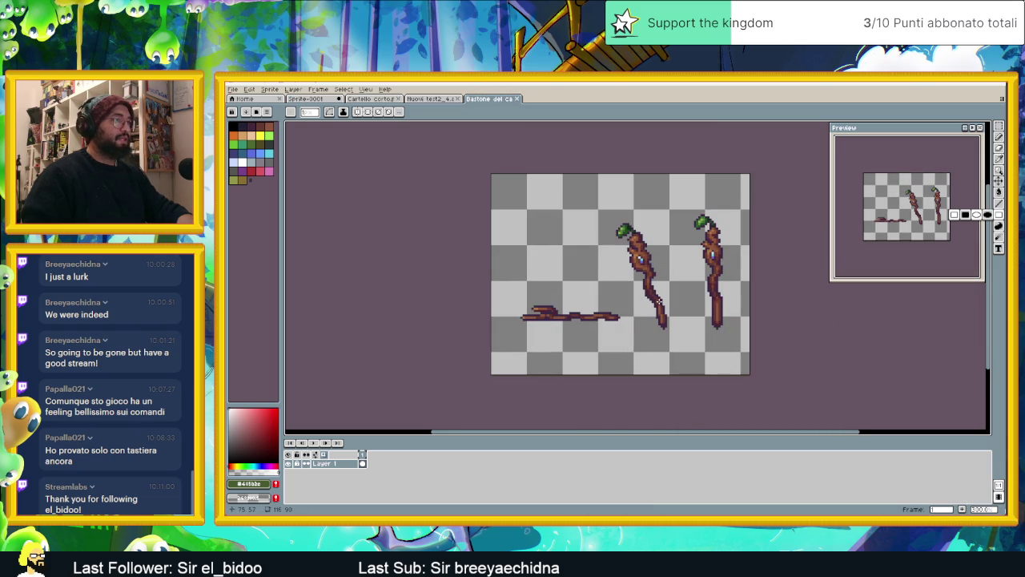
scroll(657, 302, up, 1)
scroll(649, 281, up, 1)
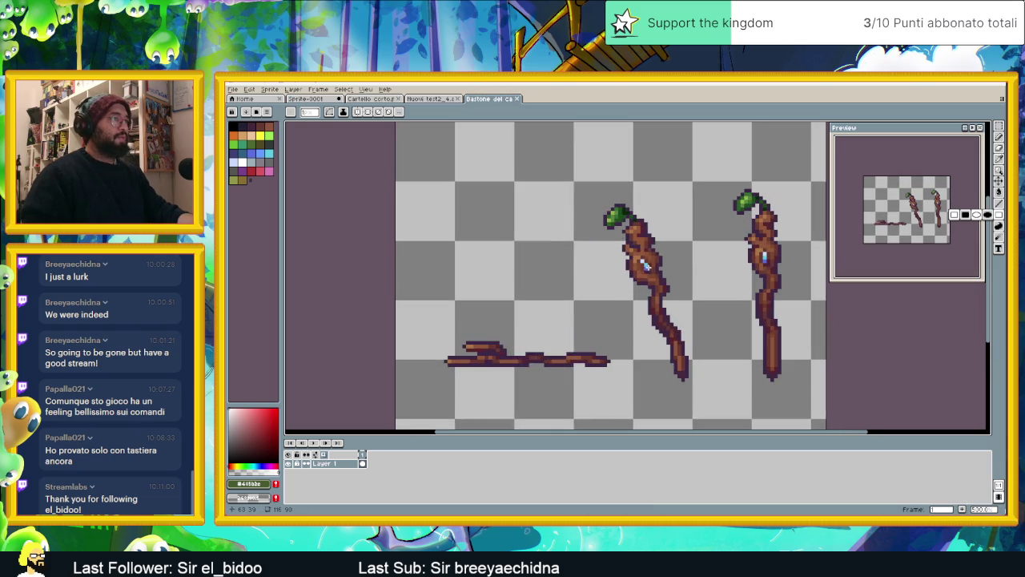
scroll(657, 279, up, 1)
key(i)
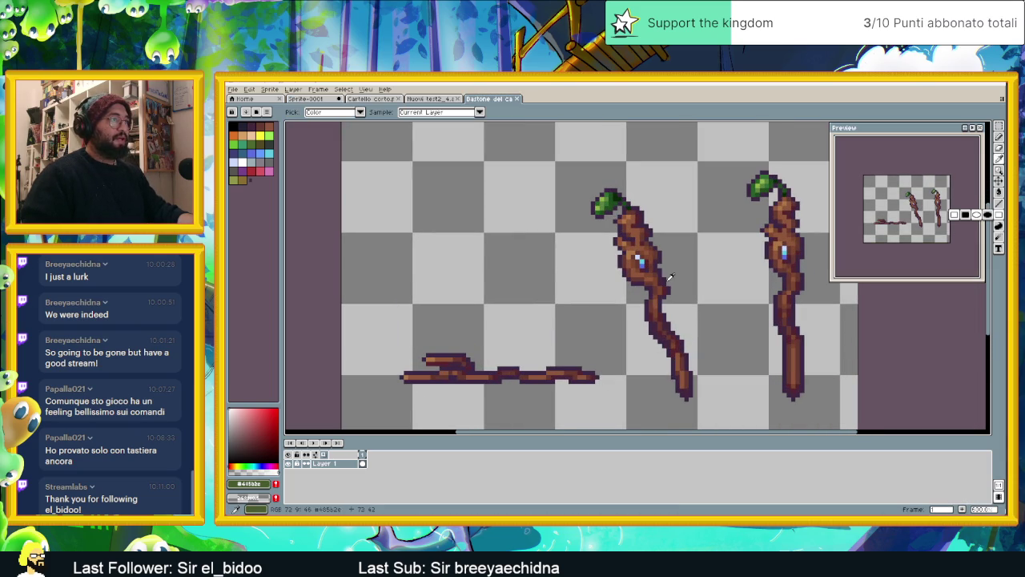
click(667, 277)
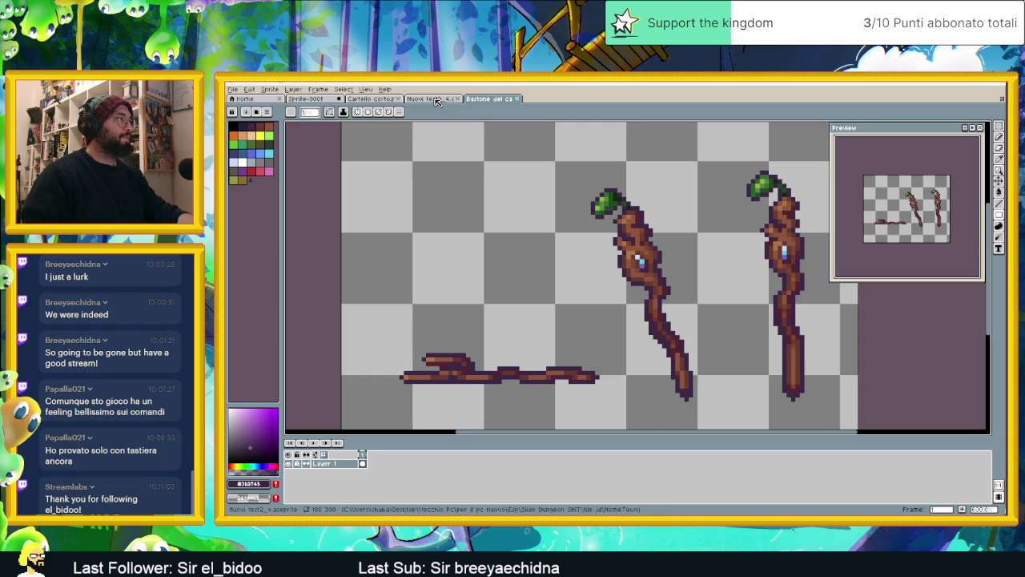
click(316, 99)
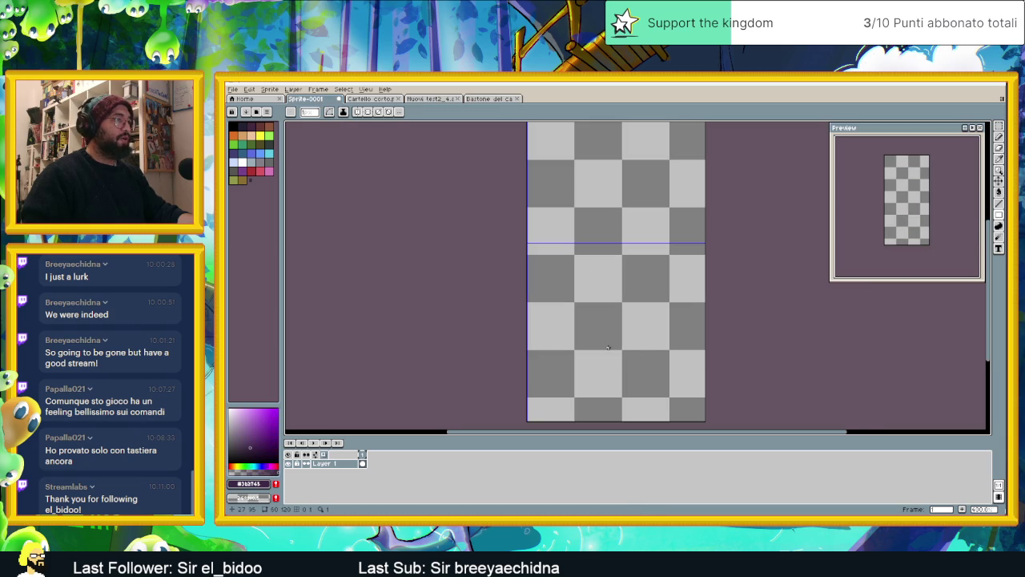
mouse_move(998, 215)
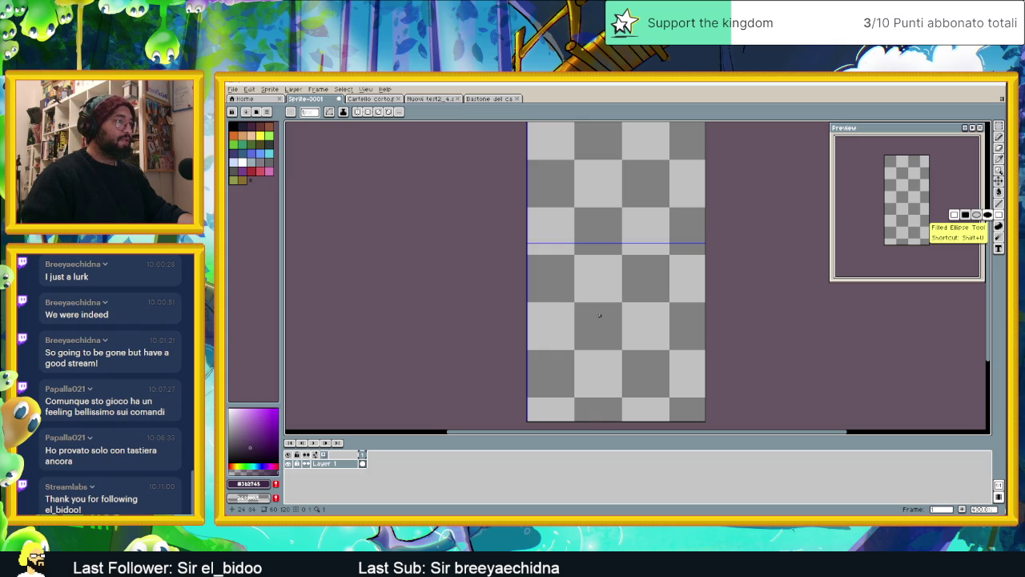
Draw a roughly 14×13 dark purple square in Sprite-0001's lower half and nudge it up-left
drag(603, 333, 641, 365)
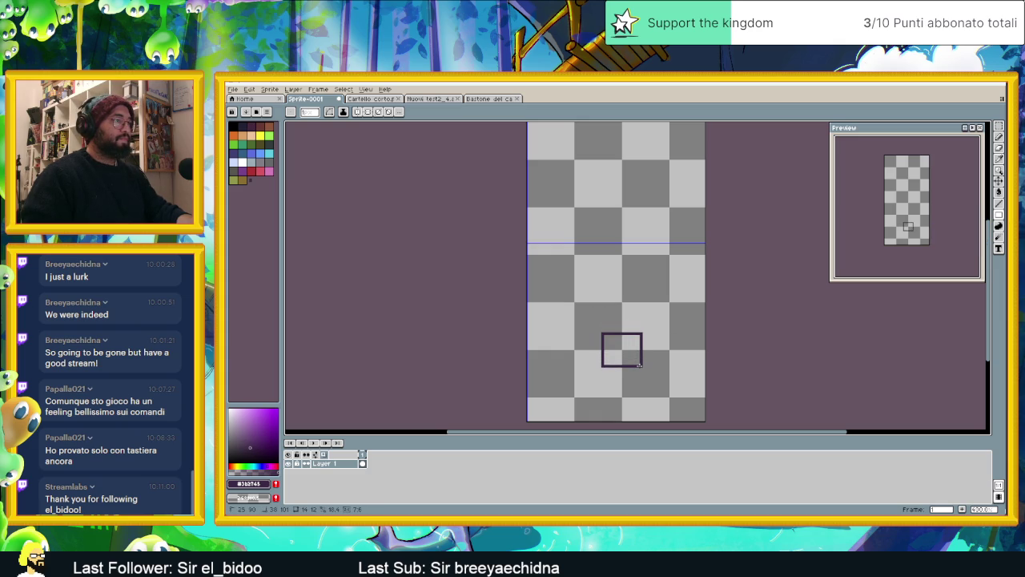
drag(641, 365, 639, 372)
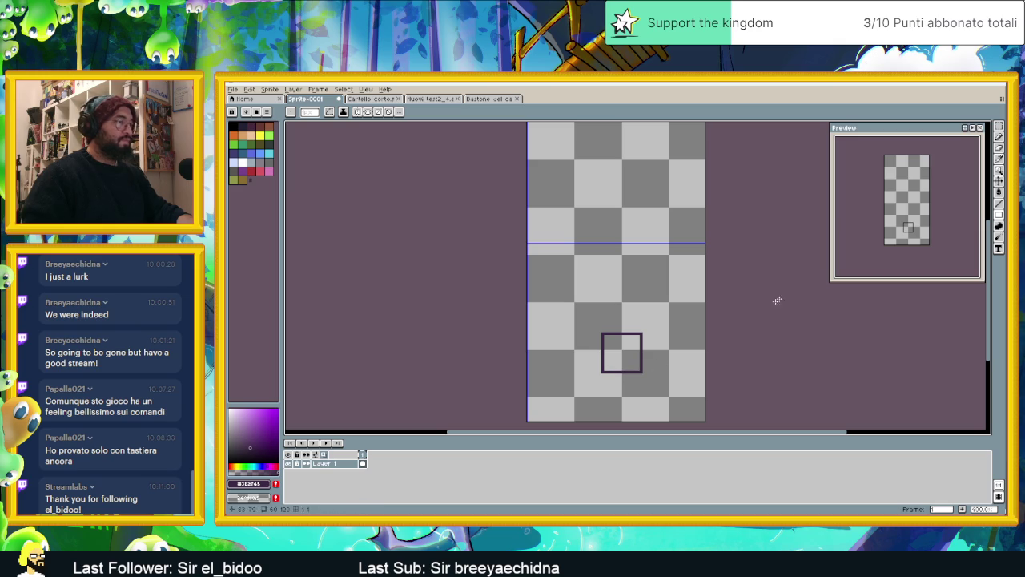
key(m)
mouse_move(584, 308)
mouse_down()
mouse_move(647, 396)
mouse_move(625, 346)
mouse_up()
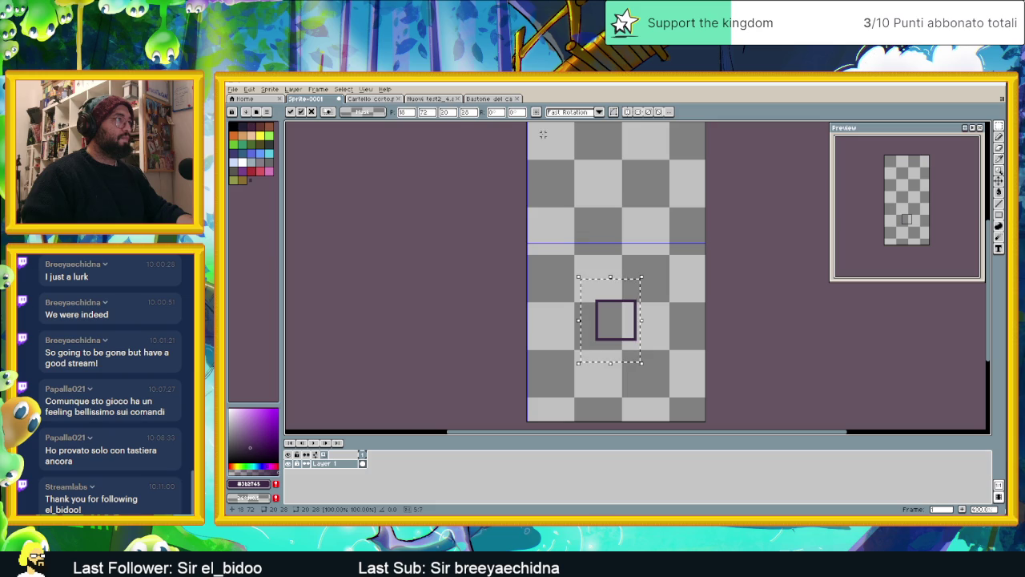
key(ctrl+d)
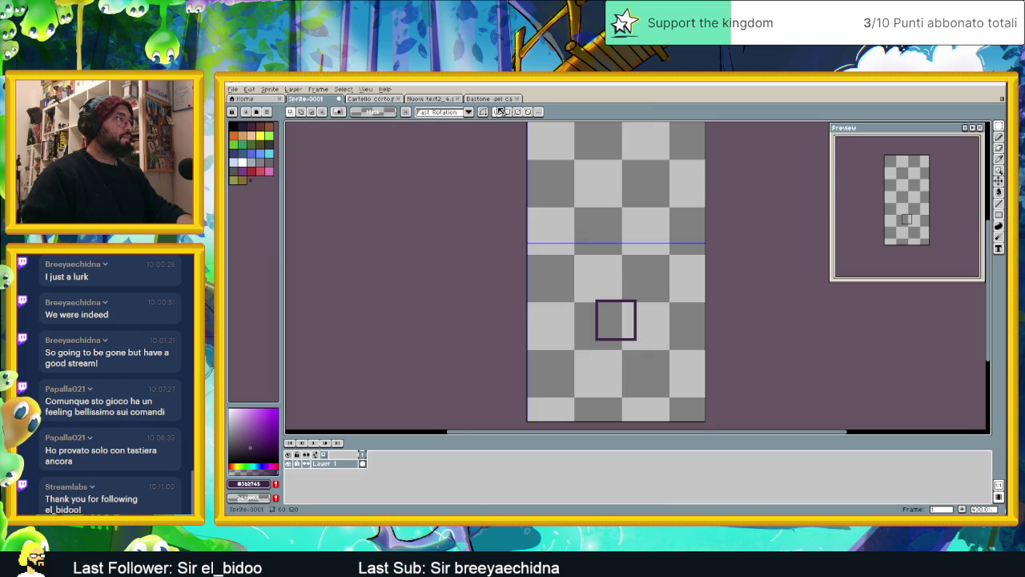
scroll(656, 206, down, 3)
Drag the vertical symmetry axis to Left 30.0 / Right 30.0 and reframe the canvas
scroll(679, 180, up, 1)
drag(681, 181, 638, 181)
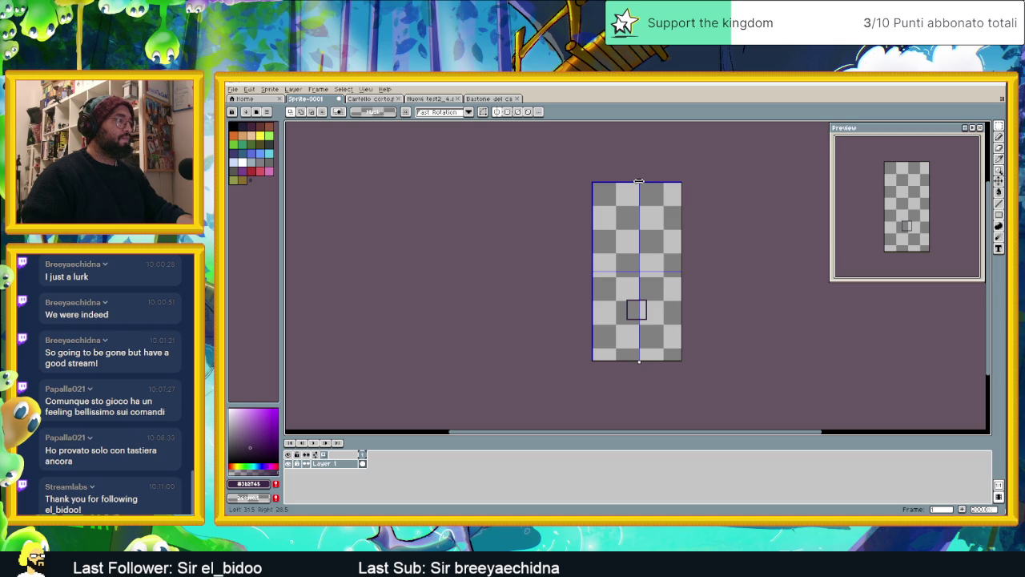
drag(639, 182, 637, 181)
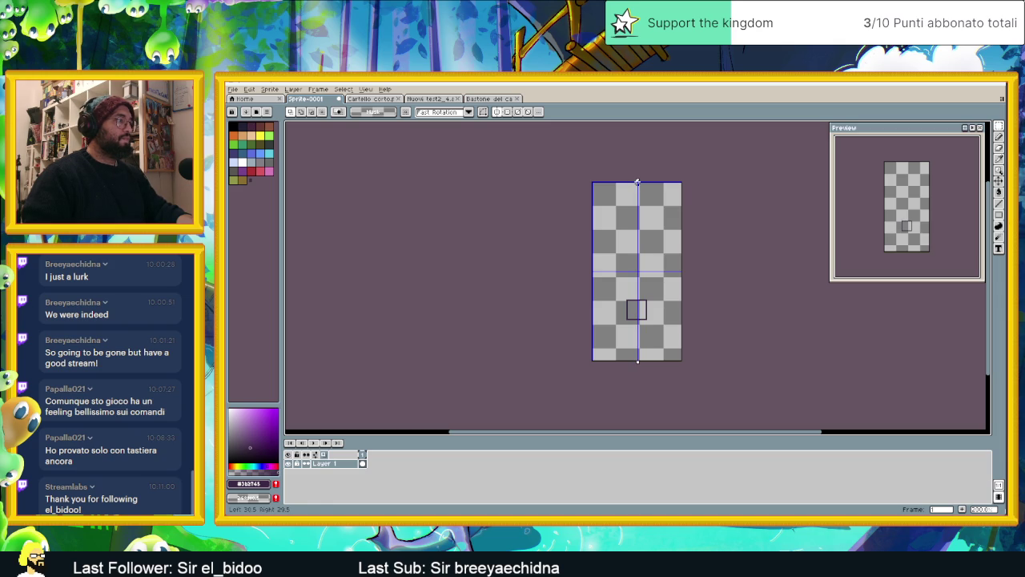
scroll(638, 182, up, 3)
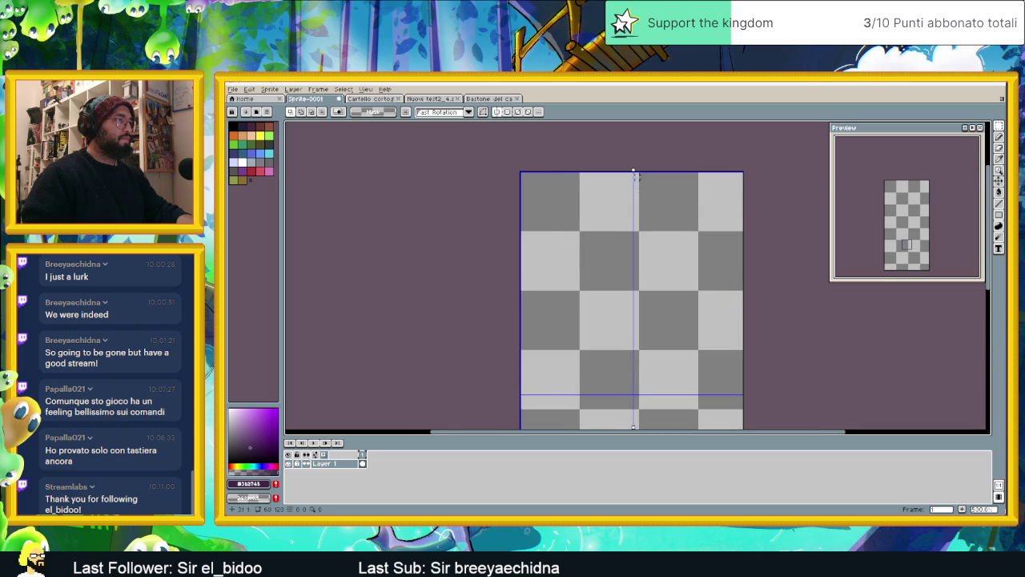
scroll(633, 171, up, 1)
drag(632, 169, 636, 170)
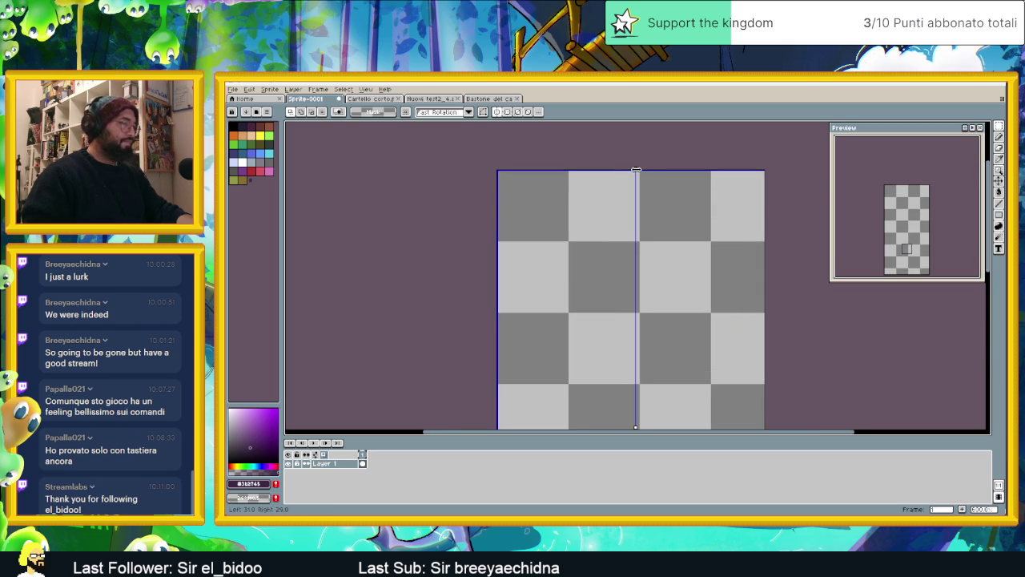
drag(635, 169, 575, 173)
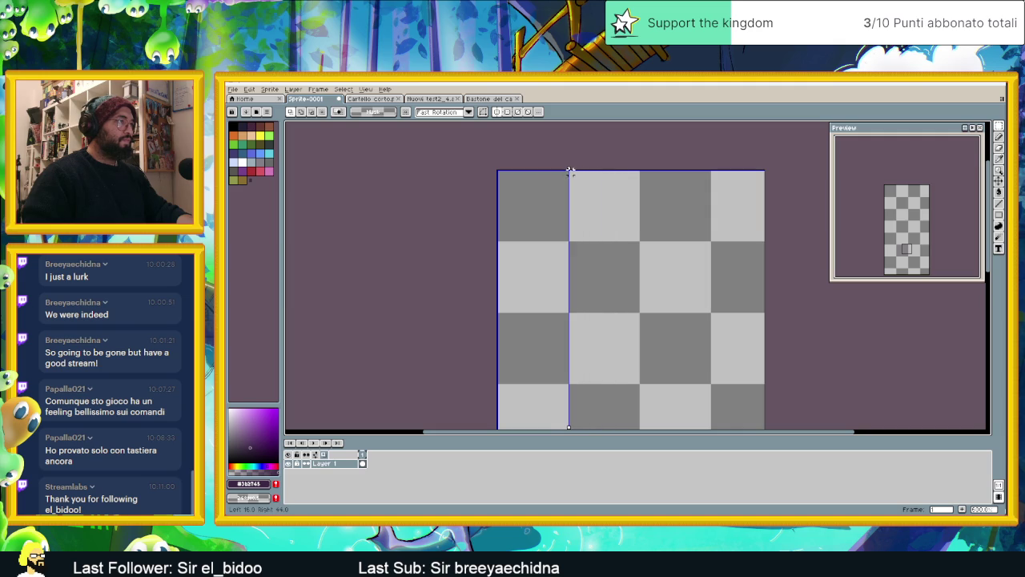
drag(575, 172, 499, 171)
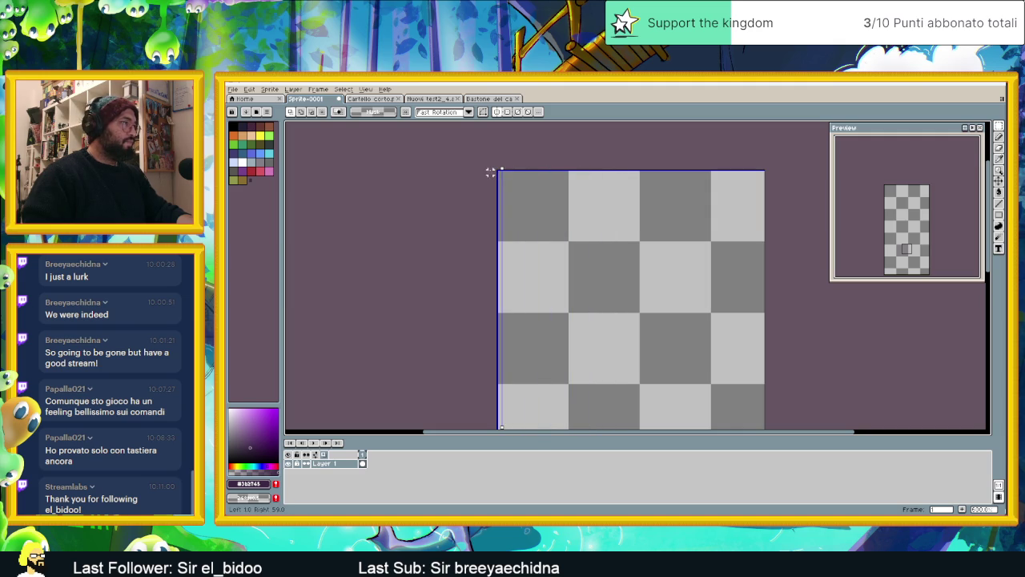
drag(501, 168, 629, 182)
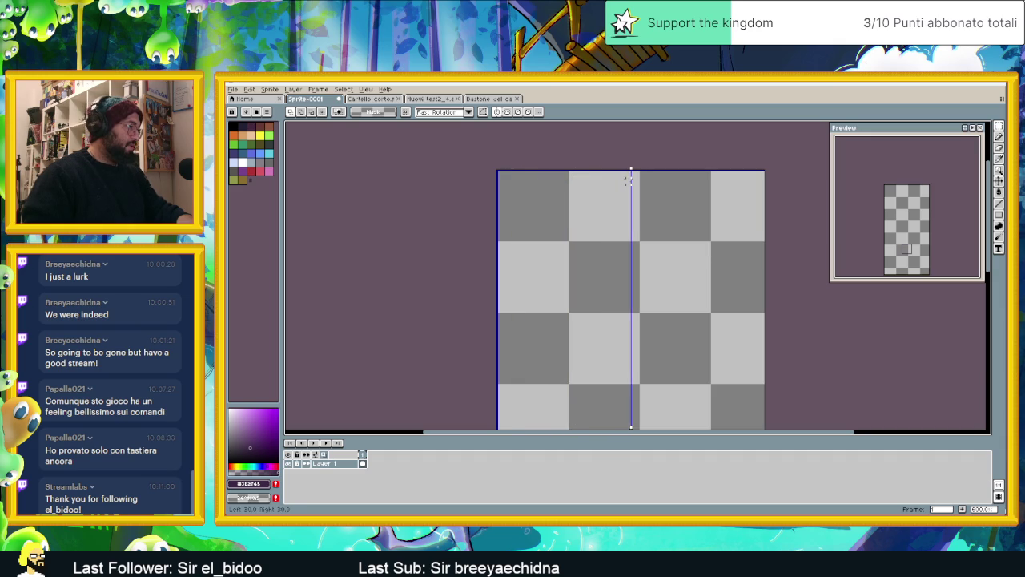
scroll(663, 272, down, 2)
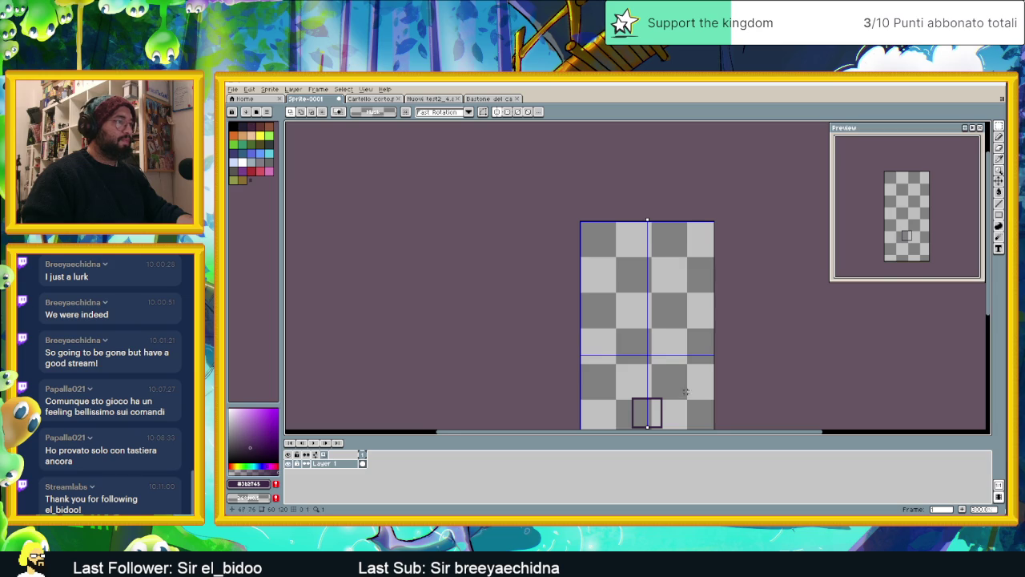
scroll(685, 380, up, 1)
scroll(683, 371, down, 1)
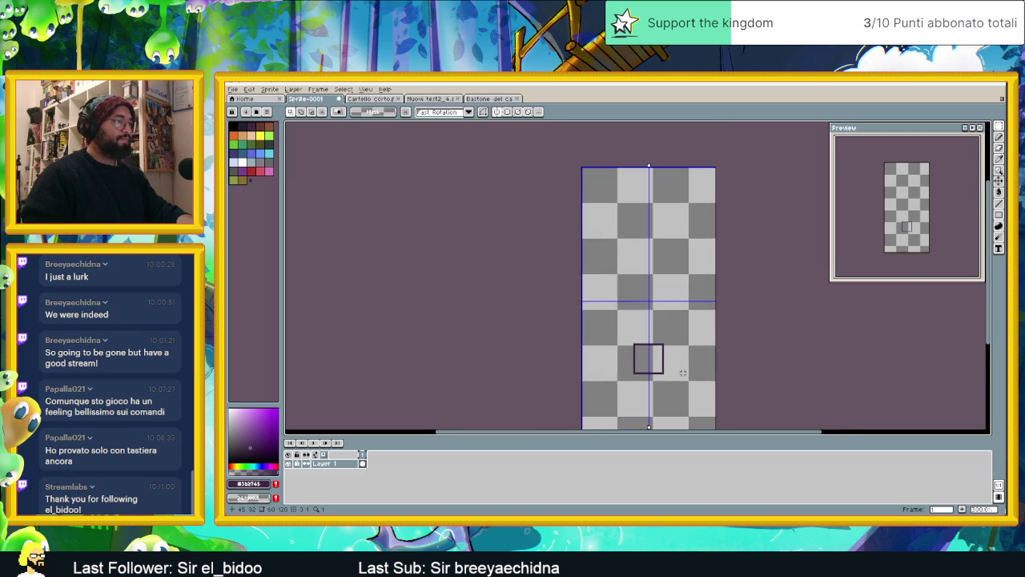
drag(685, 371, 691, 330)
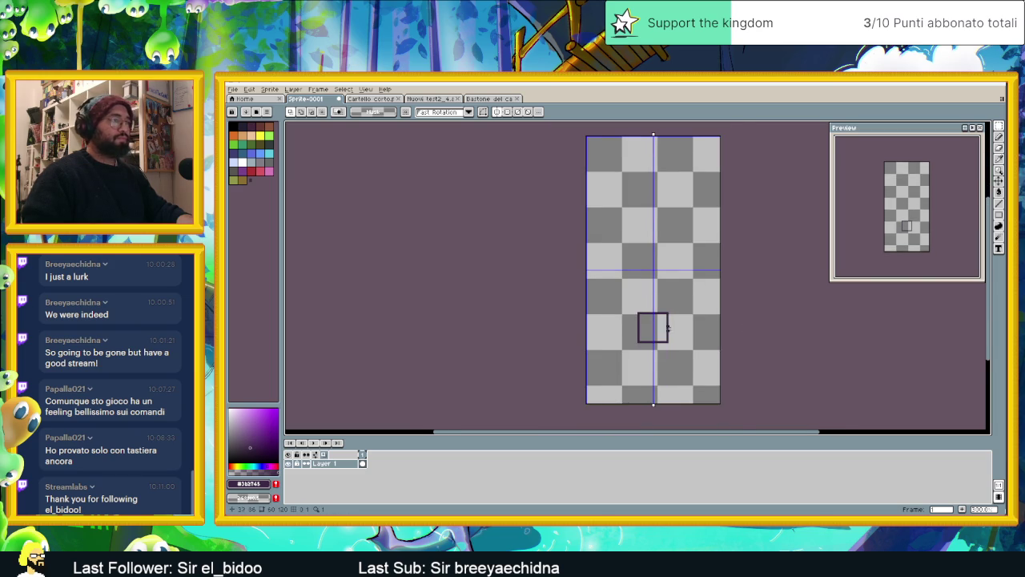
scroll(668, 298, up, 1)
scroll(667, 298, up, 1)
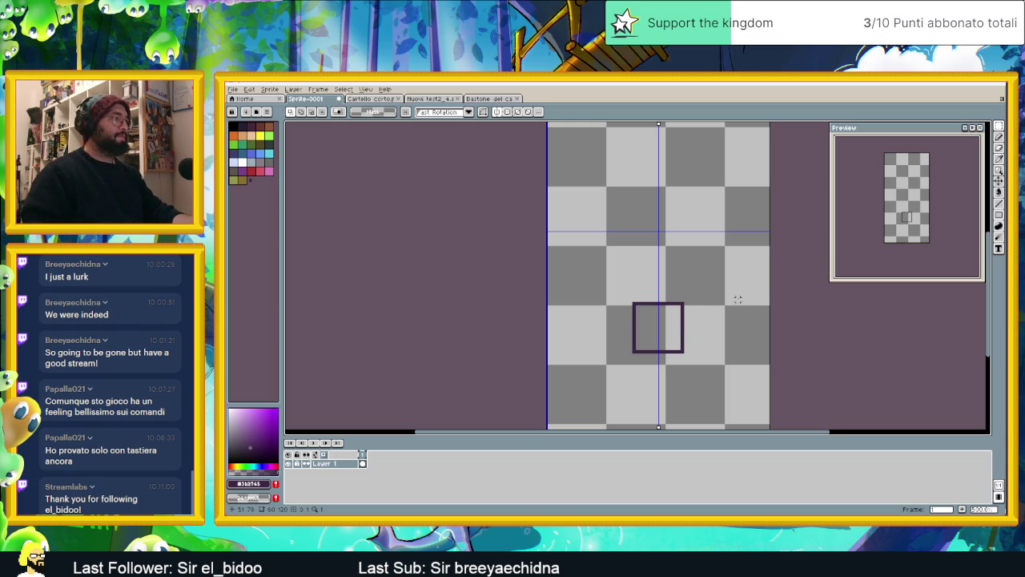
scroll(648, 332, up, 1)
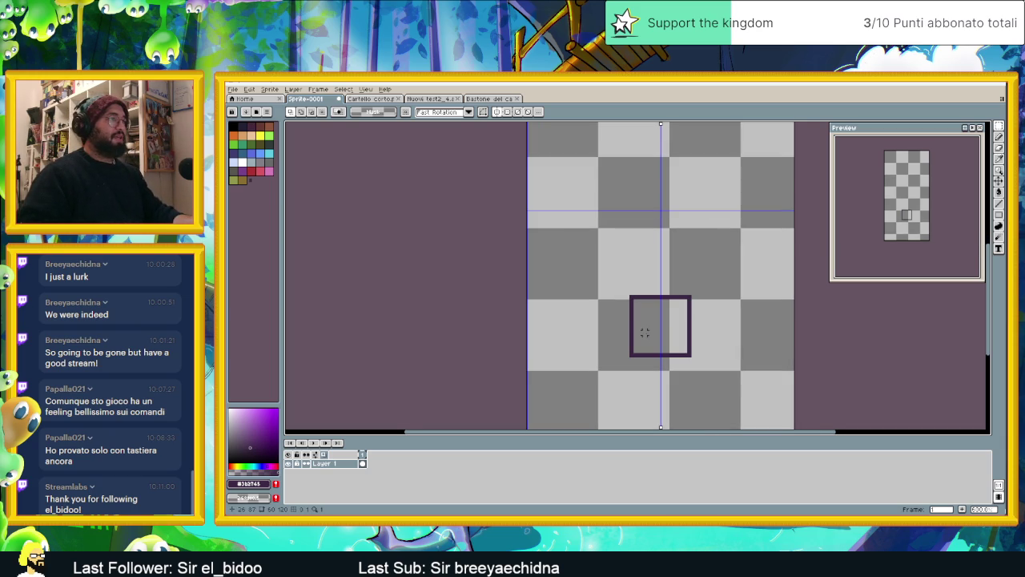
Draw a larger dark purple square outline enclosing the small square on the symmetry axis
click(999, 215)
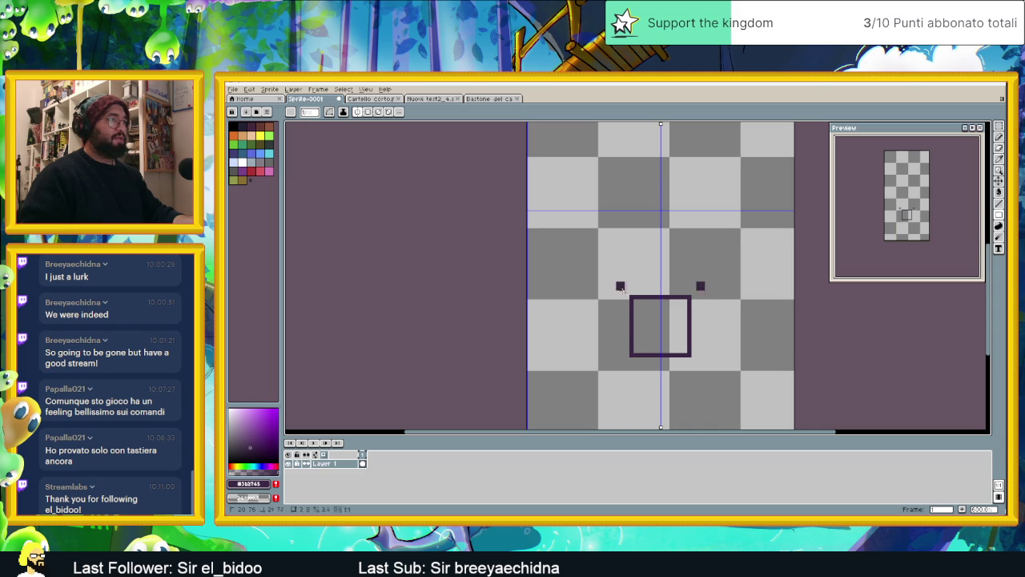
drag(618, 284, 702, 367)
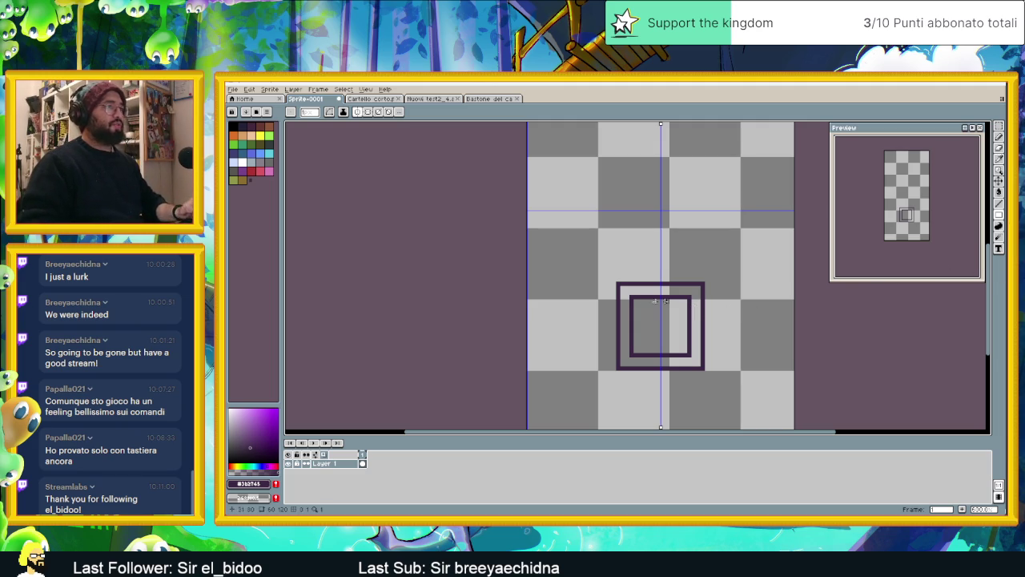
scroll(626, 303, down, 2)
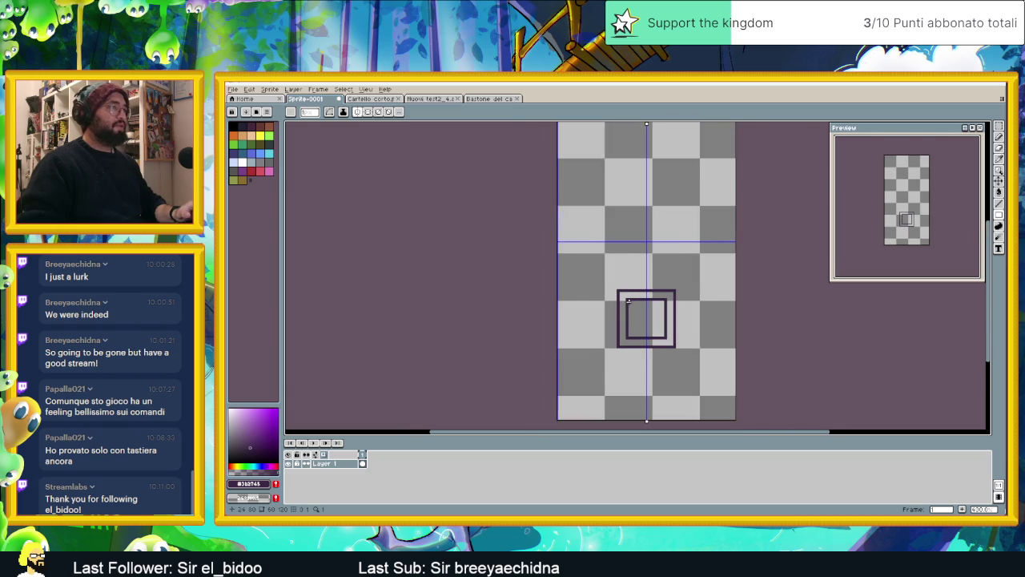
scroll(629, 302, up, 1)
click(999, 203)
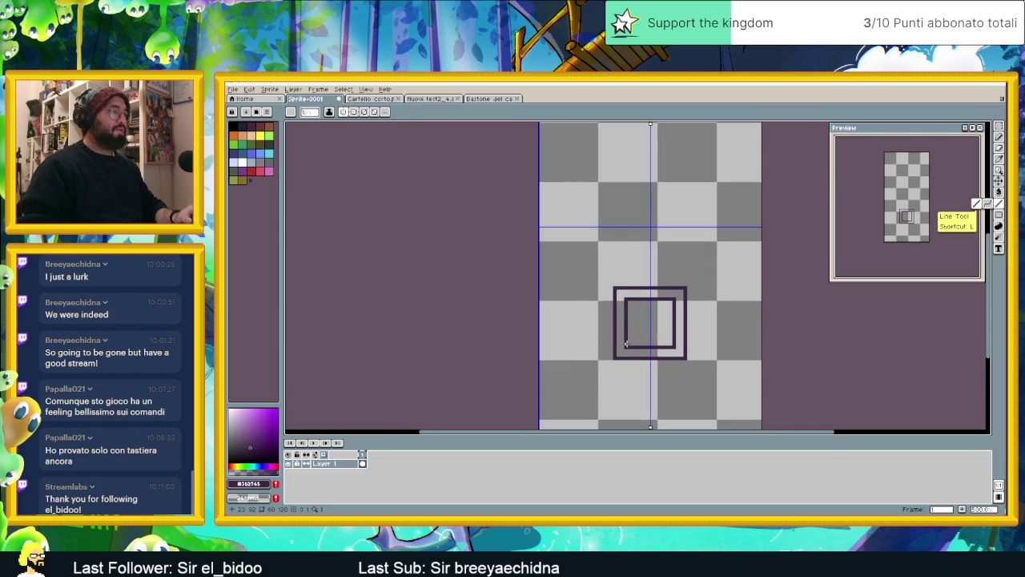
Draw mirrored vertical lines from the square up toward the sprite's top edge
drag(625, 296, 626, 188)
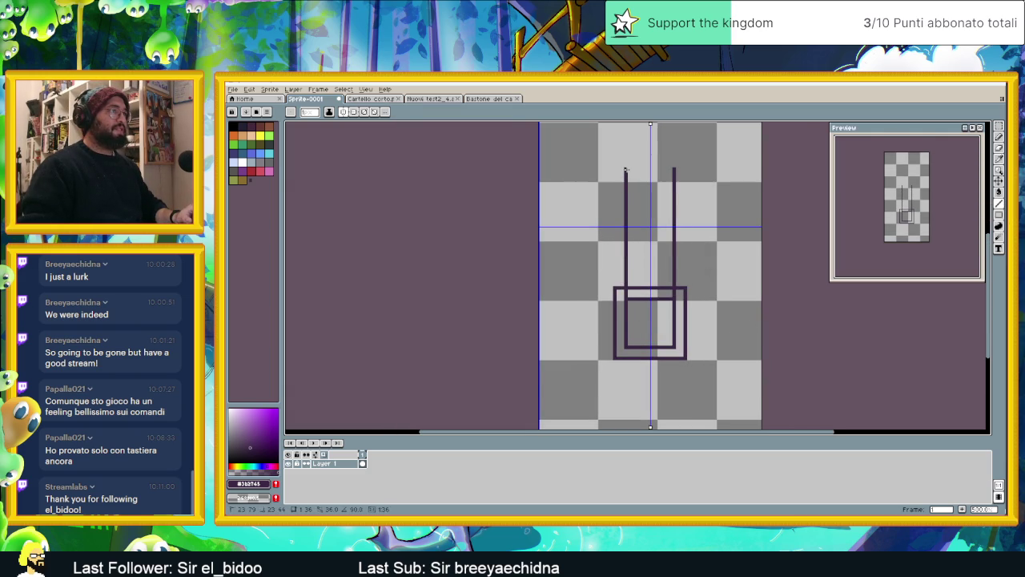
scroll(625, 169, down, 1)
scroll(625, 169, down, 2)
scroll(634, 267, up, 1)
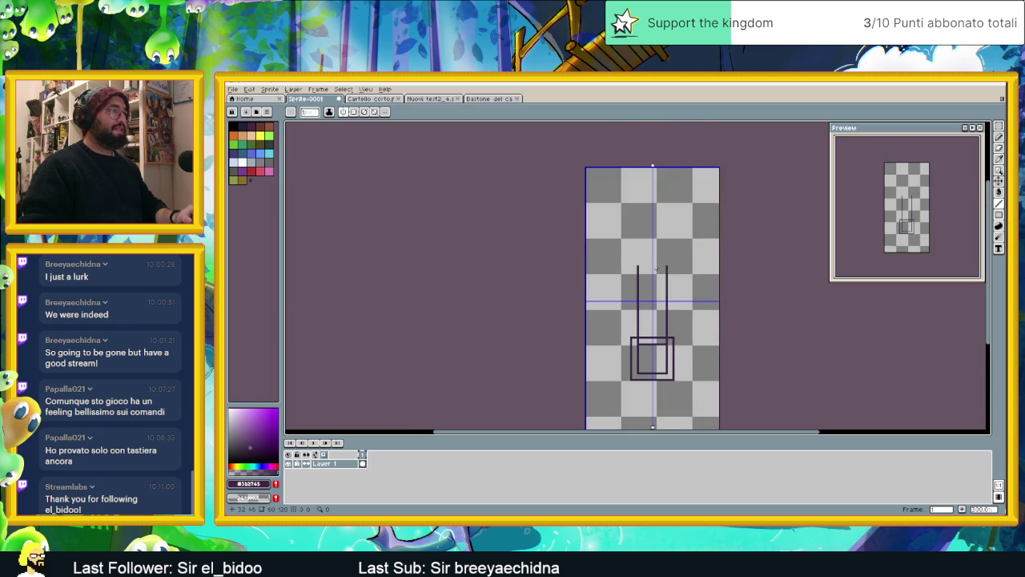
scroll(635, 267, up, 1)
drag(634, 266, 632, 195)
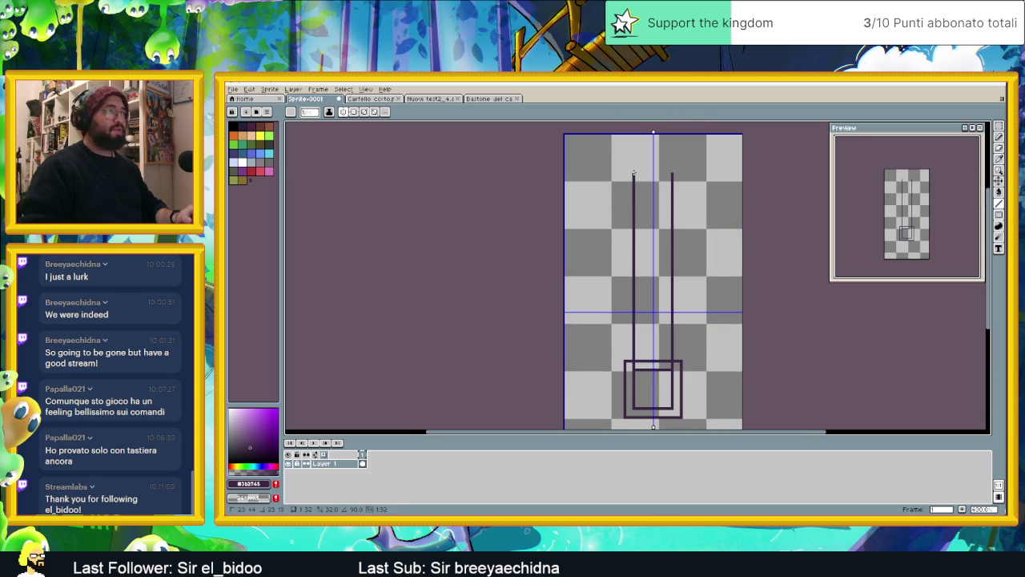
drag(634, 177, 634, 182)
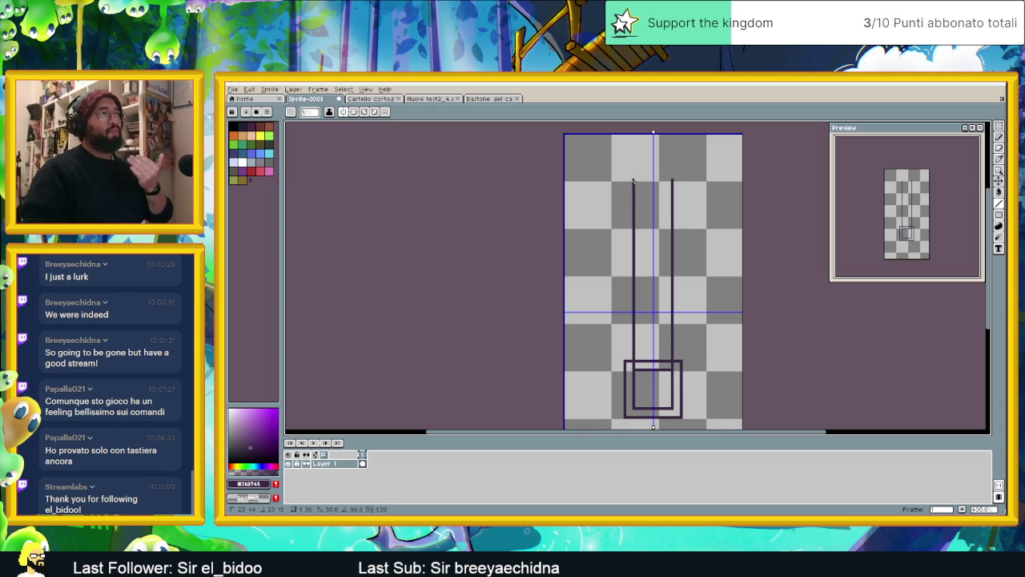
drag(634, 182, 634, 184)
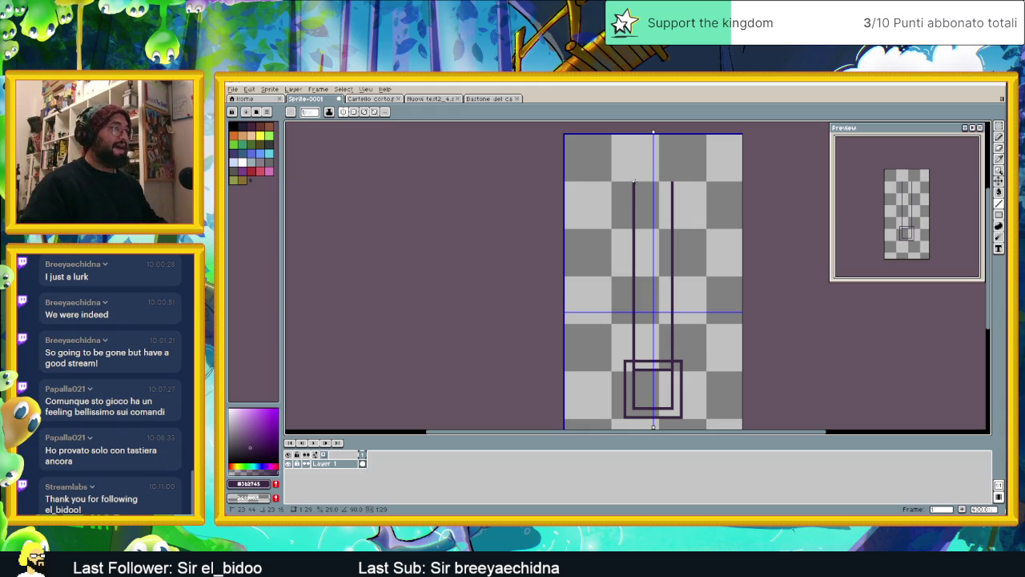
key(alt+Tab)
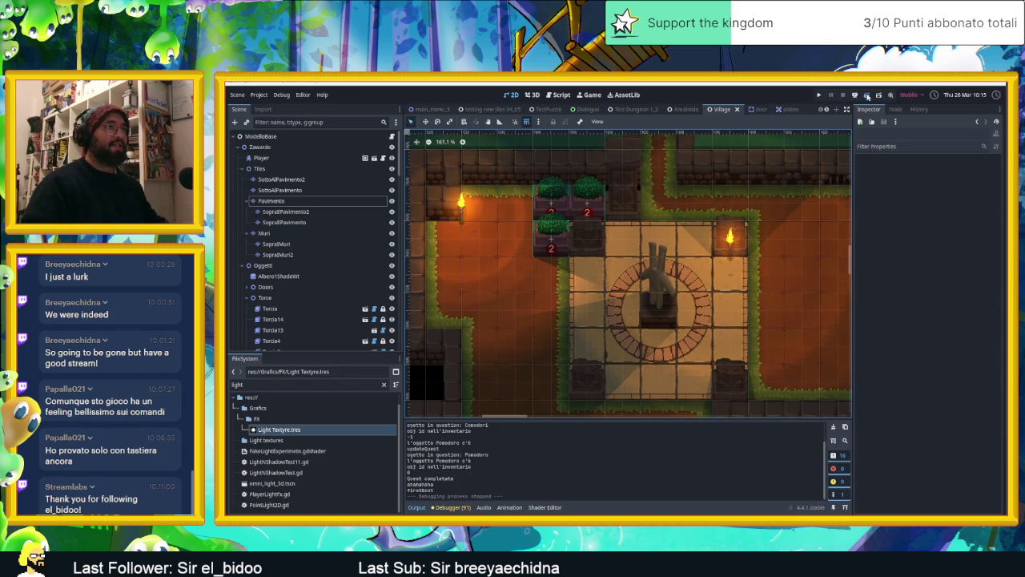
Save and run the Village scene, move the player up once, then close the game
key(ctrl+s)
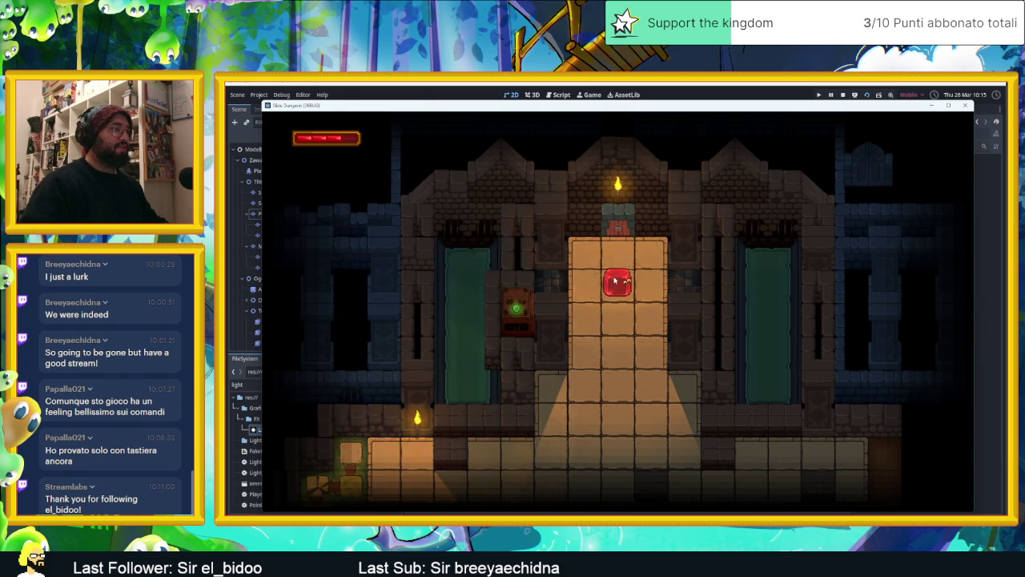
key(Up)
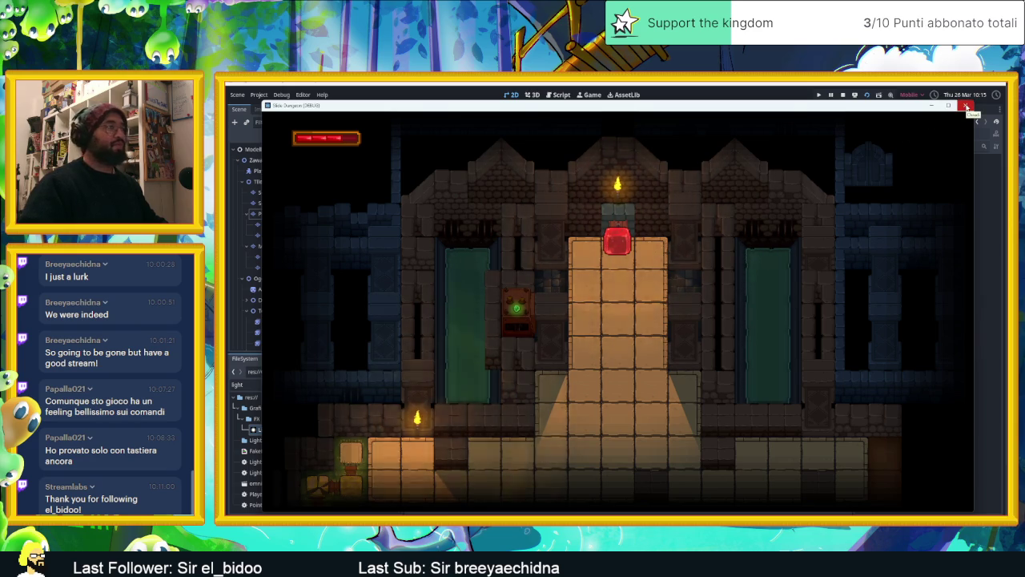
click(966, 106)
key(alt+Tab)
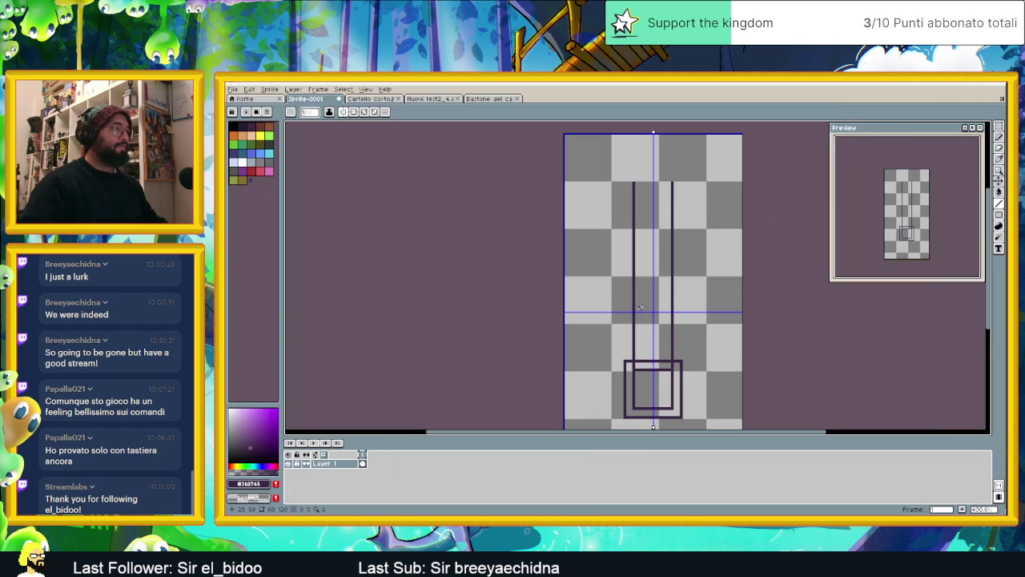
Join the line tops and redraw stepped mirrored sides into a tall narrow post, undoing a stray bottom line
drag(633, 181, 673, 181)
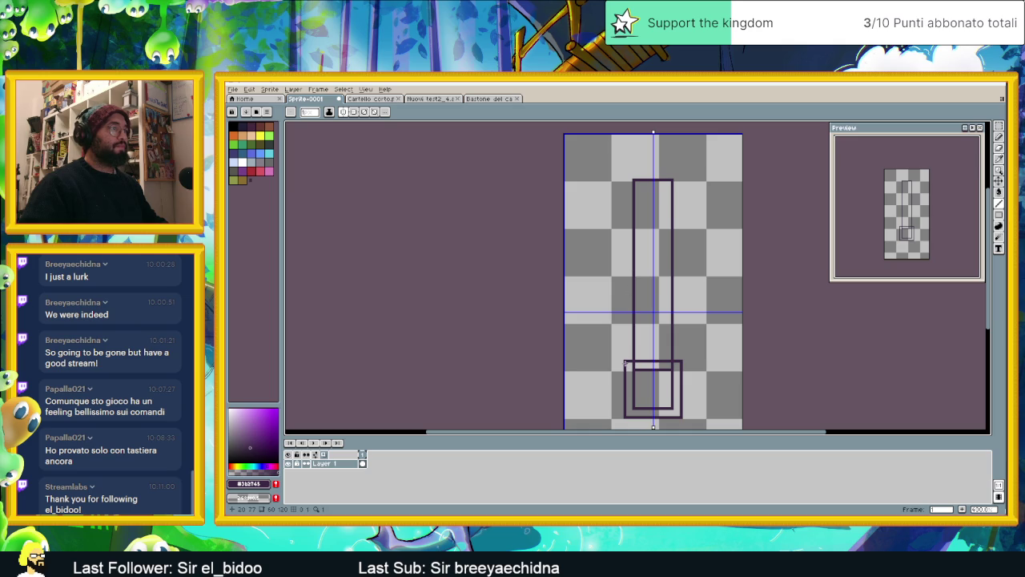
drag(624, 360, 631, 302)
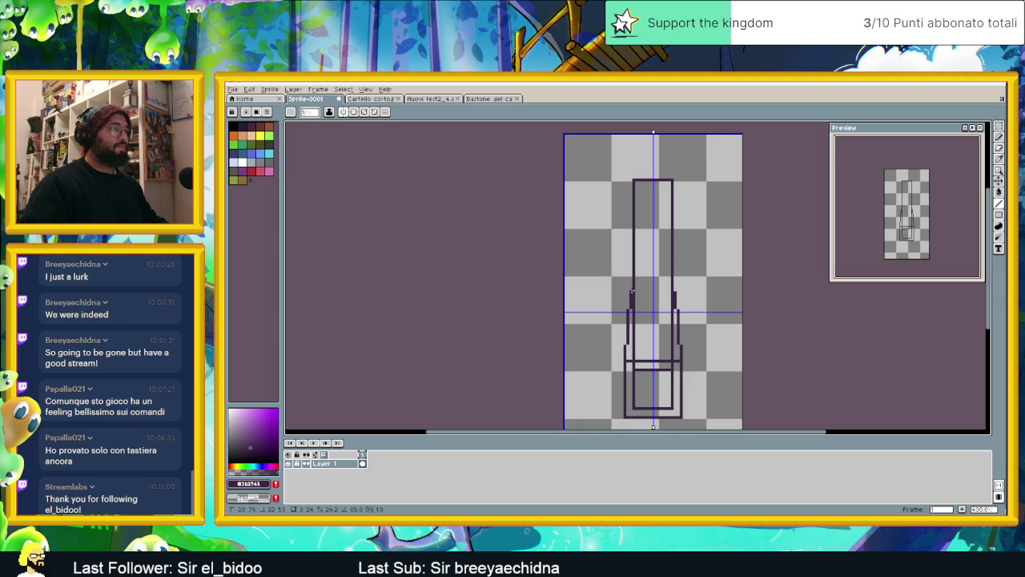
drag(632, 292, 631, 182)
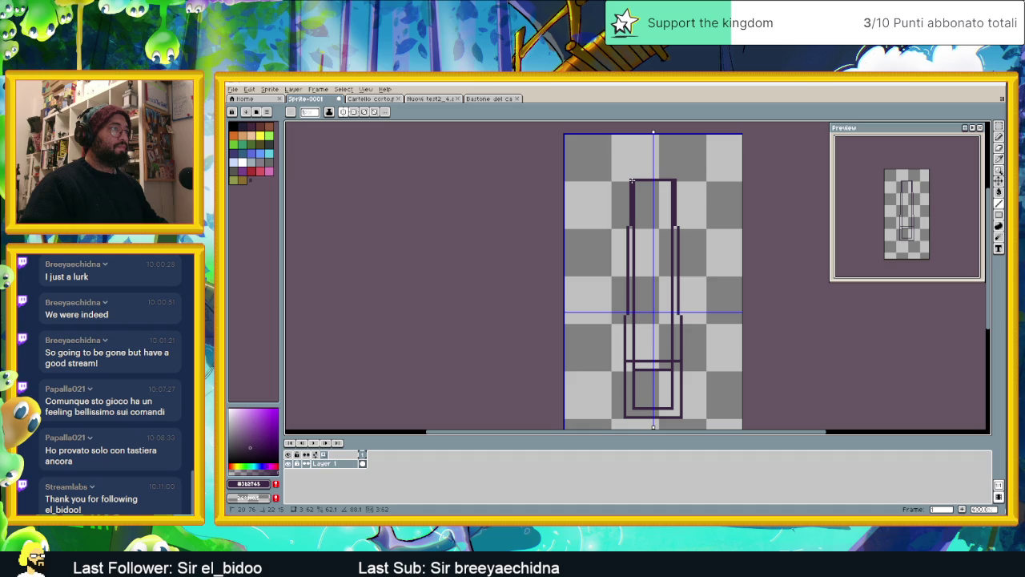
drag(632, 181, 633, 182)
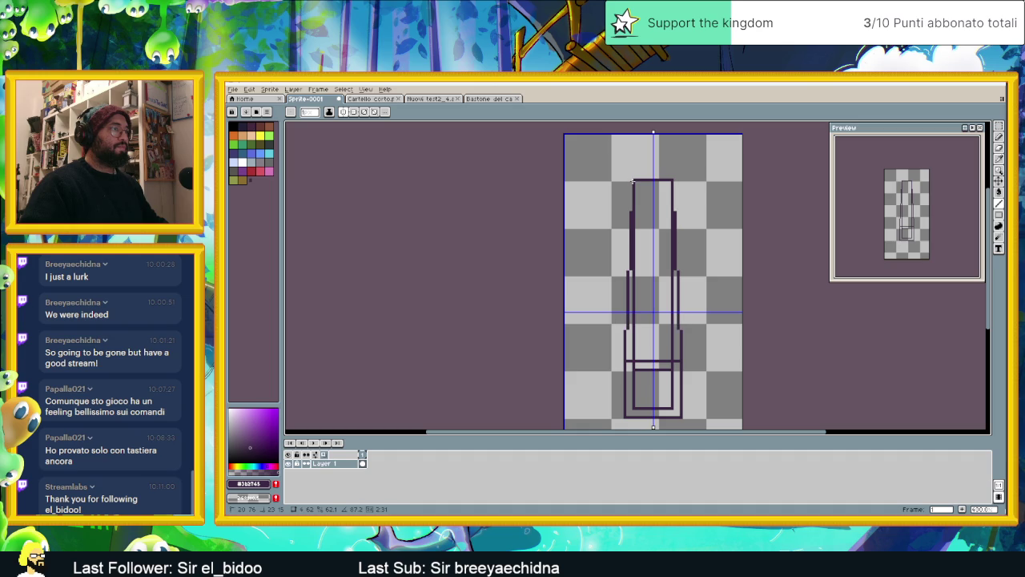
drag(626, 416, 631, 400)
scroll(648, 406, up, 1)
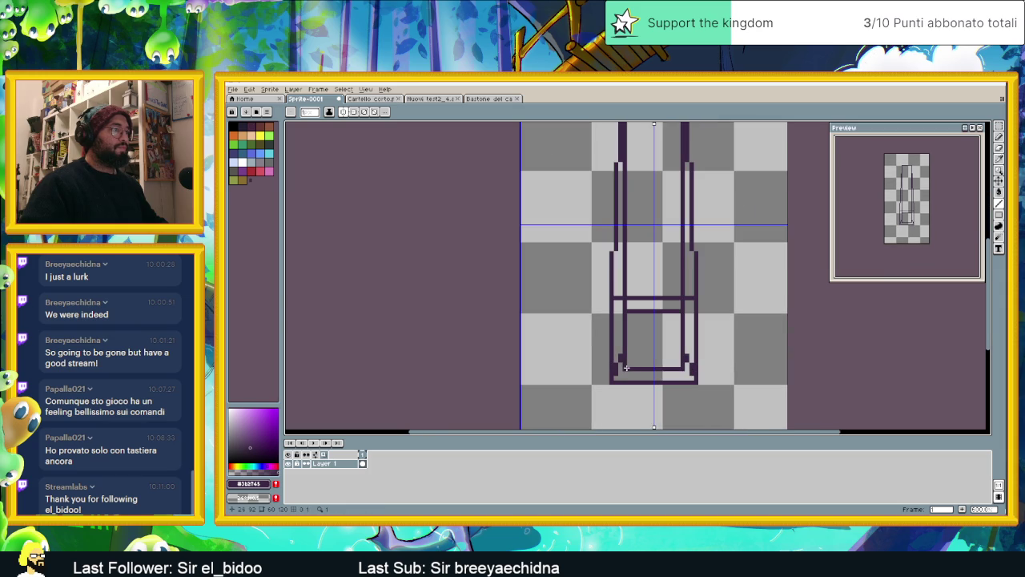
key(ctrl+z)
key(ctrl+z)
key(ctrl+z)
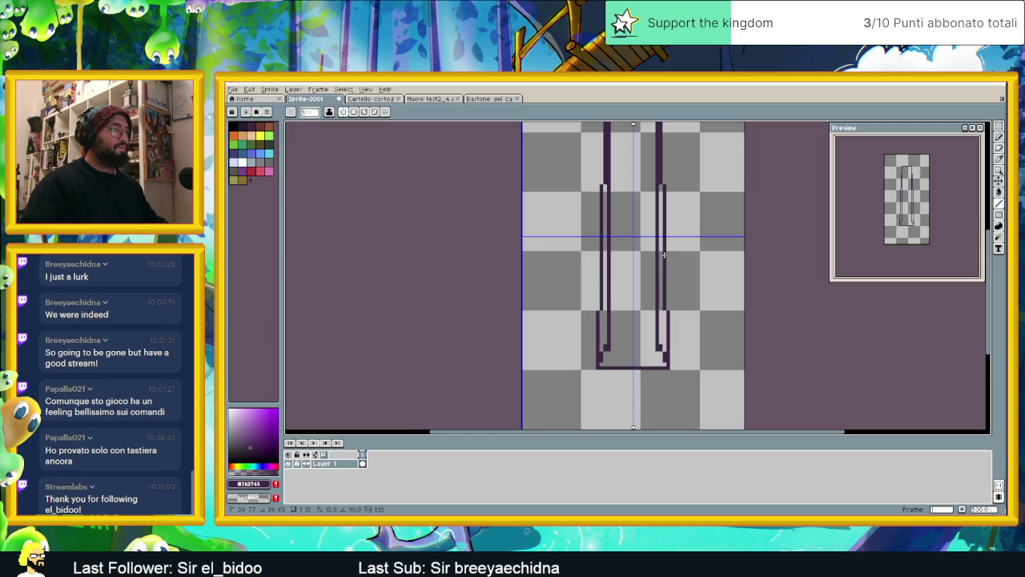
scroll(679, 298, down, 2)
scroll(672, 296, up, 1)
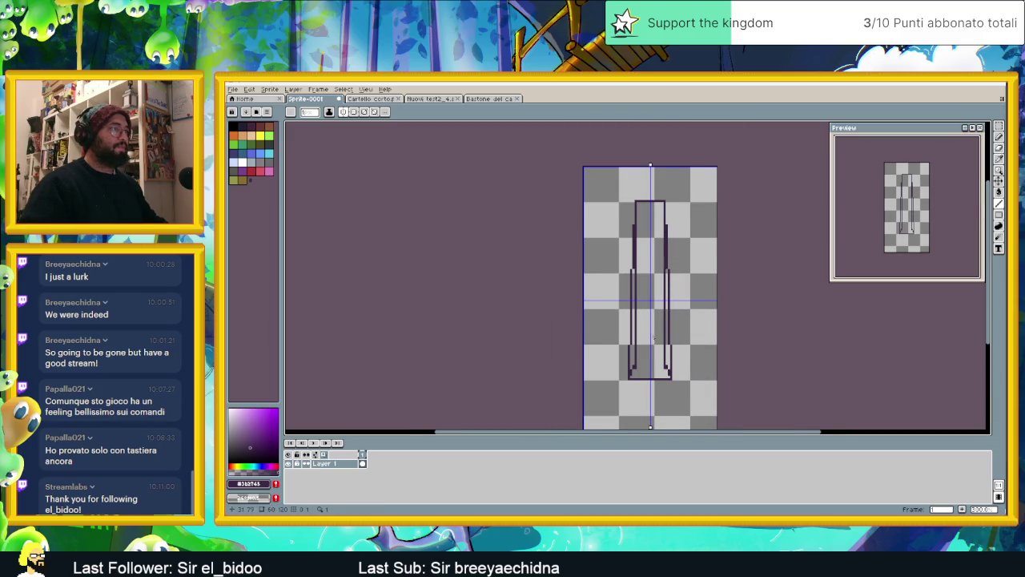
scroll(653, 338, up, 1)
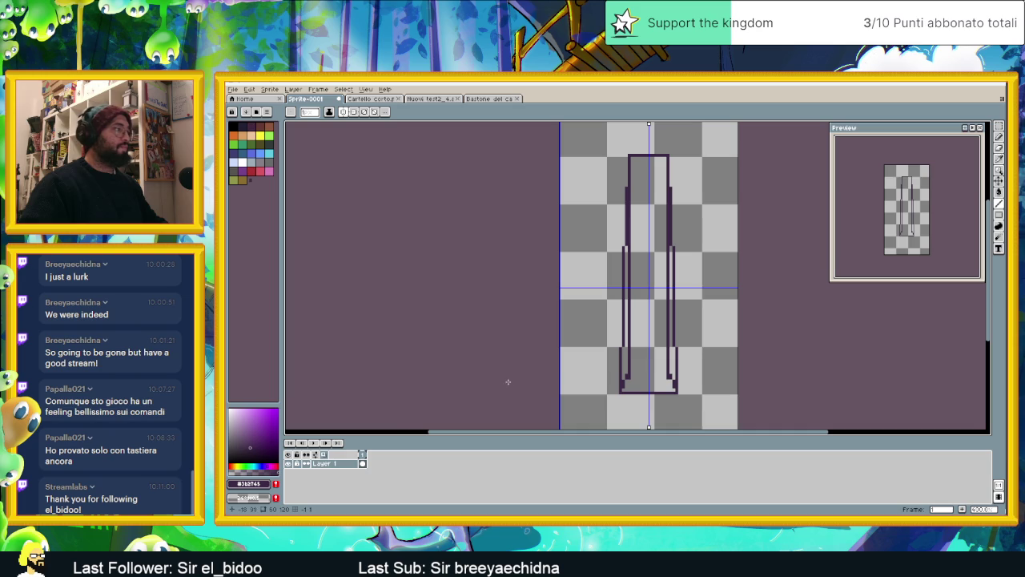
Add Layer 2 above Layer 1 and draw a rectangle outline at the pillar's top
right_click(333, 463)
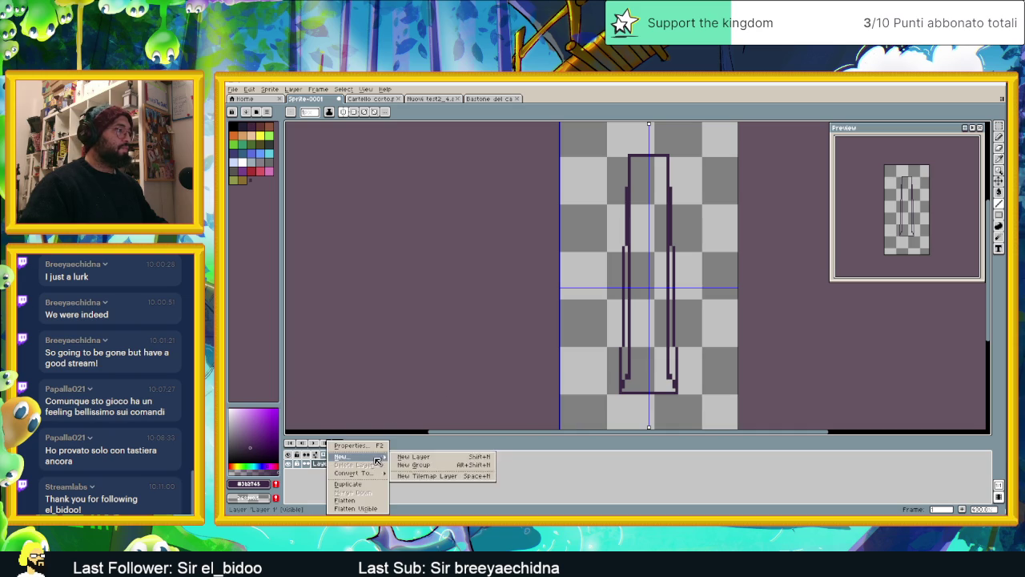
mouse_move(353, 457)
click(410, 454)
scroll(641, 162, up, 1)
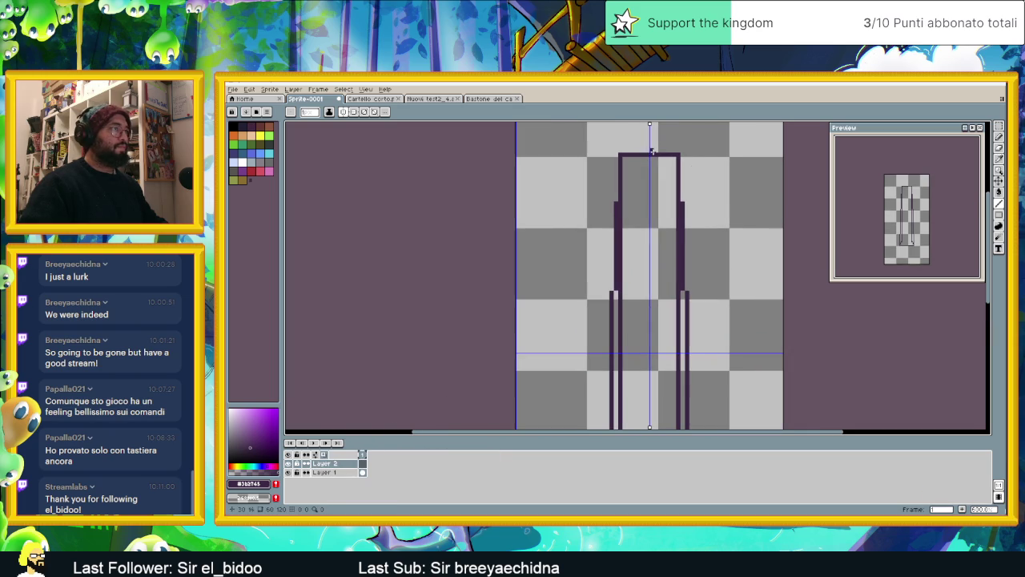
click(1000, 217)
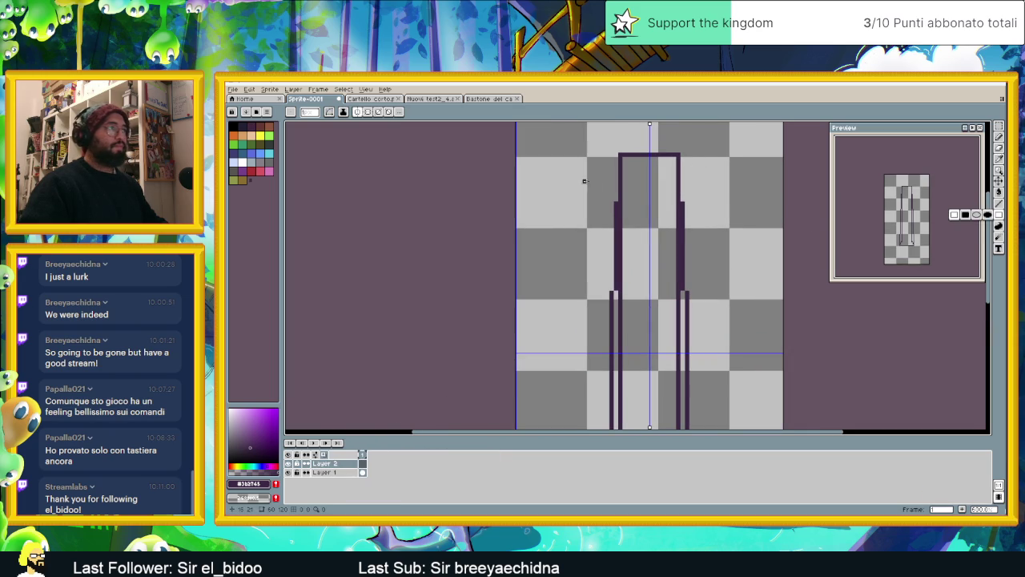
mouse_move(621, 153)
mouse_down()
mouse_move(677, 180)
mouse_move(678, 205)
mouse_up()
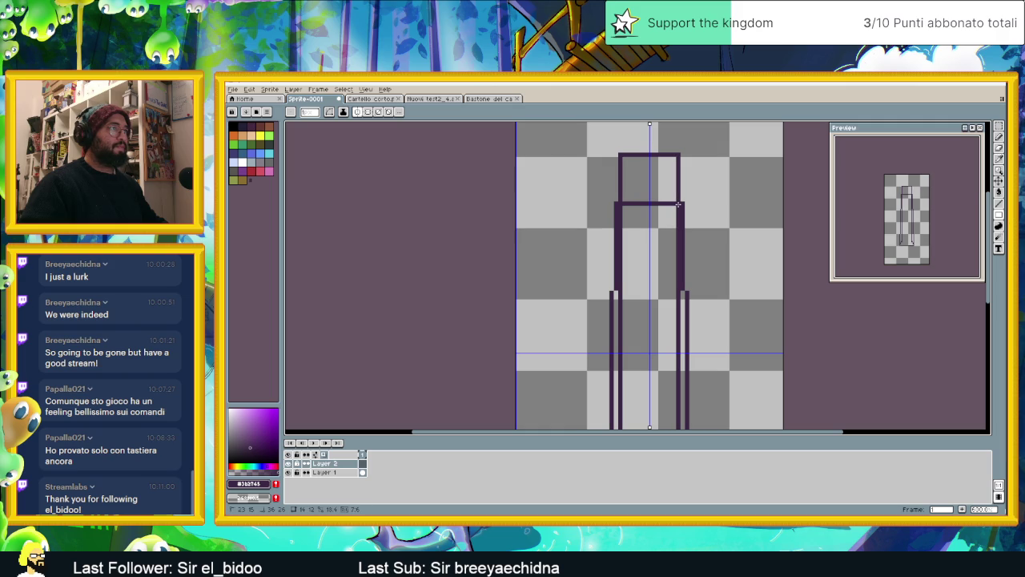
scroll(752, 228, down, 1)
scroll(689, 234, down, 1)
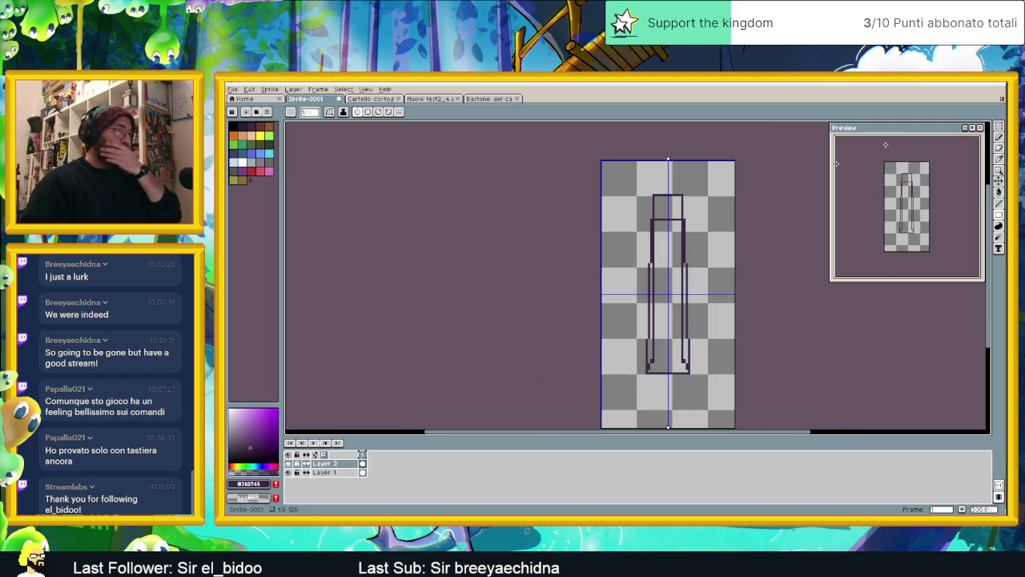
Draw a second rectangle across the pillar's upper part plus a vertical line along it
click(1003, 208)
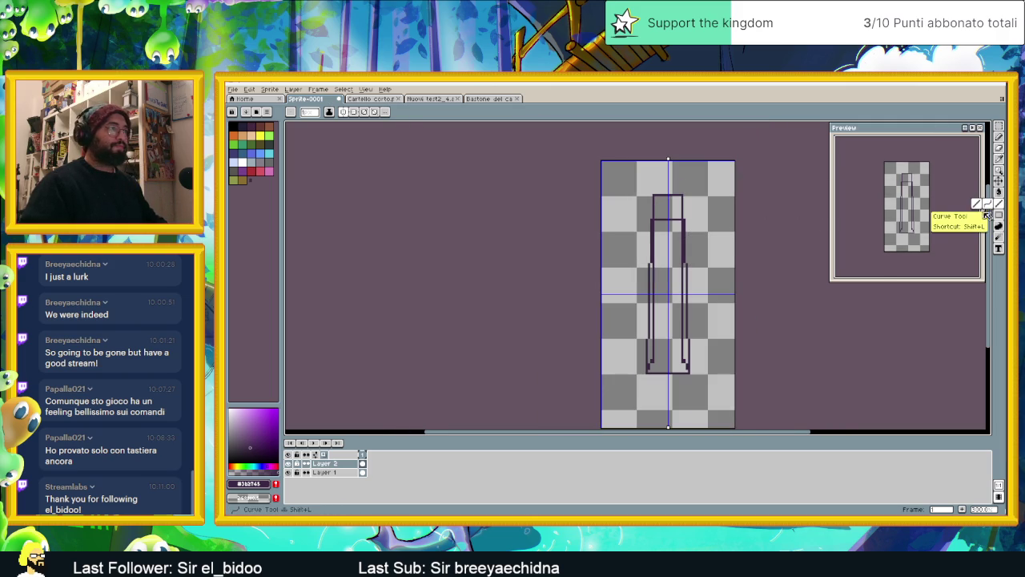
click(999, 215)
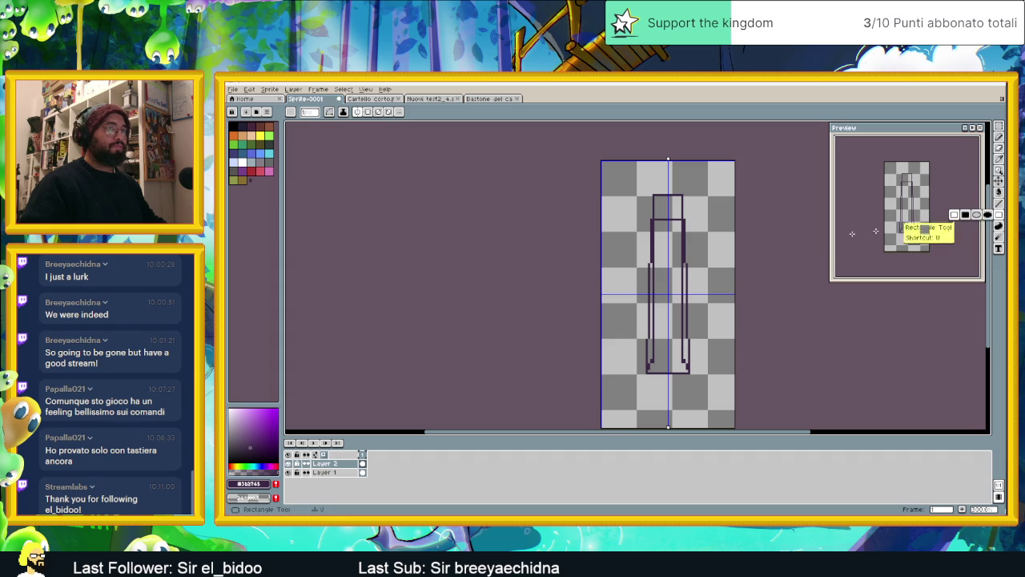
scroll(653, 239, up, 1)
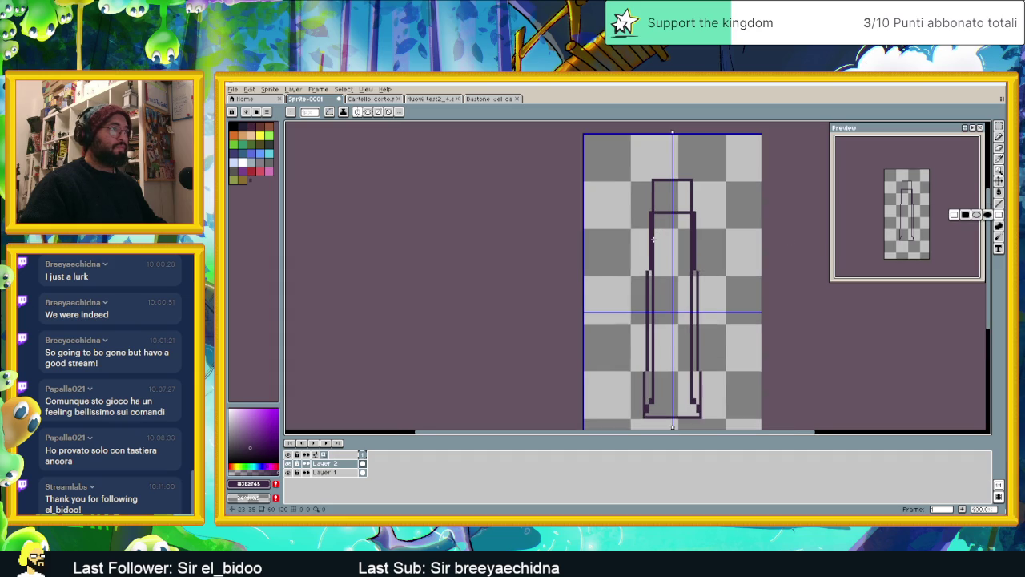
scroll(653, 239, up, 1)
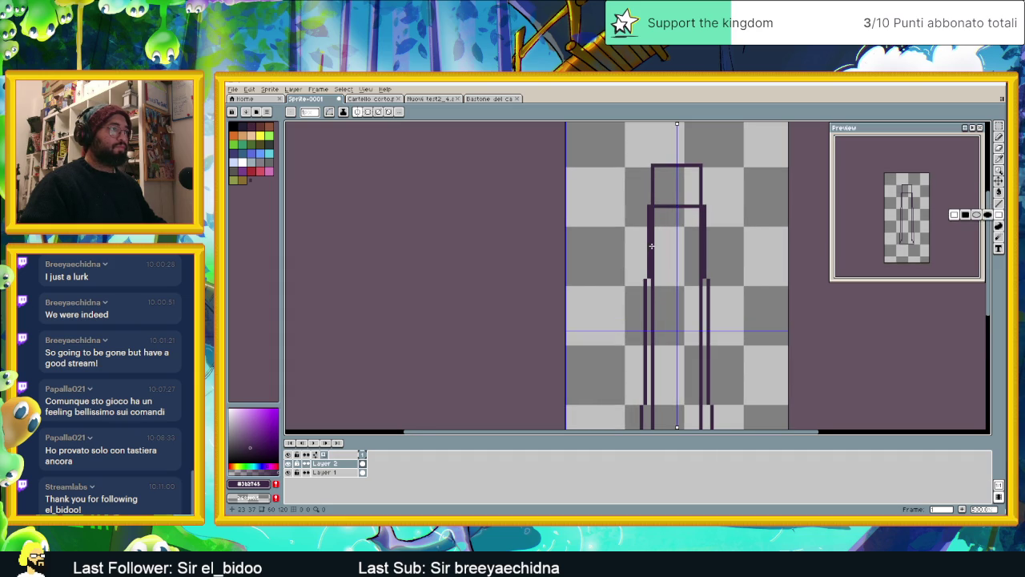
drag(653, 247, 702, 287)
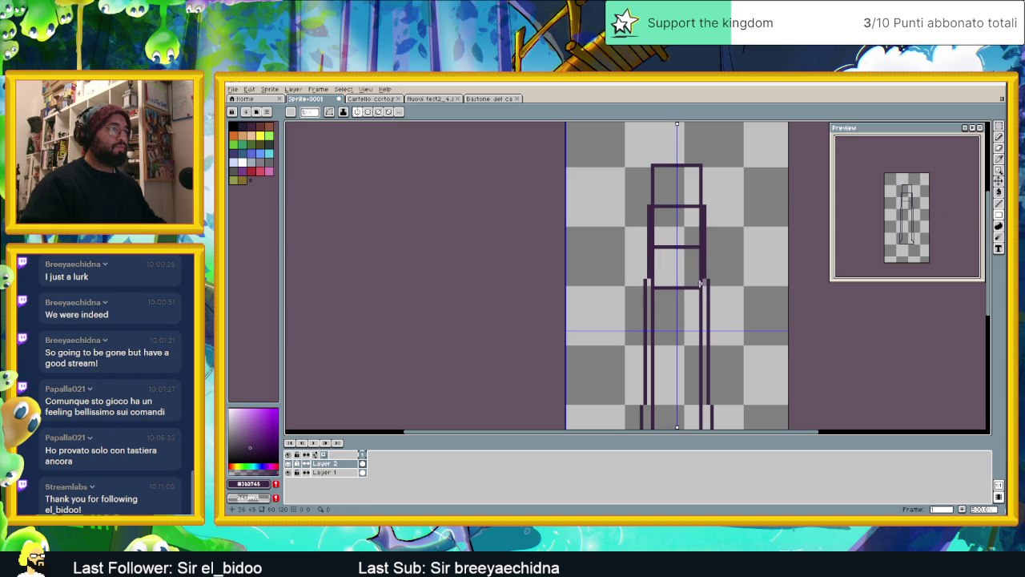
click(999, 203)
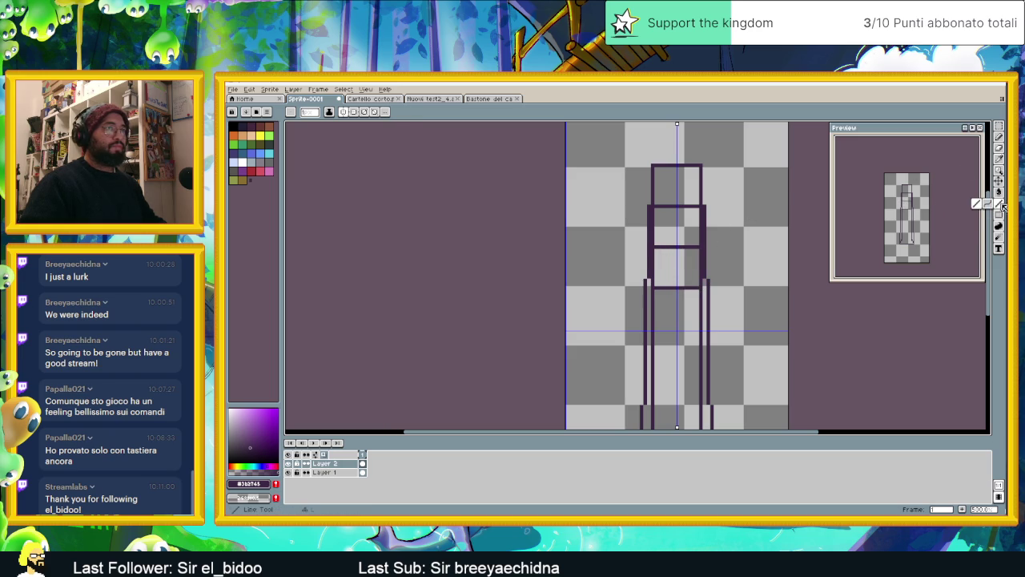
drag(653, 166, 652, 247)
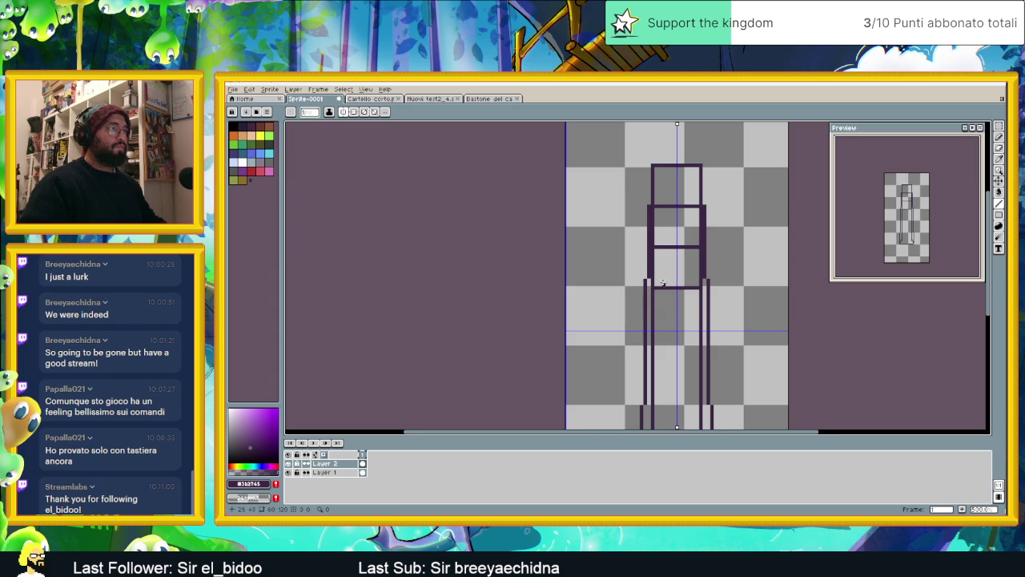
Thicken then trim the horizontal crossbar, add mirrored dark pixels, and hide Layer 1
scroll(664, 279, down, 1)
scroll(667, 273, down, 1)
scroll(670, 265, up, 1)
scroll(672, 255, up, 1)
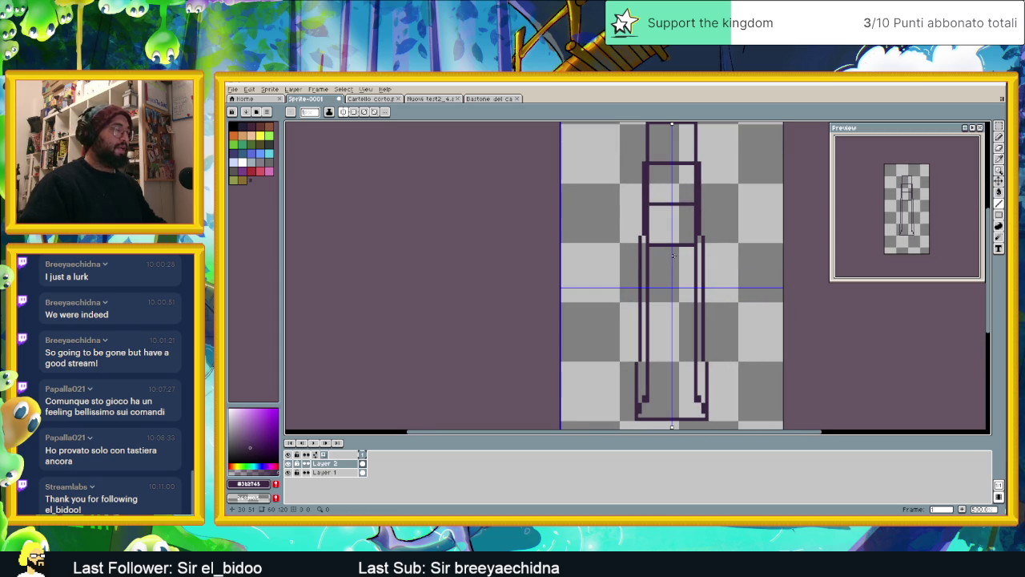
scroll(672, 187, up, 1)
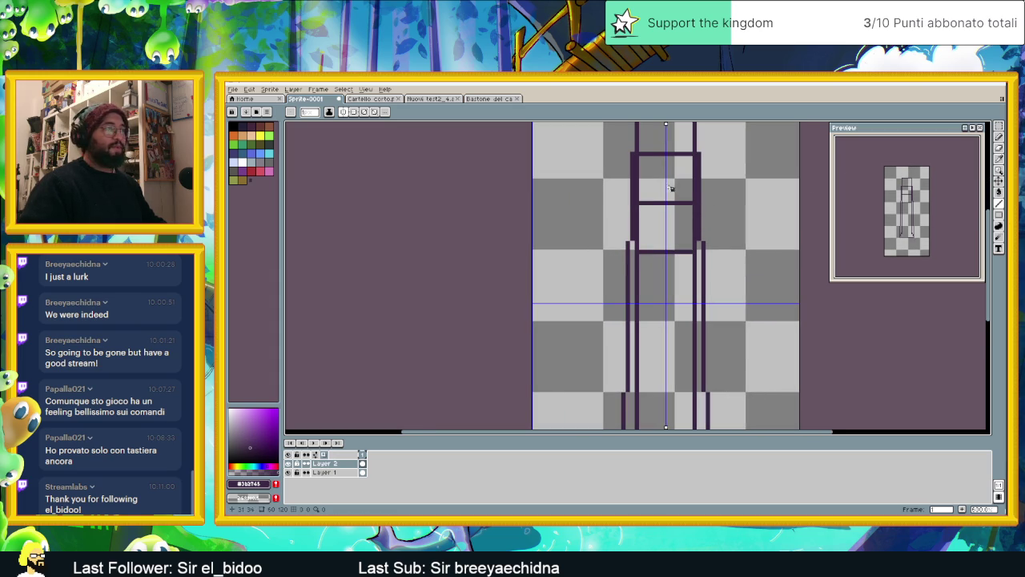
drag(640, 199, 694, 199)
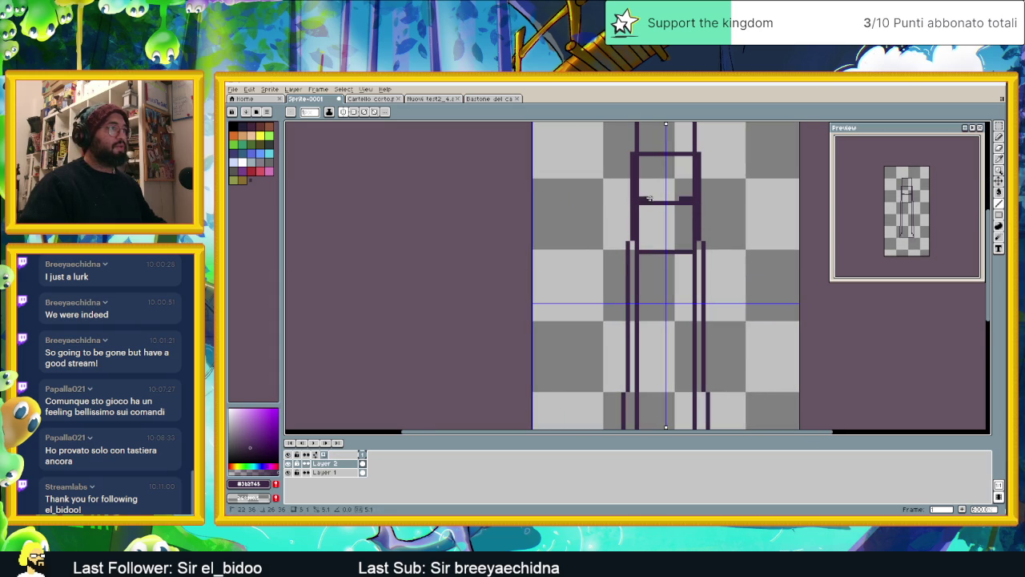
mouse_move(699, 240)
mouse_down()
mouse_move(698, 250)
mouse_move(656, 253)
mouse_up()
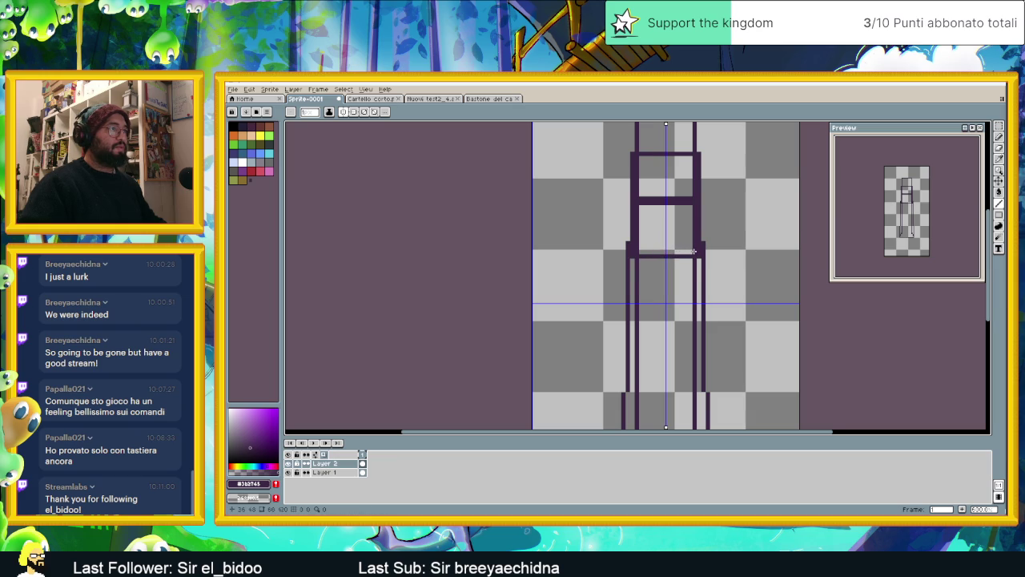
drag(693, 204, 638, 202)
click(287, 473)
Redraw Layer 2's sides with mirrored pencil and eraser strokes, thinning the bottom bar
scroll(634, 273, up, 2)
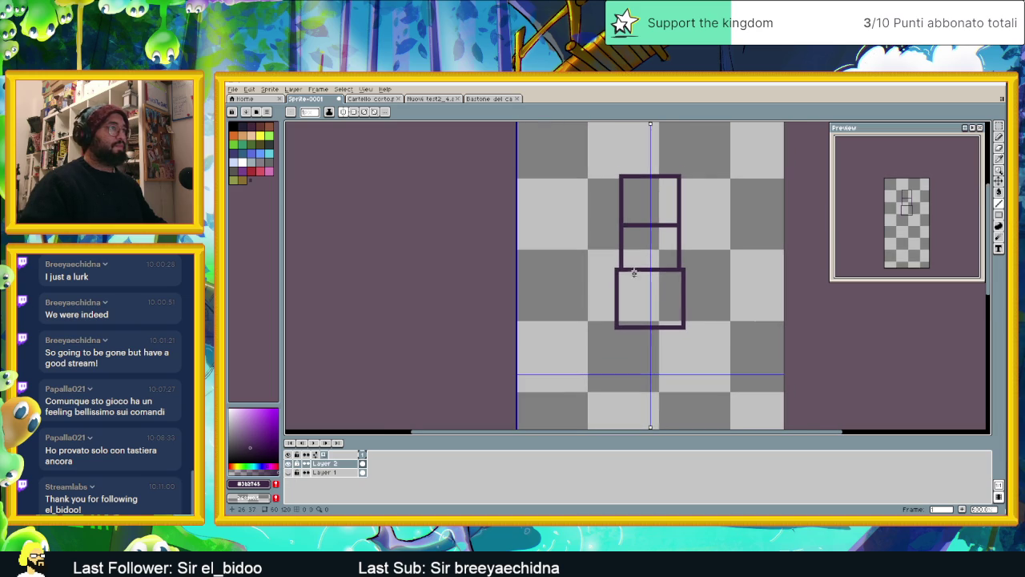
mouse_move(616, 265)
mouse_down()
mouse_move(683, 265)
mouse_move(688, 321)
mouse_move(615, 330)
mouse_up()
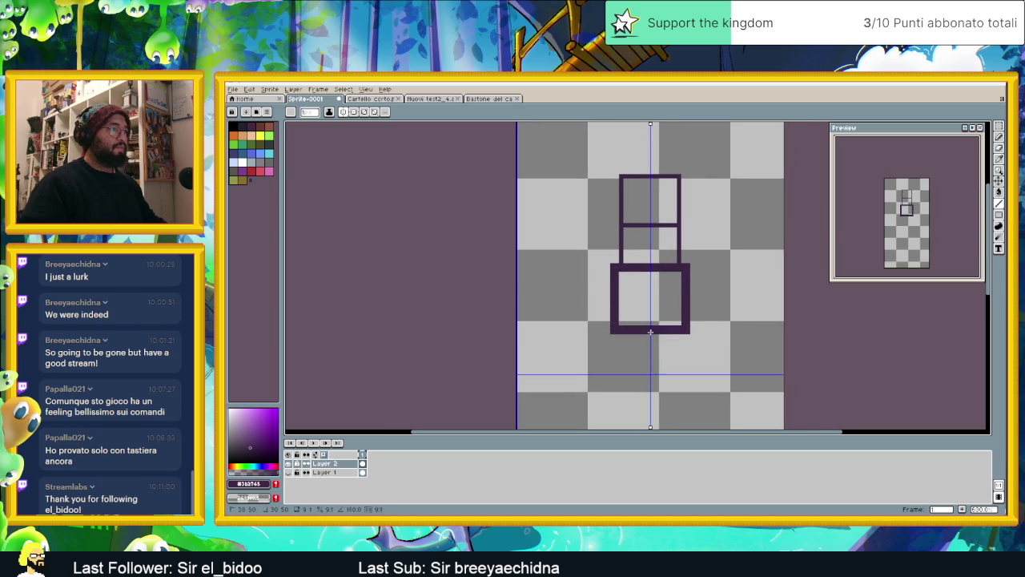
drag(612, 261, 620, 194)
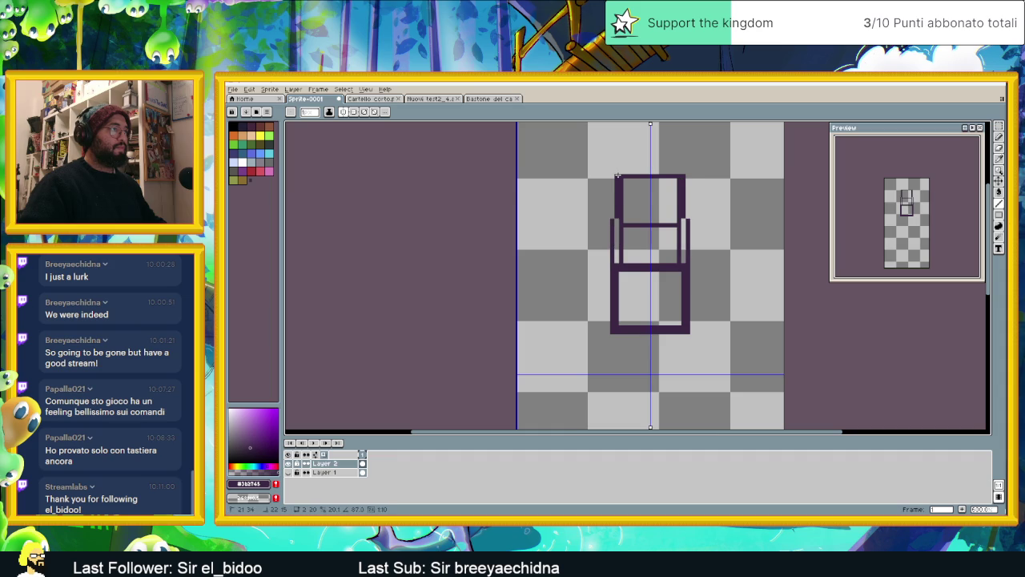
mouse_move(621, 259)
mouse_down()
mouse_move(621, 198)
mouse_move(640, 226)
mouse_up()
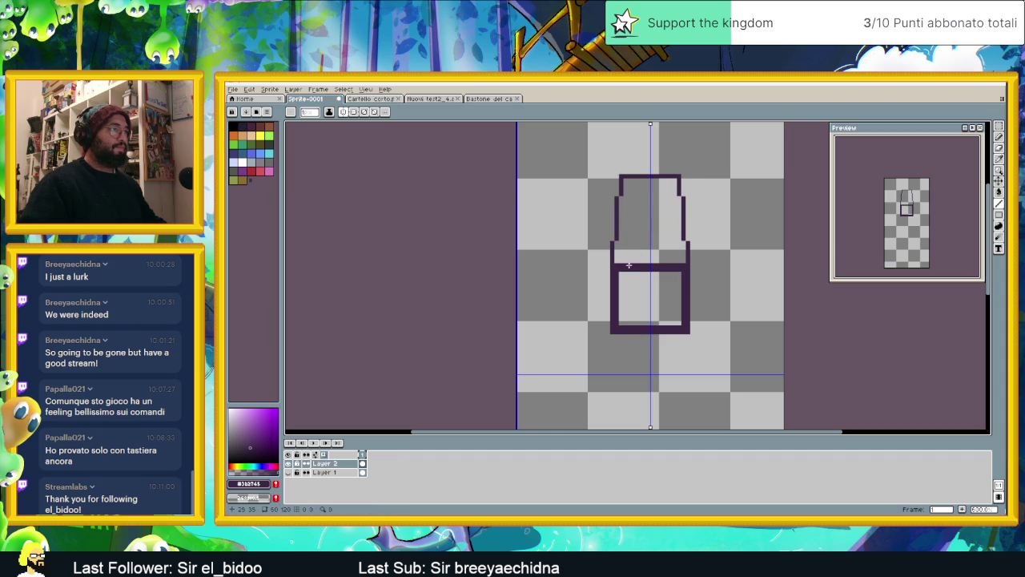
mouse_move(618, 270)
mouse_down()
mouse_move(685, 290)
mouse_move(685, 329)
mouse_move(651, 328)
mouse_move(662, 323)
mouse_up()
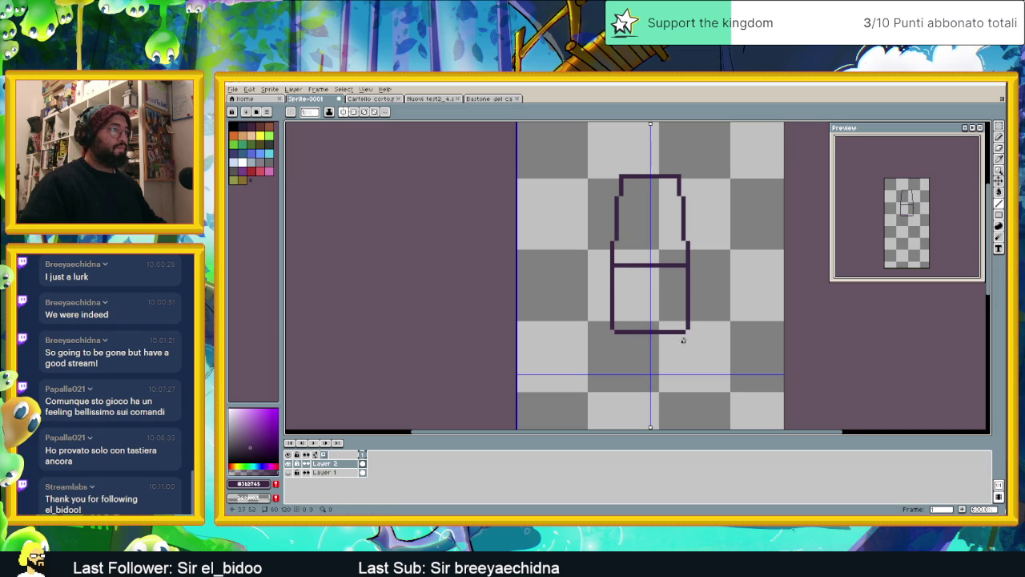
Widen the bottle's lower body on both sides into a rounded base
scroll(688, 272, up, 1)
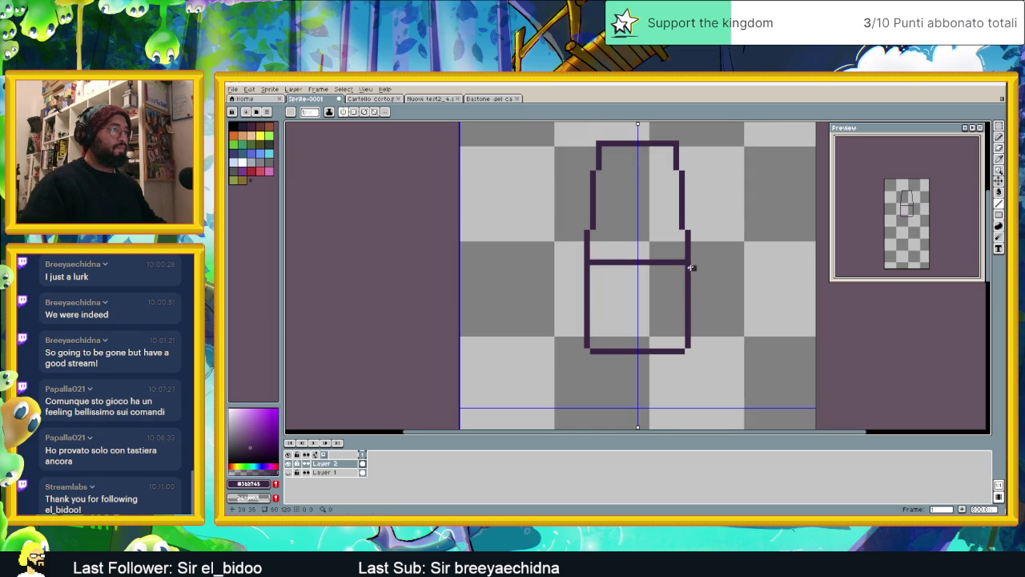
mouse_move(693, 266)
mouse_down()
mouse_move(694, 338)
mouse_move(687, 279)
mouse_up()
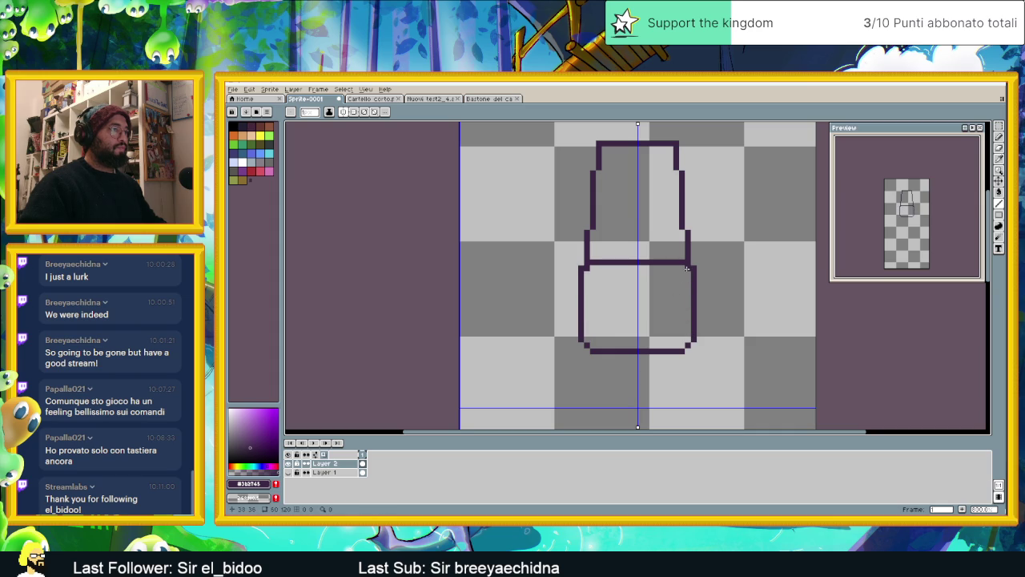
scroll(669, 279, down, 1)
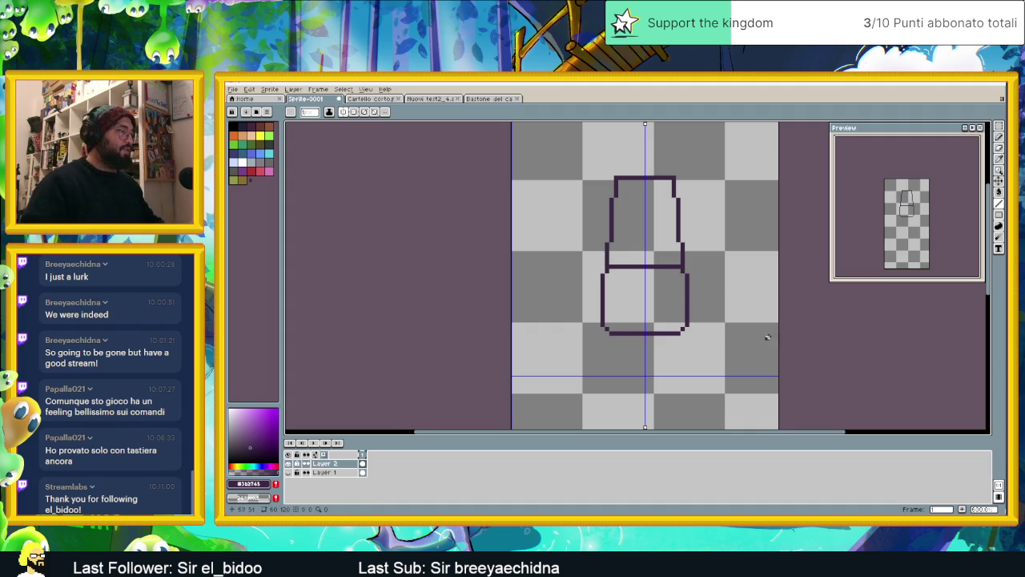
scroll(768, 337, down, 2)
scroll(641, 208, up, 1)
scroll(630, 182, up, 1)
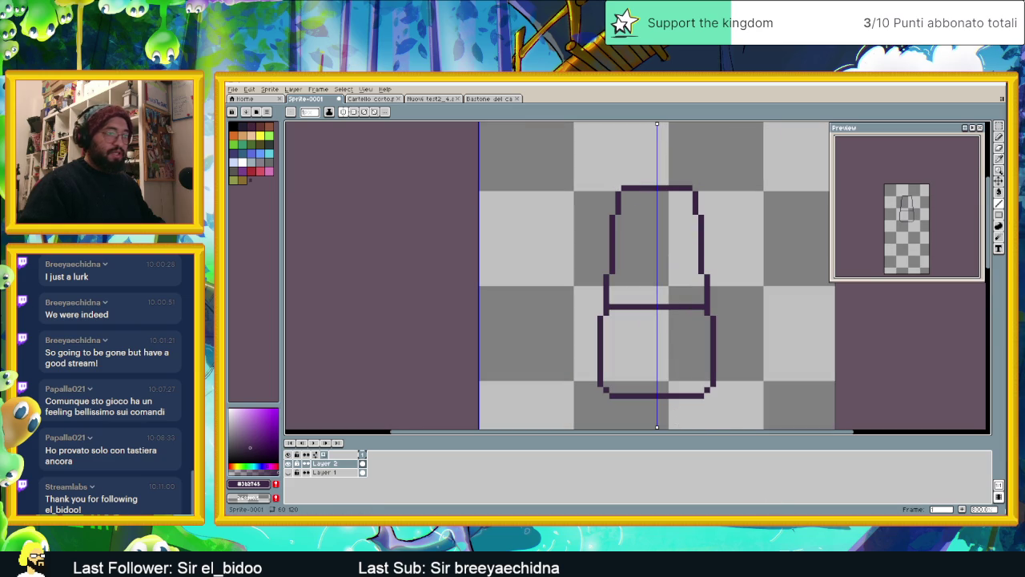
Open Twitch in a new browser tab and go to the 'galaxyproduction' channel
key(alt+Tab)
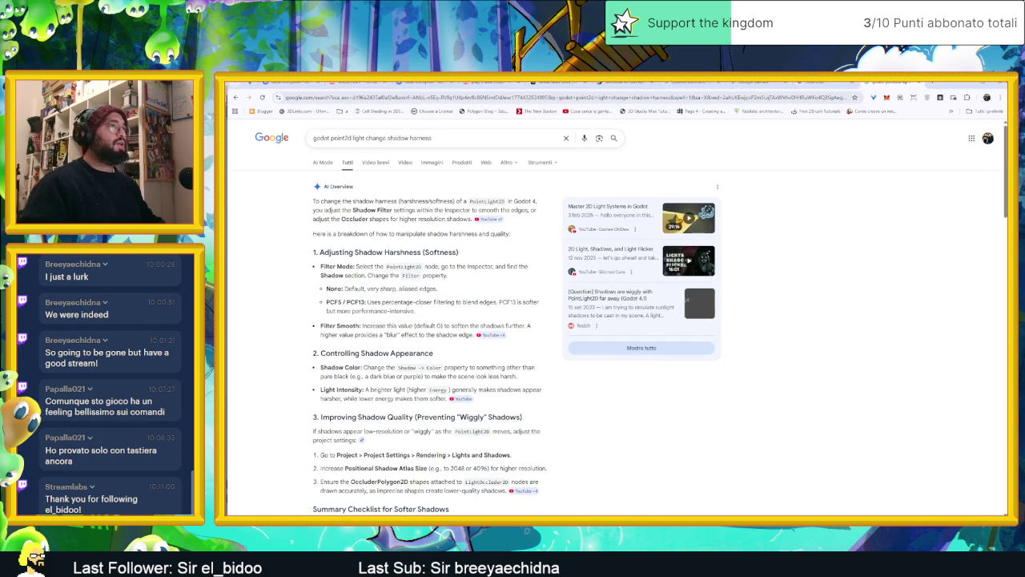
click(936, 83)
text(twitch.tv)
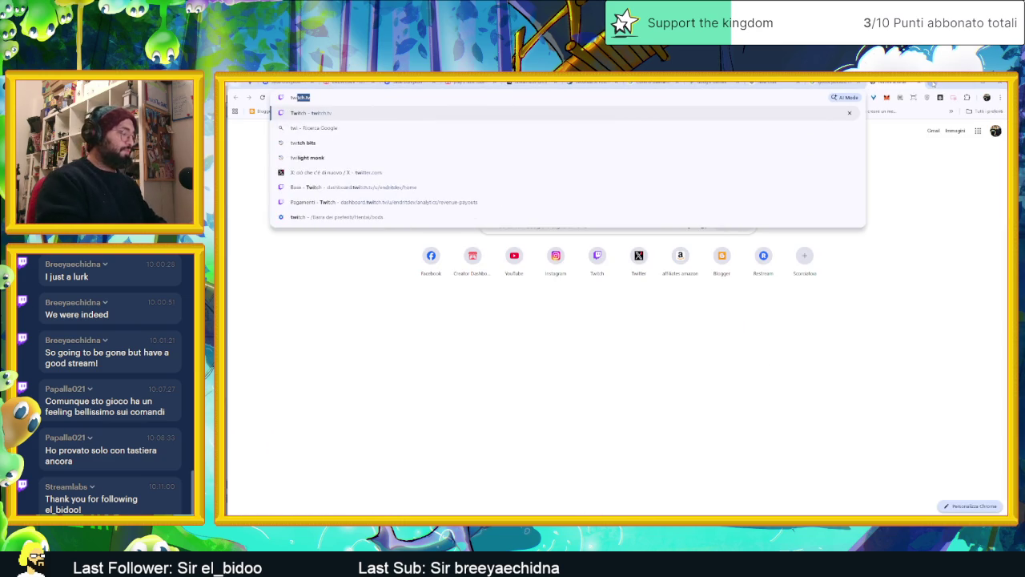
key(Return)
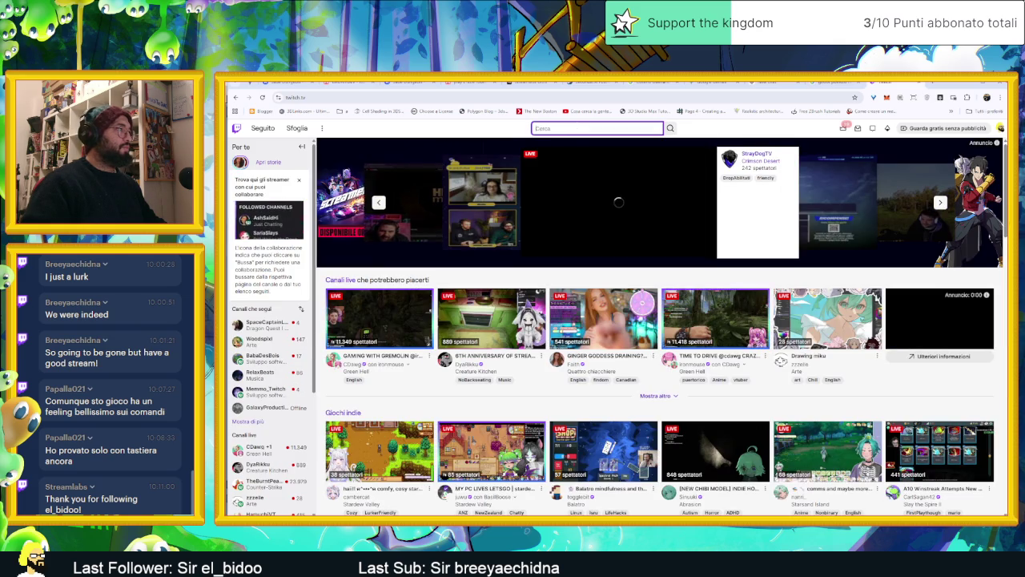
text(galaxy)
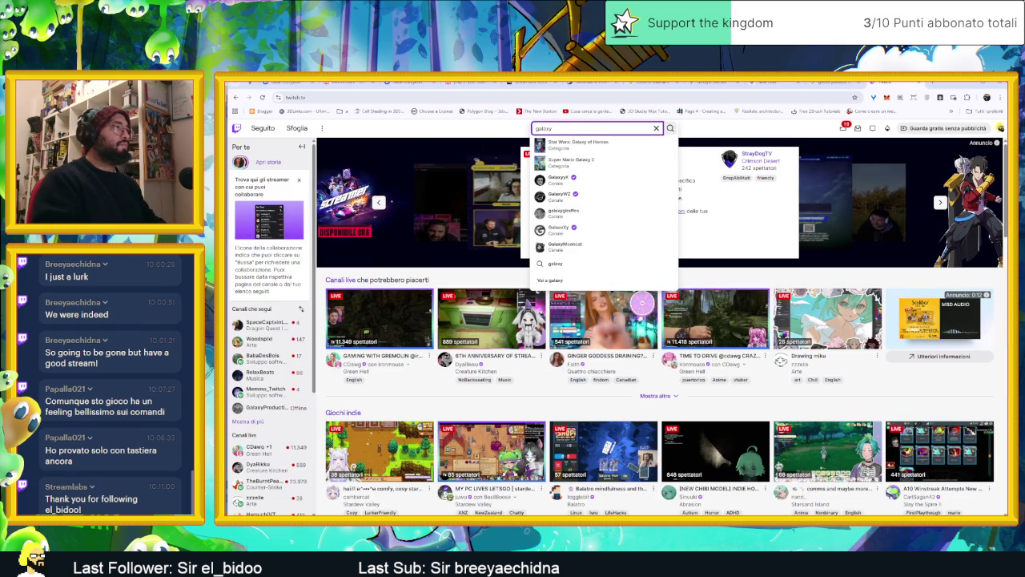
text(production_dev)
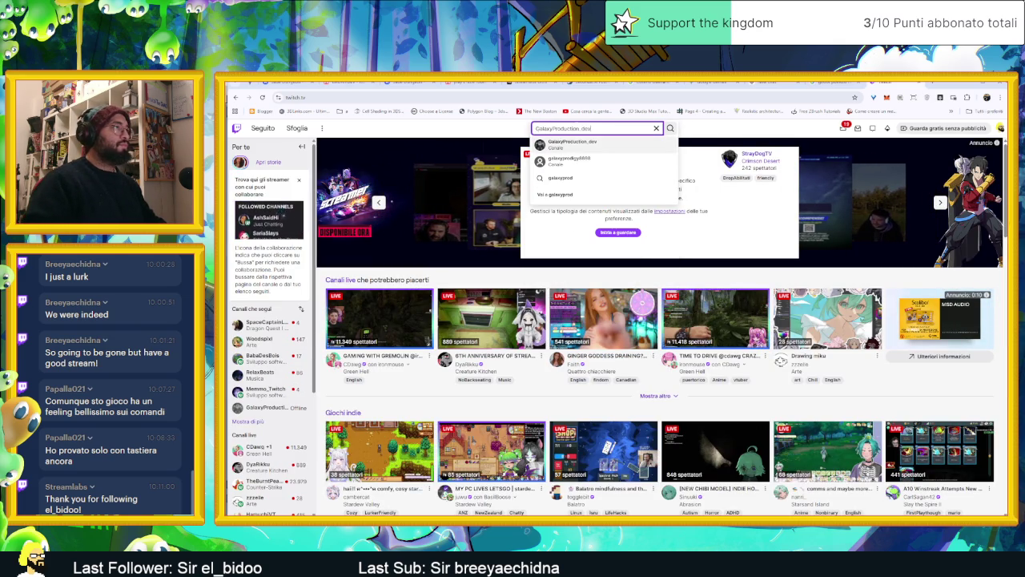
key(Return)
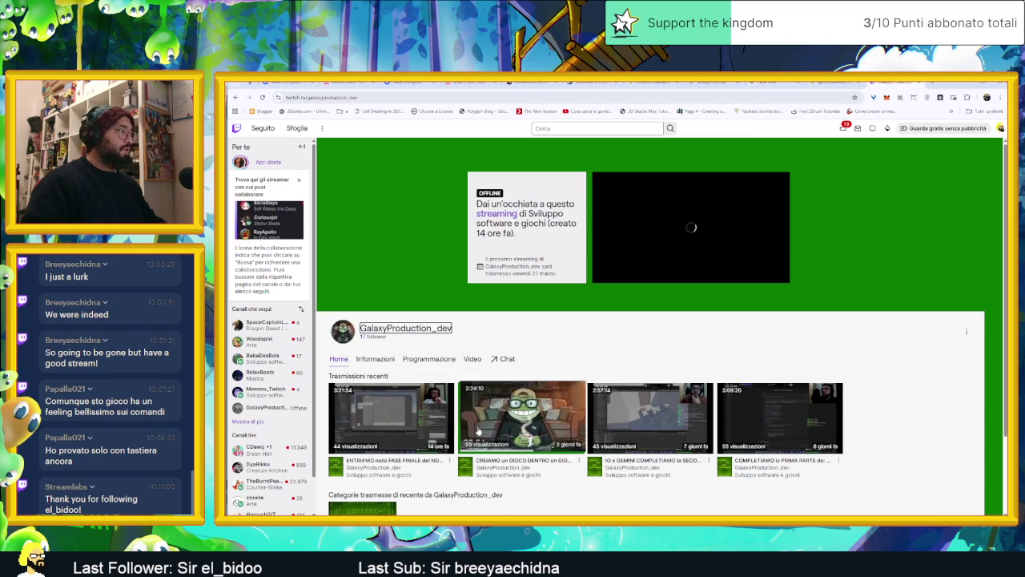
View the channel's about info and list all its past broadcasts
scroll(537, 424, down, 1)
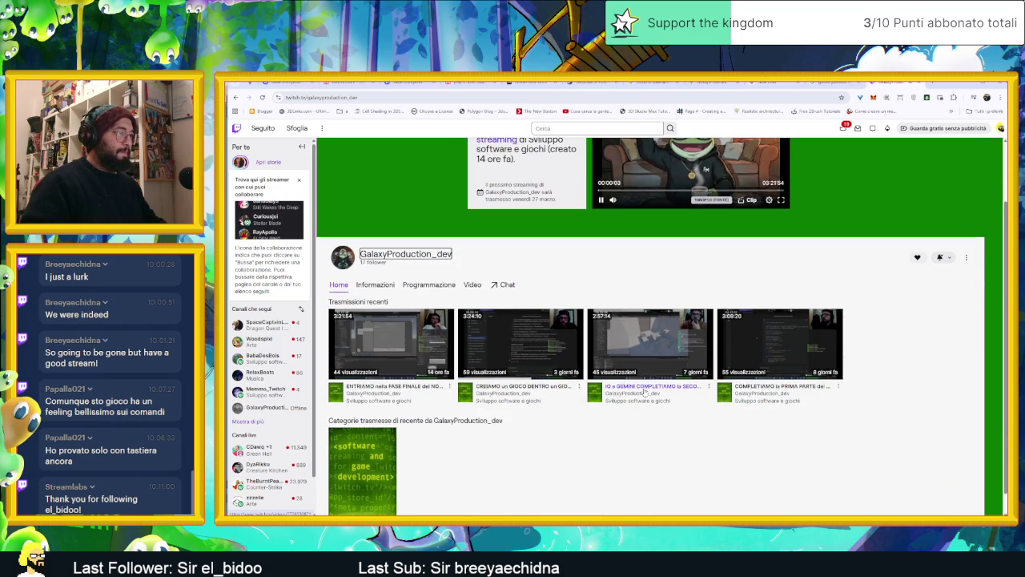
click(358, 287)
scroll(437, 203, down, 1)
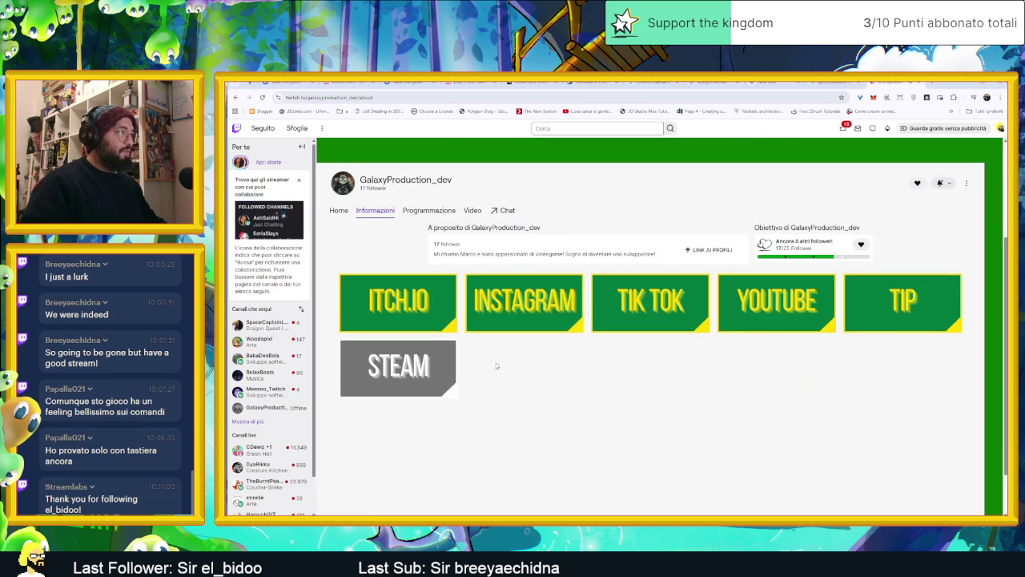
click(471, 211)
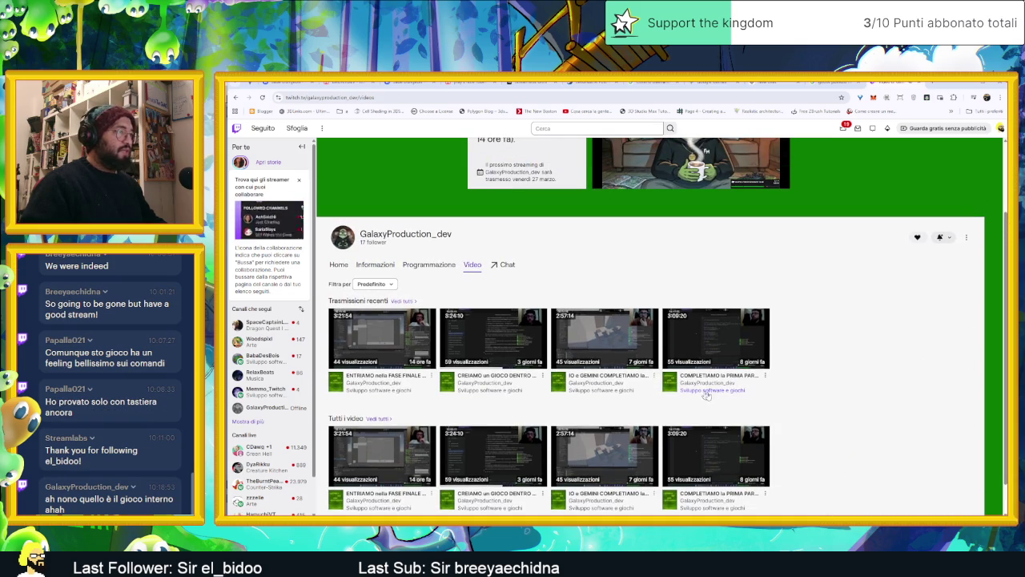
scroll(721, 398, down, 1)
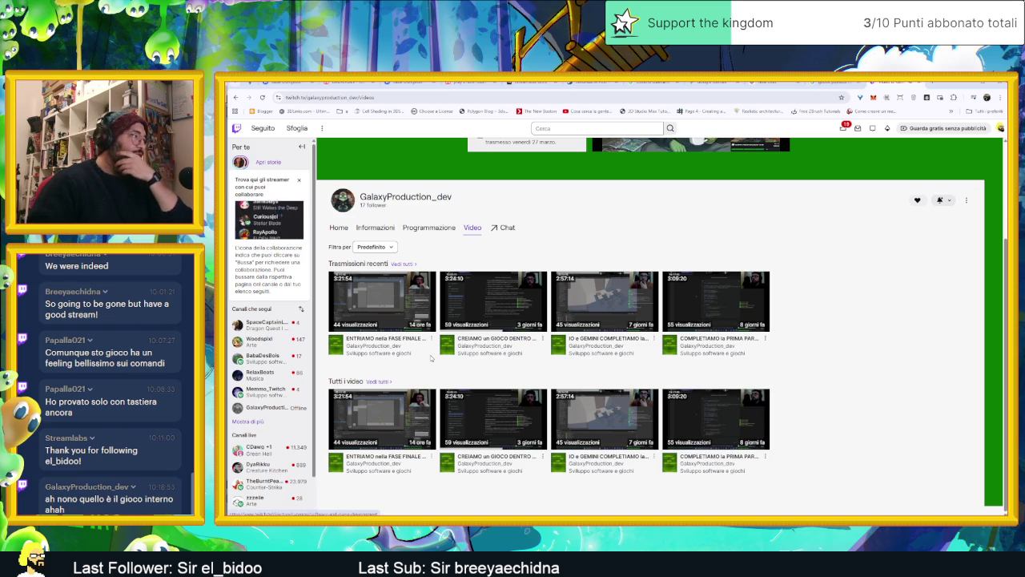
mouse_move(382, 301)
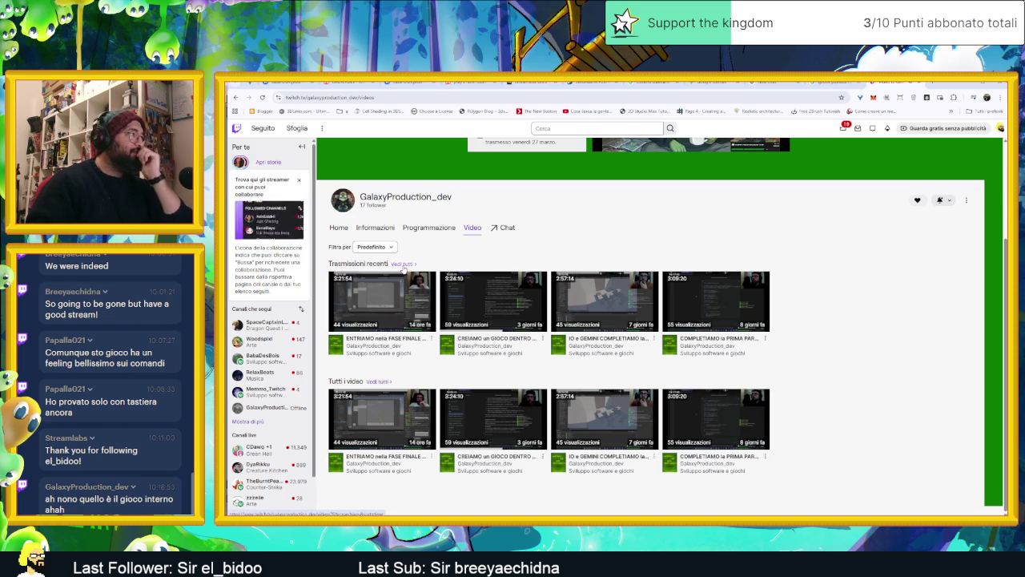
click(402, 265)
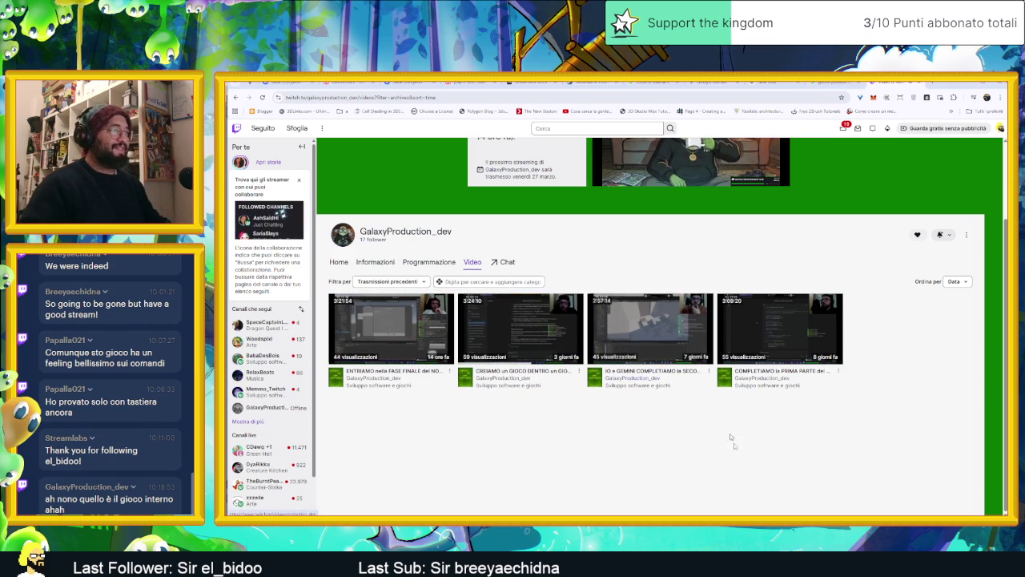
Browse and close the Luna game offers list, then minimize the browser back to Aseprite
scroll(792, 469, up, 2)
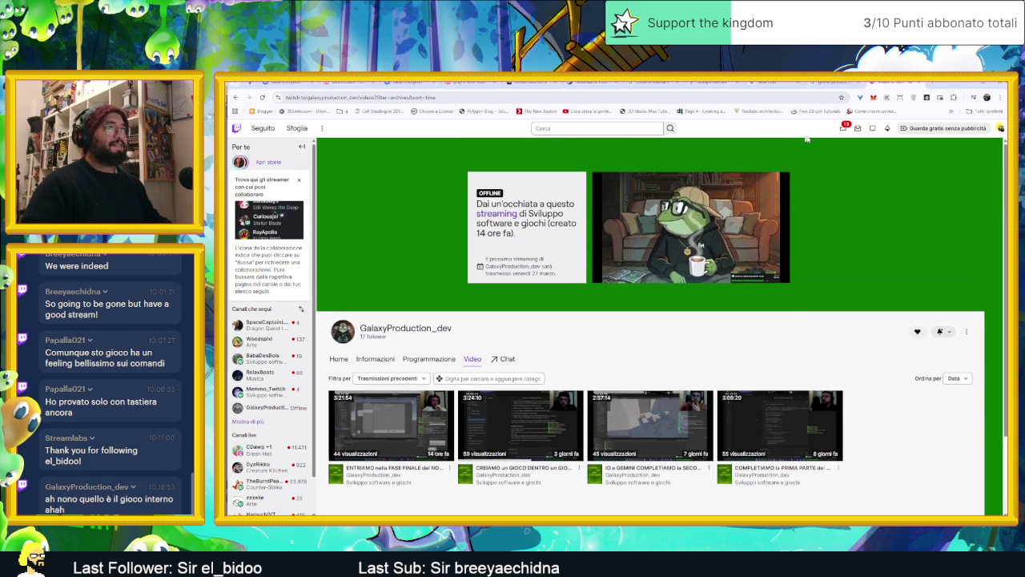
click(844, 128)
scroll(823, 217, down, 2)
scroll(823, 217, down, 2)
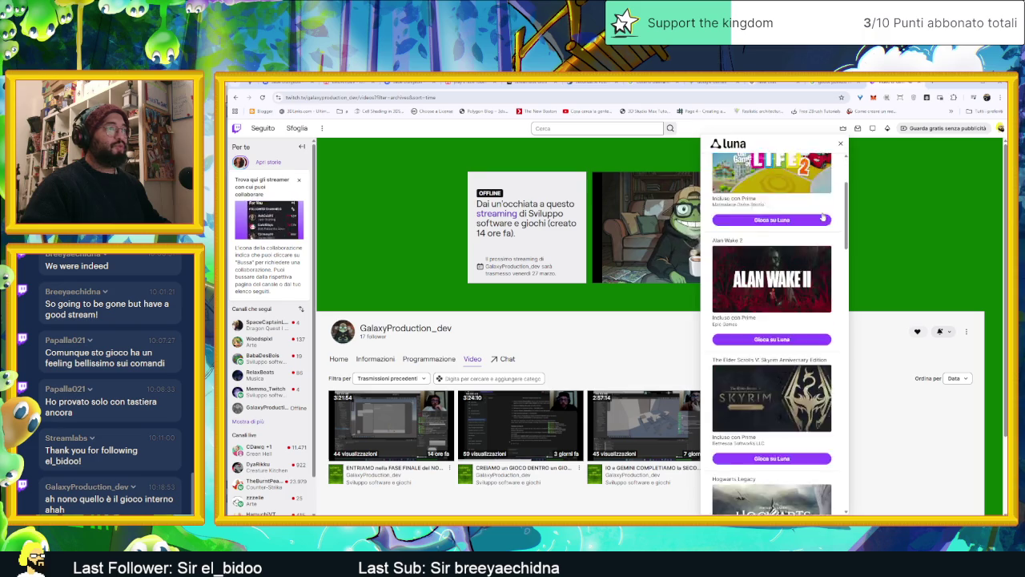
scroll(823, 217, down, 2)
scroll(823, 217, down, 2)
scroll(823, 217, down, 2)
scroll(823, 240, down, 1)
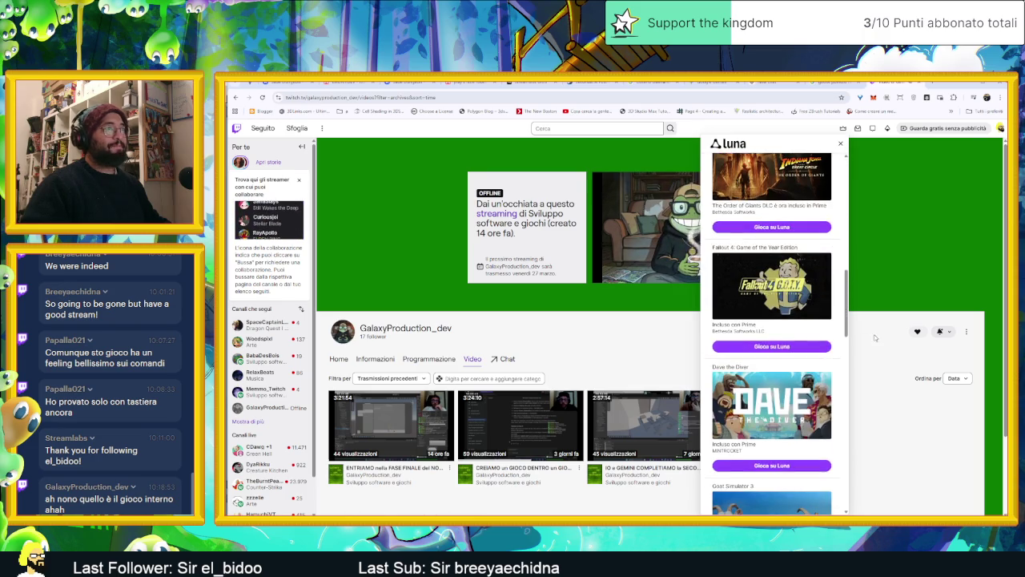
click(875, 338)
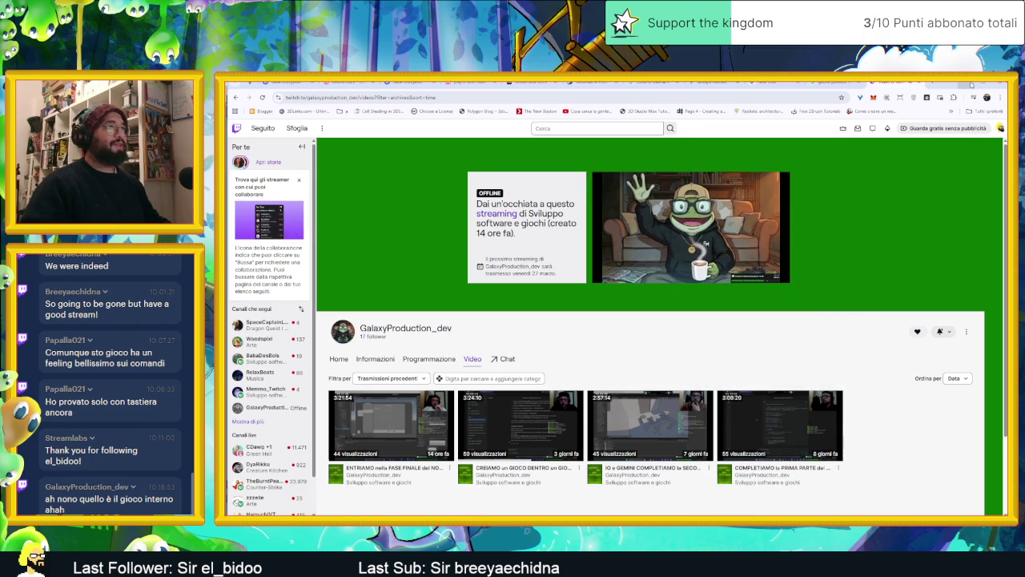
click(971, 84)
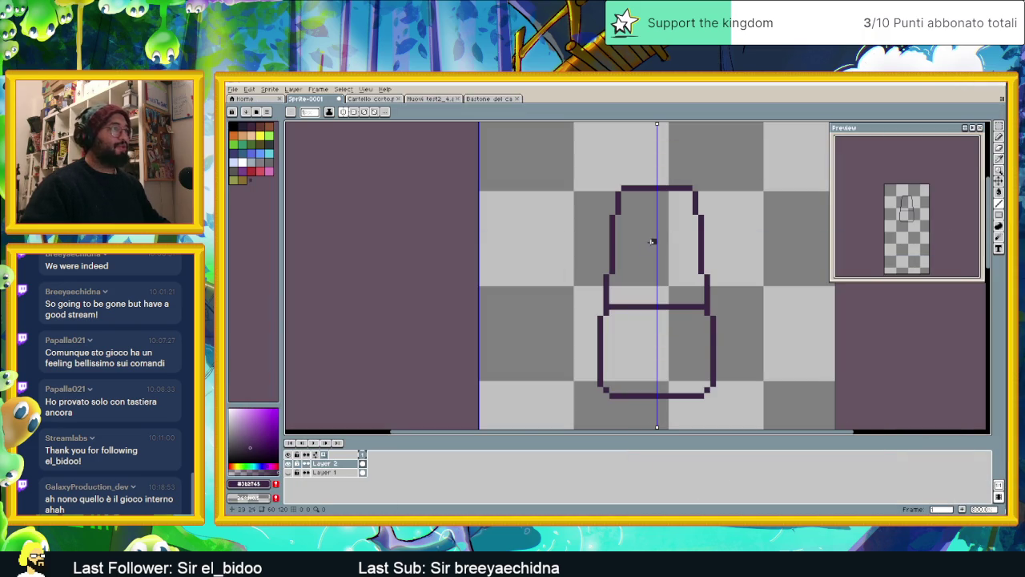
Show Layer 1, center the pillar in view, and hide Layer 2's bottle outline
scroll(682, 336, down, 1)
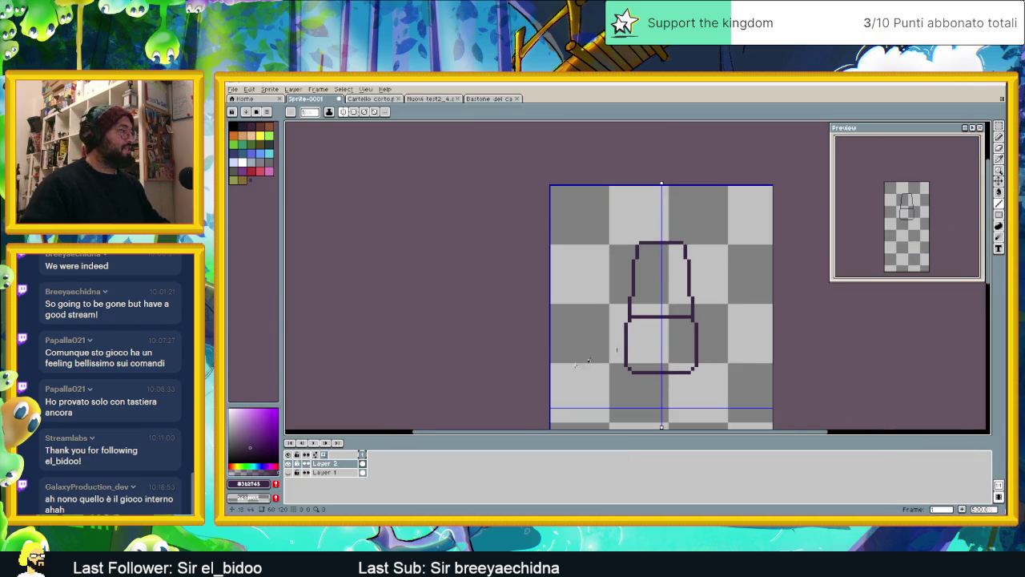
click(289, 473)
scroll(655, 331, up, 1)
drag(689, 345, 665, 268)
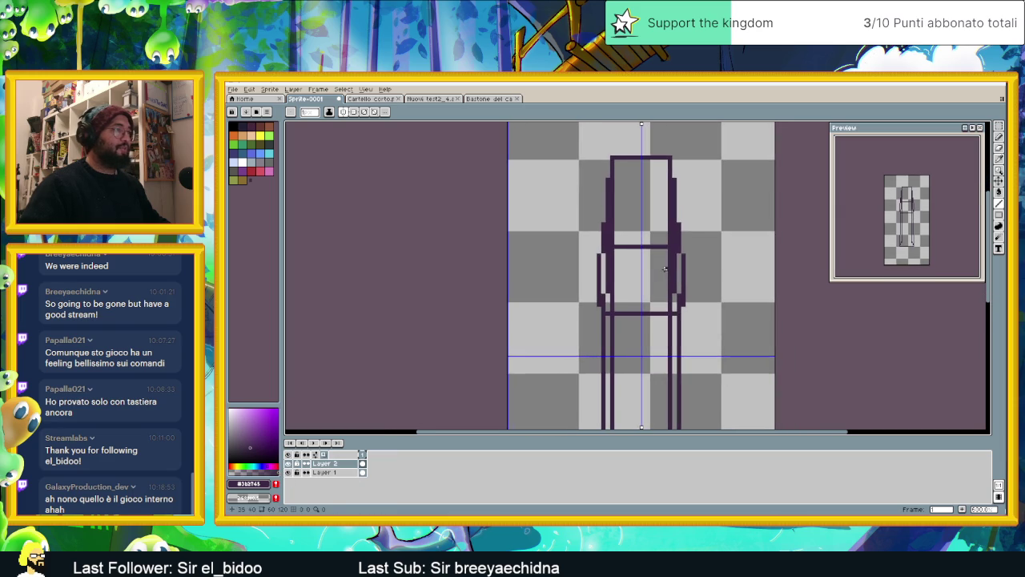
click(288, 463)
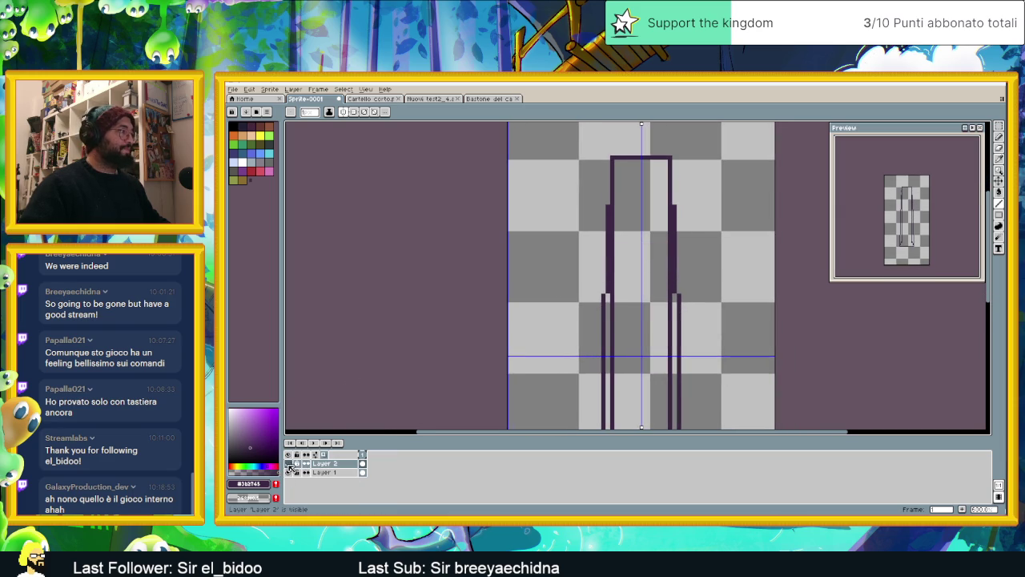
scroll(681, 302, down, 1)
scroll(643, 222, up, 1)
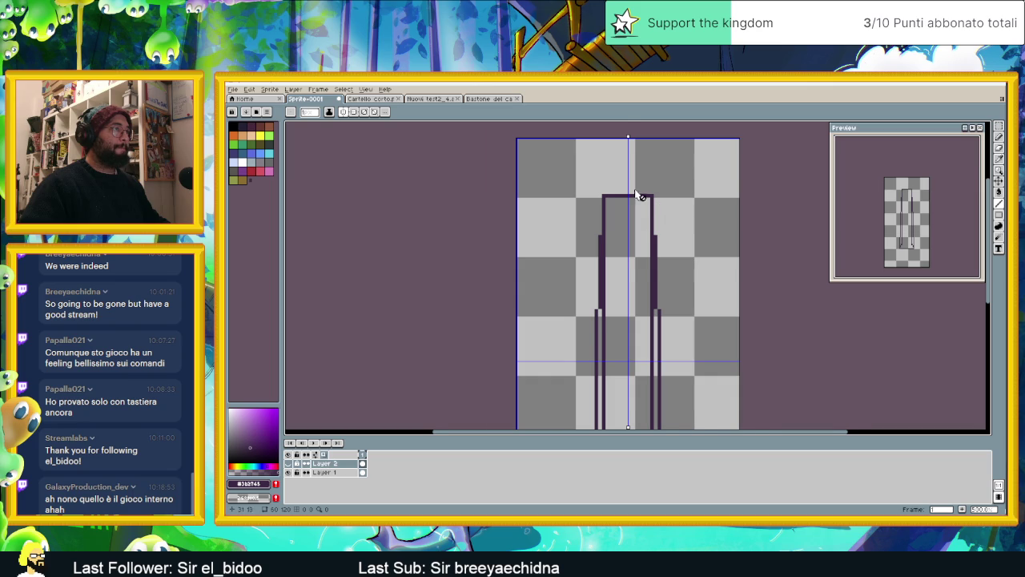
scroll(637, 195, up, 1)
Draw a rectangle outline on Layer 1 capping the top of the pillar
click(987, 215)
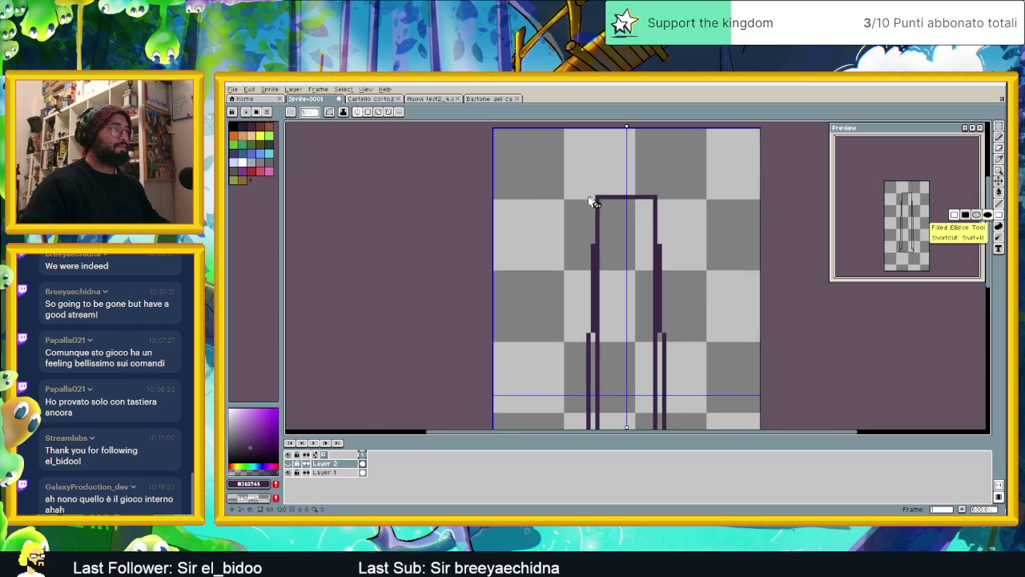
click(324, 472)
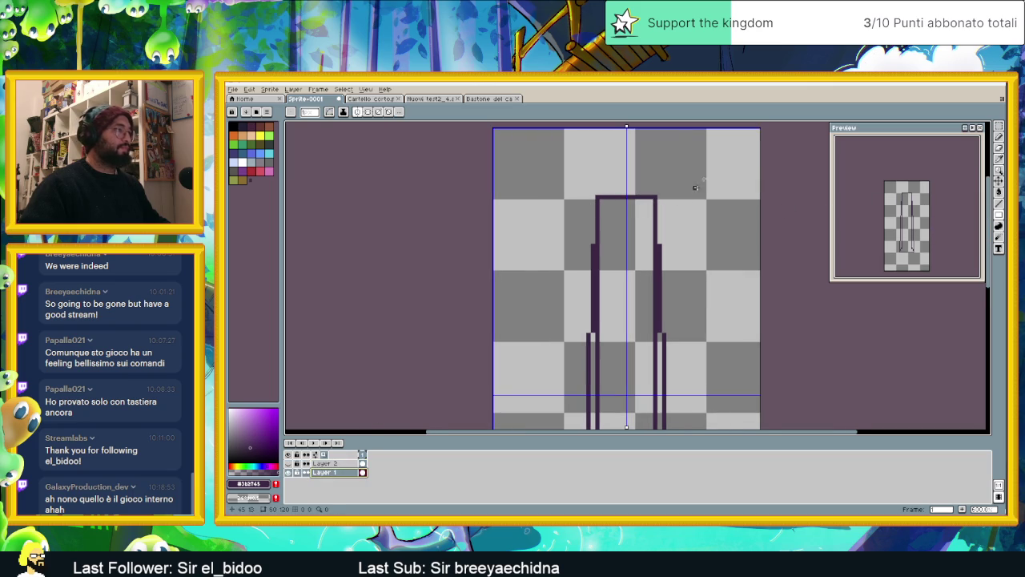
drag(596, 198, 660, 248)
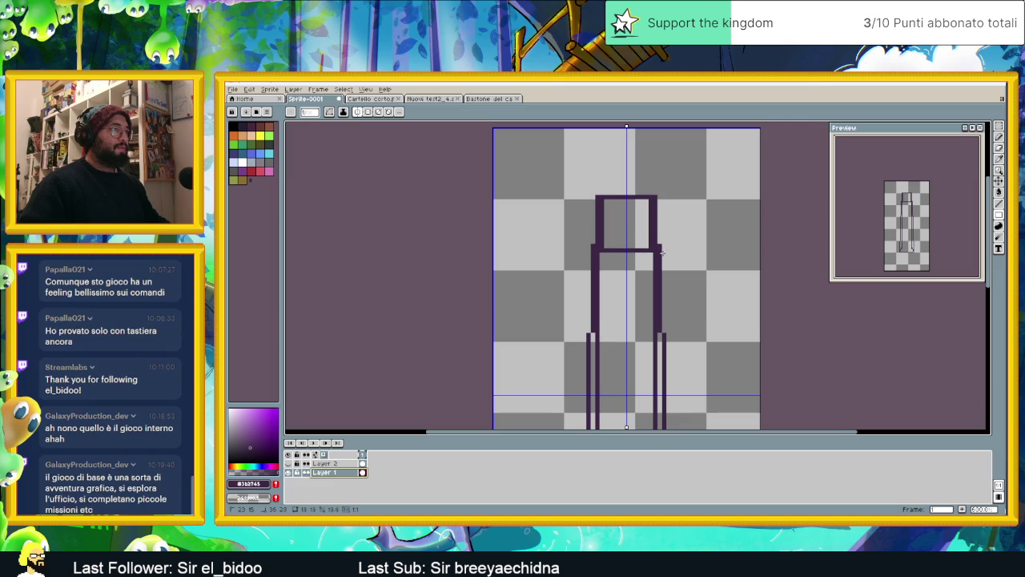
scroll(680, 201, down, 3)
scroll(687, 145, down, 3)
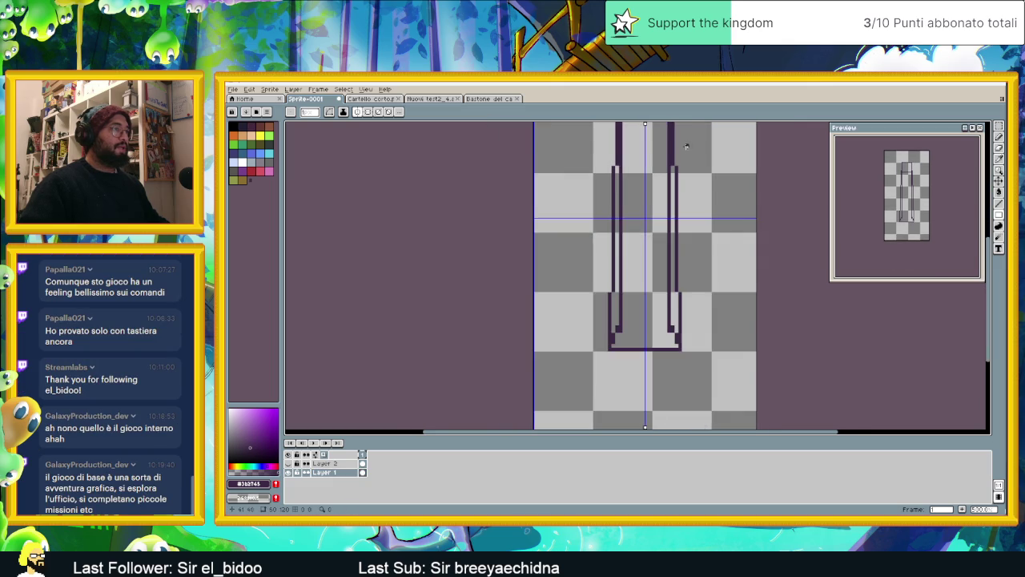
scroll(687, 146, up, 3)
scroll(671, 231, down, 1)
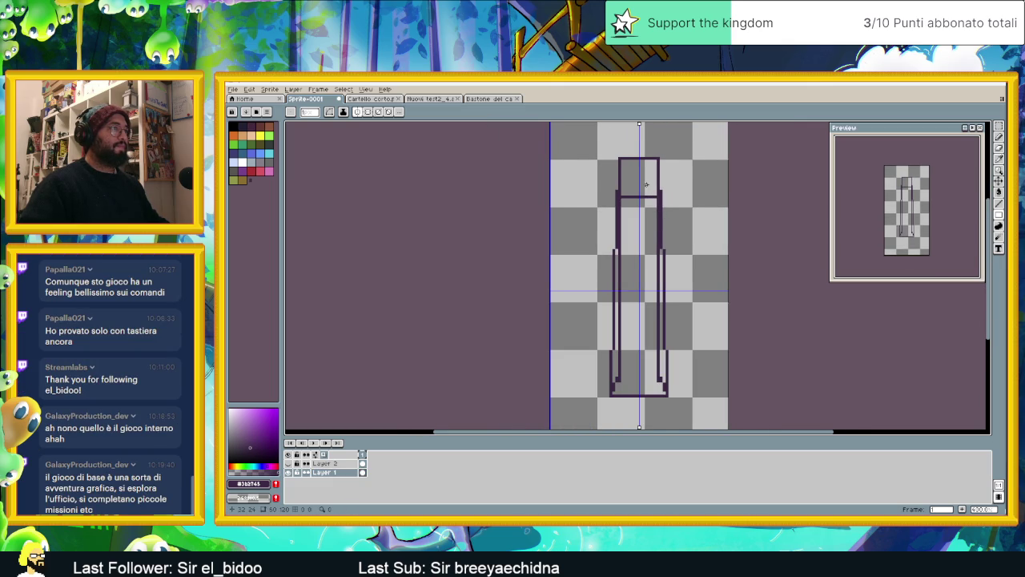
scroll(645, 185, up, 1)
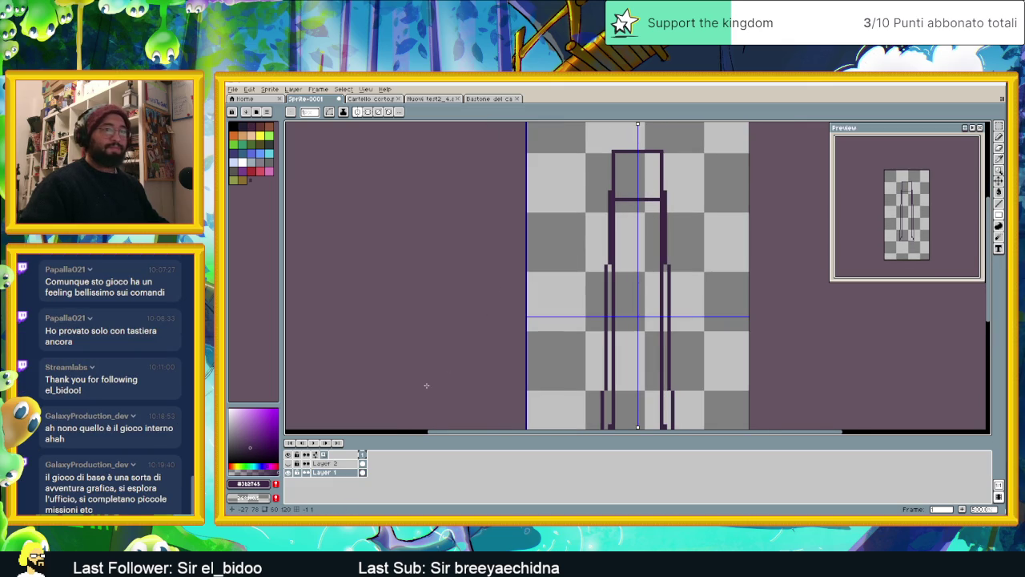
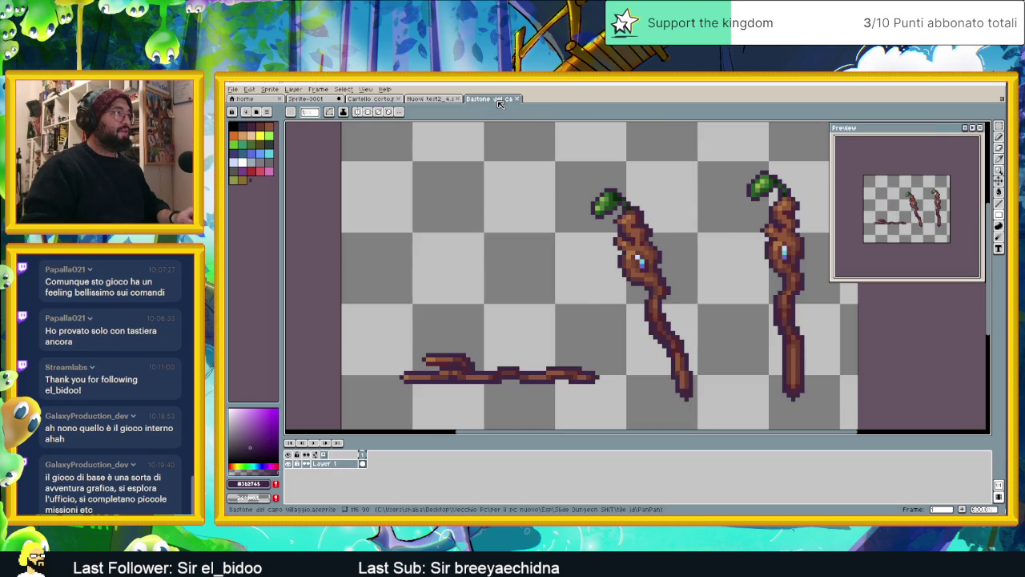
Fill the pillar's shaft, capital block and stepped side sections with brown
key(ctrl+Tab)
scroll(641, 258, up, 1)
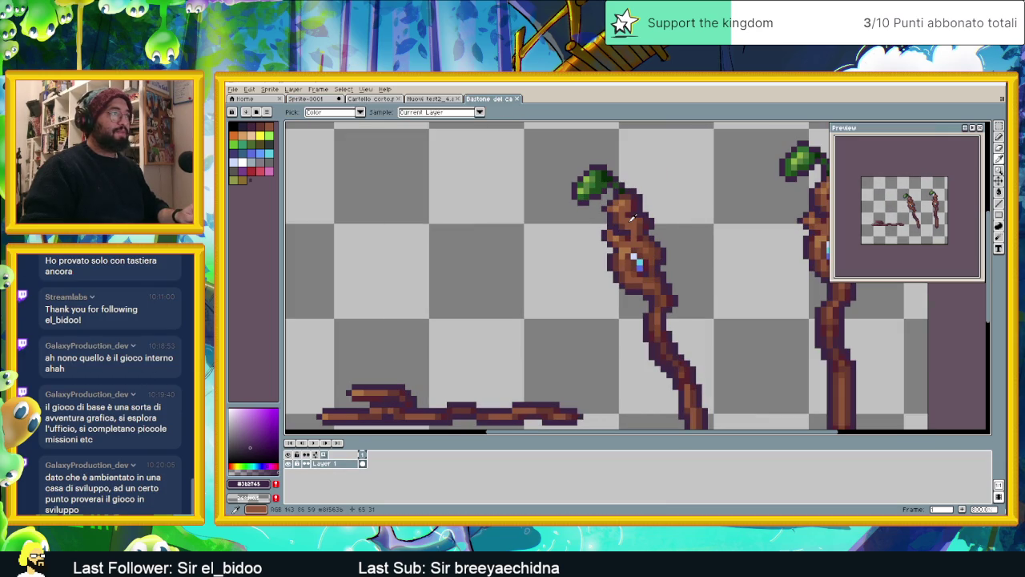
click(324, 101)
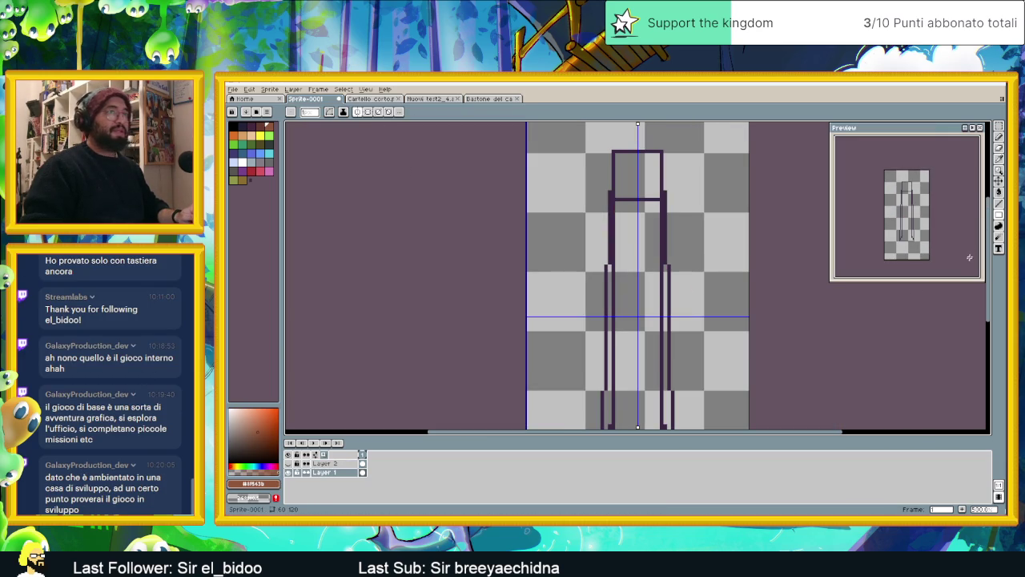
click(633, 268)
click(630, 185)
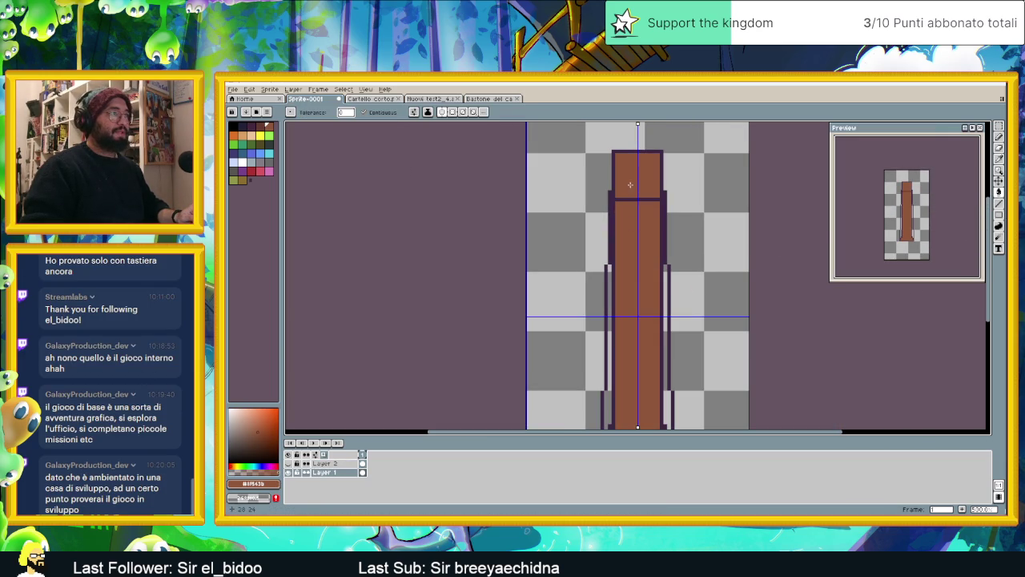
click(661, 363)
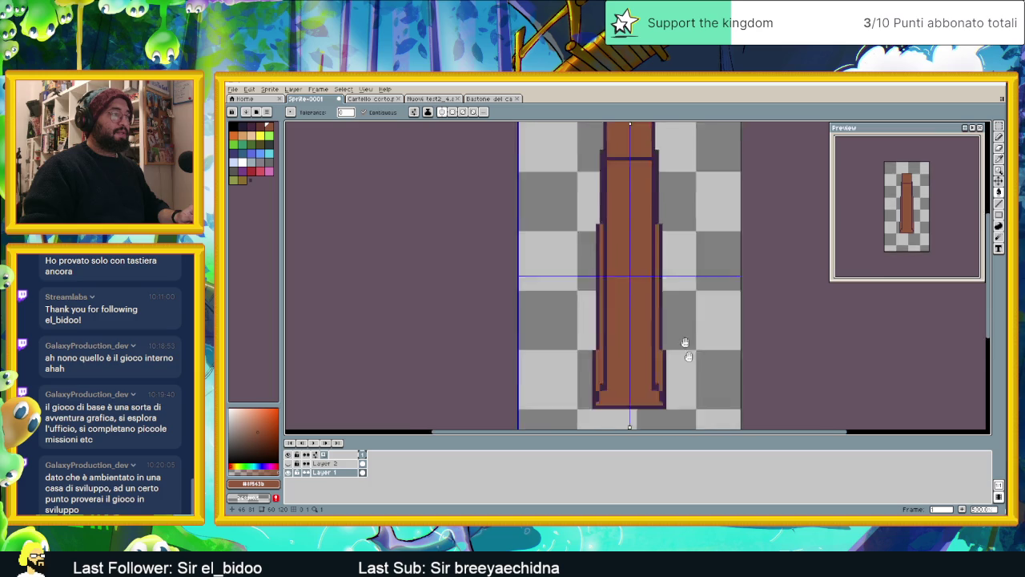
Try painting the lower inner outline pixels brown, undoing the unwanted fill and pencil edits
scroll(669, 347, down, 1)
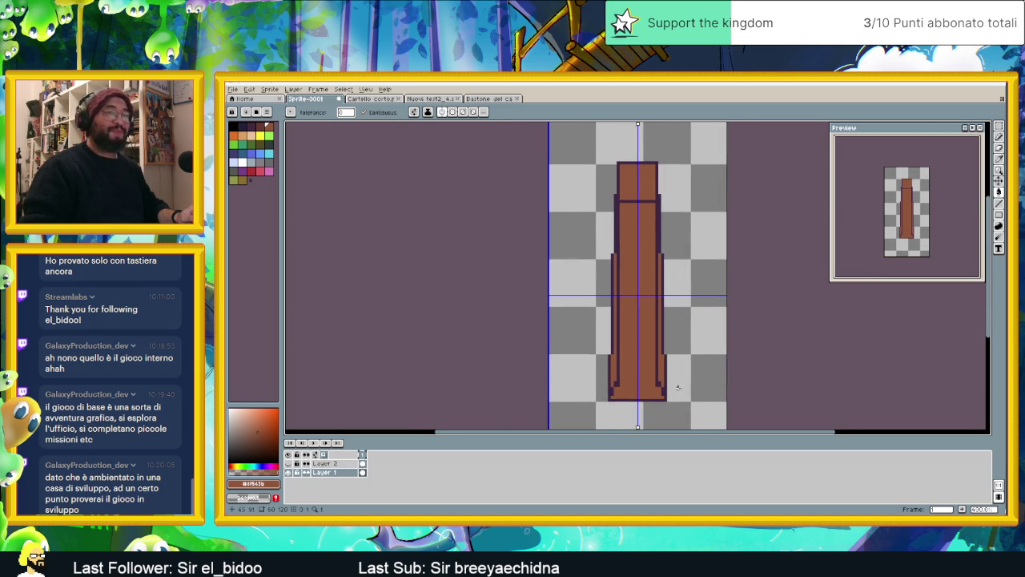
scroll(685, 387, up, 1)
scroll(658, 384, up, 1)
click(654, 378)
key(ctrl+z)
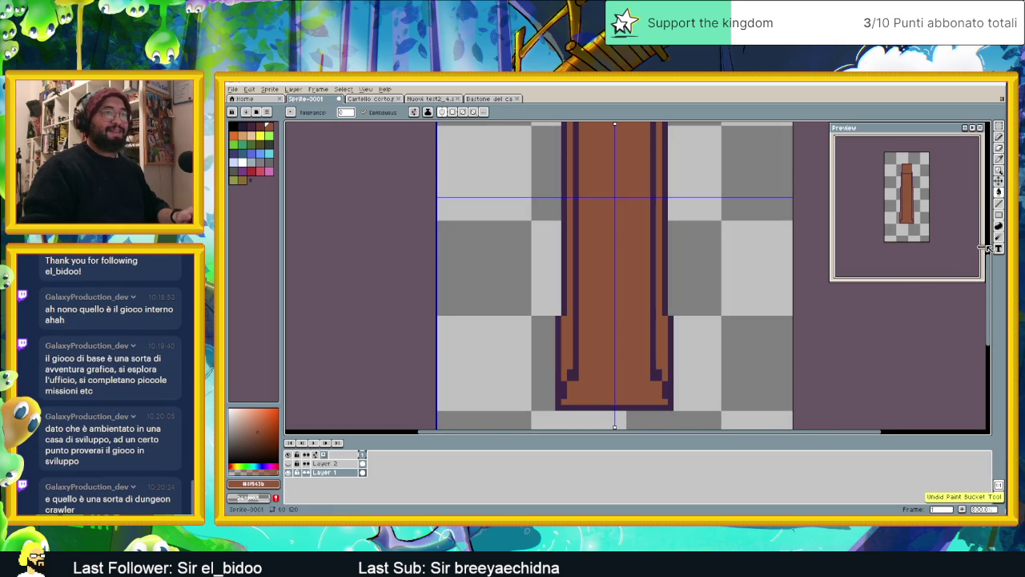
click(999, 137)
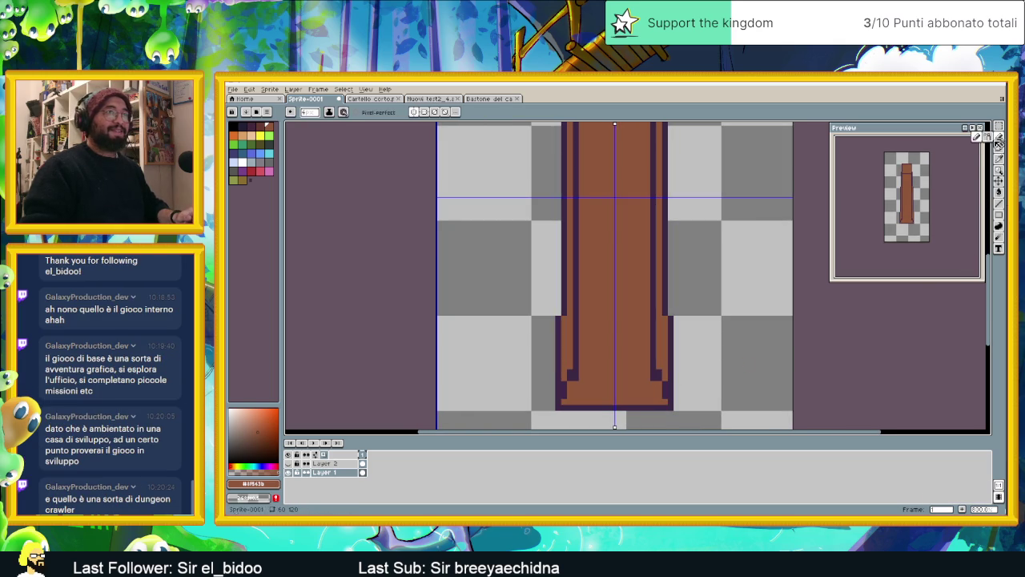
click(655, 379)
key(ctrl+z)
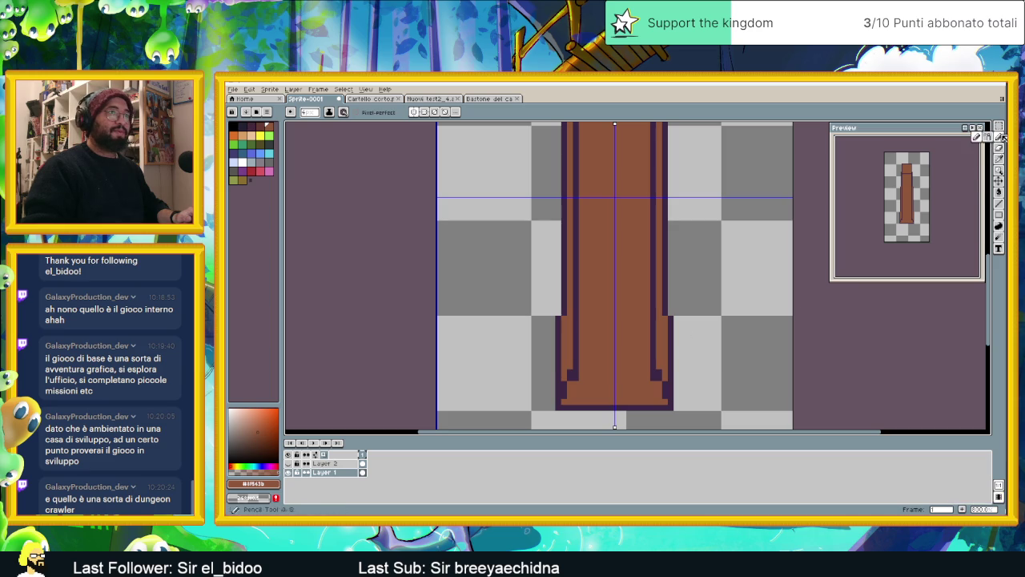
drag(651, 377, 648, 382)
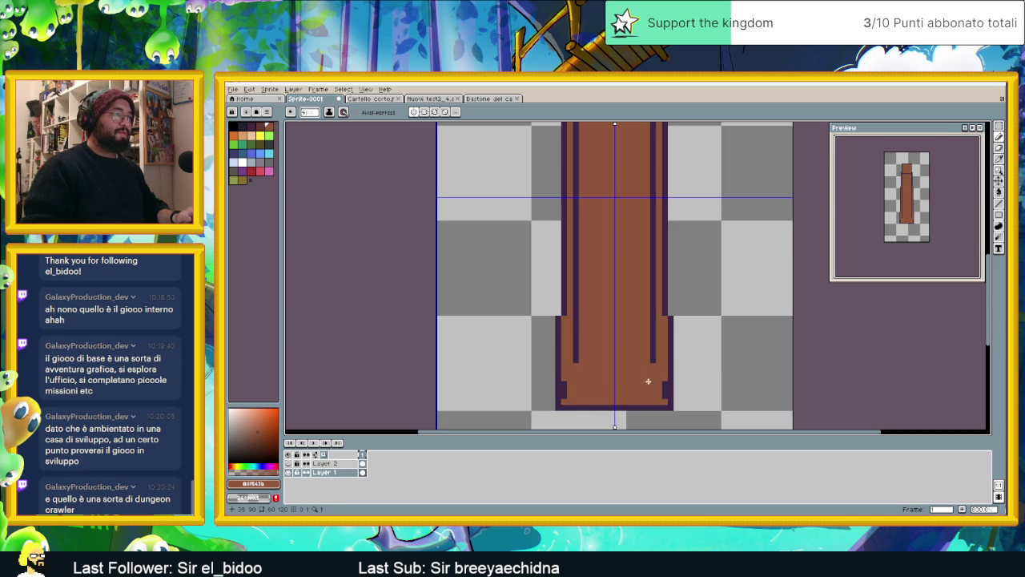
Undo the last bottom pixel edit and eyedrop the dark purple outline colour
key(v)
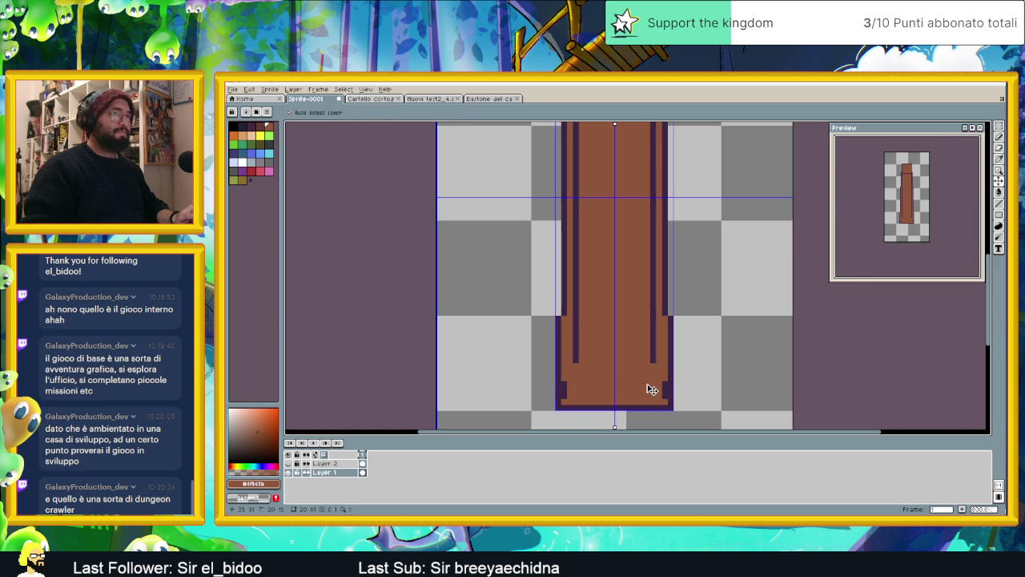
key(ctrl+z)
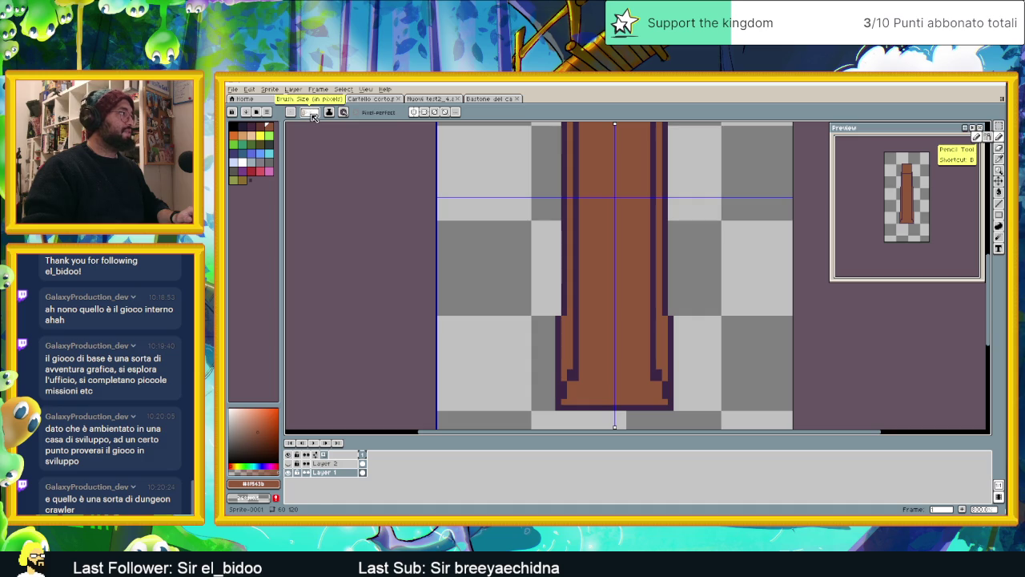
scroll(641, 378, up, 3)
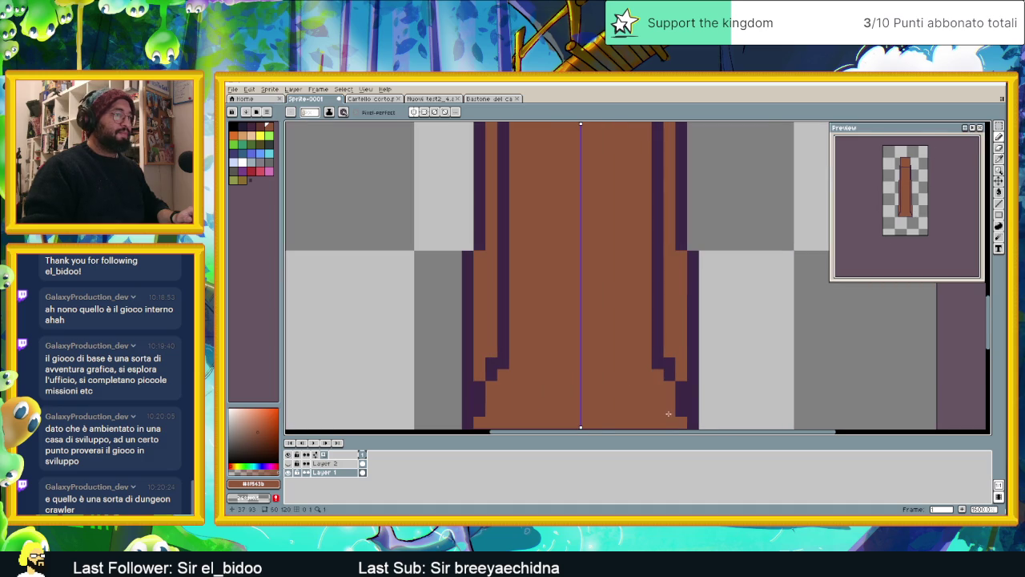
scroll(668, 414, down, 2)
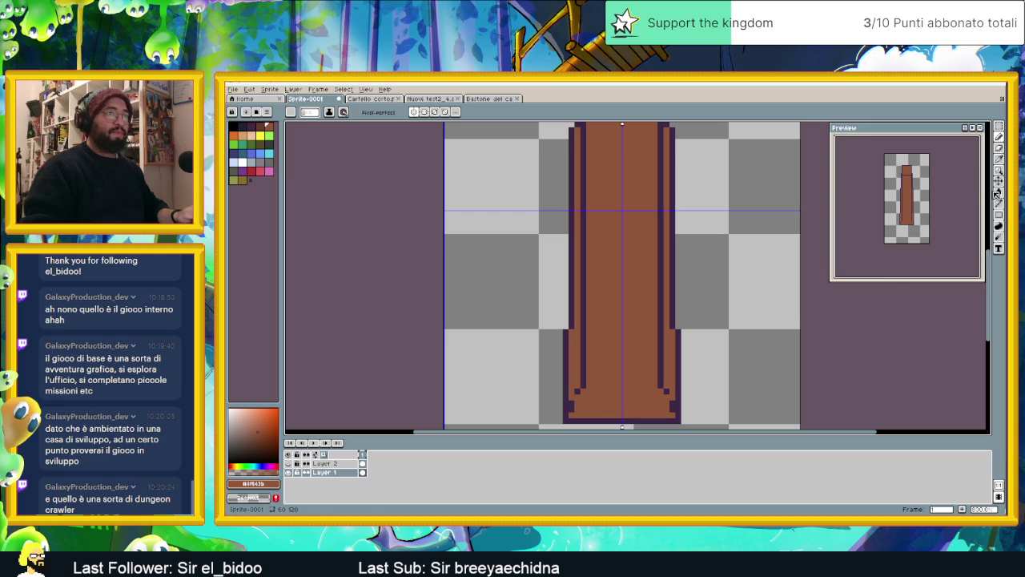
key(i)
click(662, 377)
key(b)
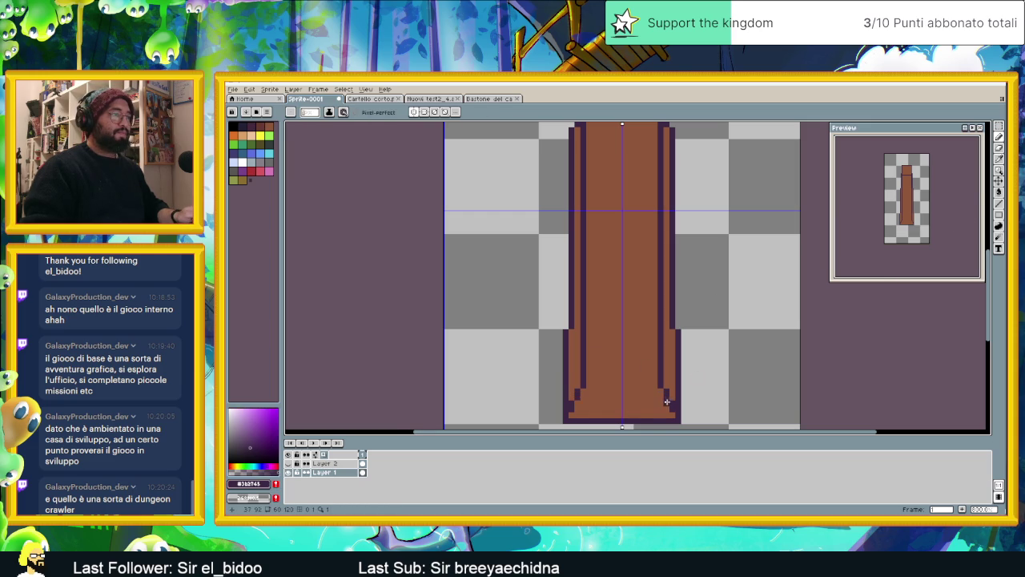
Check the top of the pillar, then bring up the staff sprites document
scroll(667, 402, down, 2)
scroll(652, 352, down, 1)
scroll(646, 337, up, 1)
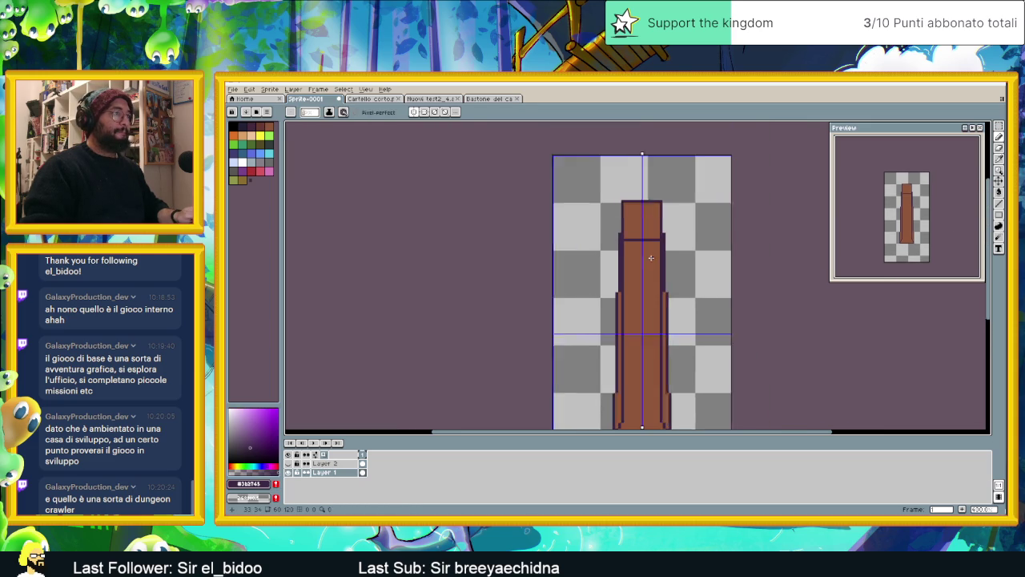
scroll(647, 334, up, 1)
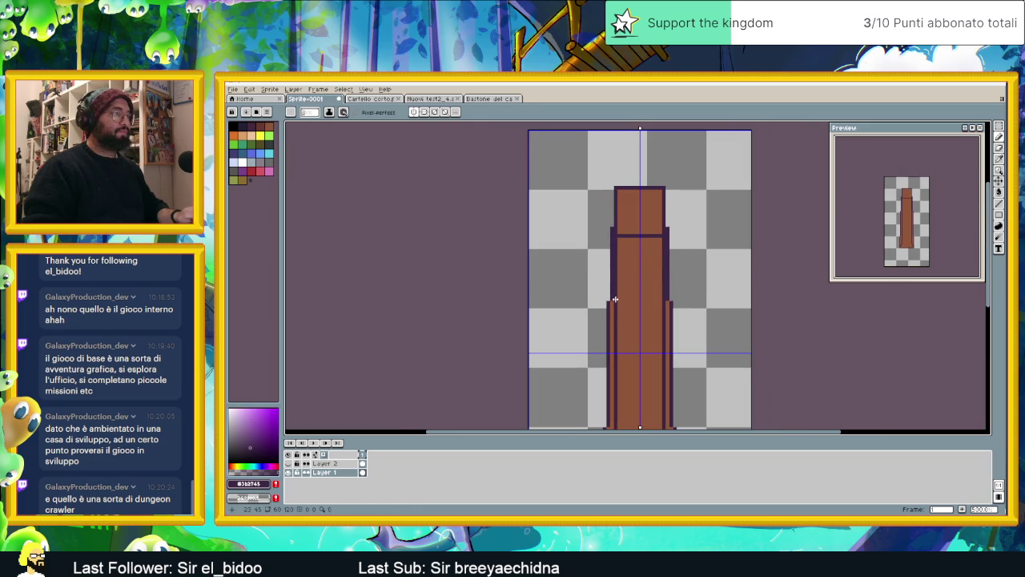
scroll(624, 309, down, 3)
scroll(642, 311, up, 2)
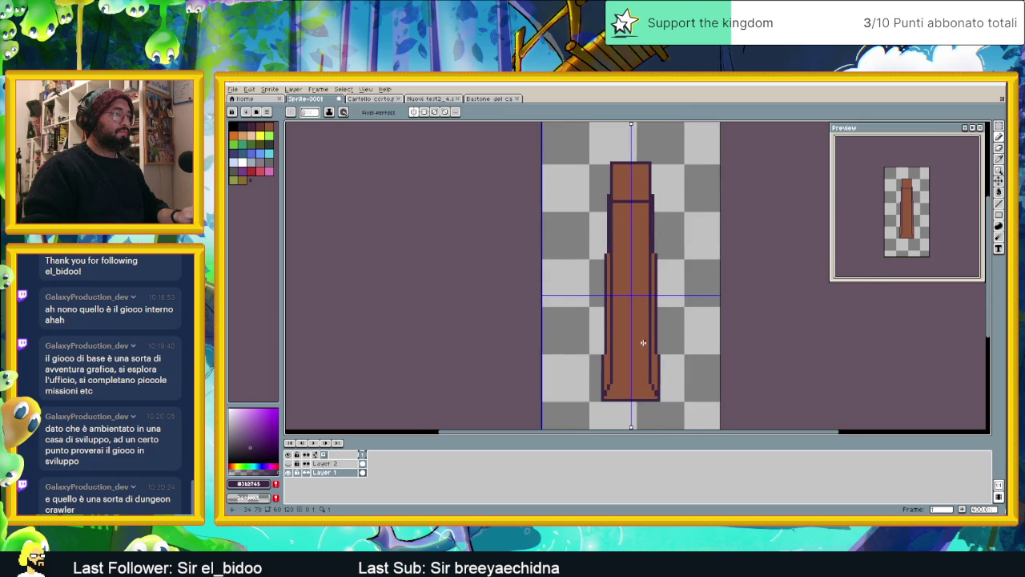
scroll(639, 367, up, 1)
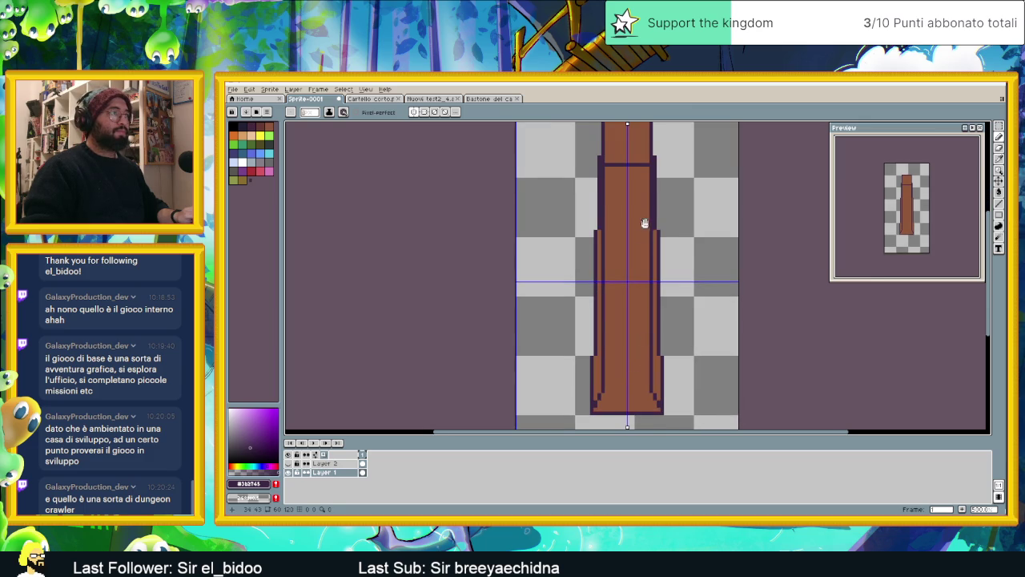
drag(645, 223, 654, 274)
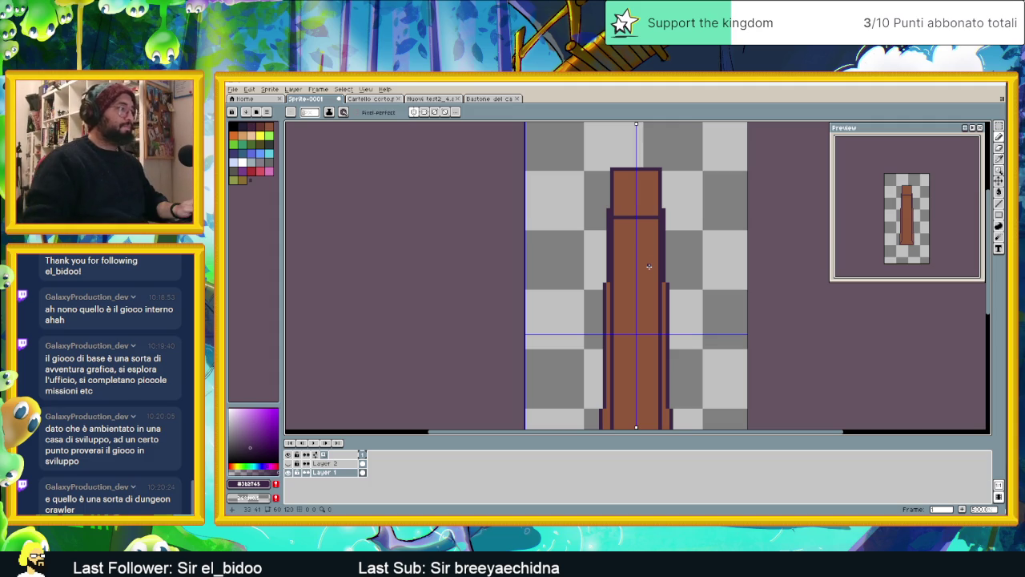
click(485, 97)
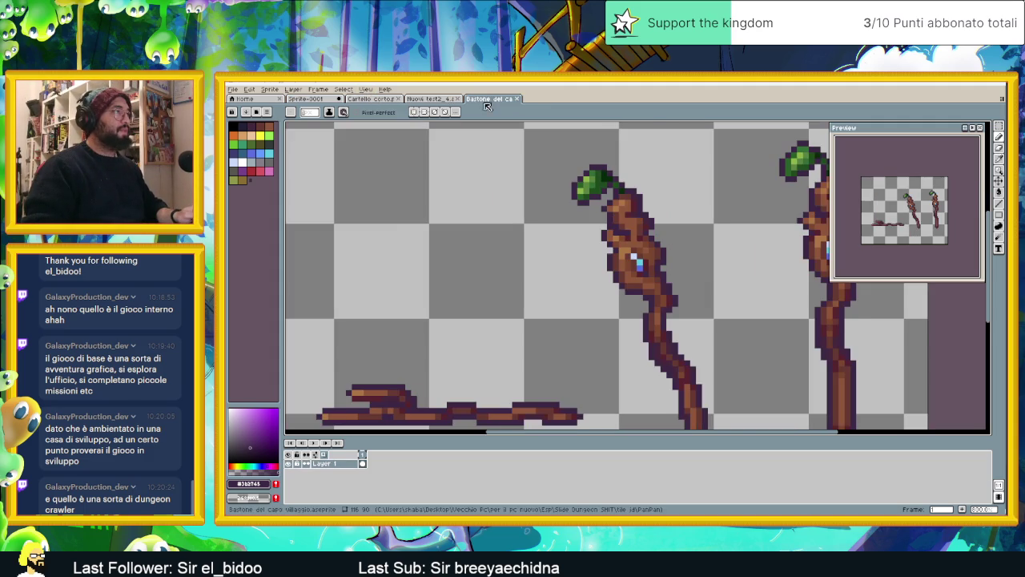
Marquee the right-hand staff and paste it into a new Sprite-0002, then open palette options
scroll(657, 256, down, 2)
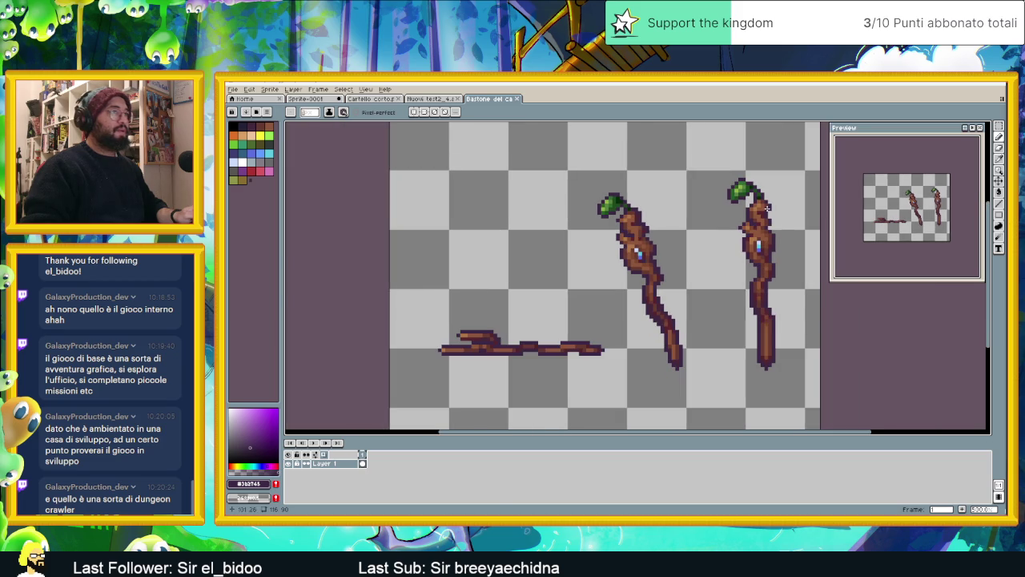
key(shift+m)
drag(705, 162, 797, 398)
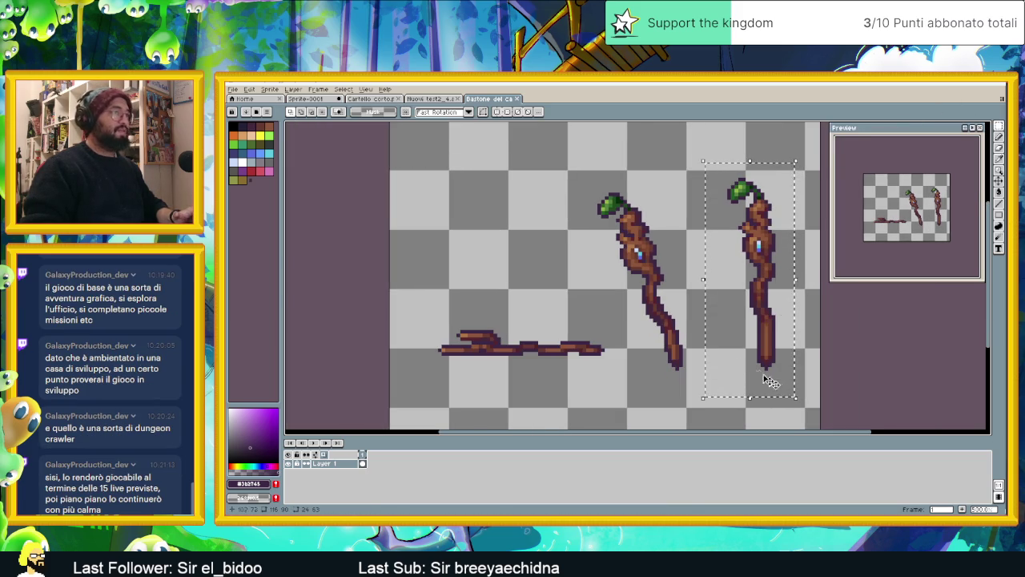
click(230, 90)
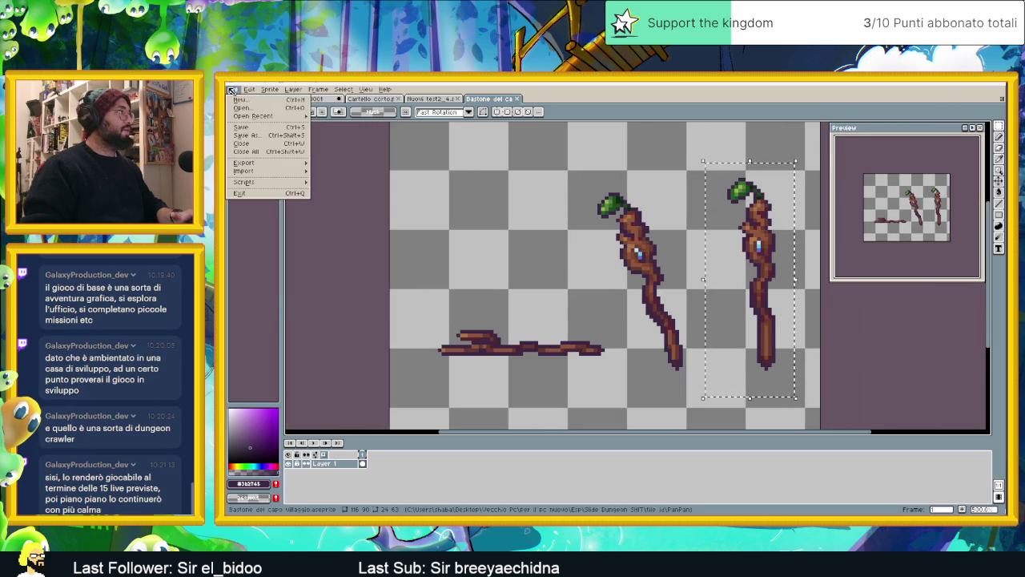
click(240, 100)
click(597, 371)
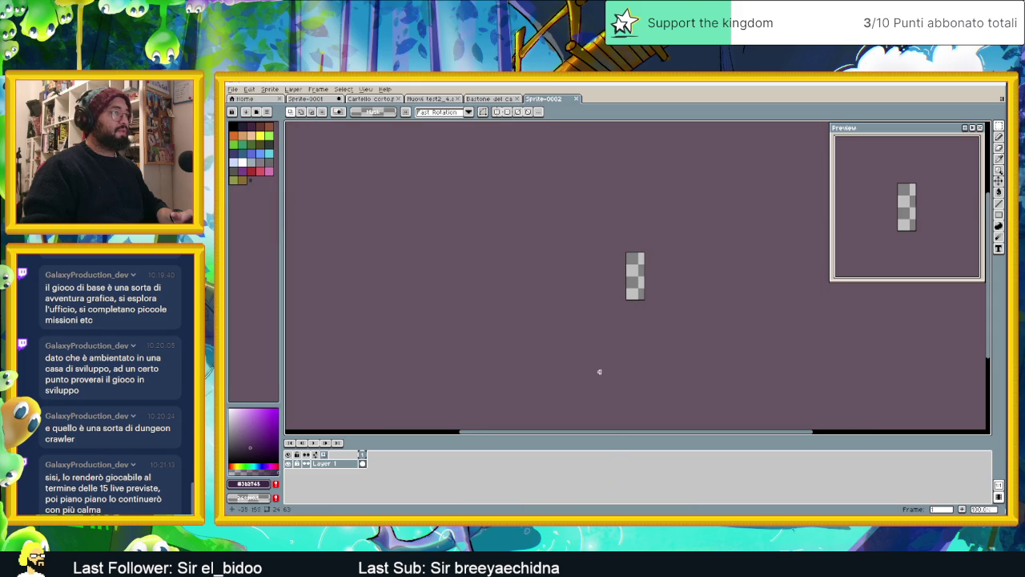
key(ctrl+v)
scroll(655, 264, up, 2)
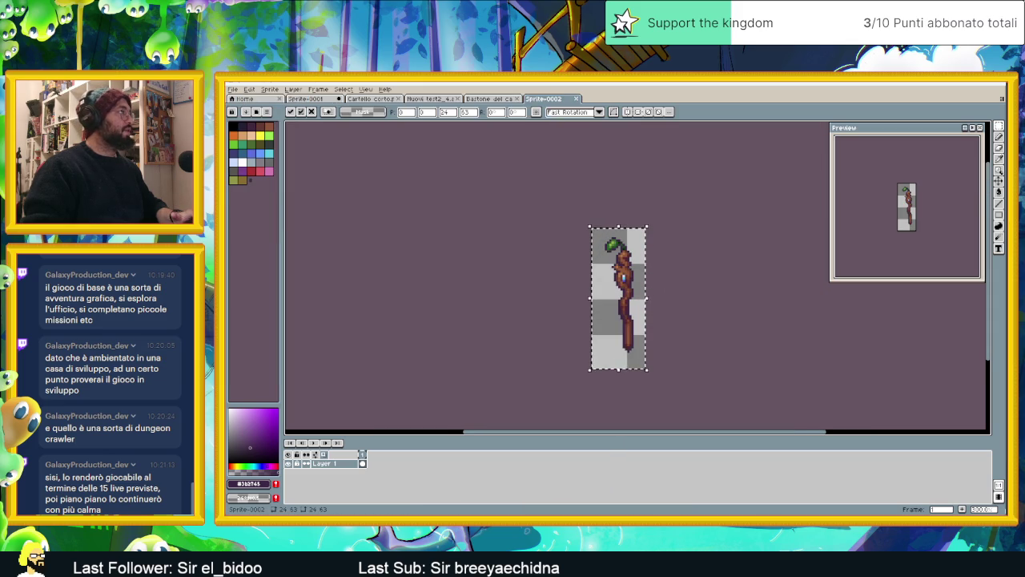
click(267, 112)
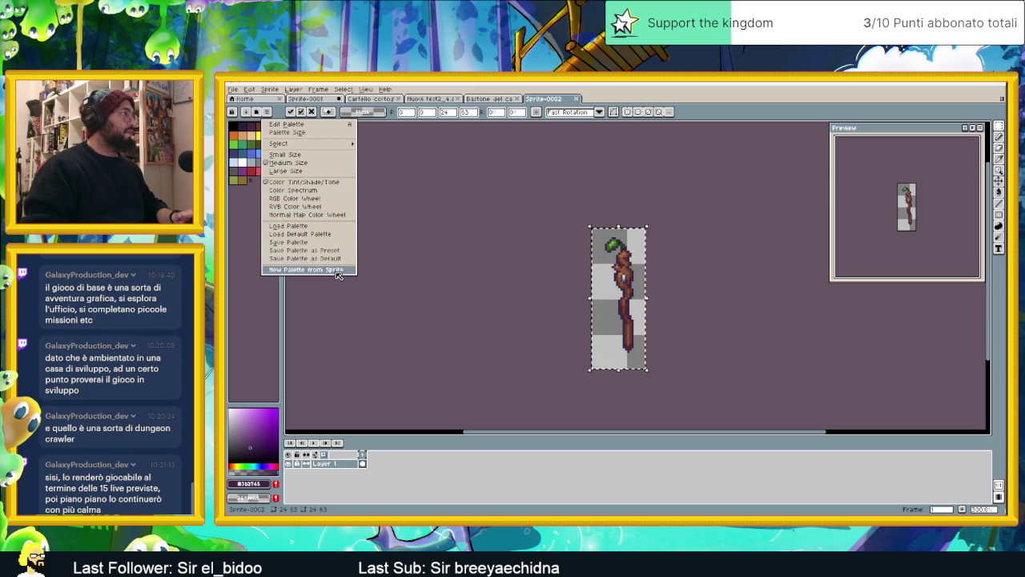
Create a palette from the staff sprite's colours and save it as LegnaccioPalette
click(338, 271)
click(619, 342)
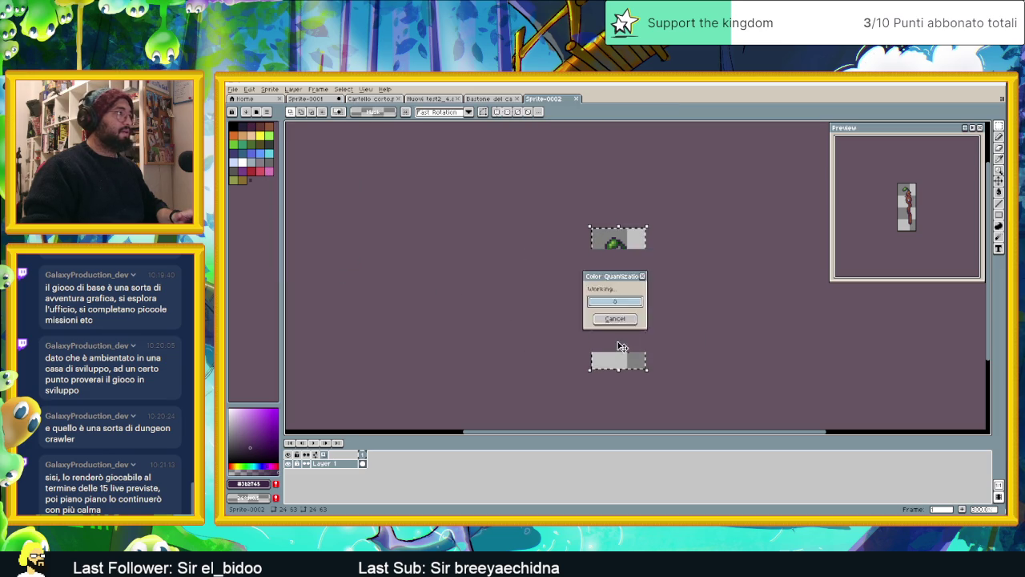
click(269, 113)
click(270, 112)
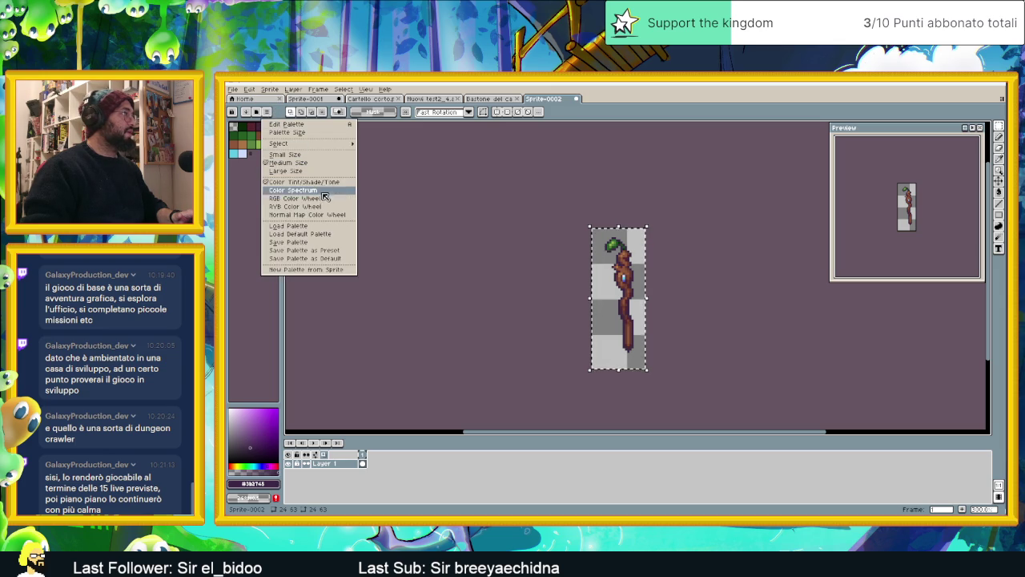
click(321, 246)
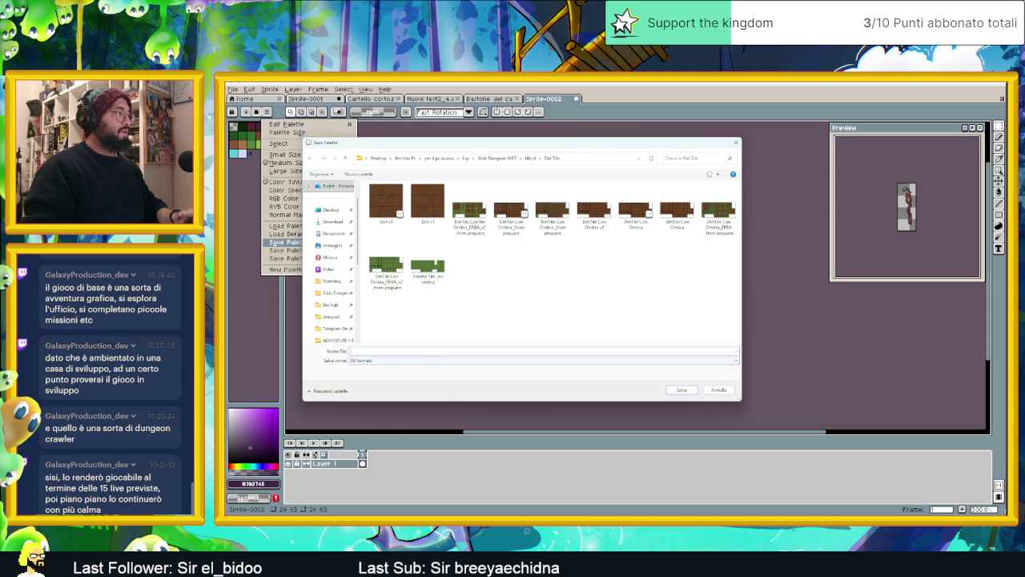
text(Legna)
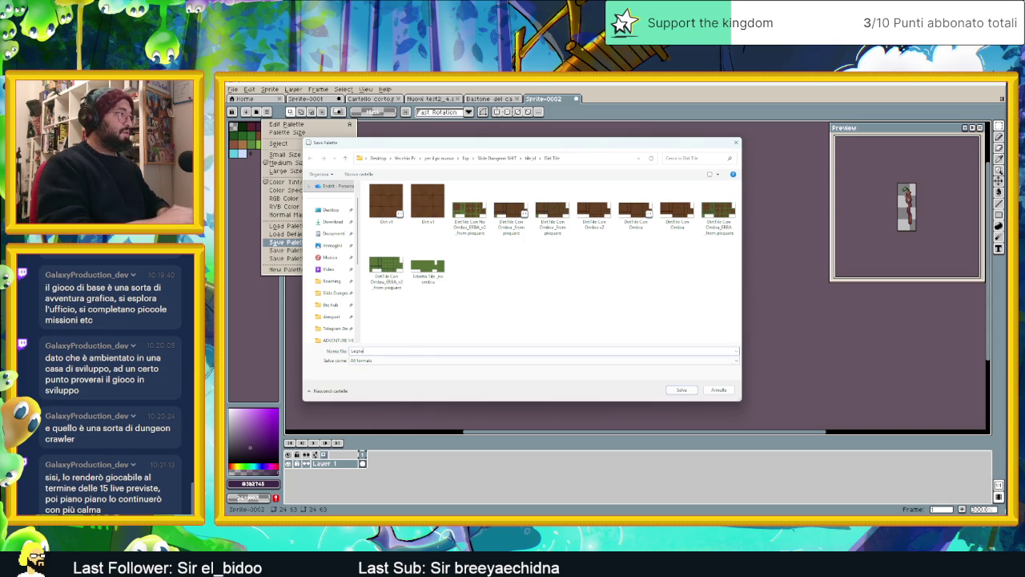
text(te)
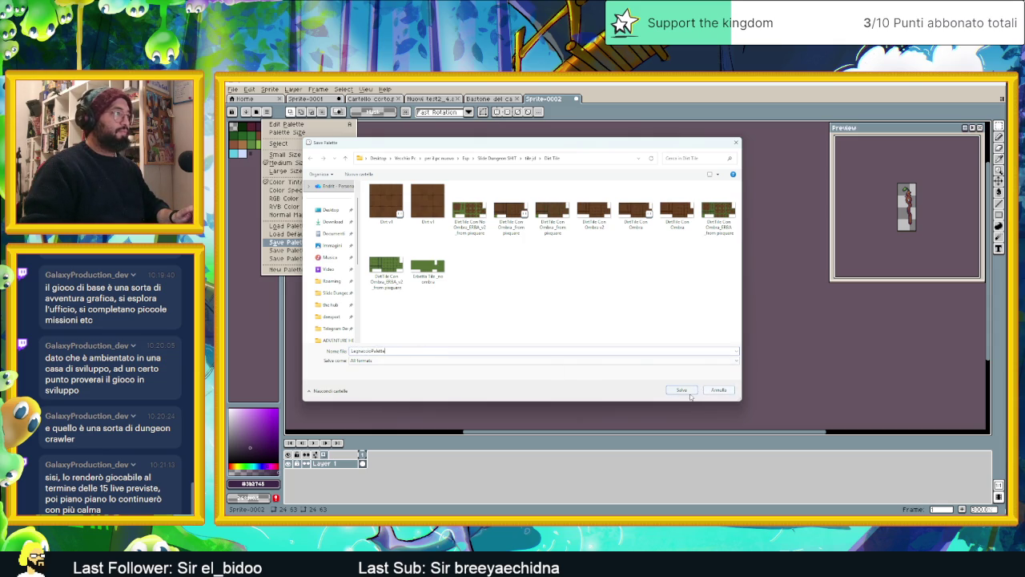
click(692, 392)
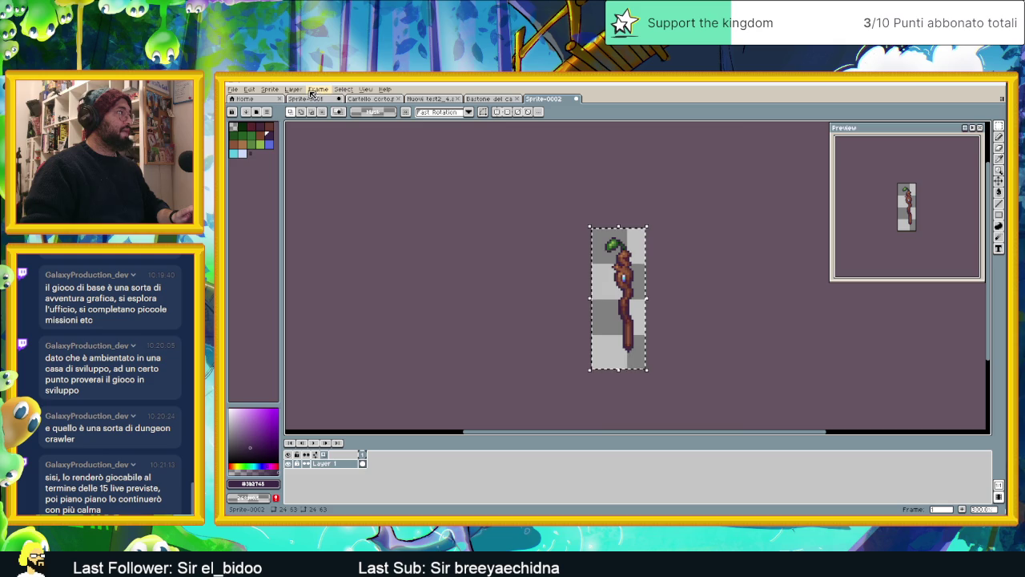
Load LegnaccioPalette into the Sprite-0001 pillar sprite and recentre the pillar
click(312, 99)
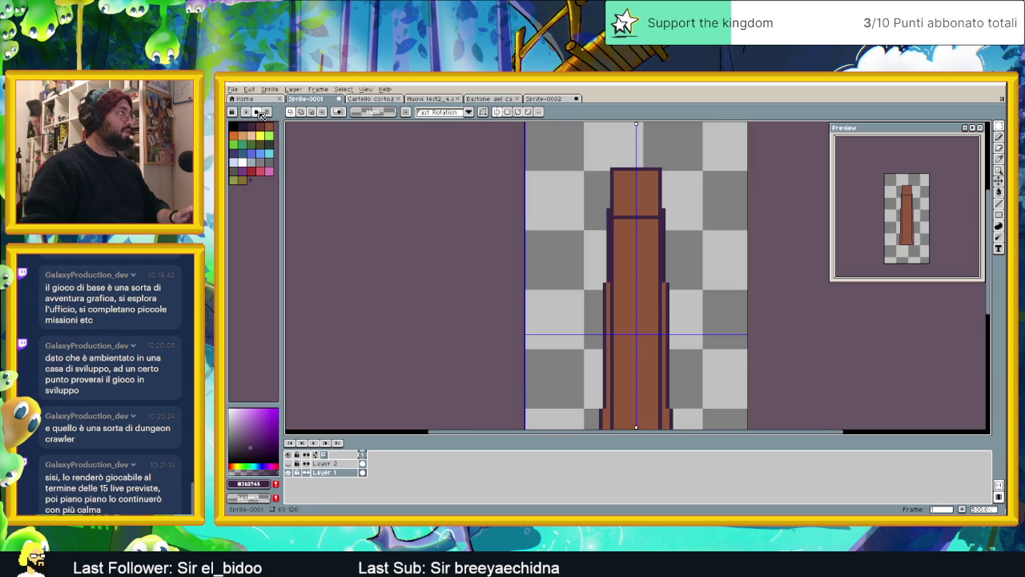
click(258, 112)
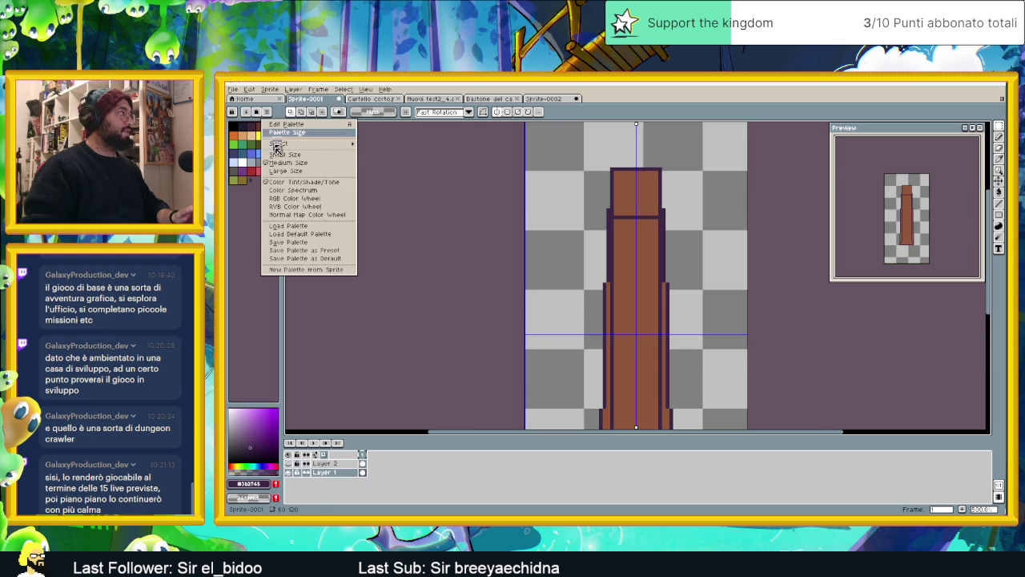
click(326, 230)
click(485, 267)
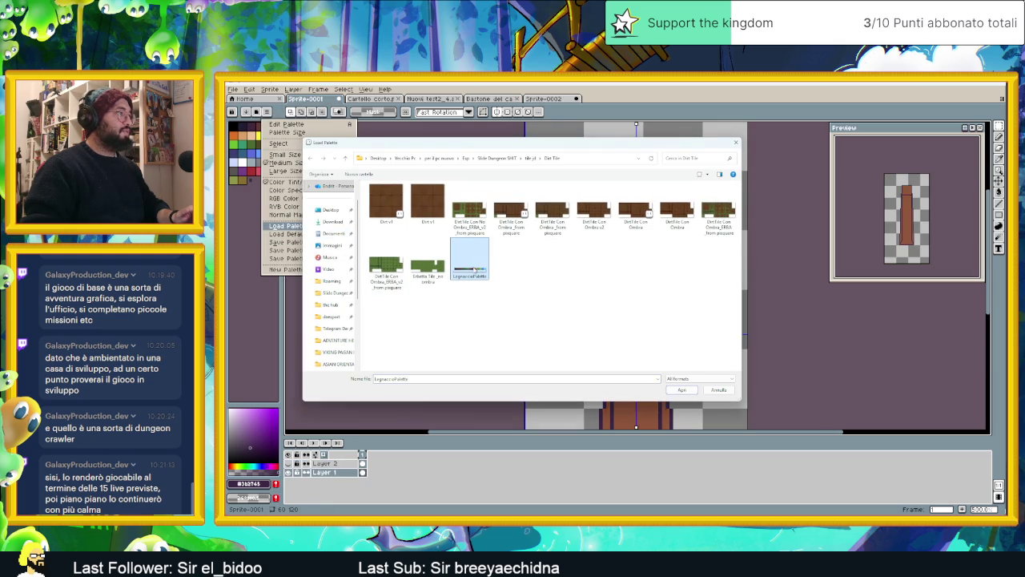
double_click(477, 268)
drag(544, 277, 488, 222)
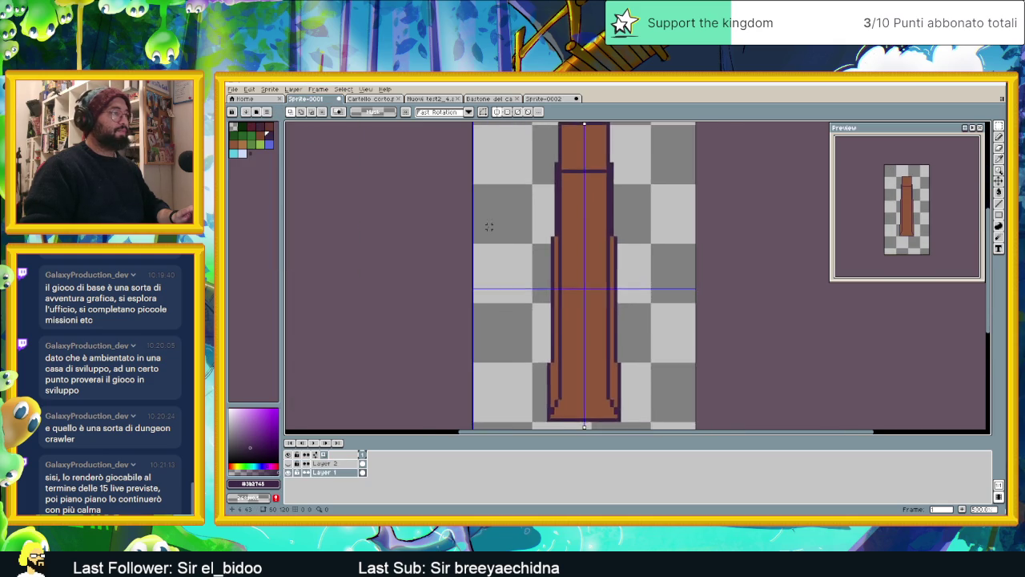
scroll(488, 222, down, 1)
drag(583, 253, 568, 266)
scroll(568, 258, down, 1)
scroll(565, 234, up, 1)
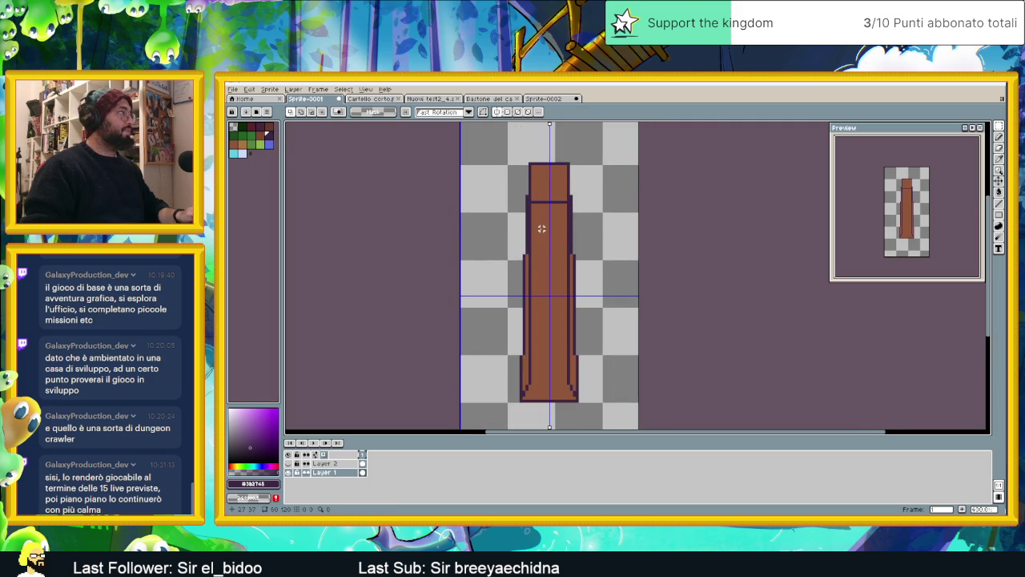
scroll(541, 229, up, 1)
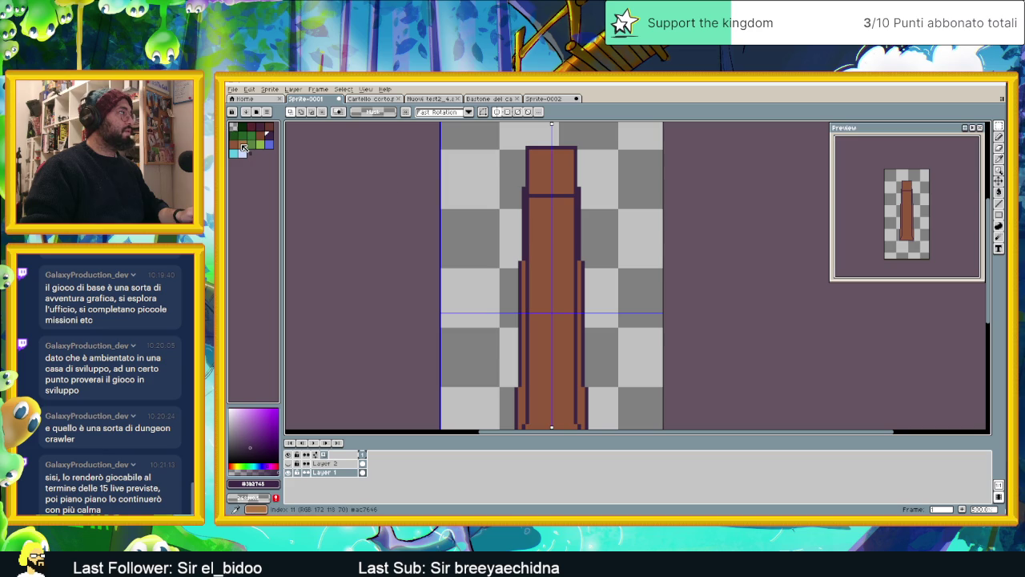
Draw dark palette-colour shading lines down both sides of the pillar shaft
click(269, 128)
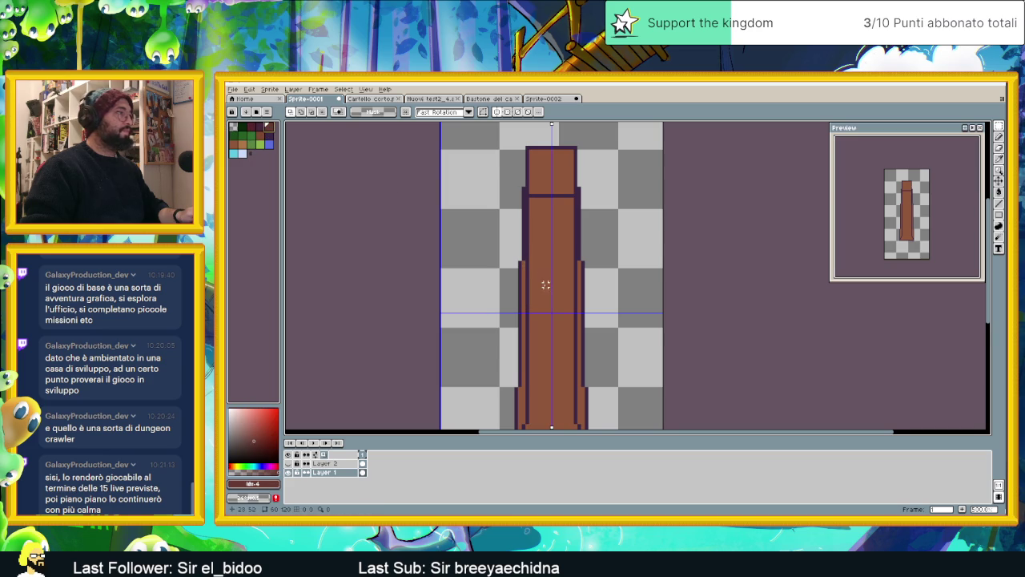
drag(544, 285, 530, 245)
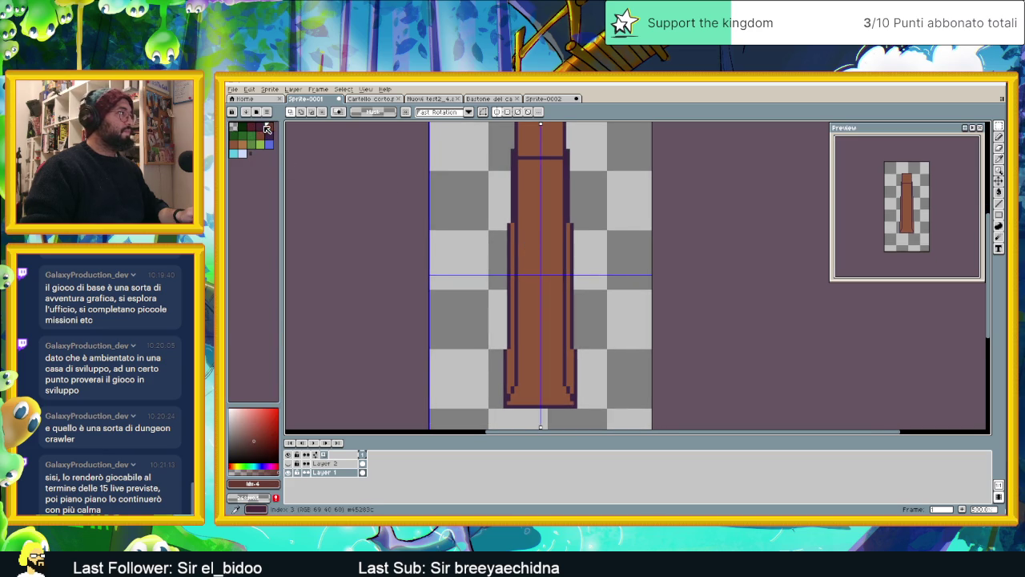
click(251, 128)
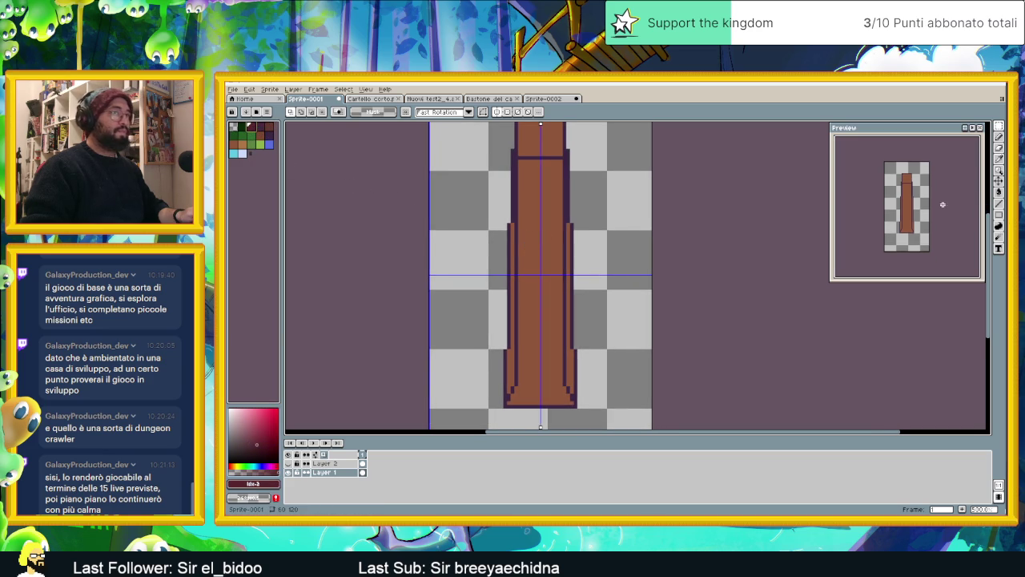
click(999, 204)
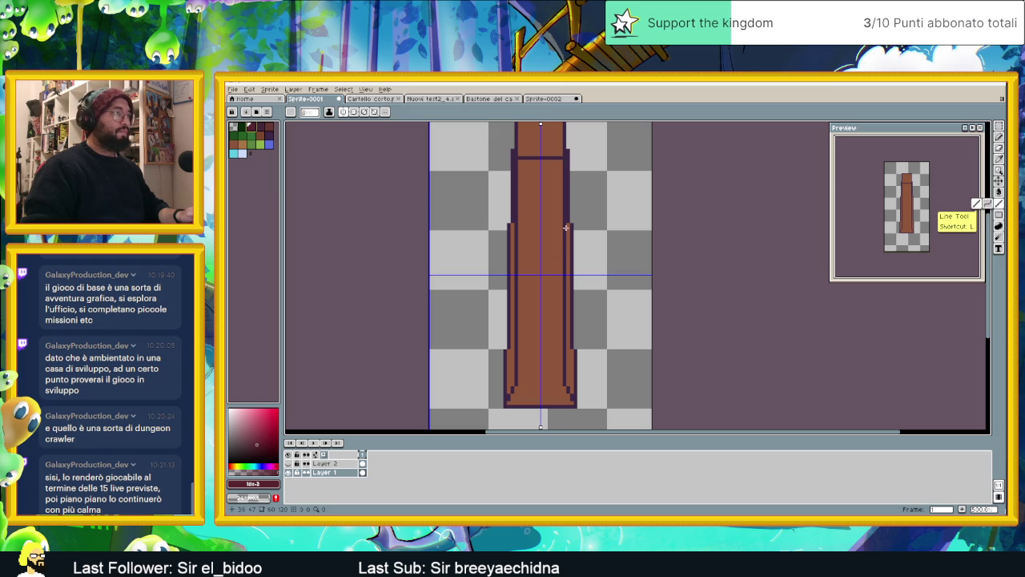
drag(567, 227, 568, 368)
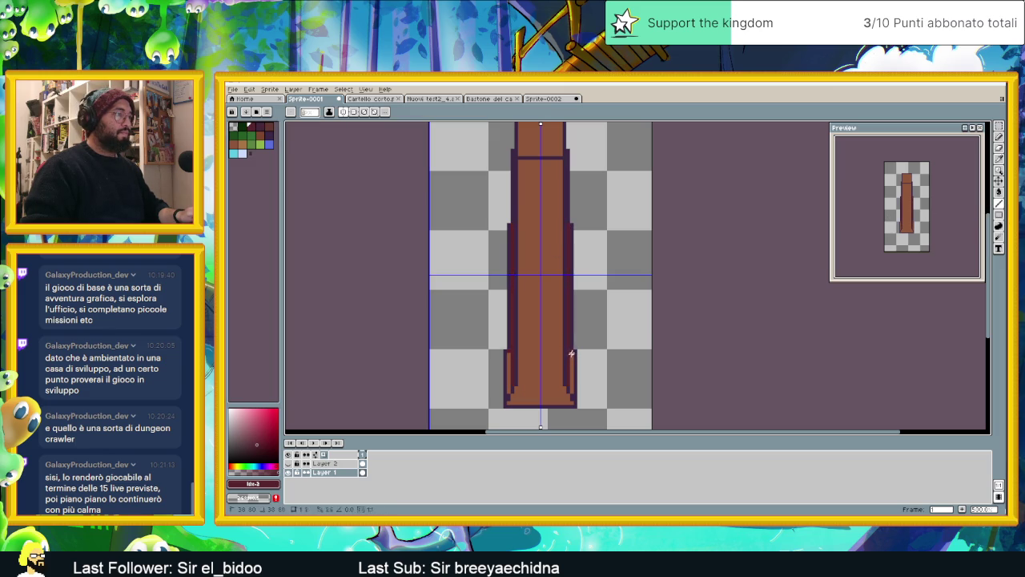
scroll(571, 301, up, 1)
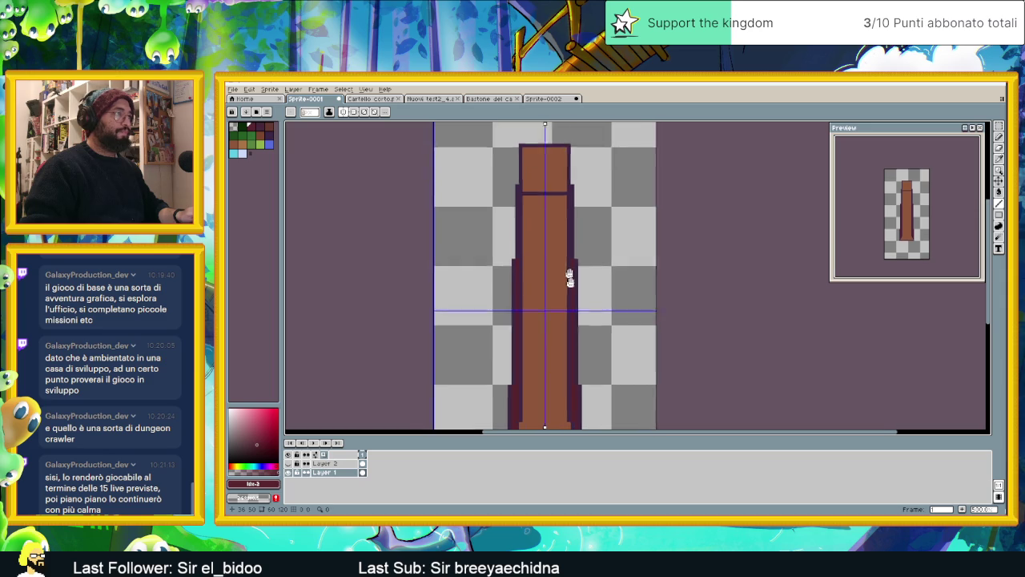
scroll(575, 304, up, 1)
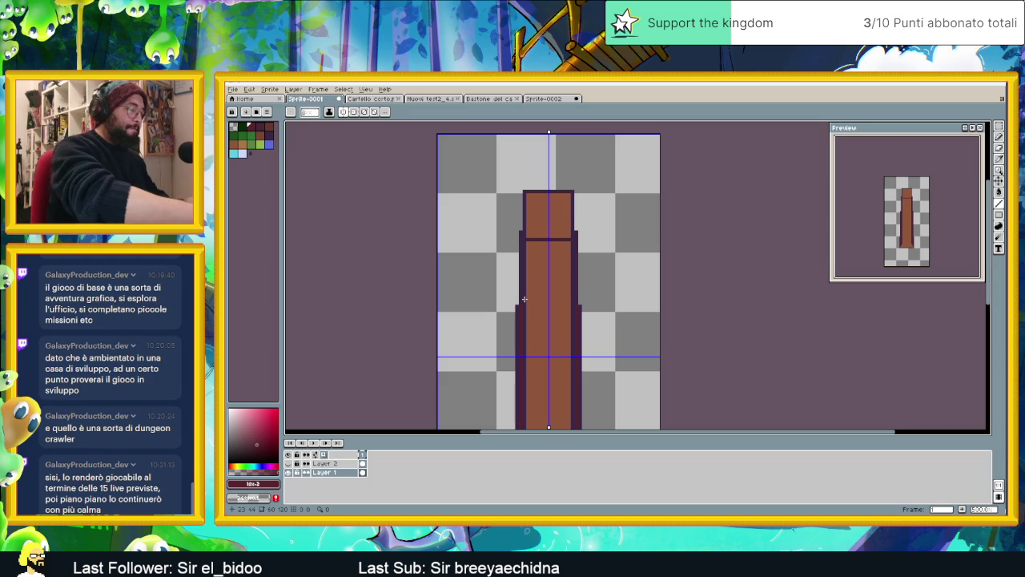
scroll(534, 285, down, 1)
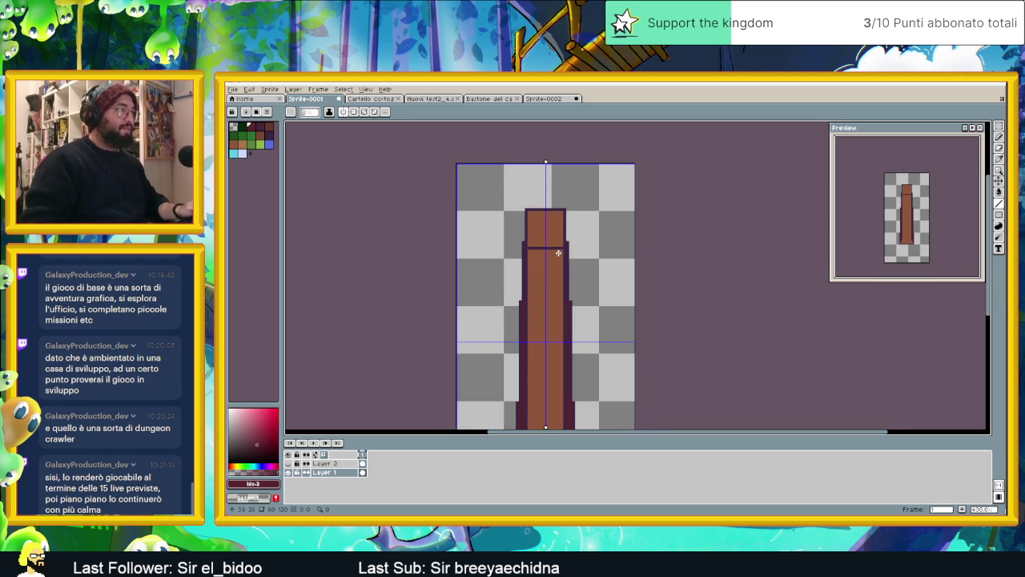
scroll(553, 292, up, 1)
scroll(573, 301, up, 1)
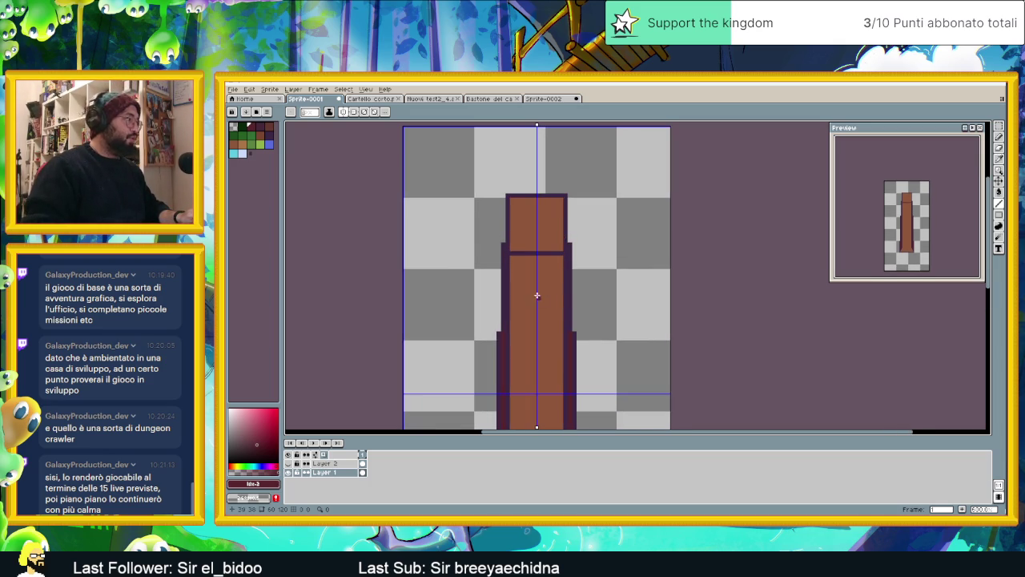
Inspect the pillar base and set the current colour to the pillar's brown
drag(548, 351, 550, 286)
scroll(572, 367, down, 2)
scroll(556, 367, up, 1)
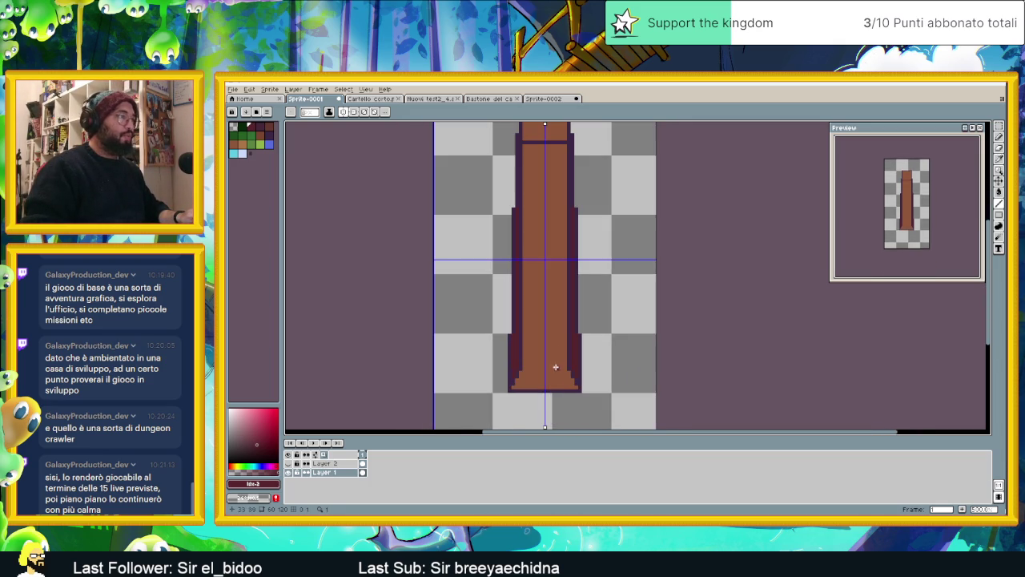
scroll(543, 319, up, 1)
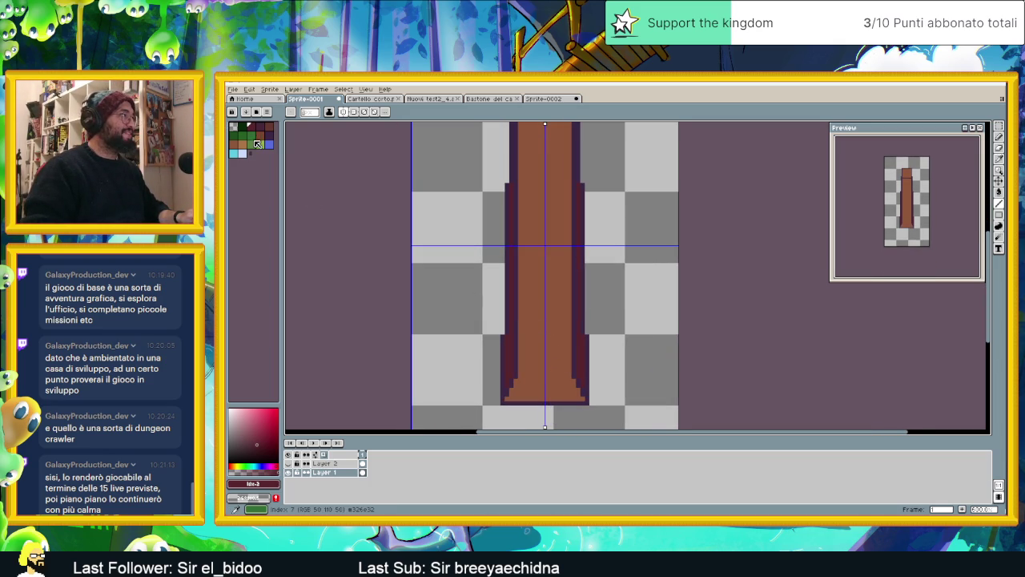
click(269, 127)
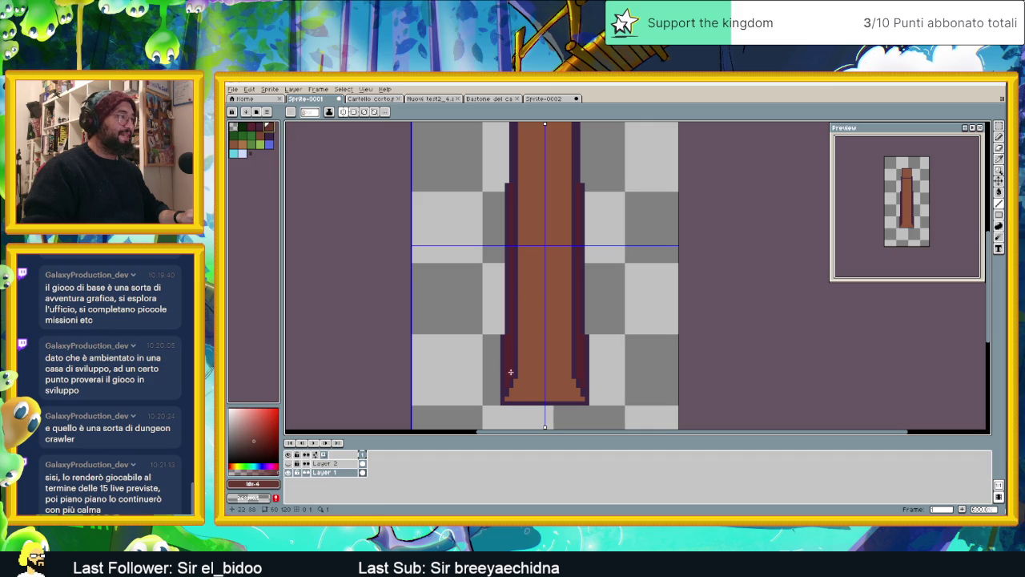
scroll(555, 328, down, 1)
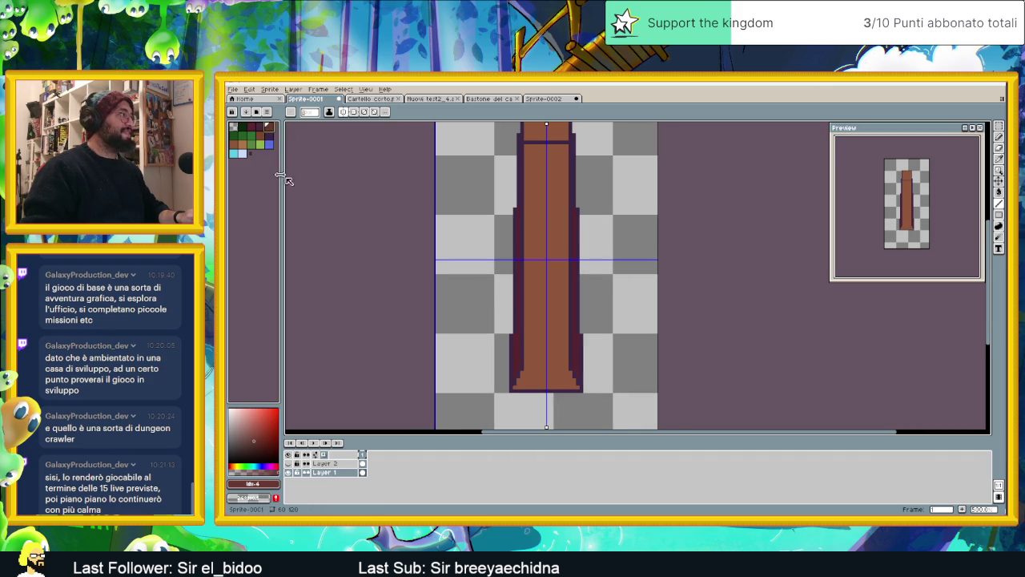
alt+click(558, 233)
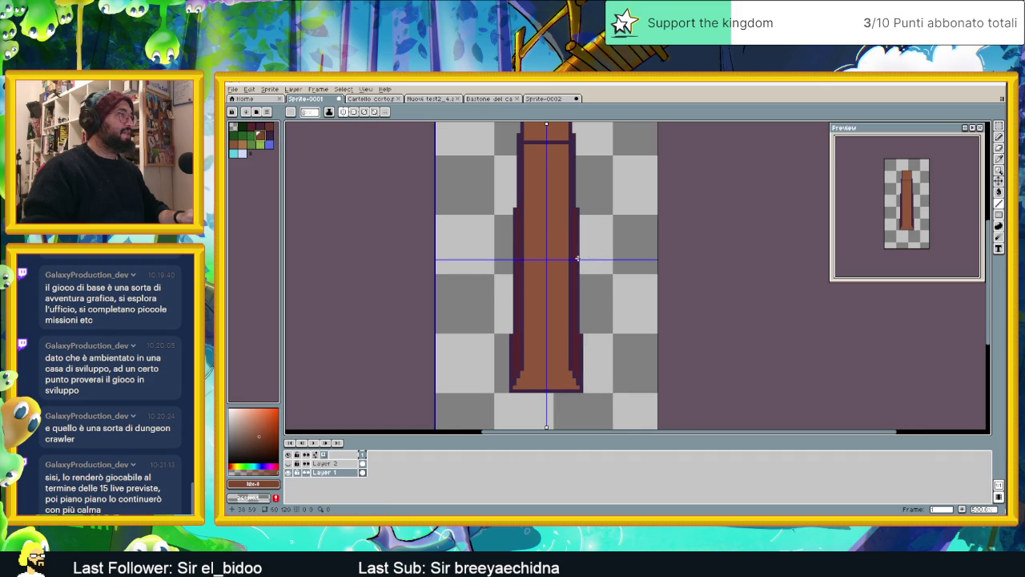
key(alt)
alt+click(560, 254)
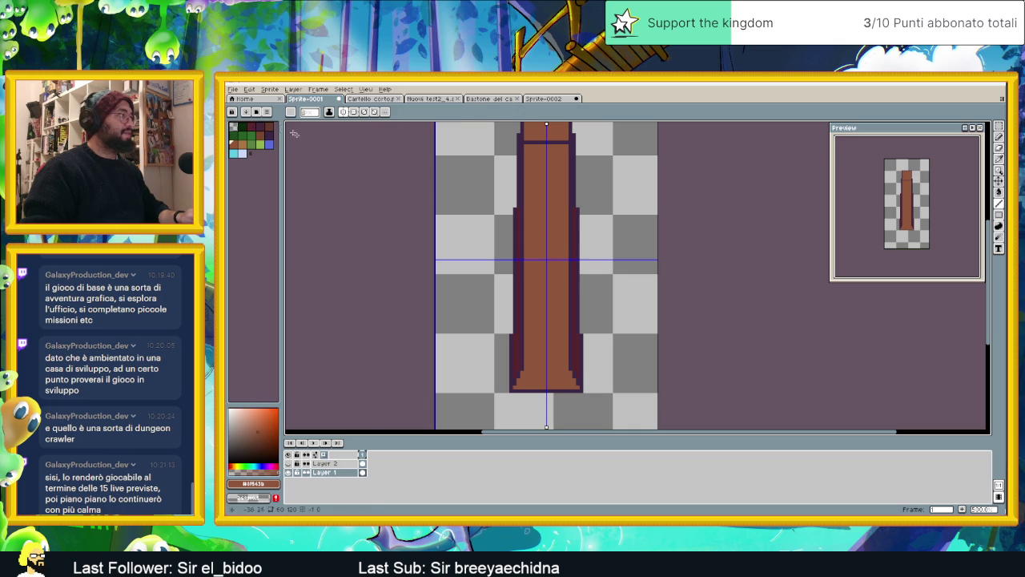
click(258, 135)
Fill the pillar body with darker brown and step the colour two palette entries along
key(g)
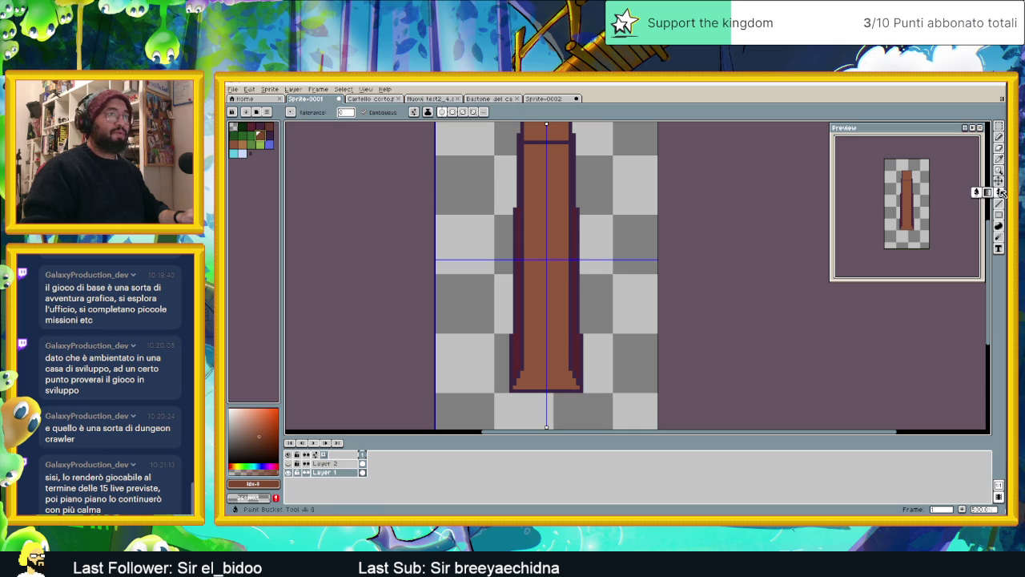
click(552, 217)
mouse_move(552, 218)
mouse_down()
mouse_move(631, 234)
mouse_move(636, 249)
mouse_up()
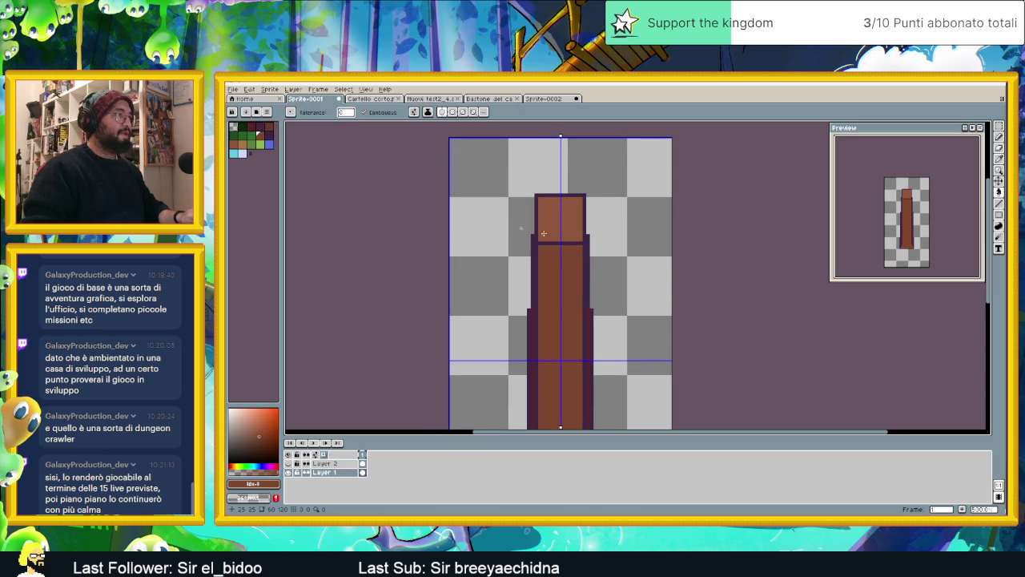
key(bracketright)
key(bracketright)
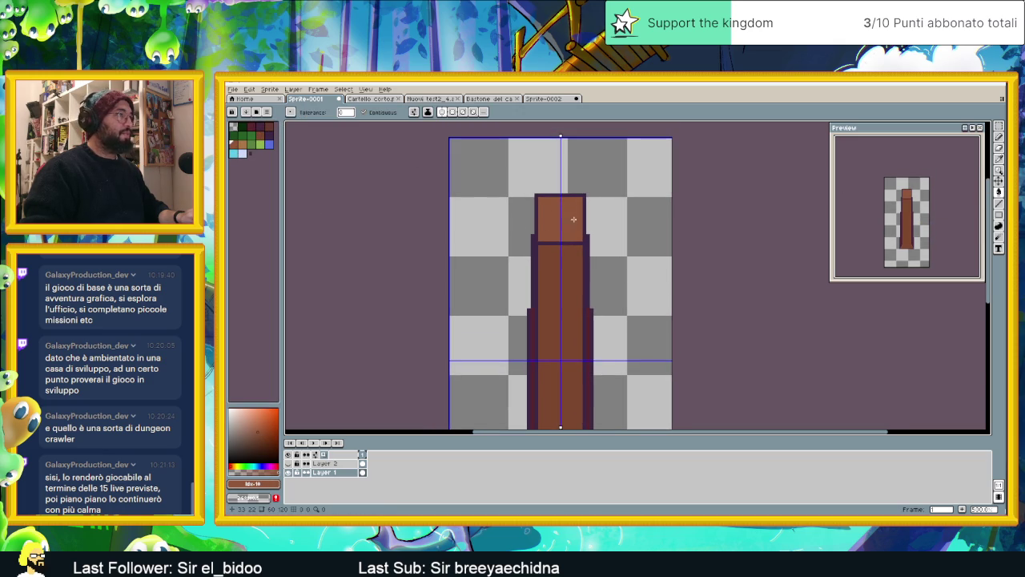
scroll(633, 240, down, 2)
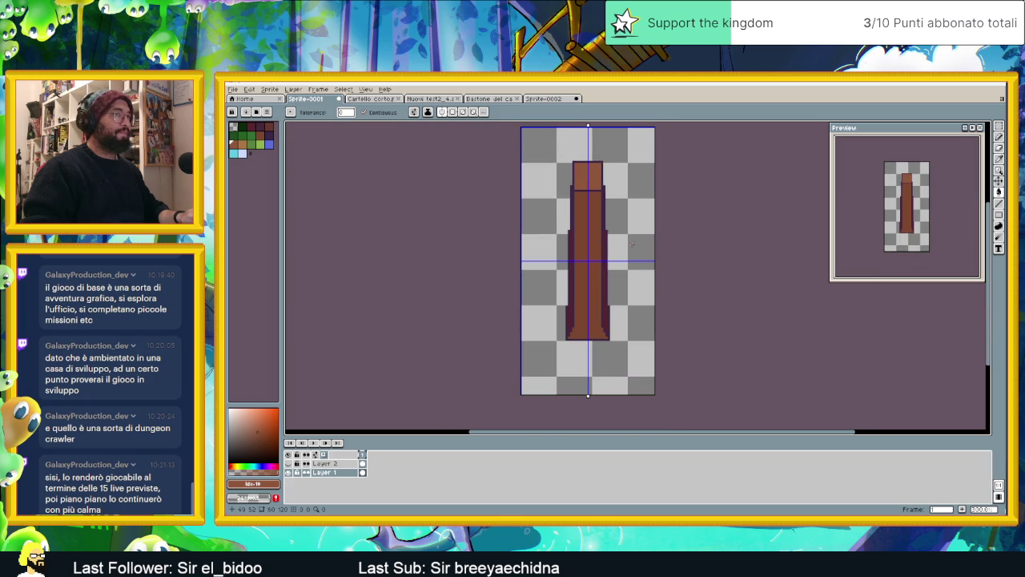
scroll(631, 234, up, 1)
scroll(582, 212, up, 1)
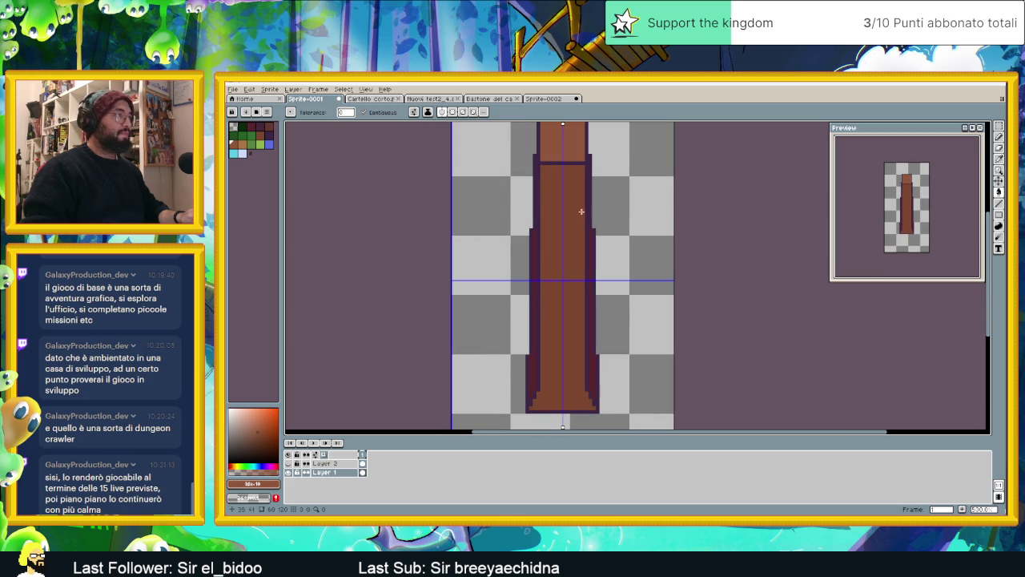
scroll(539, 338, up, 1)
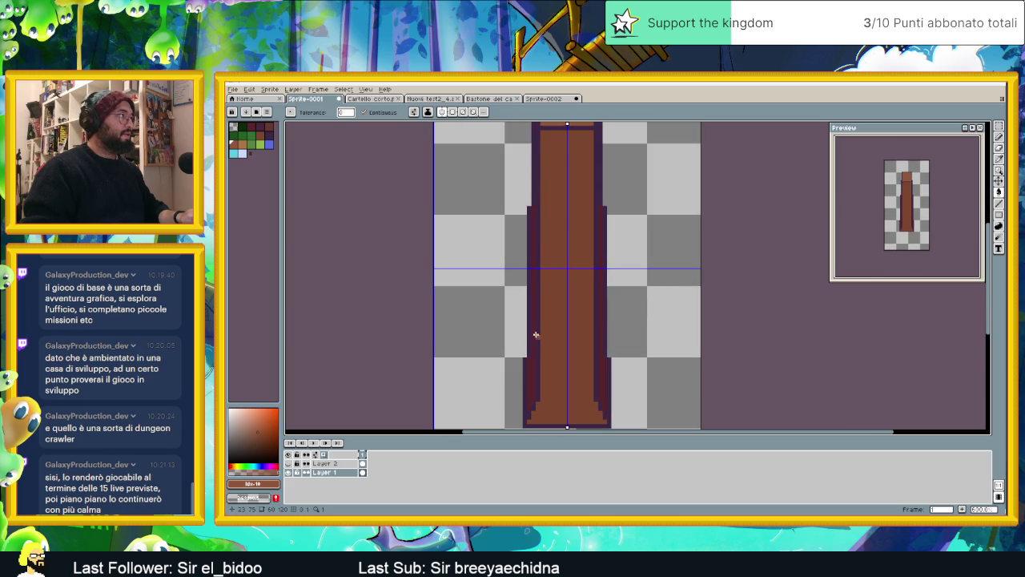
Reorder the document tabs, glance at the signpost and staff sprites, then return to the pillar sprite
click(489, 98)
drag(490, 98, 373, 102)
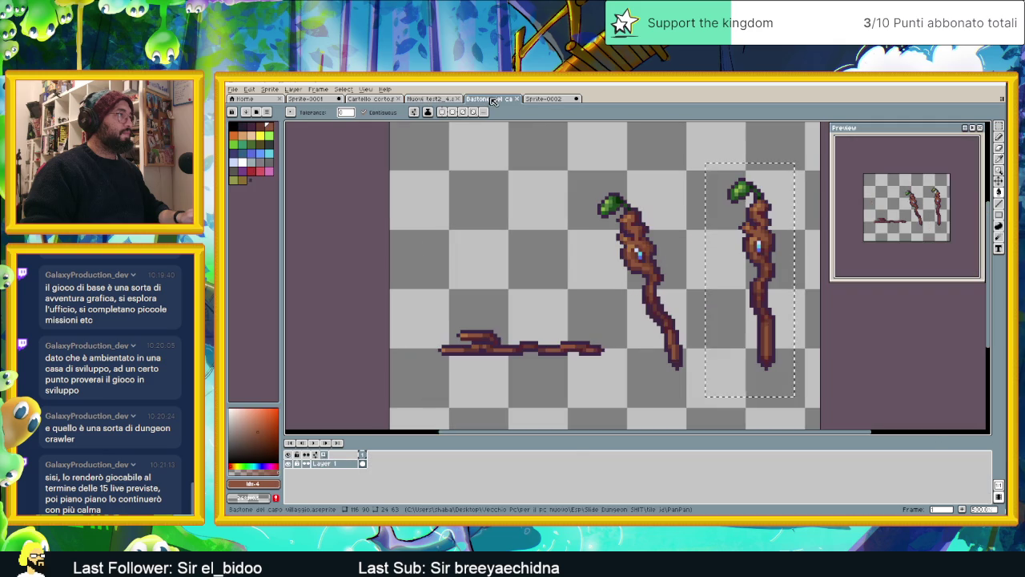
click(430, 98)
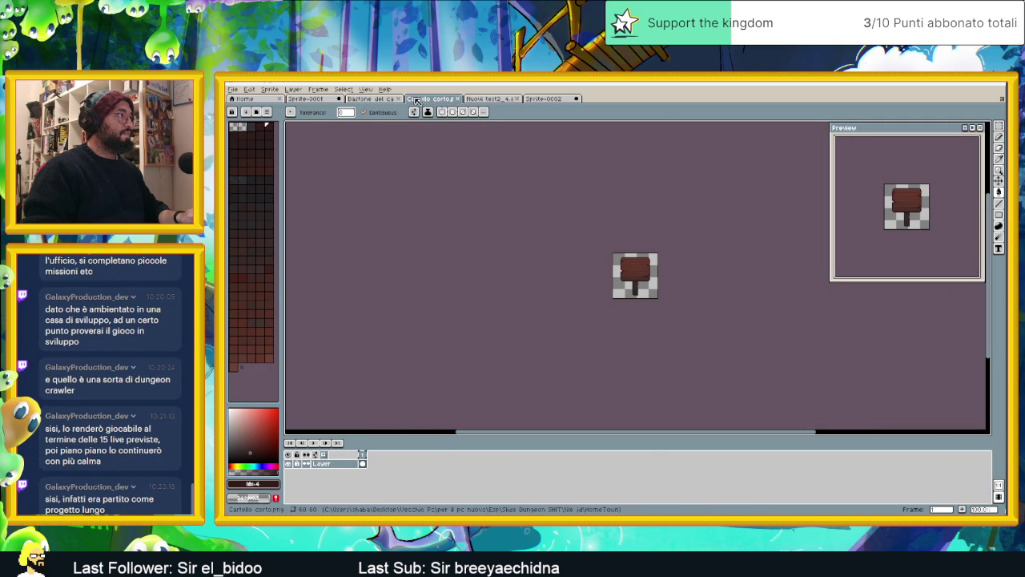
click(373, 97)
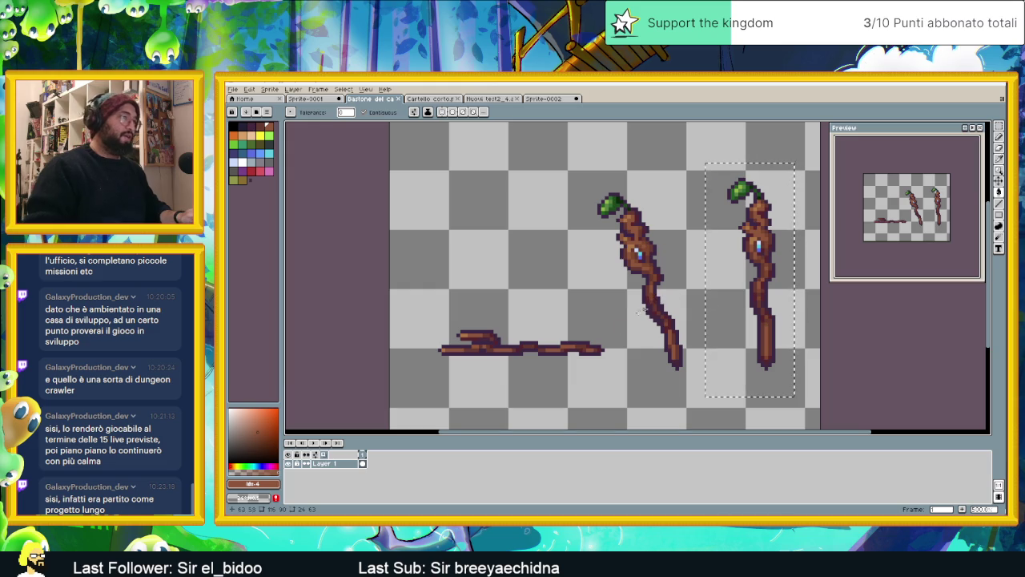
scroll(741, 323, down, 3)
scroll(740, 324, up, 1)
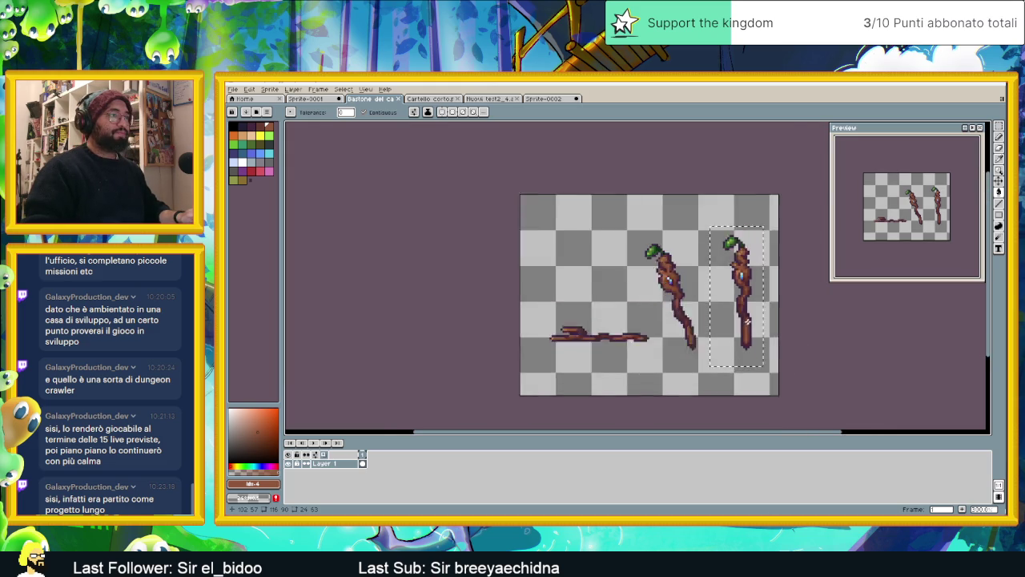
scroll(729, 325, up, 1)
scroll(705, 327, up, 1)
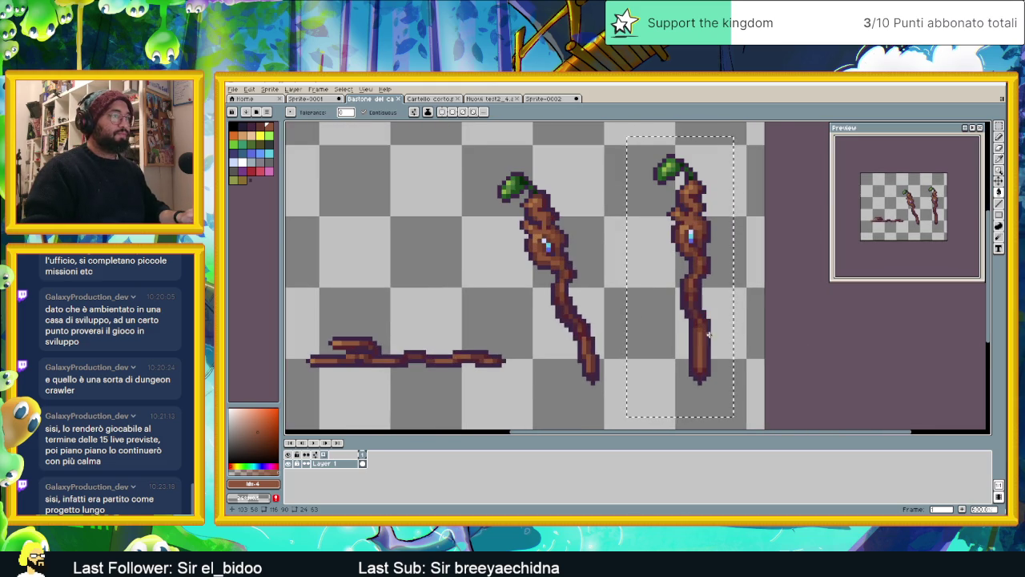
scroll(705, 327, up, 1)
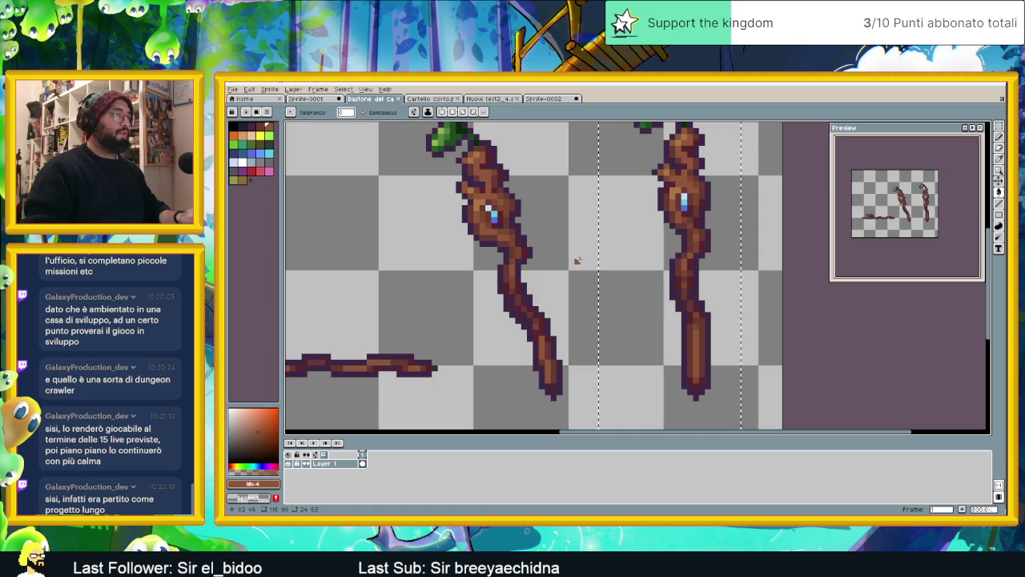
click(321, 99)
scroll(699, 247, down, 1)
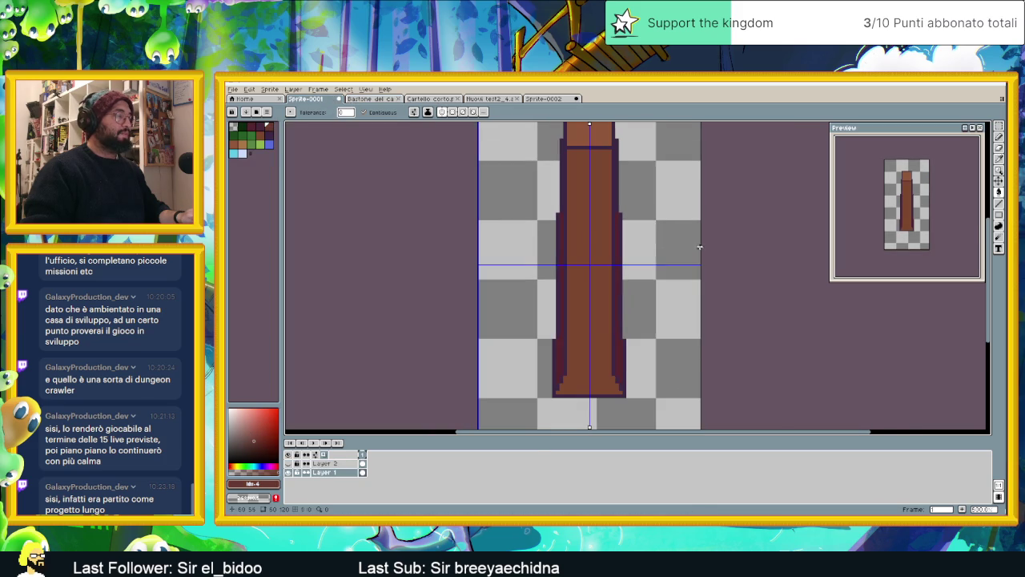
Sample the light brown and draw a rectangle outline inside the pillar shaft
scroll(582, 388, up, 1)
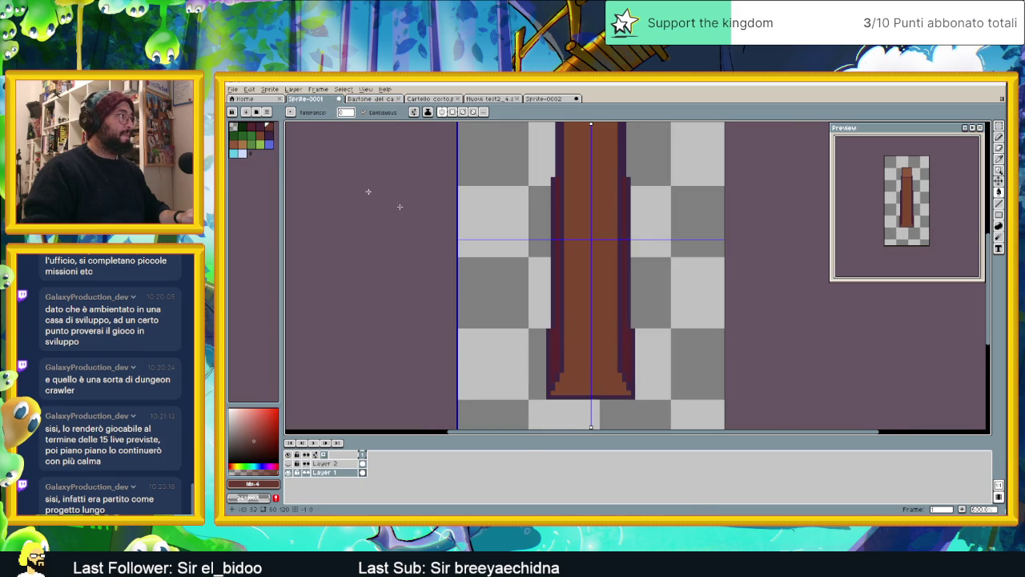
scroll(556, 169, down, 1)
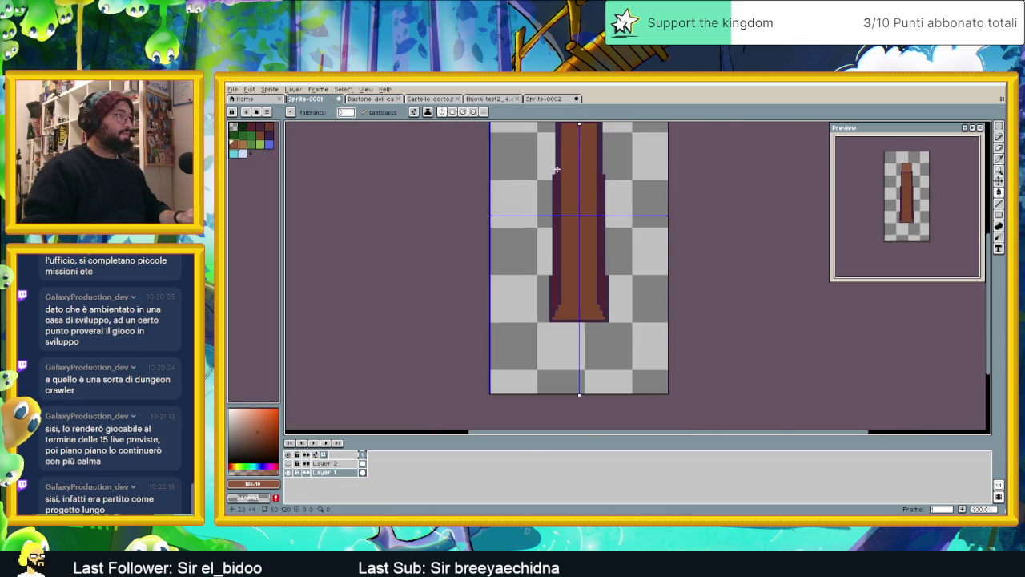
scroll(556, 169, up, 2)
key(alt)
scroll(589, 163, up, 1)
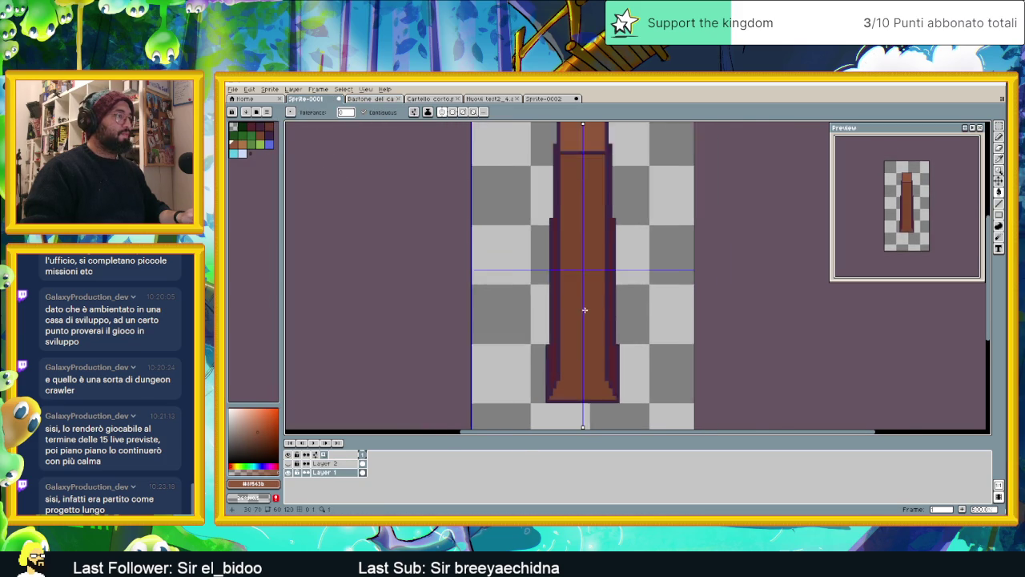
scroll(585, 309, up, 1)
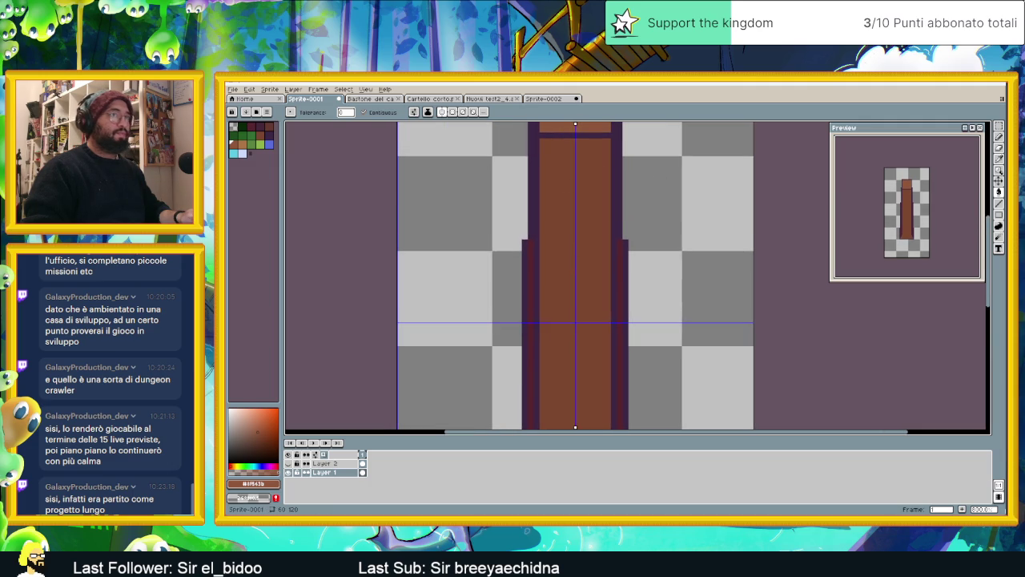
click(999, 214)
scroll(600, 237, down, 1)
scroll(600, 238, down, 1)
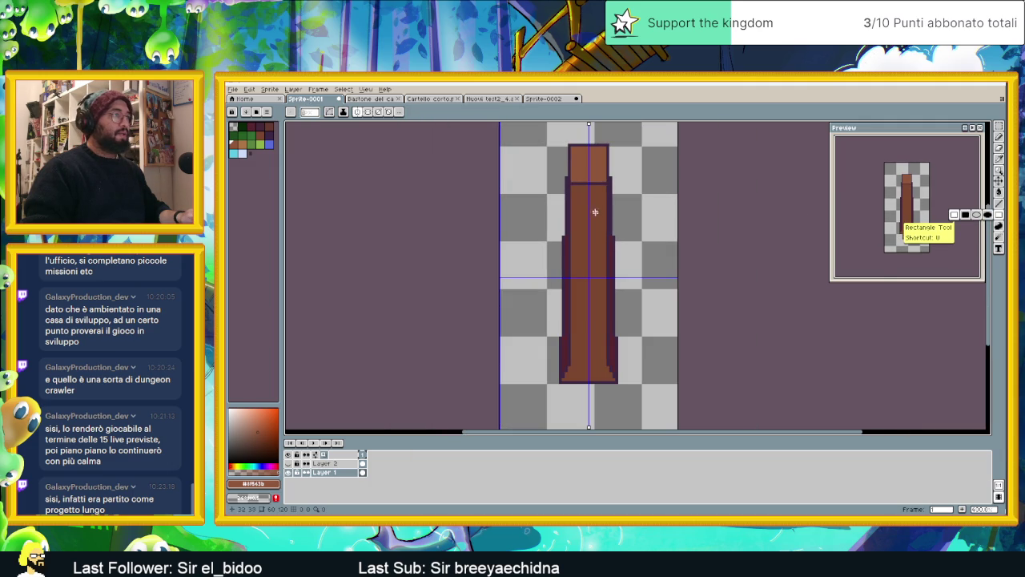
drag(573, 189, 601, 336)
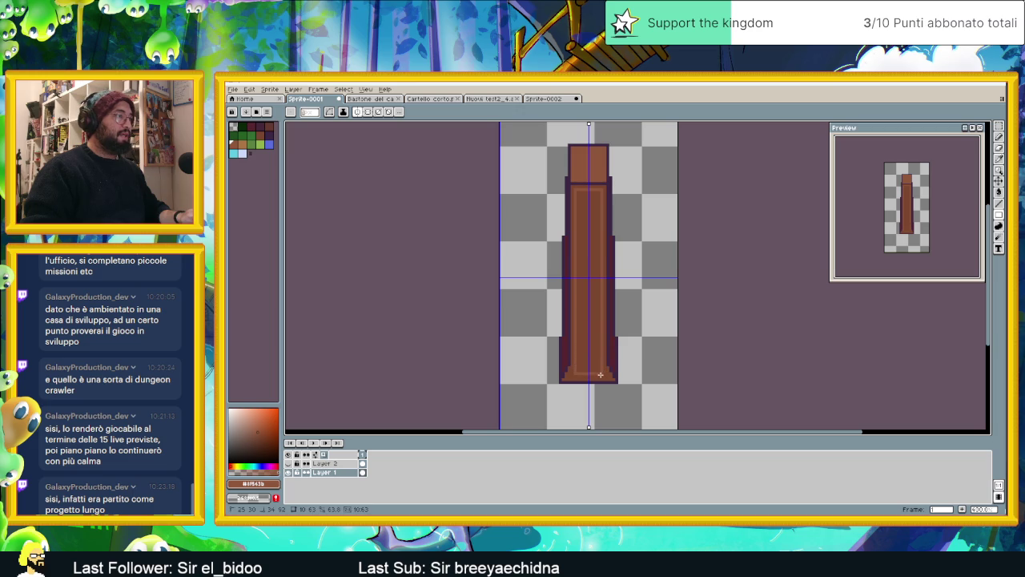
Paint mirrored light-brown pixels down the pillar's base steps
scroll(600, 375, up, 2)
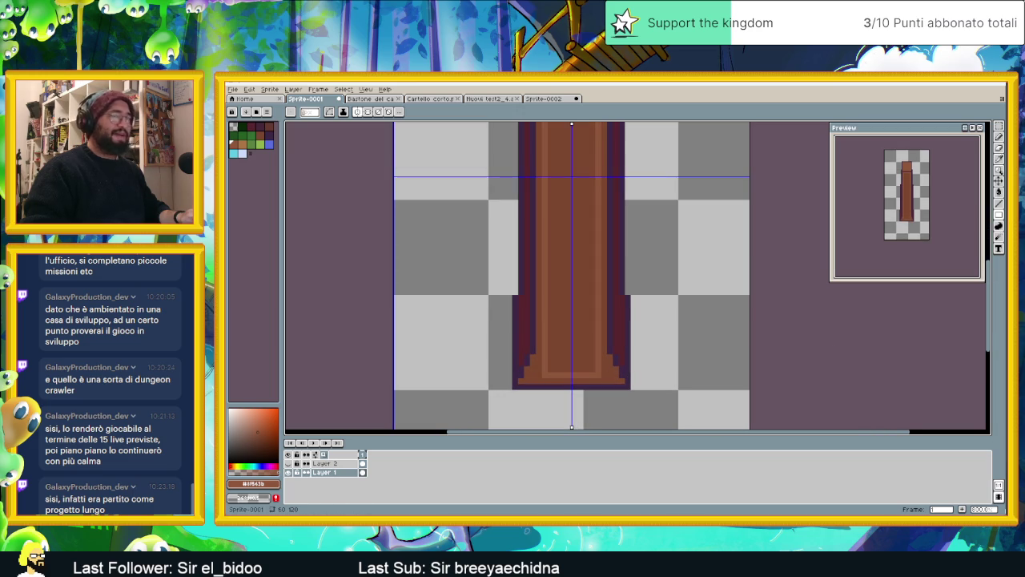
click(999, 136)
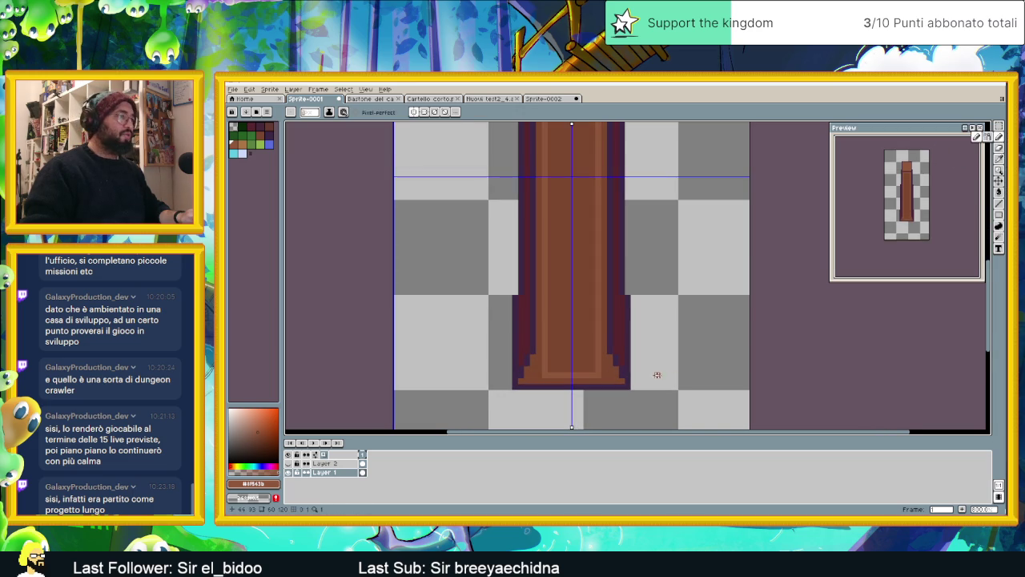
scroll(576, 360, up, 2)
click(562, 330)
drag(562, 347, 560, 367)
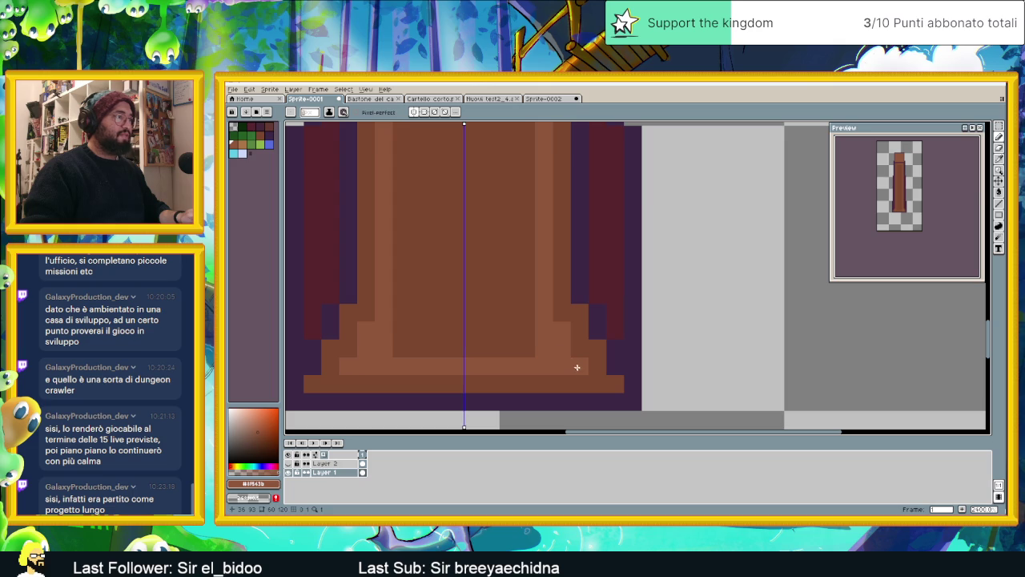
click(560, 318)
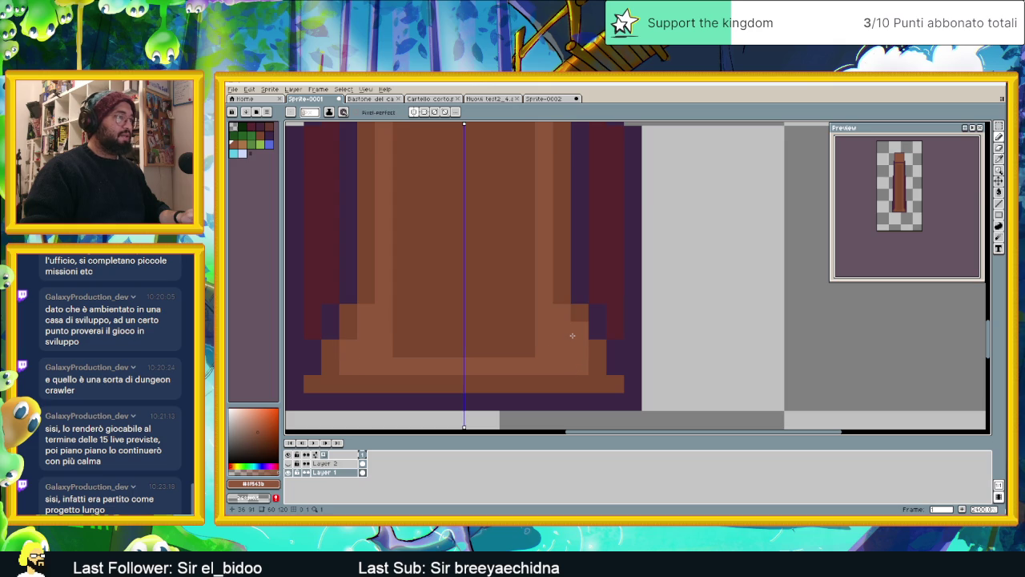
scroll(474, 332, down, 3)
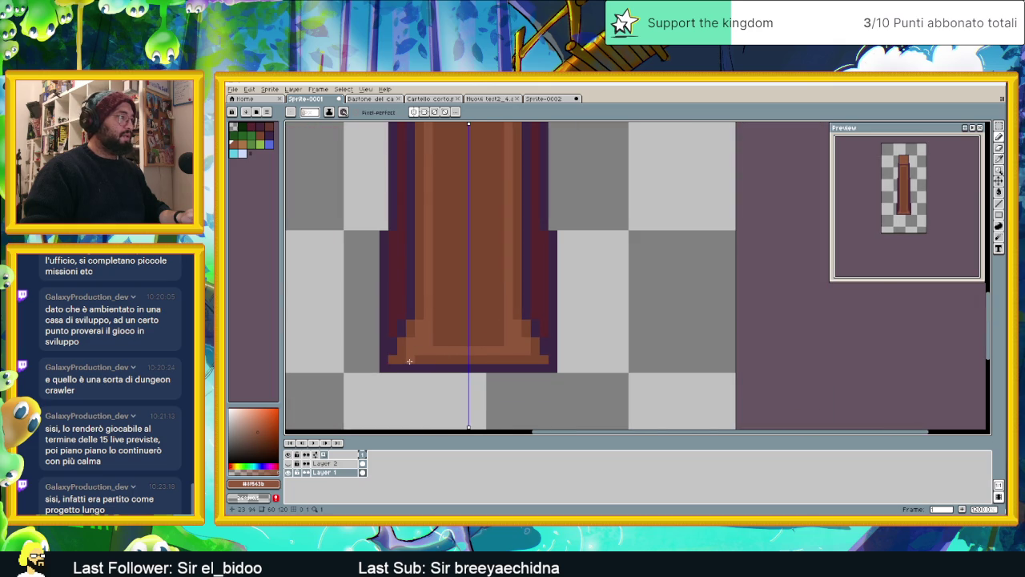
scroll(485, 322, down, 1)
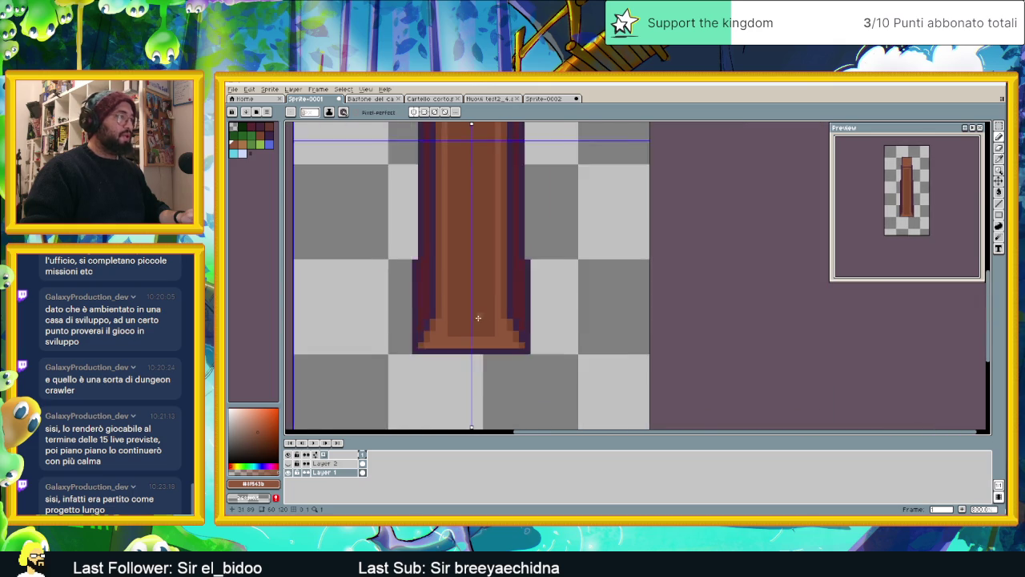
scroll(553, 360, down, 1)
click(999, 193)
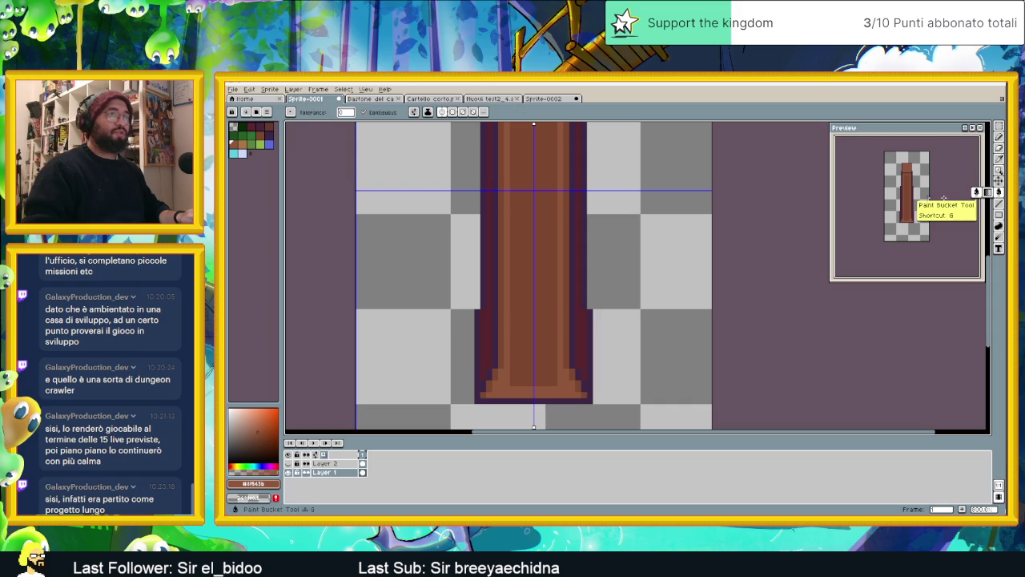
Fill the pillar's inner shaft panel with the lighter brown
click(549, 228)
scroll(559, 201, down, 1)
scroll(600, 291, down, 1)
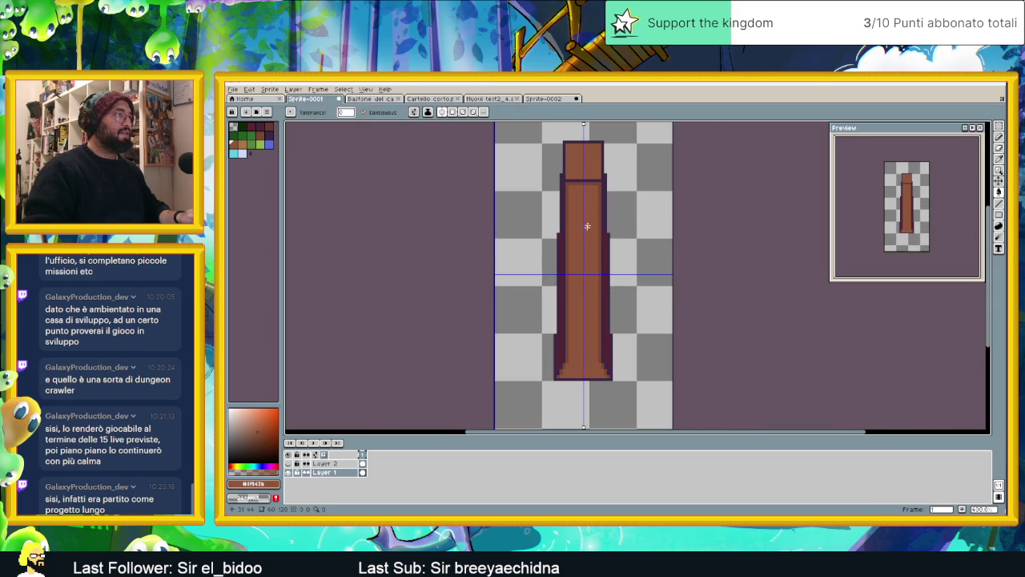
scroll(588, 227, up, 1)
scroll(589, 200, up, 2)
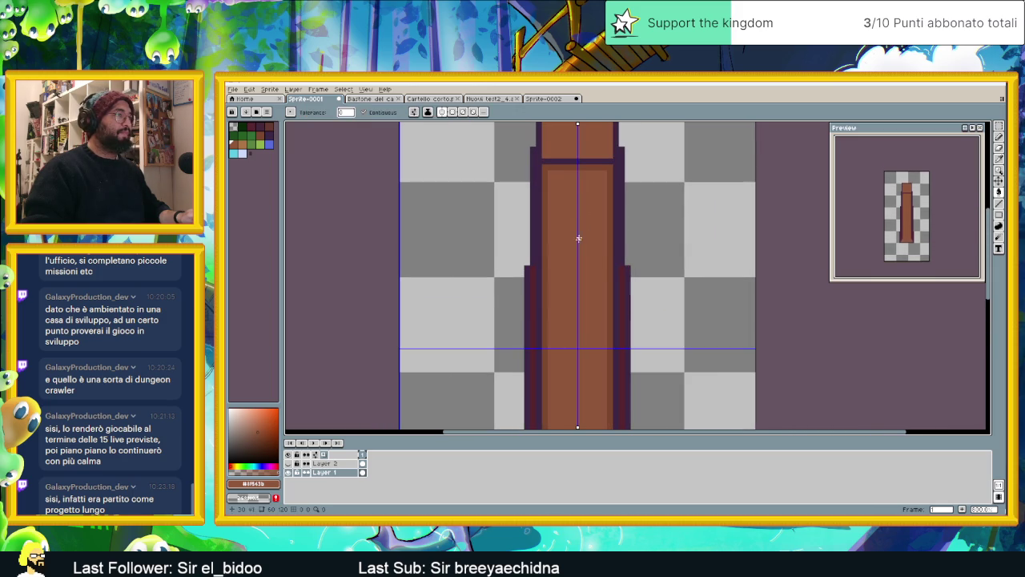
scroll(578, 238, down, 2)
scroll(582, 216, down, 1)
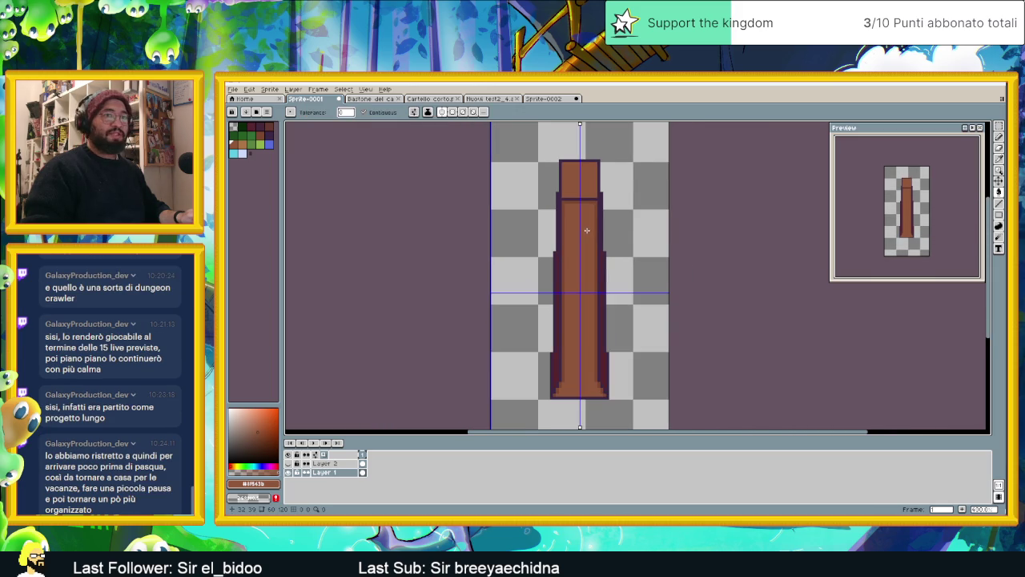
scroll(586, 230, up, 1)
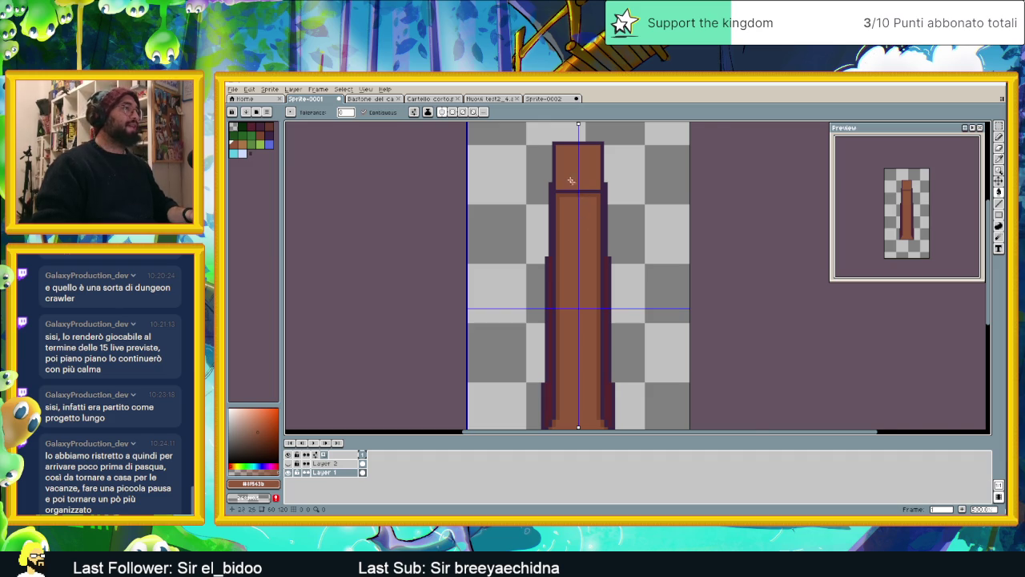
scroll(569, 178, up, 3)
Try a darker #7c472f panel fill, undo it, reselect the Pencil, then switch to the browser
alt+click(535, 198)
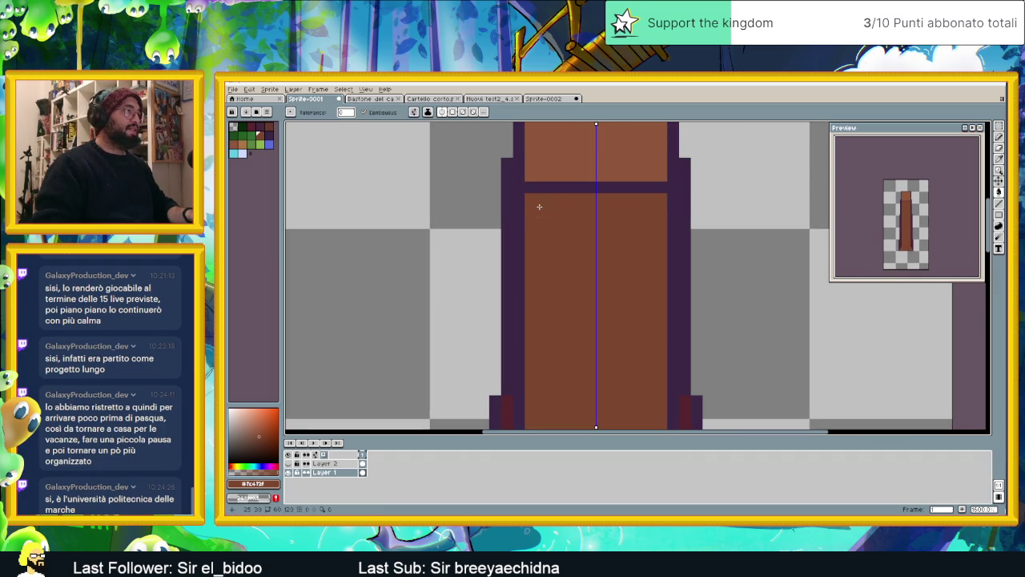
key(ctrl+z)
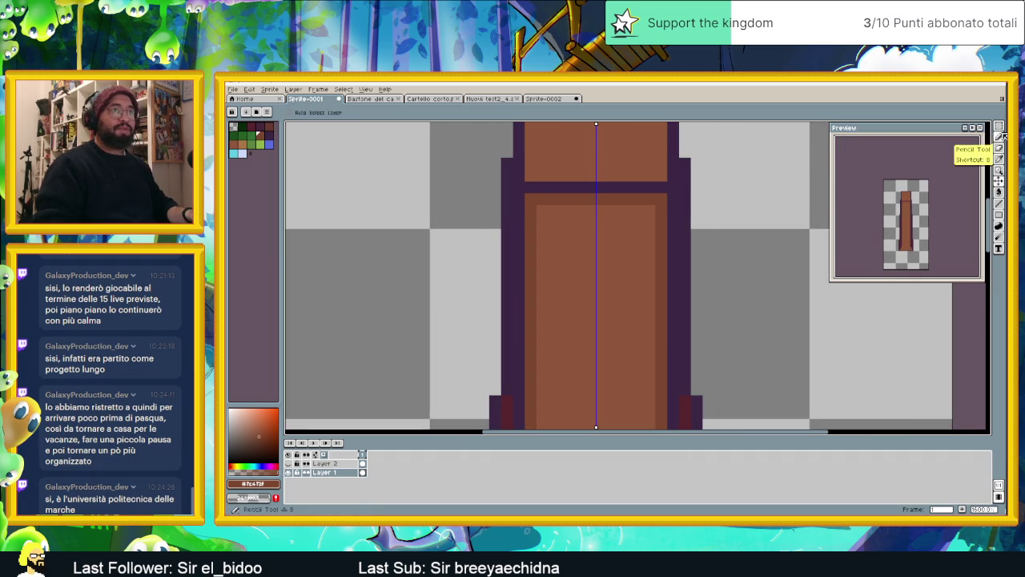
click(987, 140)
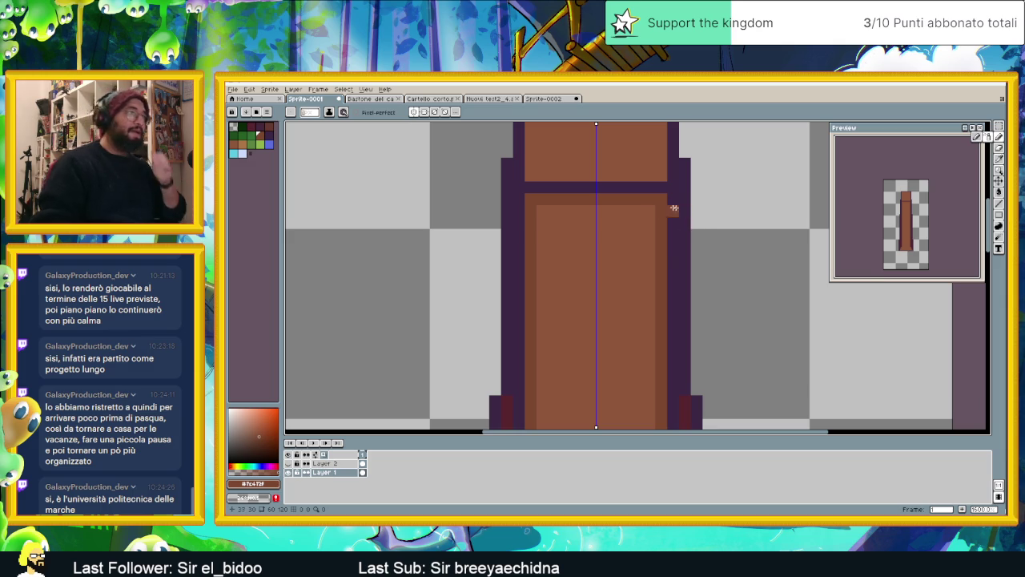
scroll(634, 256, down, 2)
scroll(633, 256, down, 1)
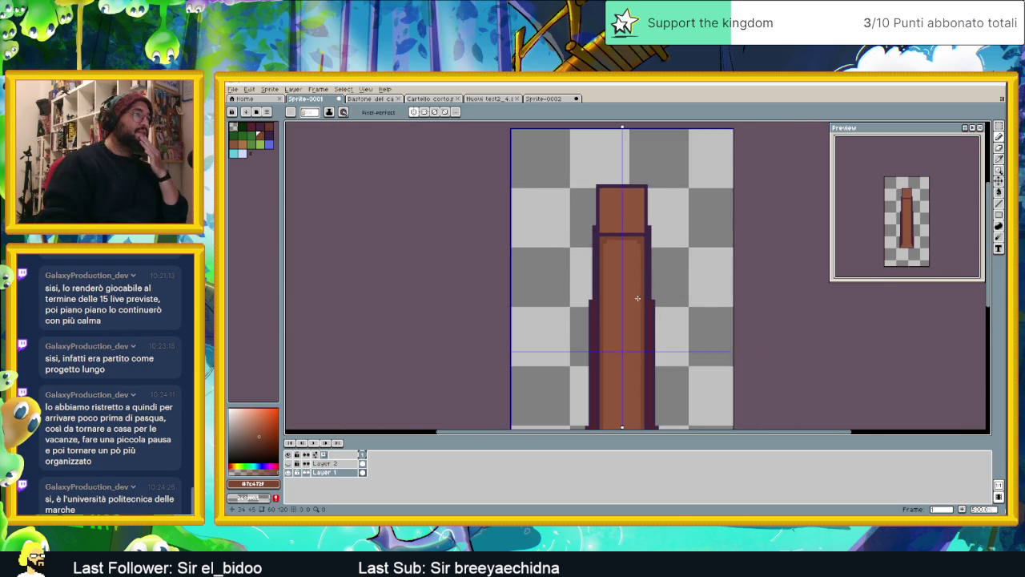
scroll(645, 280, up, 1)
scroll(655, 304, up, 1)
scroll(666, 325, up, 1)
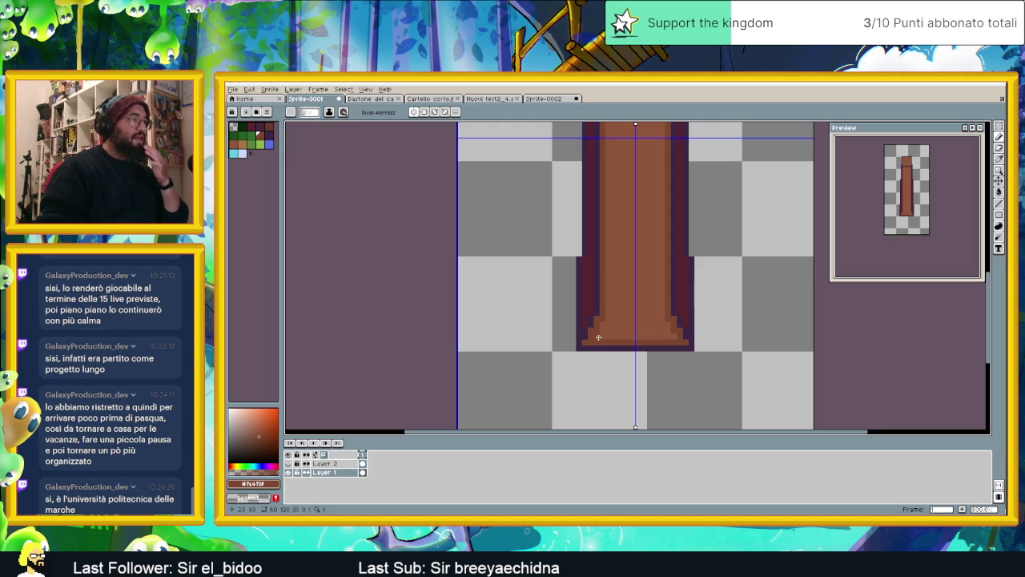
key(alt+Tab)
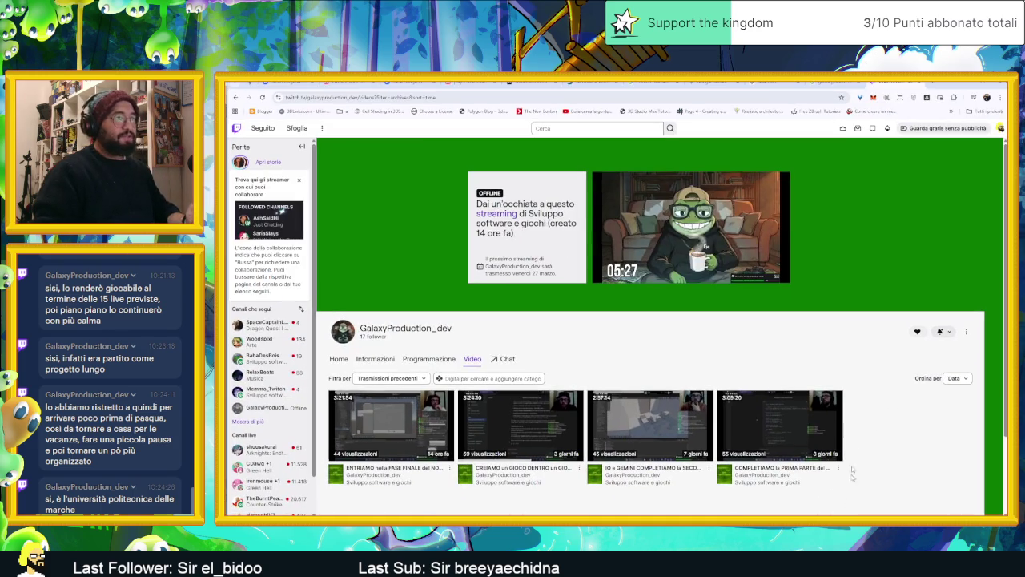
Search Google for 'uniba indirizzo gamedev' and open the Sviluppo di Videogiochi programme PDF
key(ctrl+t)
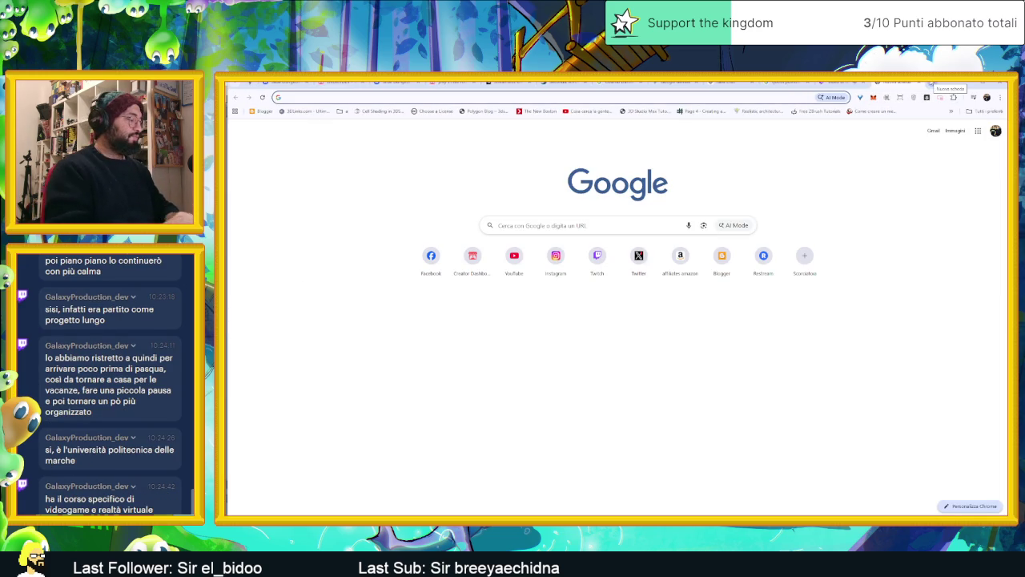
text(r)
key(BackSpace)
text(uniba)
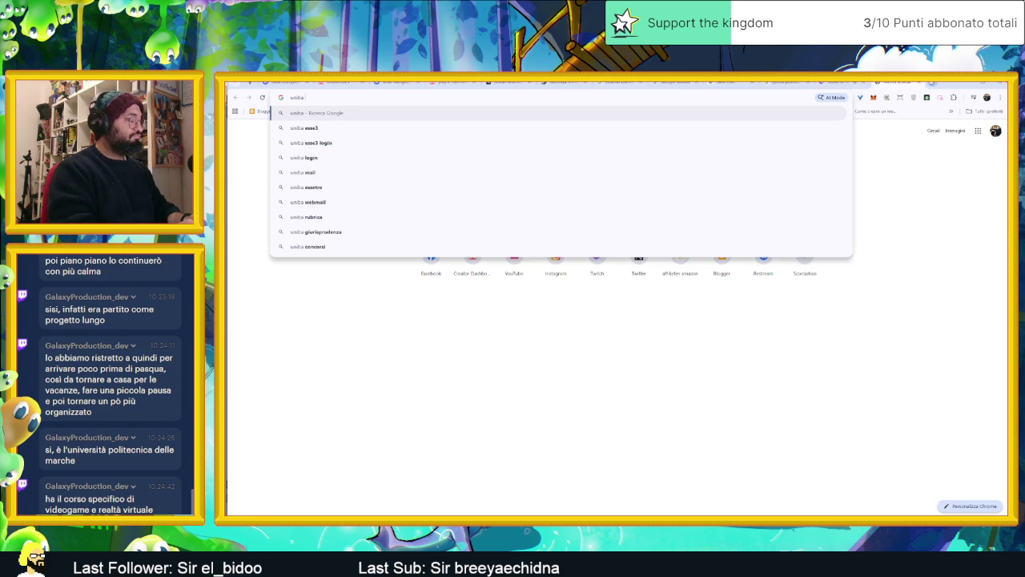
text(indiri)
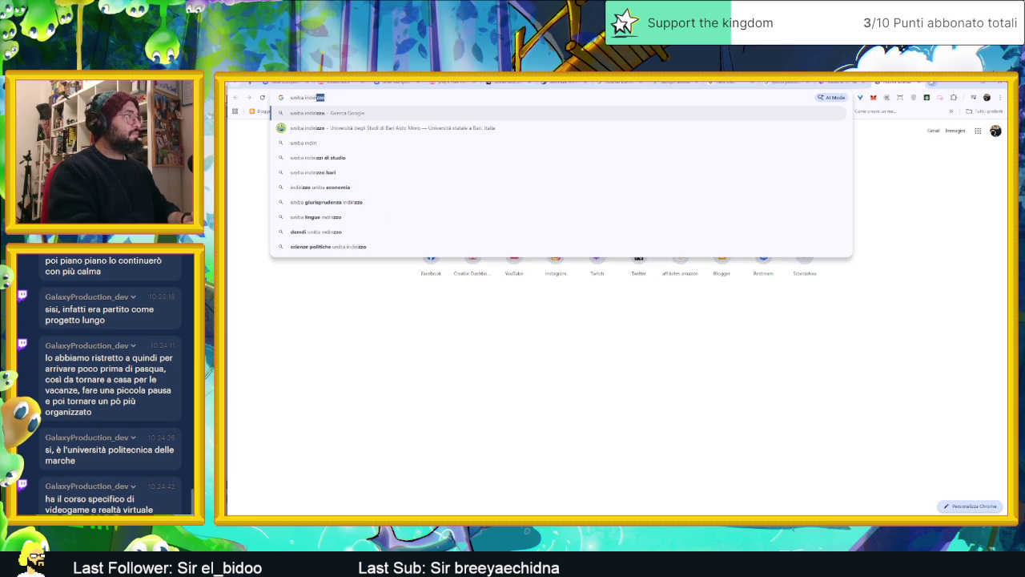
text(zzo gamedev)
key(Return)
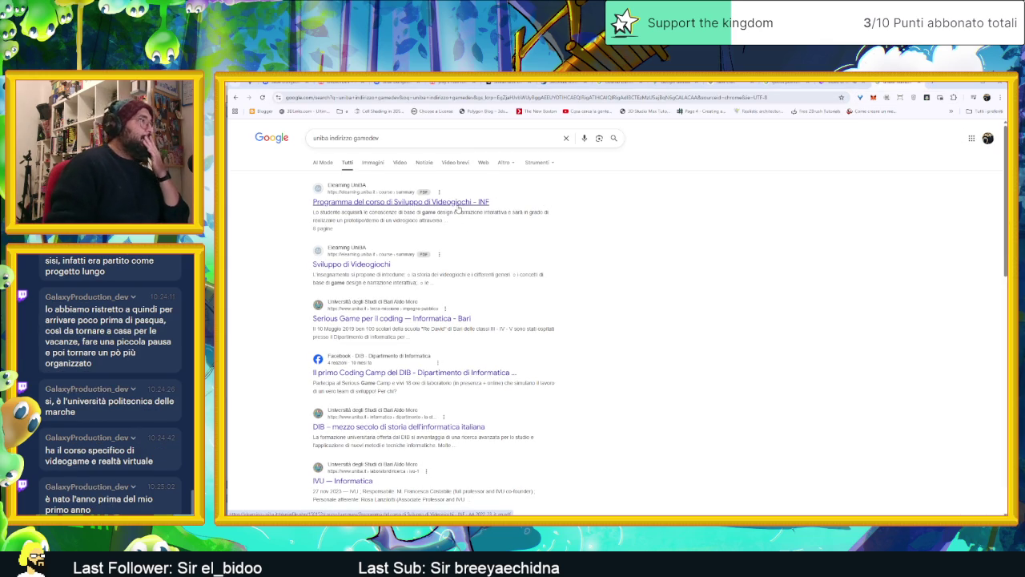
click(459, 204)
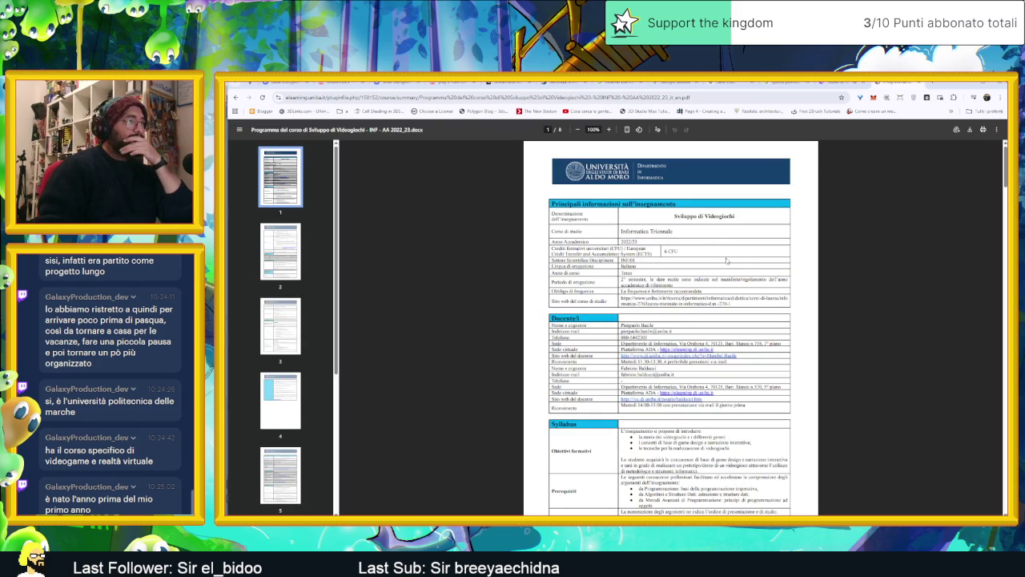
Scroll the programme PDF to the Valutazione section on page 3, then return to Aseprite
scroll(730, 262, down, 1)
scroll(730, 262, down, 2)
scroll(737, 266, down, 2)
scroll(742, 268, down, 2)
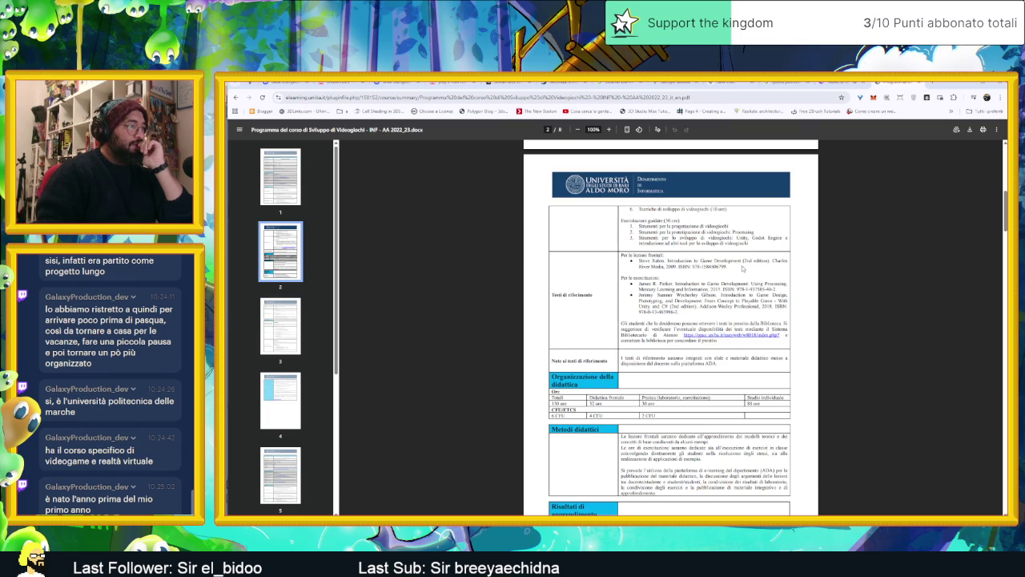
scroll(742, 268, down, 2)
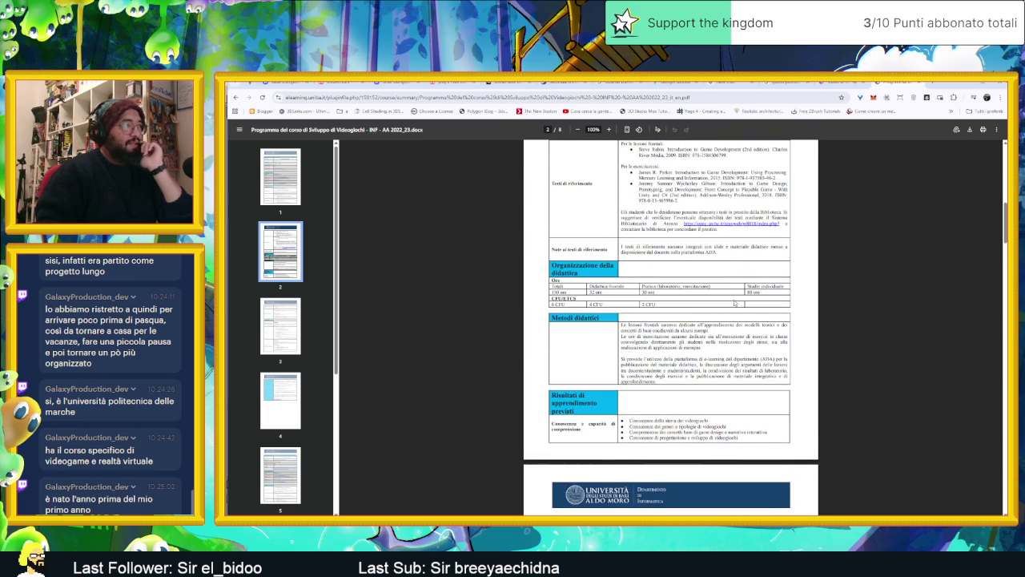
scroll(735, 303, down, 1)
scroll(735, 303, down, 2)
scroll(781, 160, down, 2)
scroll(781, 161, down, 1)
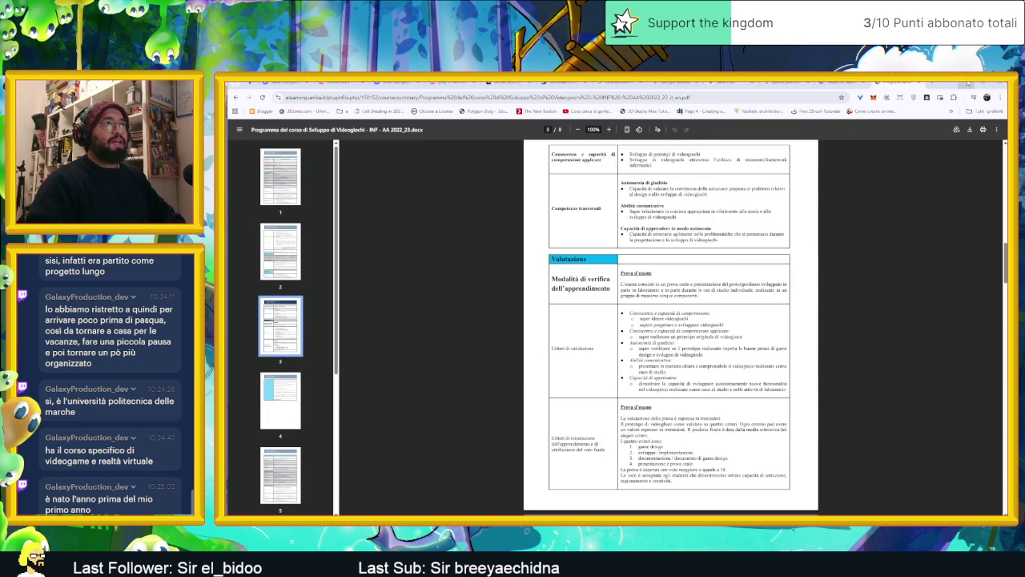
key(alt+Tab)
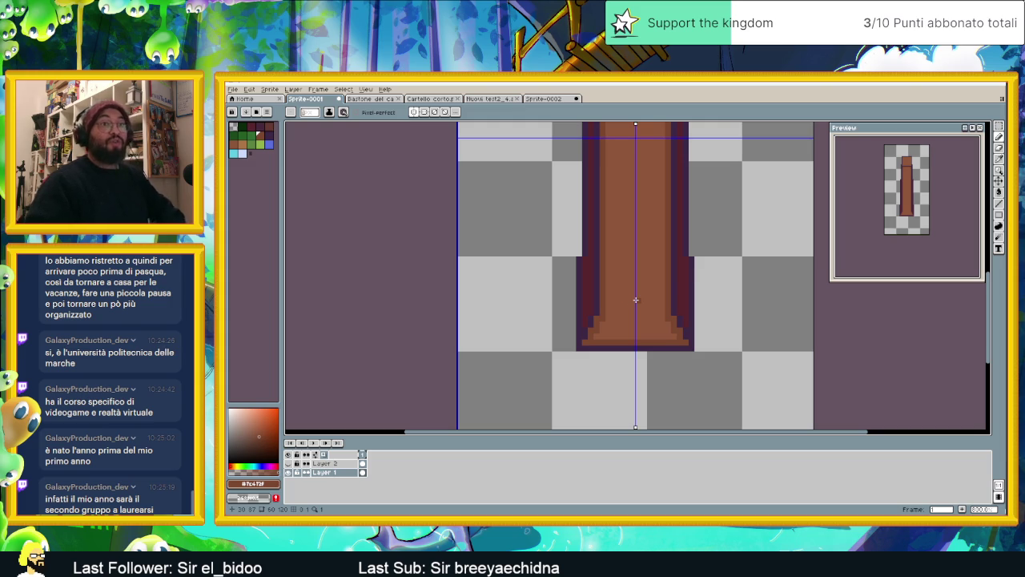
Paint mirrored pixels up both sides of the pillar's inner panel
drag(685, 284, 693, 329)
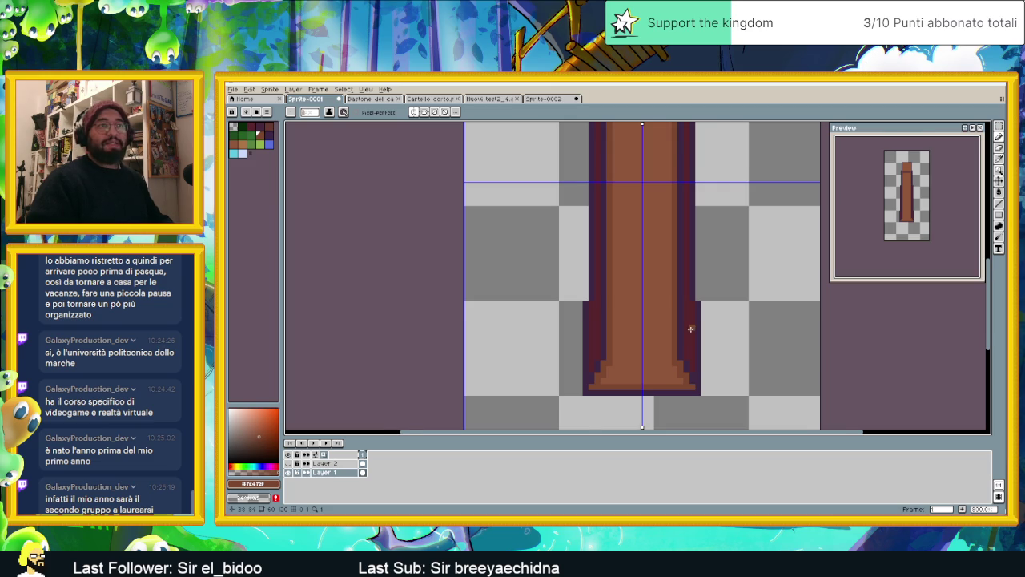
scroll(690, 328, down, 1)
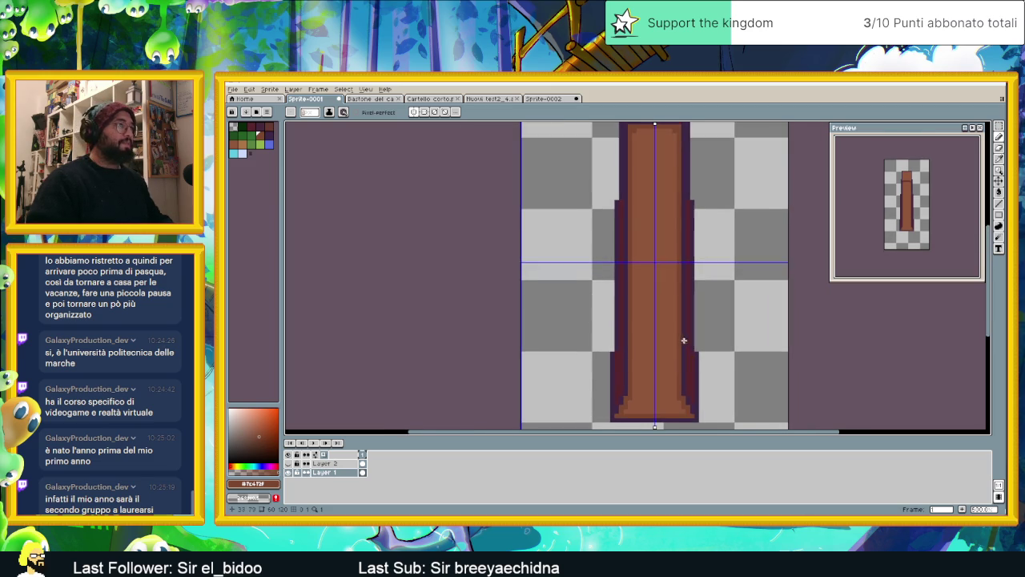
scroll(681, 345, down, 1)
scroll(671, 366, up, 3)
scroll(652, 392, up, 1)
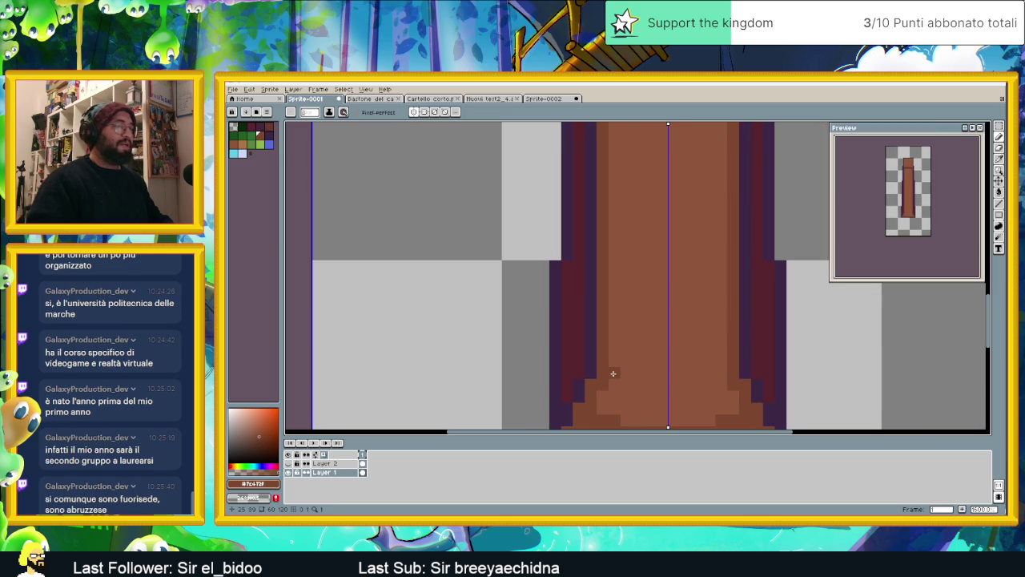
drag(612, 375, 612, 331)
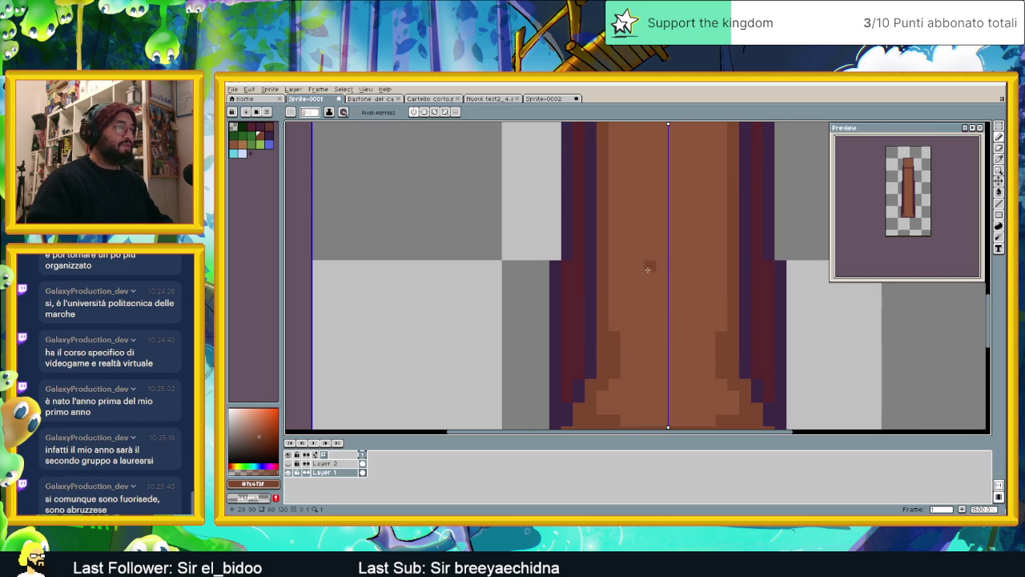
scroll(672, 218, down, 2)
drag(672, 218, 672, 289)
scroll(623, 328, up, 2)
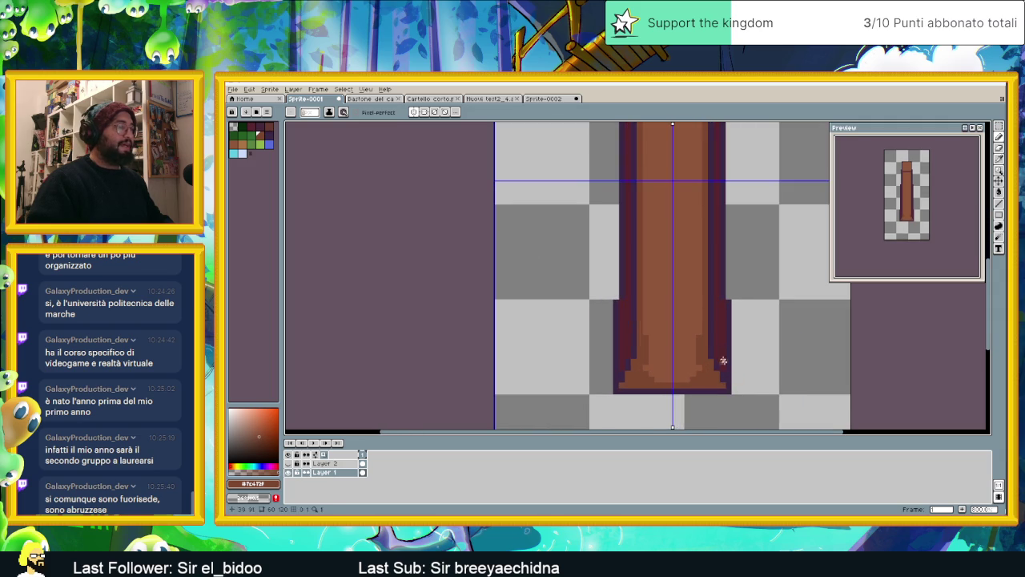
scroll(681, 321, down, 2)
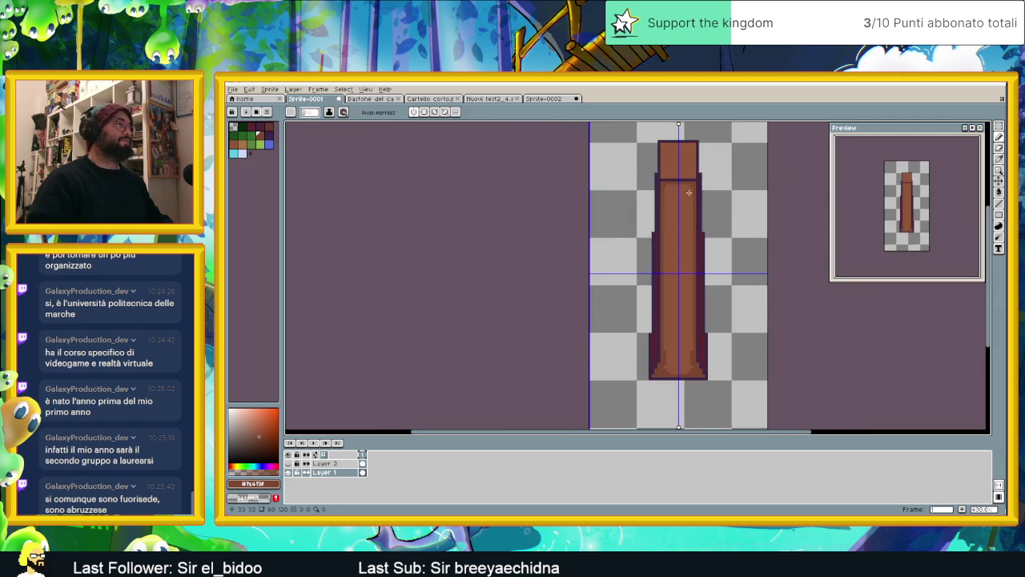
scroll(673, 189, up, 3)
Round the top of the inner panel with dark pixels
click(632, 191)
drag(634, 186, 646, 184)
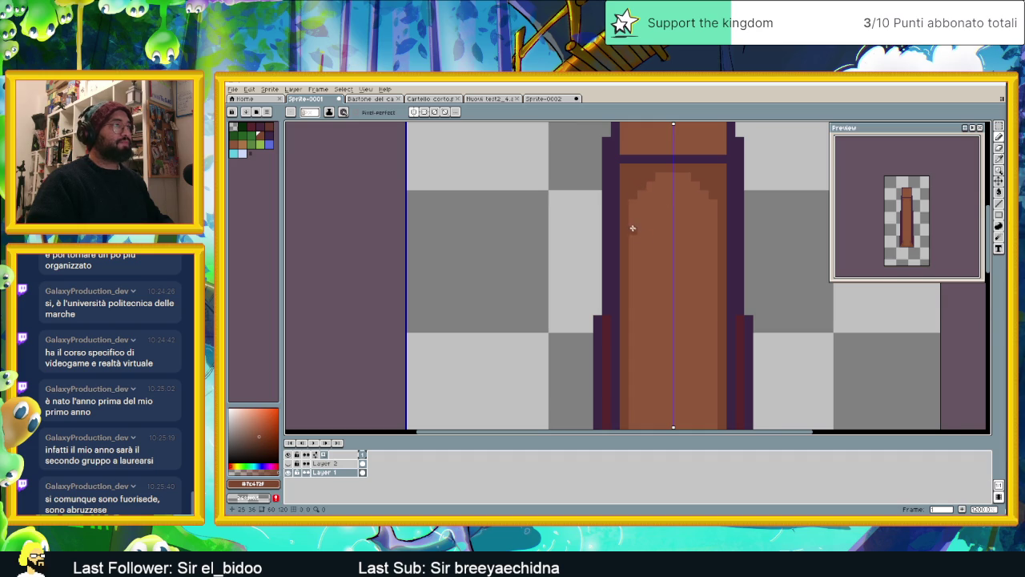
scroll(633, 228, down, 2)
scroll(657, 262, up, 2)
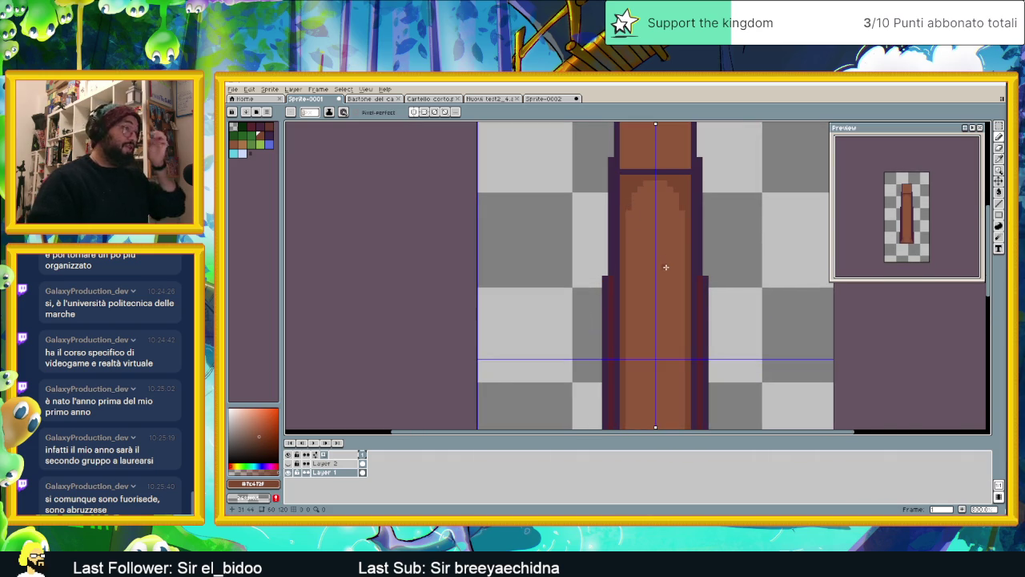
scroll(667, 267, down, 1)
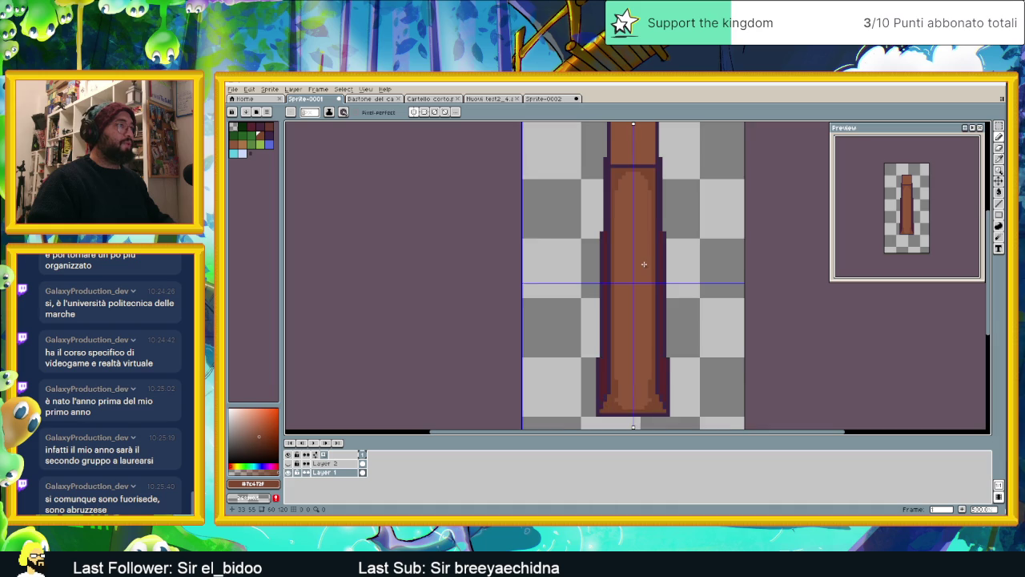
scroll(643, 264, up, 1)
Draw dark mirrored vertical lines down both sides of the shaft
drag(653, 331, 651, 400)
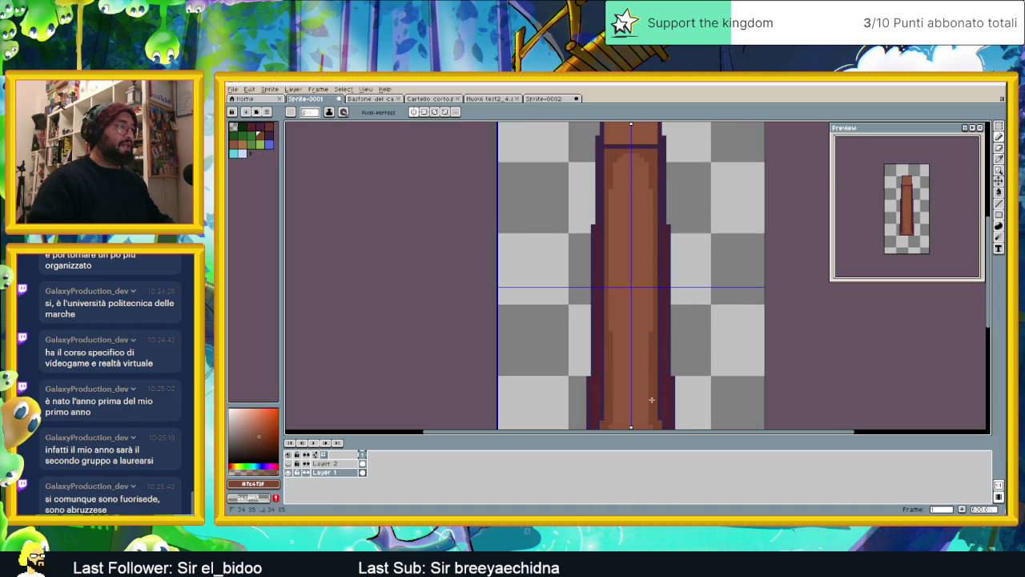
click(989, 203)
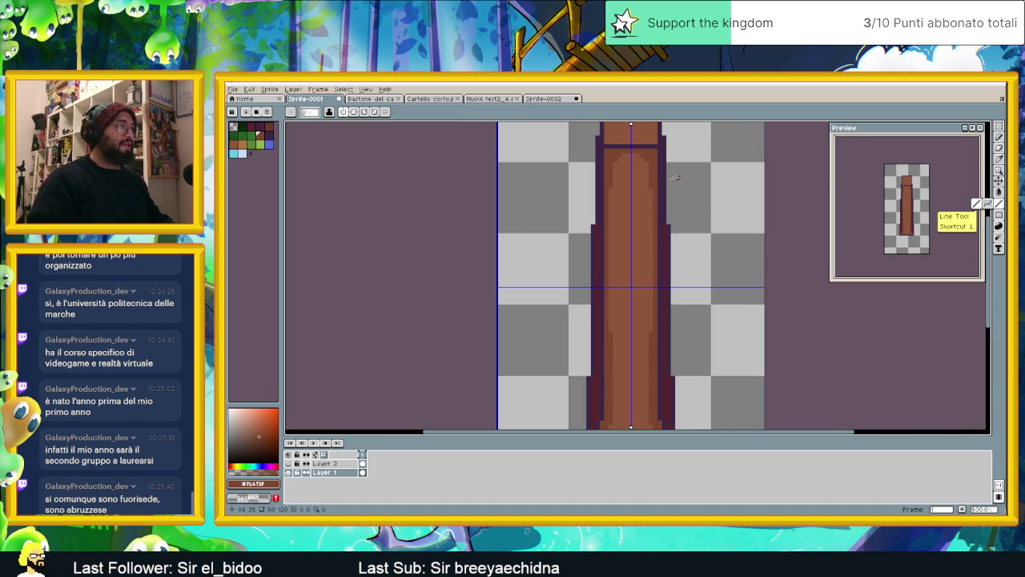
drag(648, 192, 653, 334)
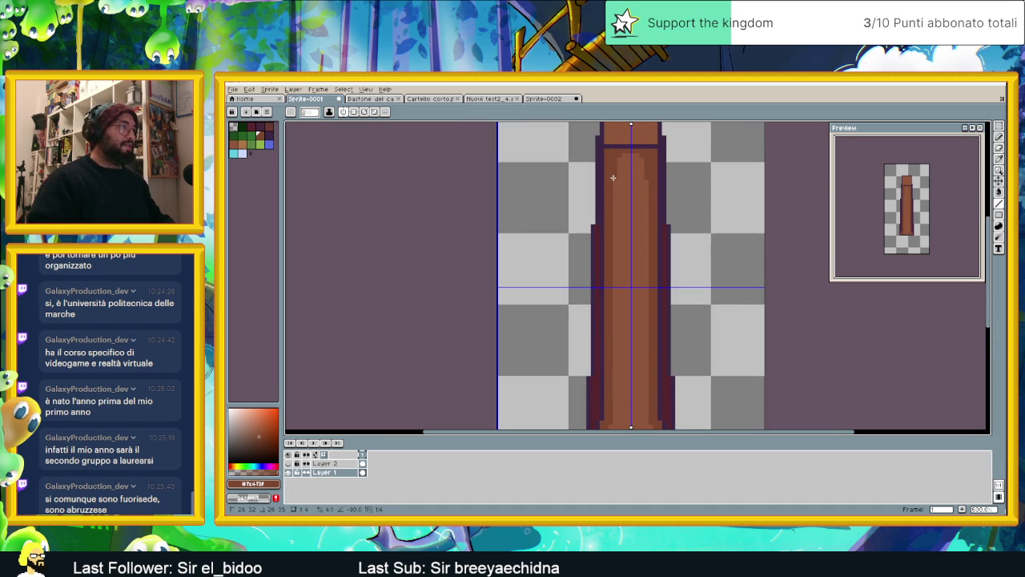
scroll(650, 300, down, 2)
scroll(651, 300, up, 2)
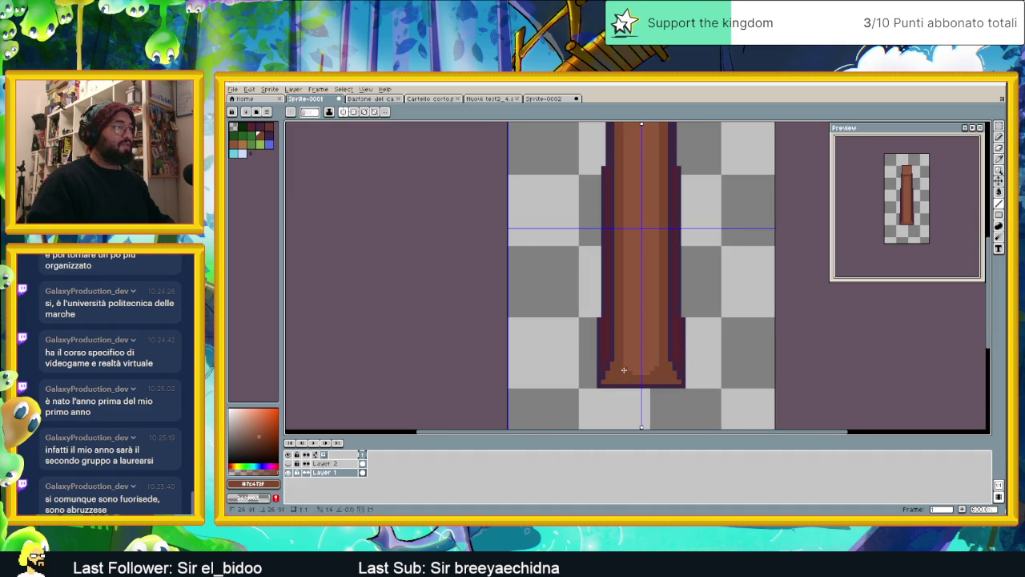
Paint a lighter brown highlight line across the top of the capital
scroll(722, 301, down, 1)
scroll(660, 258, up, 1)
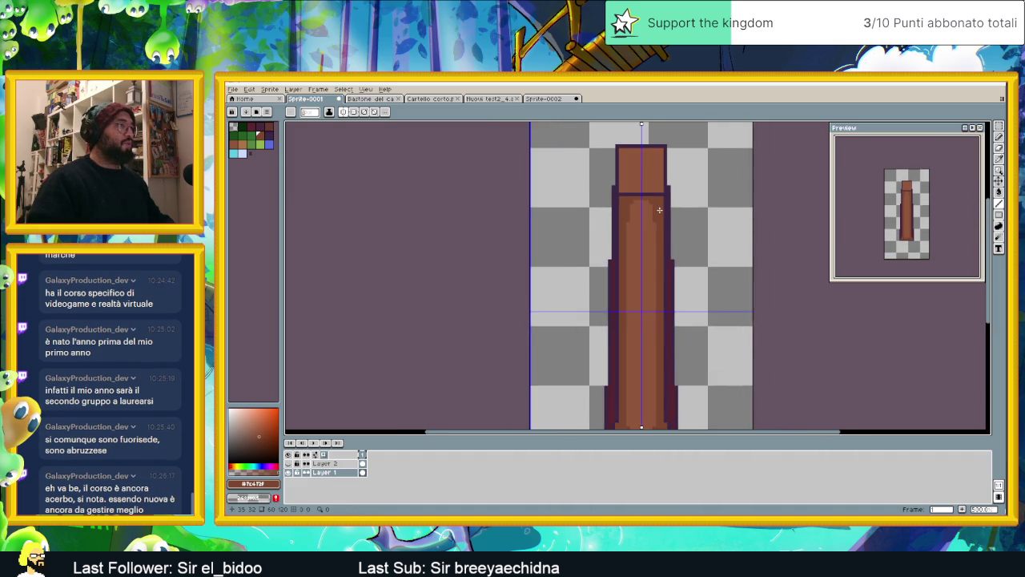
scroll(660, 210, up, 1)
scroll(641, 206, up, 3)
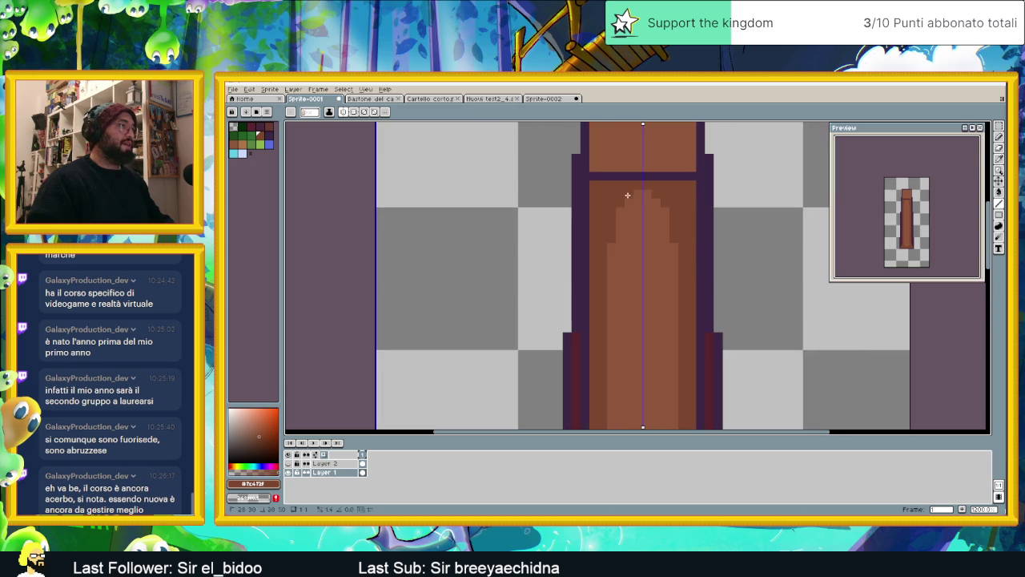
scroll(679, 238, down, 2)
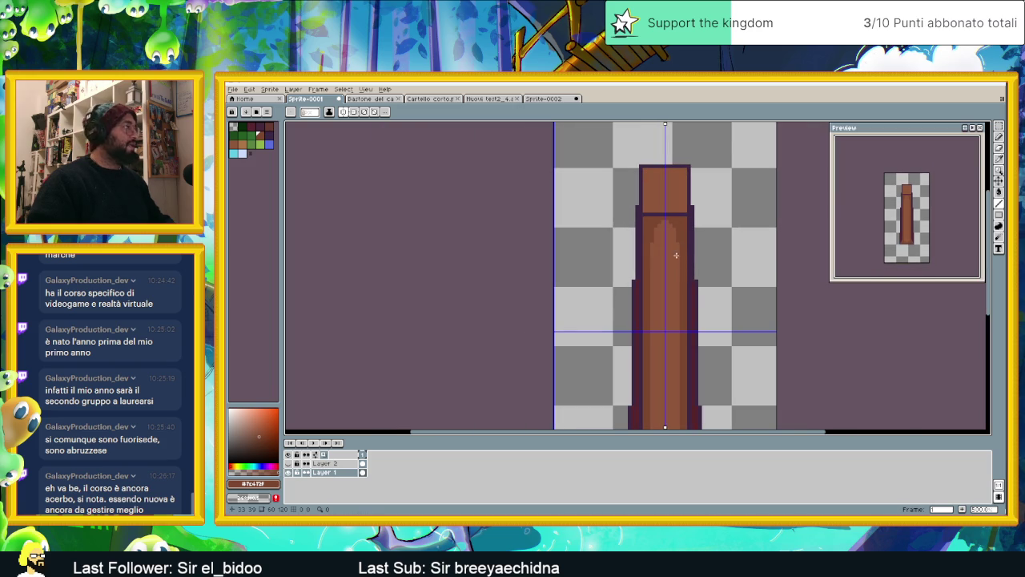
scroll(676, 255, down, 1)
scroll(665, 277, down, 1)
scroll(662, 287, up, 1)
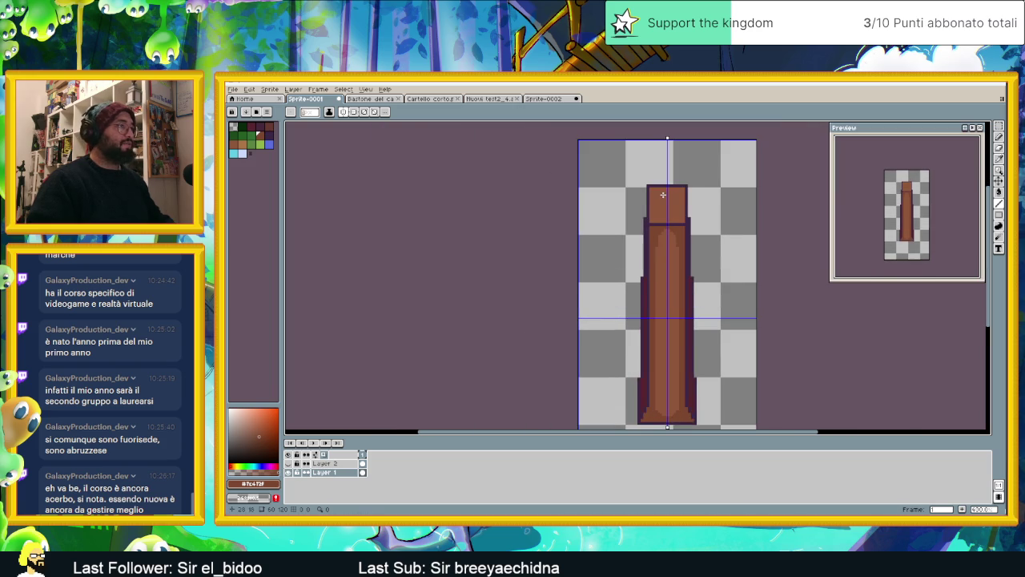
scroll(661, 198, up, 2)
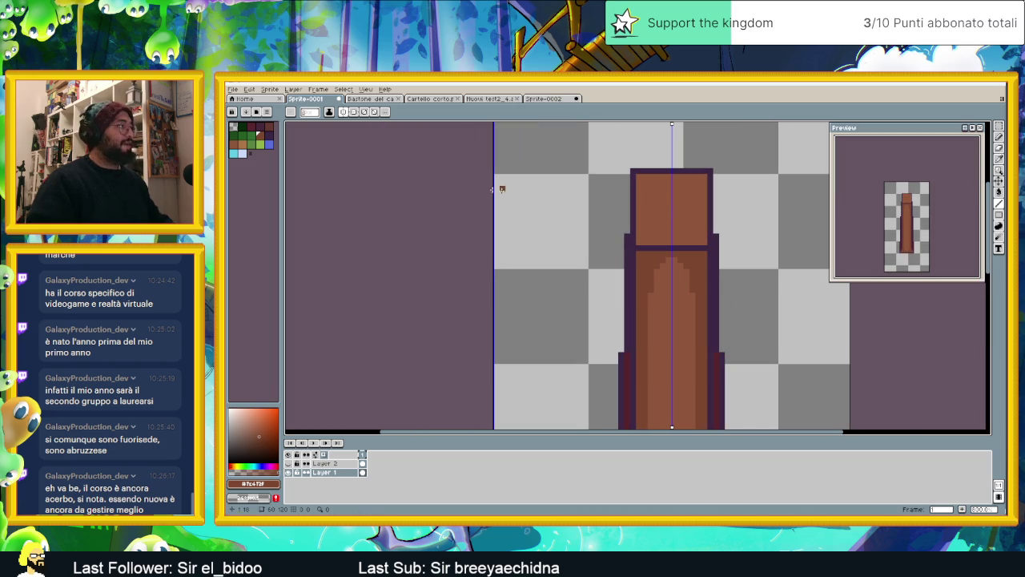
click(242, 144)
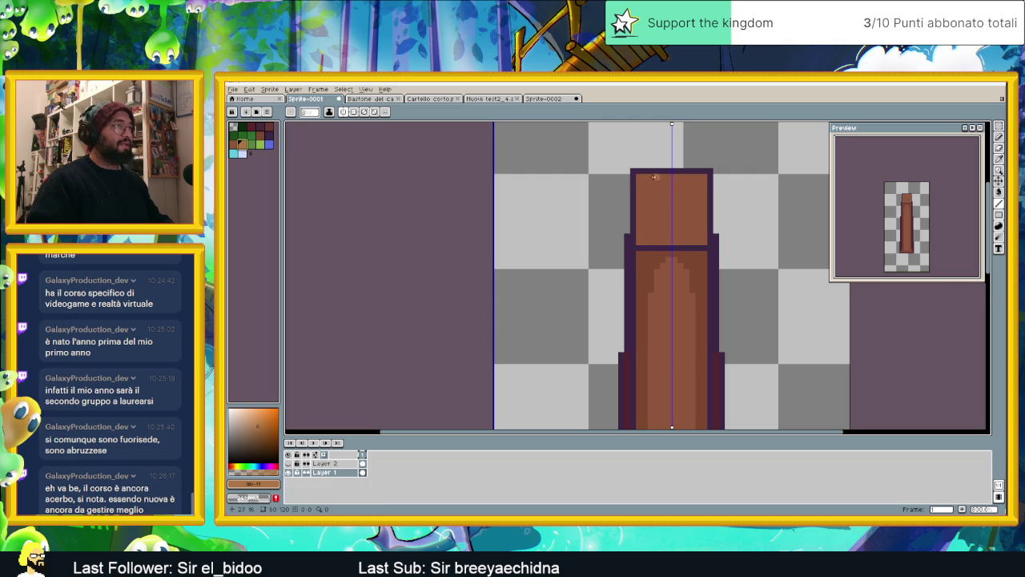
mouse_move(703, 176)
mouse_down()
mouse_move(641, 177)
mouse_move(640, 189)
mouse_up()
Sample the pillar's medium brown and draw a shading line down the column
scroll(721, 296, down, 1)
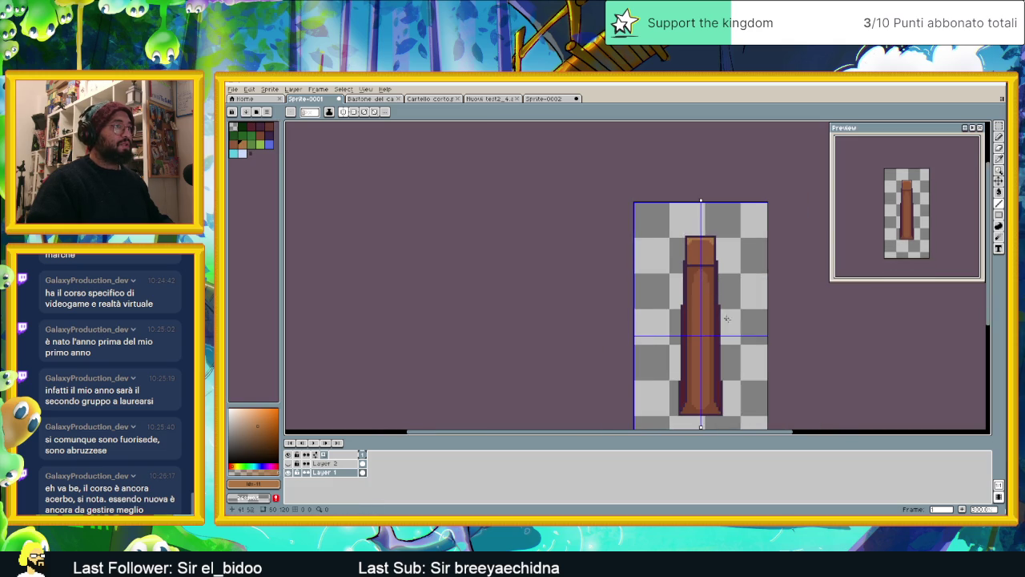
scroll(676, 303, down, 1)
scroll(640, 294, down, 1)
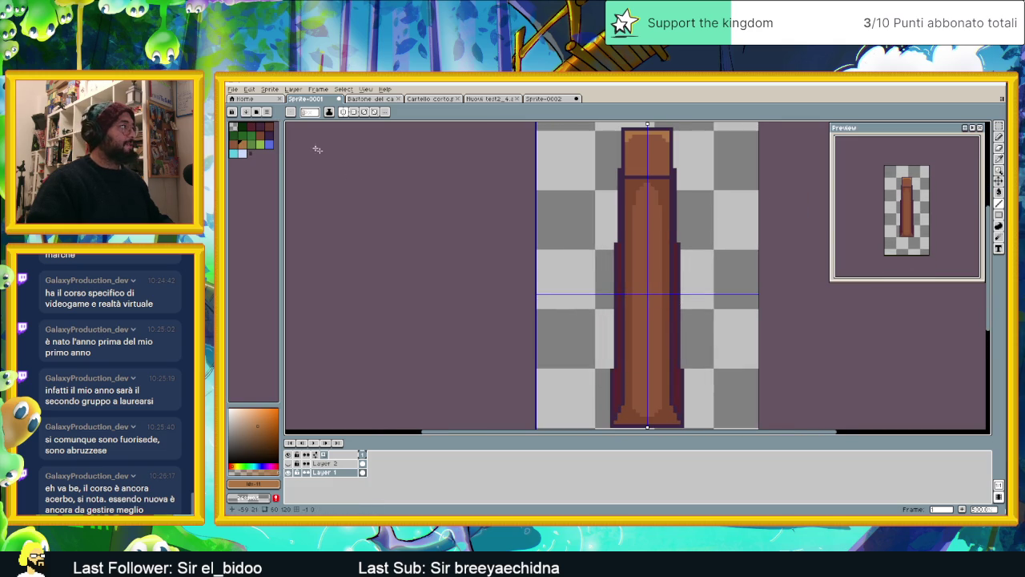
alt+click(678, 383)
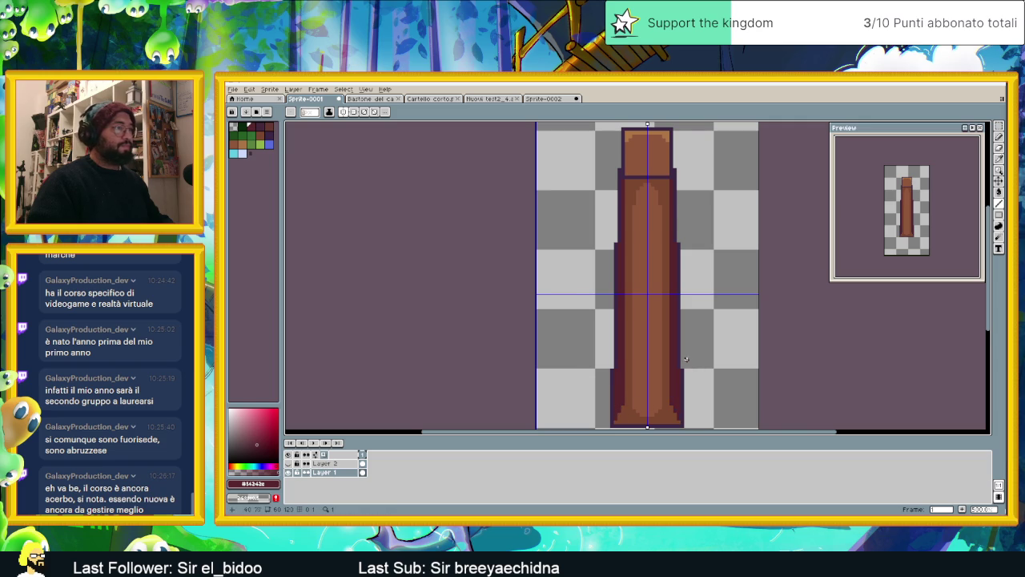
scroll(685, 359, down, 2)
scroll(686, 335, up, 1)
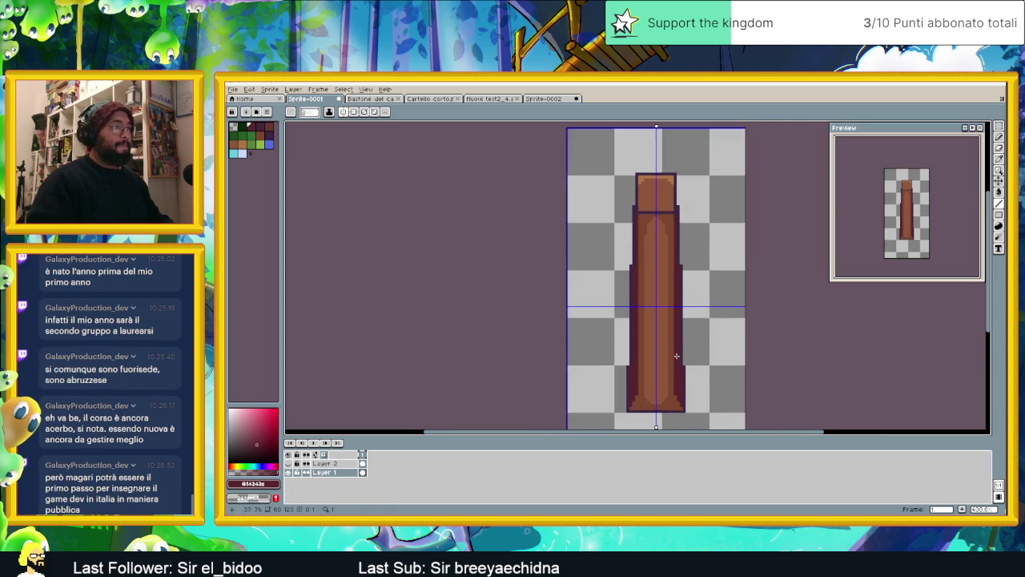
scroll(679, 312, up, 1)
scroll(673, 284, up, 1)
alt+click(671, 274)
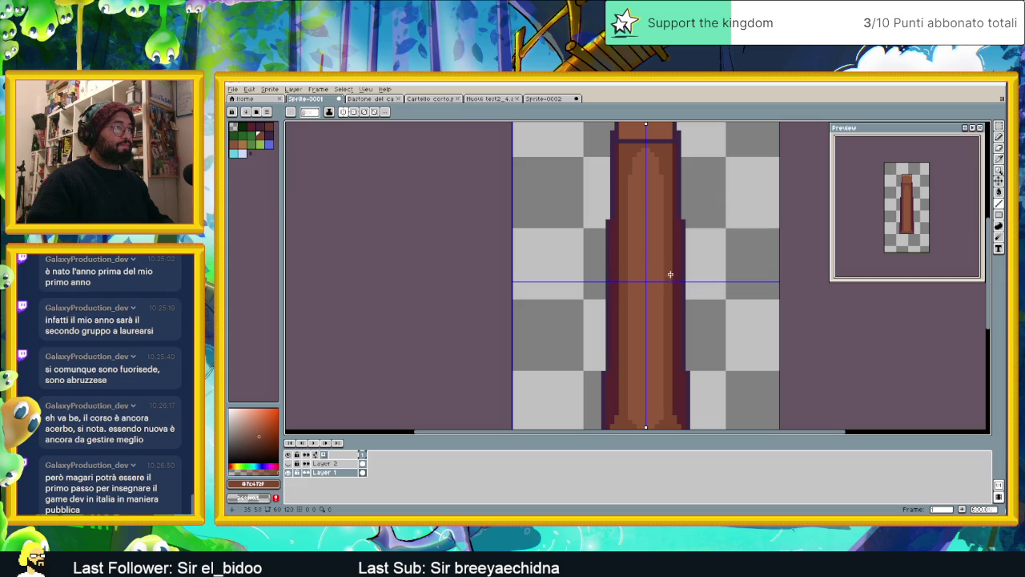
drag(673, 226, 673, 415)
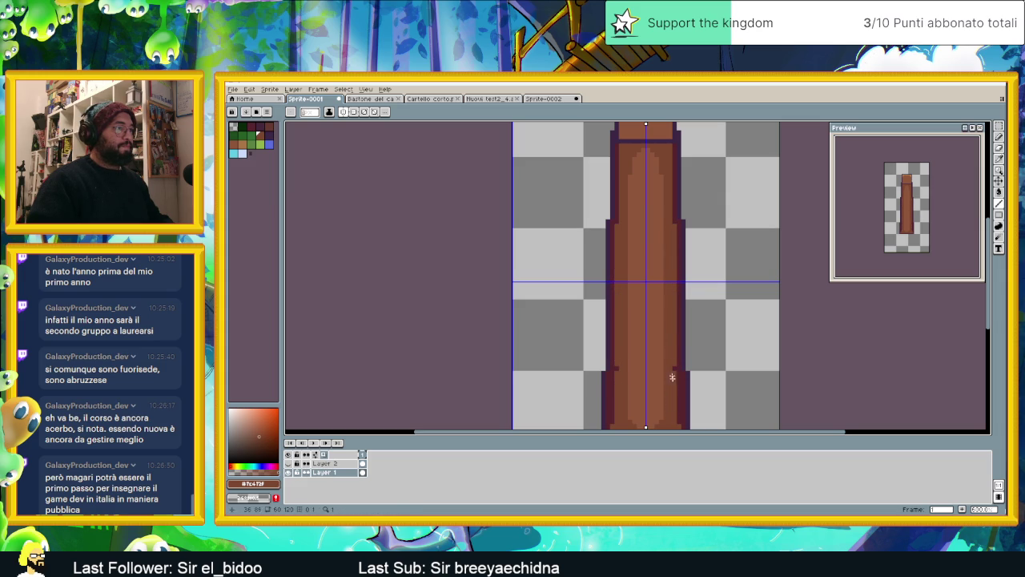
Eyedrop the dark maroon outline colour #56242e from the pillar's edge
scroll(659, 349, up, 3)
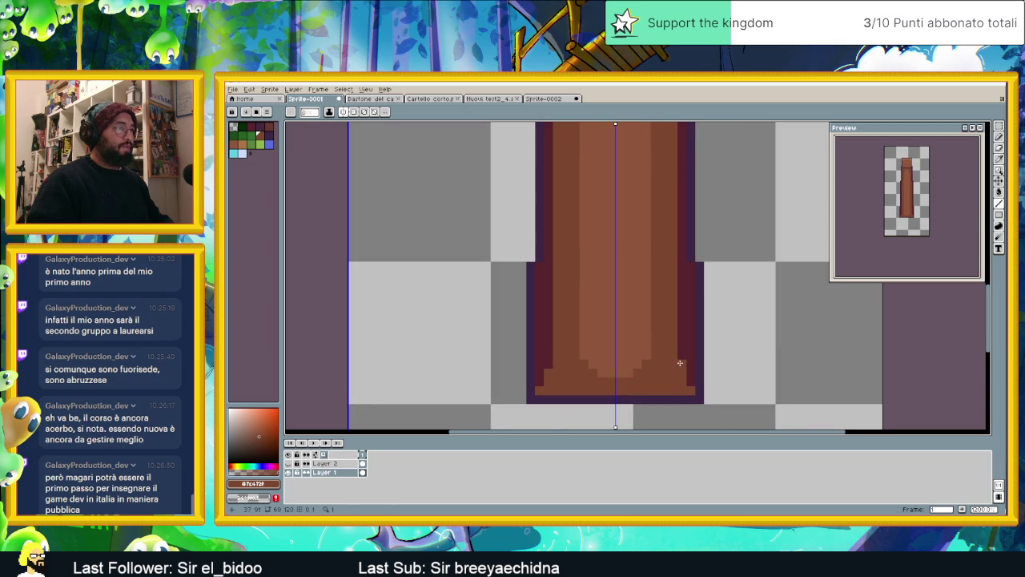
scroll(630, 325, down, 3)
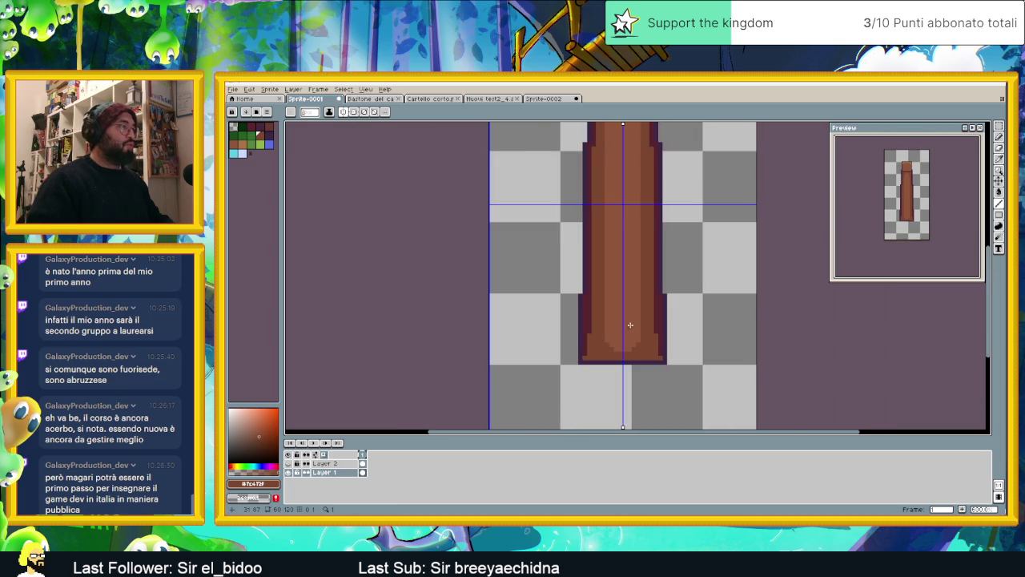
scroll(630, 324, down, 2)
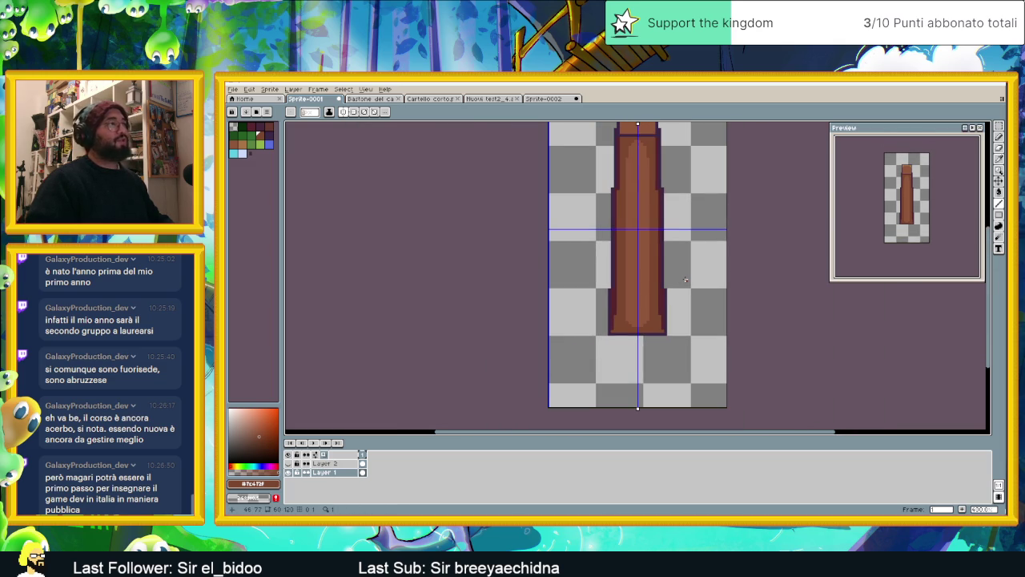
scroll(617, 190, up, 2)
scroll(617, 190, up, 1)
alt+click(639, 187)
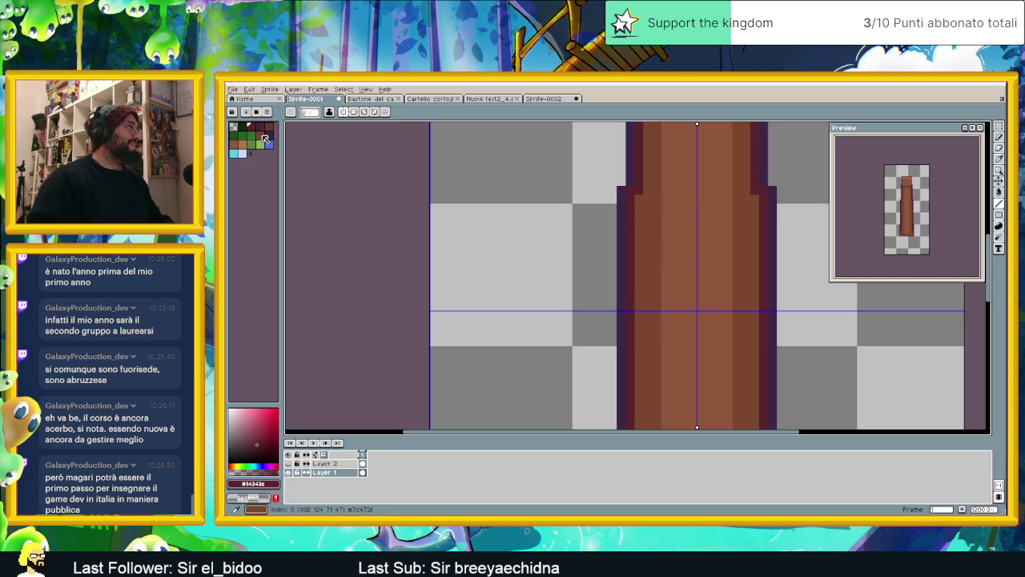
Darken the post's side edges symmetrically with a dark palette colour
click(268, 128)
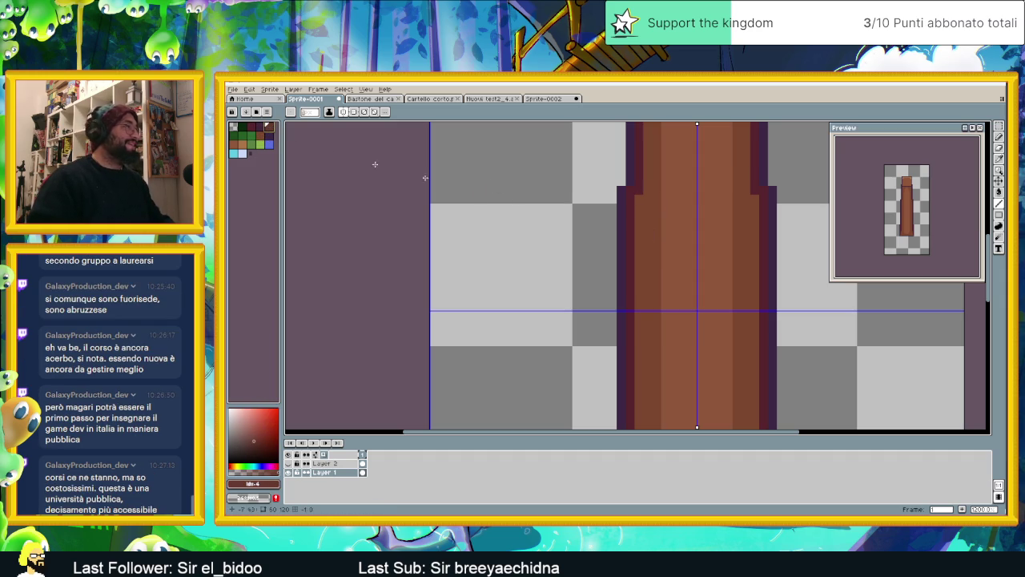
click(641, 206)
click(645, 193)
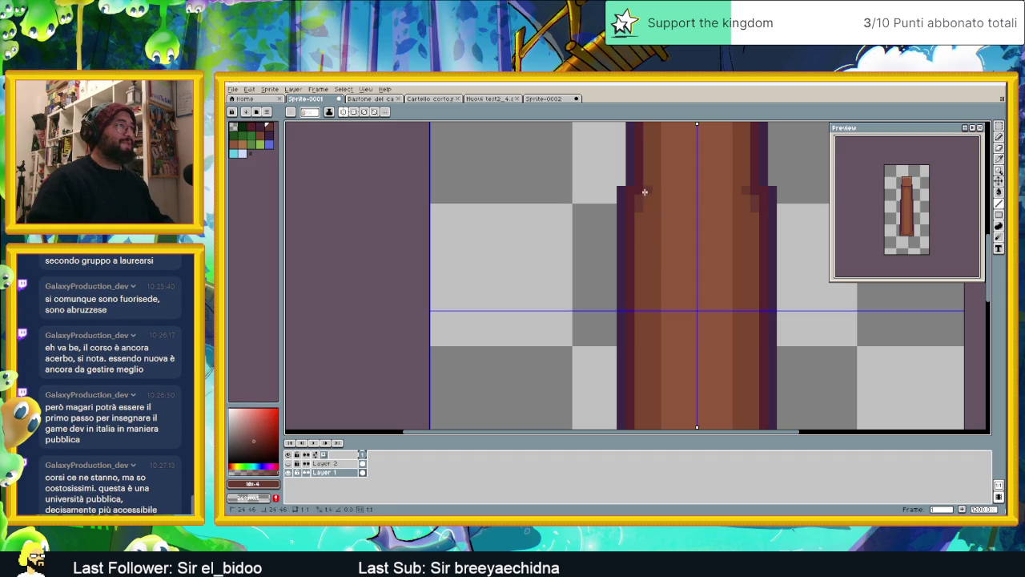
scroll(665, 232, down, 1)
scroll(703, 309, down, 2)
scroll(707, 353, up, 3)
click(710, 389)
mouse_move(717, 416)
mouse_down()
mouse_move(715, 334)
mouse_move(685, 359)
mouse_move(703, 359)
mouse_up()
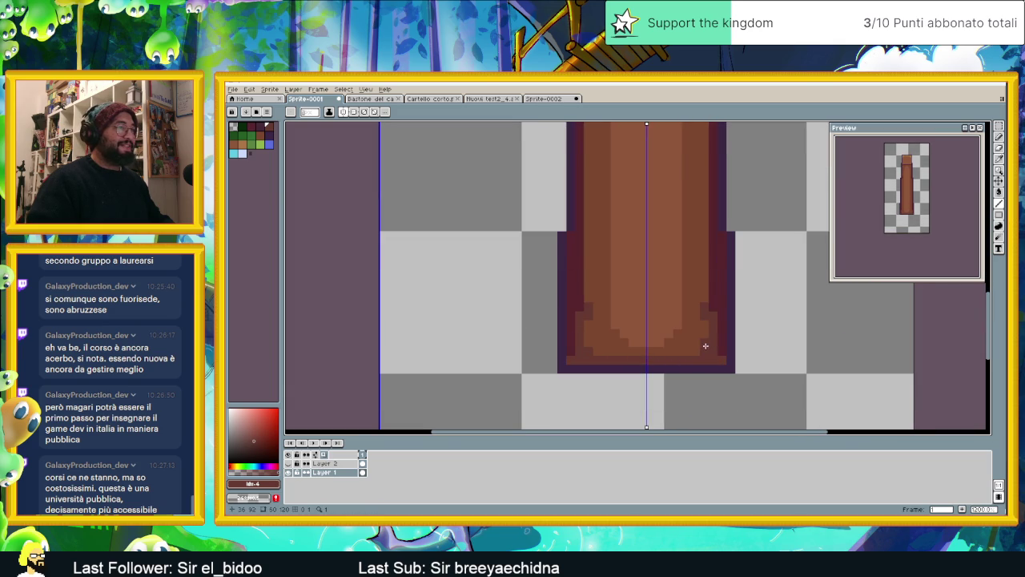
drag(705, 291, 705, 174)
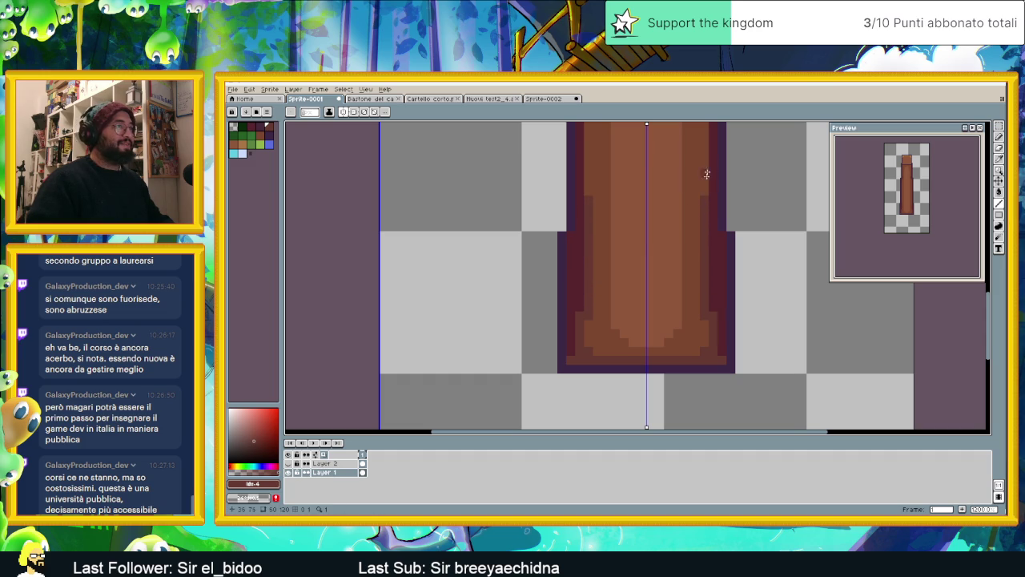
Paint a dark line near the top separating the capital block from the shaft
scroll(709, 315, down, 1)
scroll(711, 259, down, 1)
scroll(712, 260, down, 2)
scroll(710, 184, up, 1)
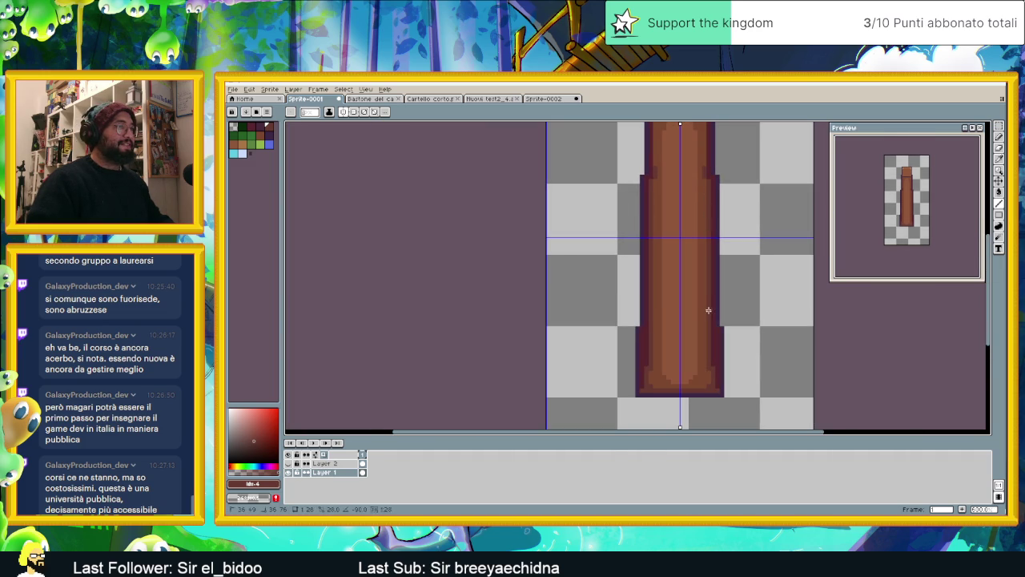
scroll(708, 178, up, 1)
scroll(708, 178, up, 2)
click(701, 169)
click(699, 178)
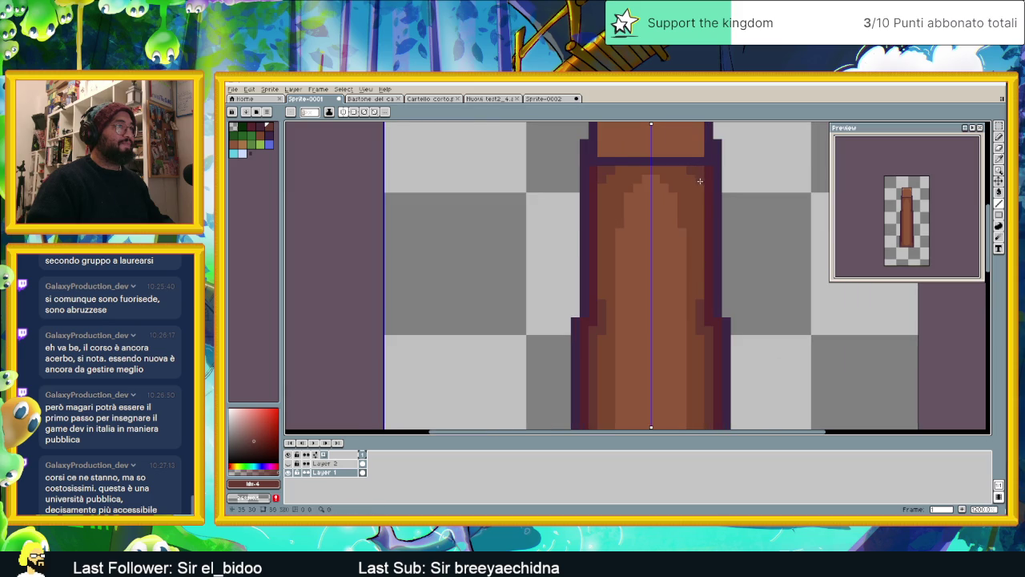
alt+click(700, 164)
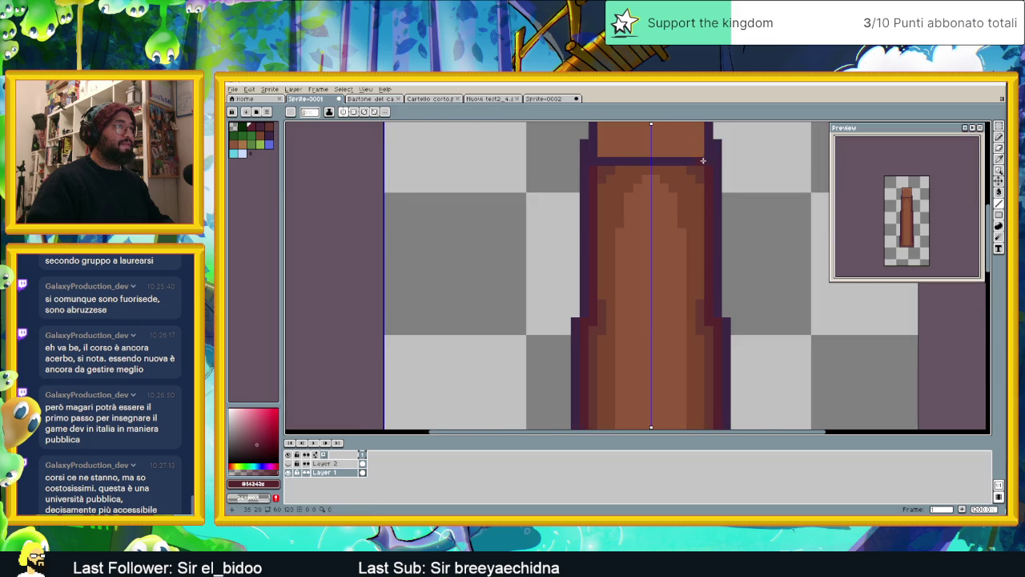
Recentre the whole pillar in view, then switch over to Chrome
scroll(657, 180, down, 2)
scroll(665, 177, up, 1)
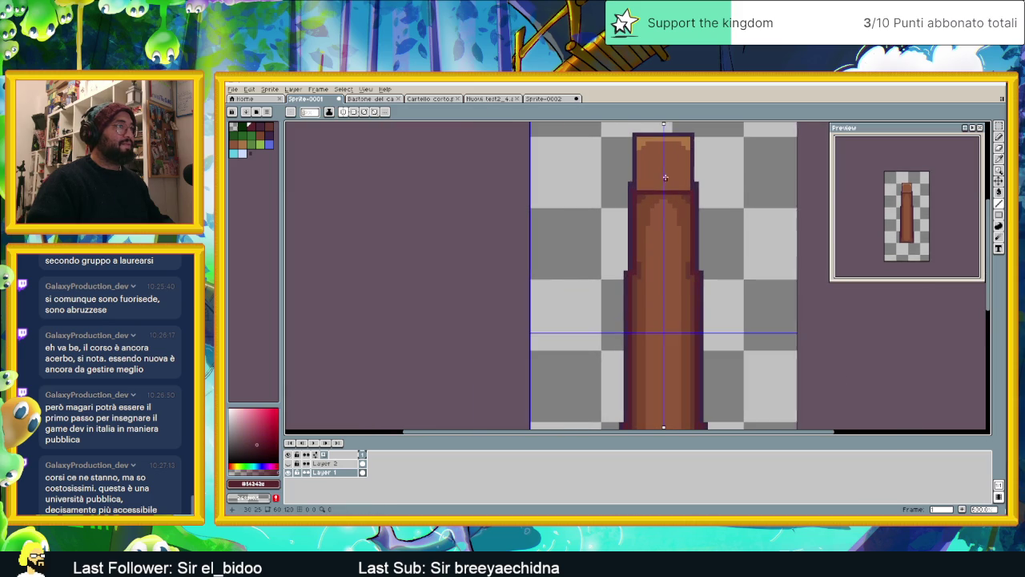
scroll(689, 229, down, 2)
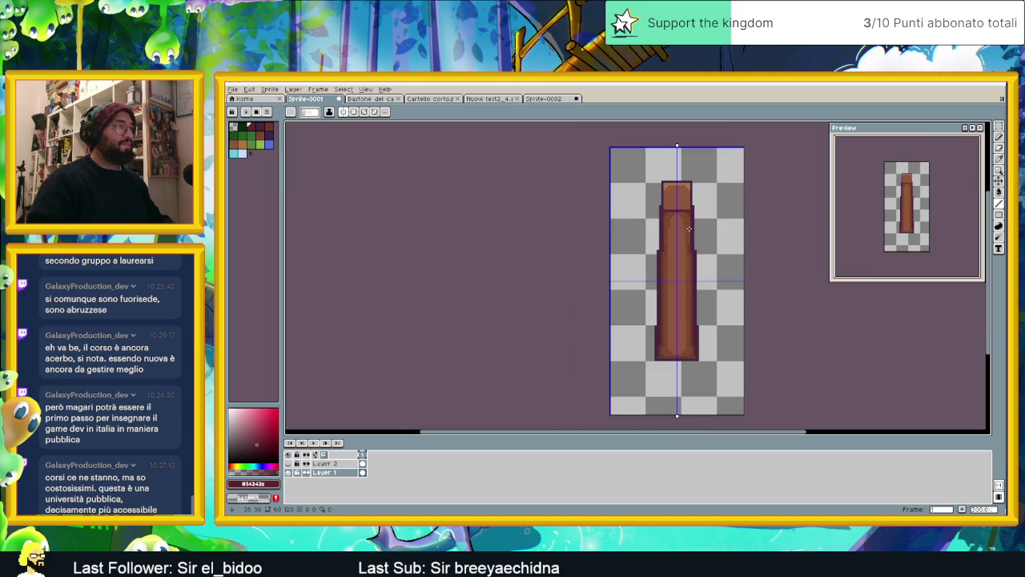
drag(716, 261, 676, 250)
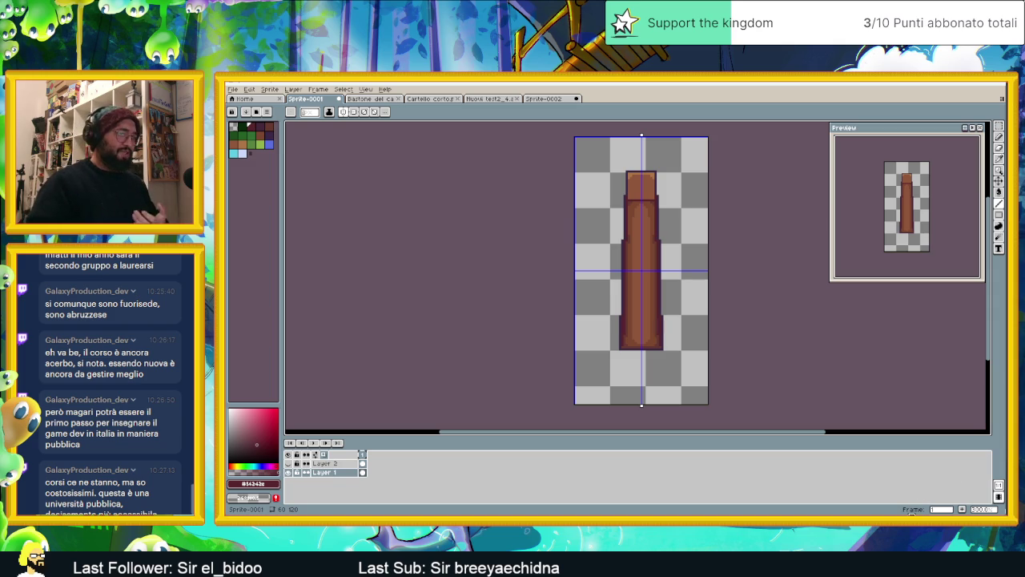
key(alt+Tab)
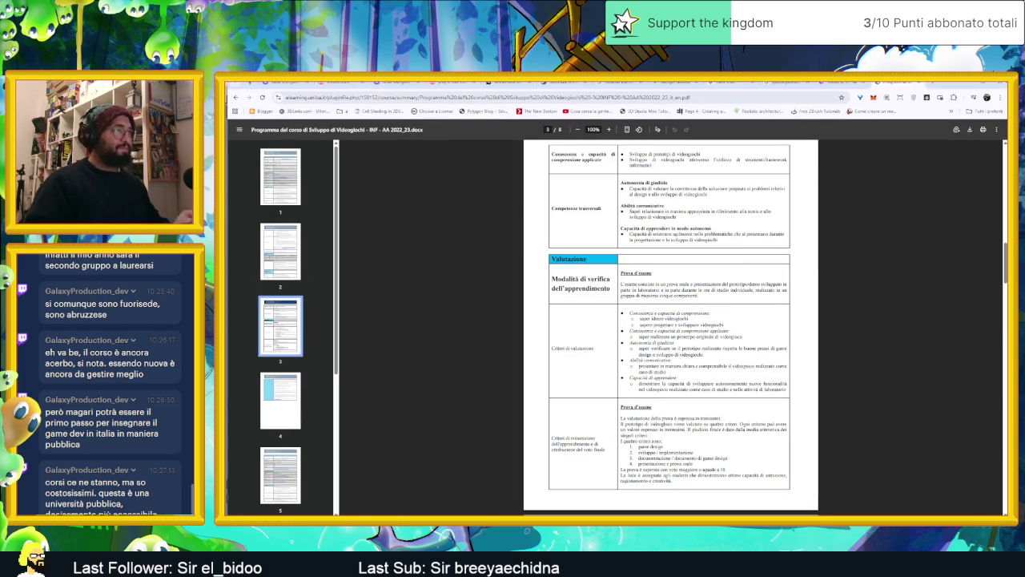
Search Google for abruzzo and expand its map thumbnail
key(ctrl+t)
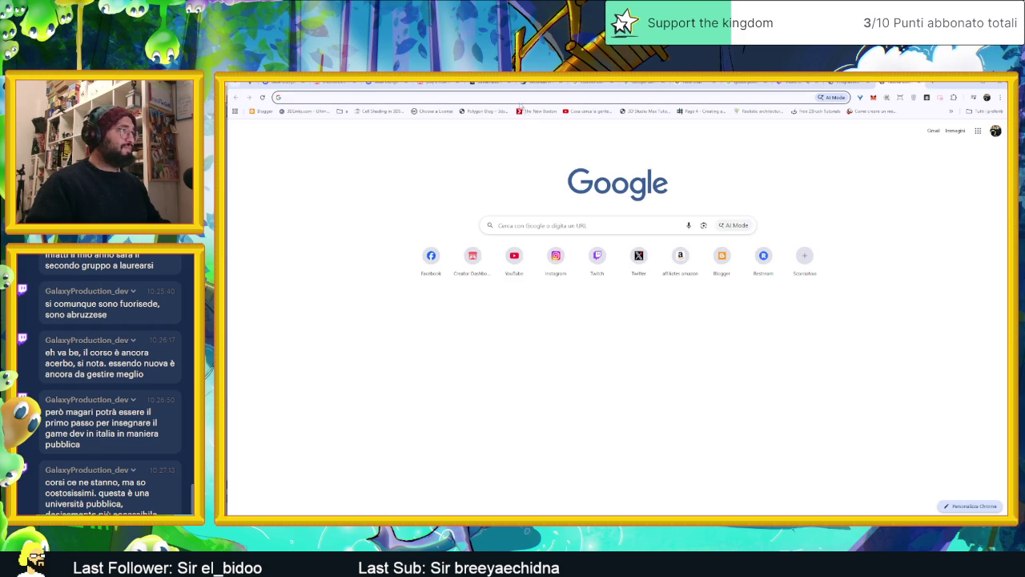
text(abbruzzo)
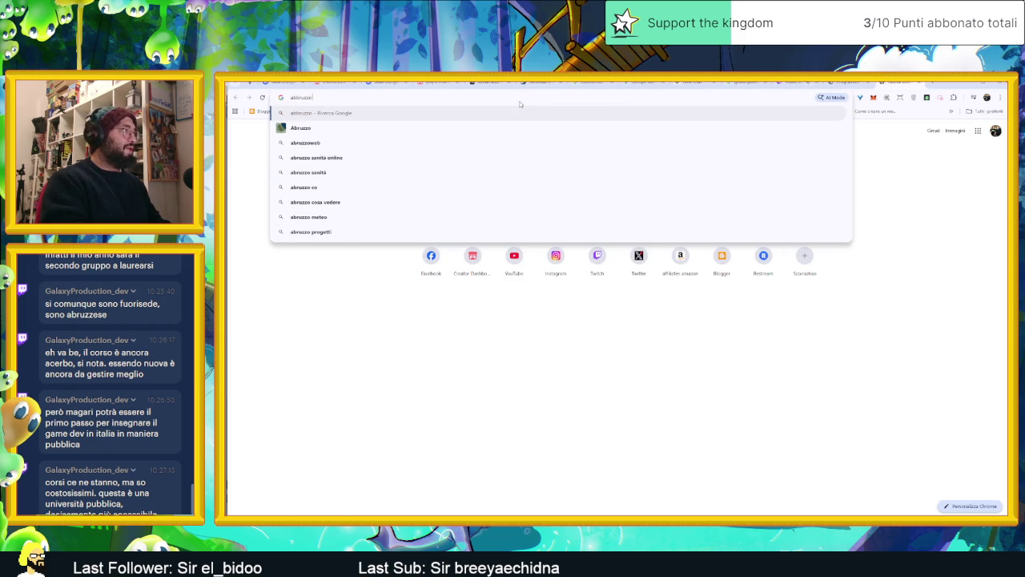
key(Return)
click(378, 185)
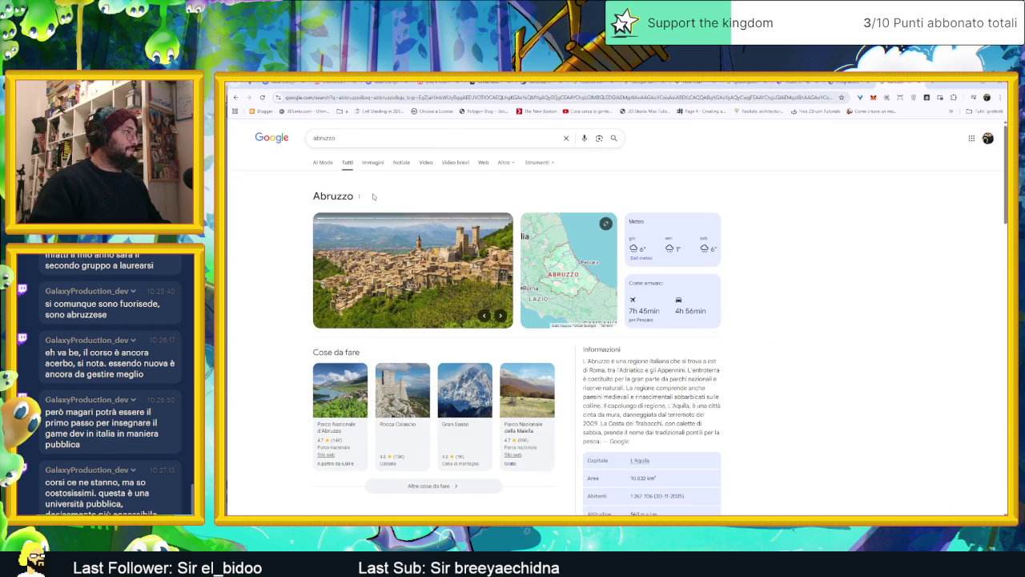
click(566, 294)
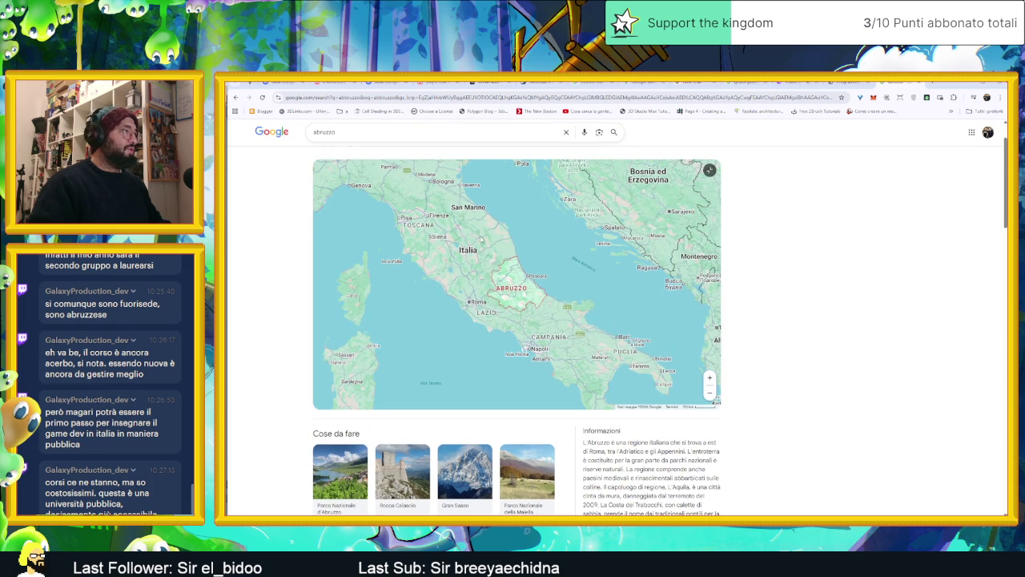
Pan and zoom around the Abruzzo map of Italy, then return to Aseprite
drag(480, 239, 501, 260)
scroll(501, 257, up, 1)
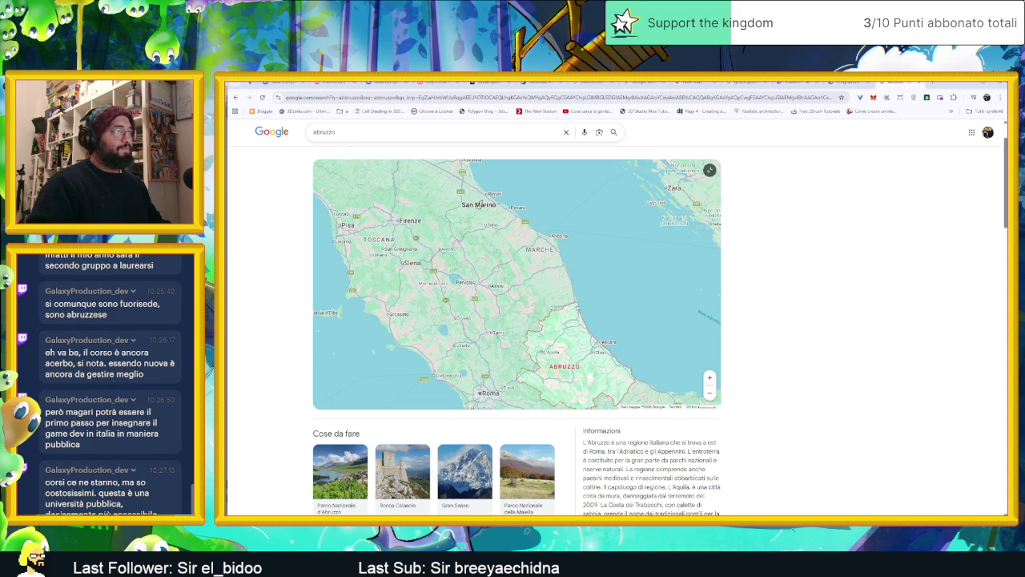
scroll(554, 304, down, 1)
scroll(565, 313, down, 1)
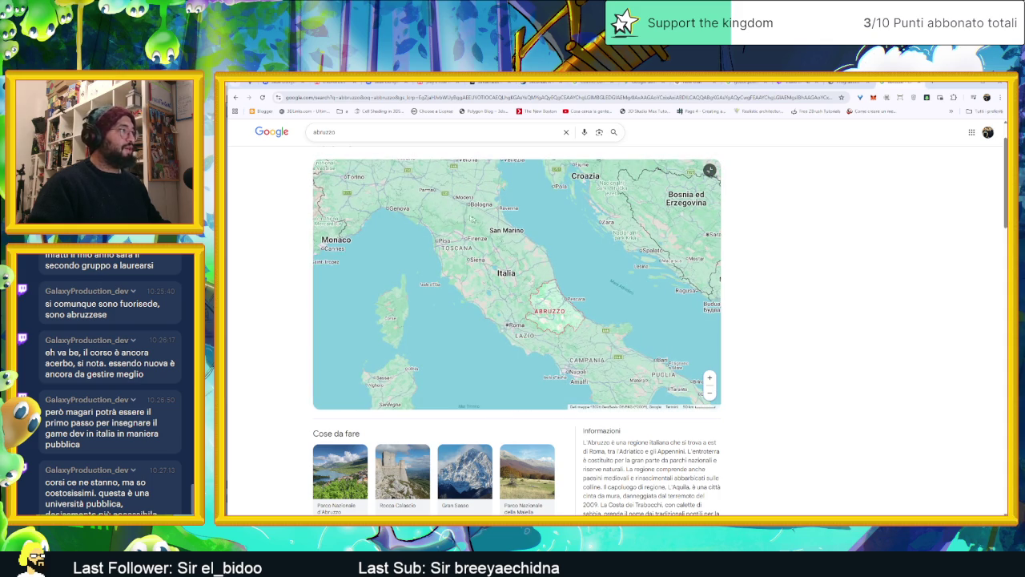
scroll(575, 285, up, 1)
scroll(575, 280, up, 1)
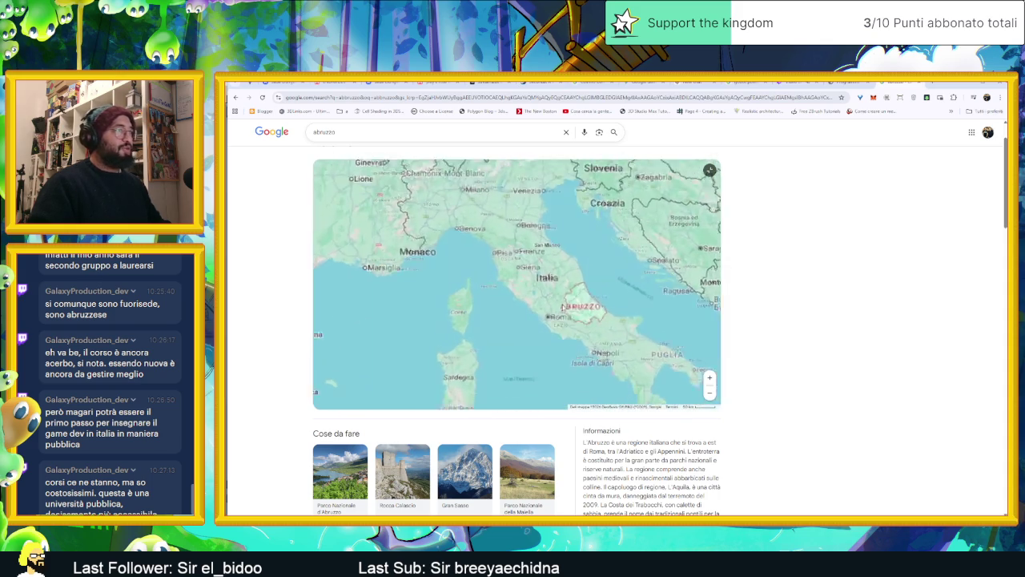
scroll(573, 277, up, 1)
scroll(574, 277, down, 1)
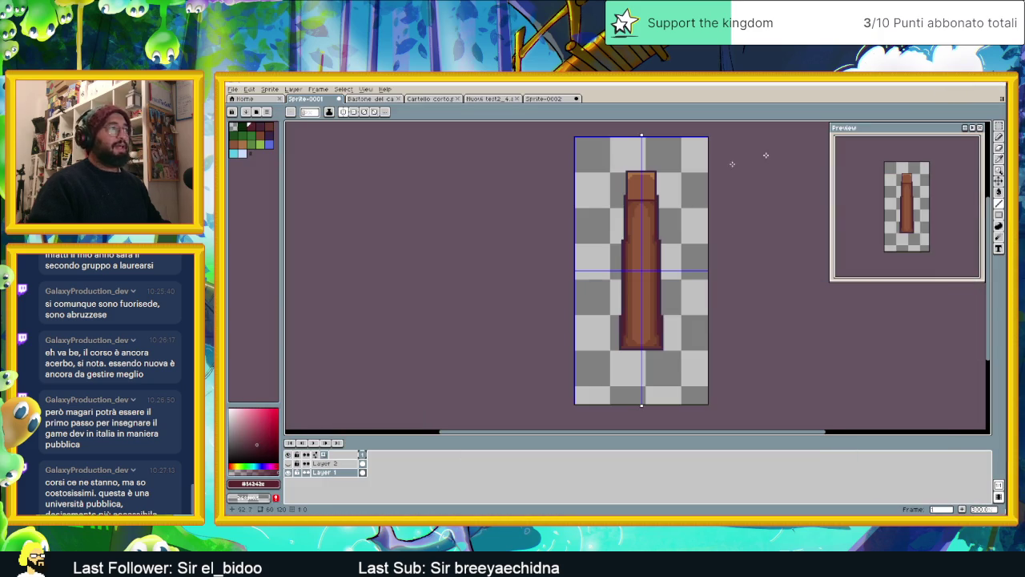
click(964, 84)
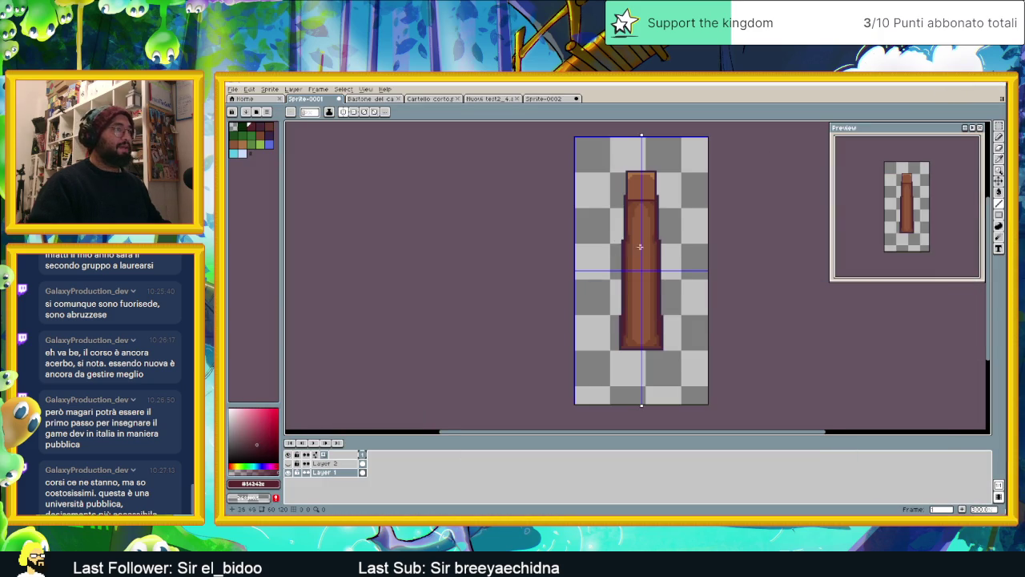
Paint light orange highlight pixels on the capital's top corners
scroll(618, 287, up, 1)
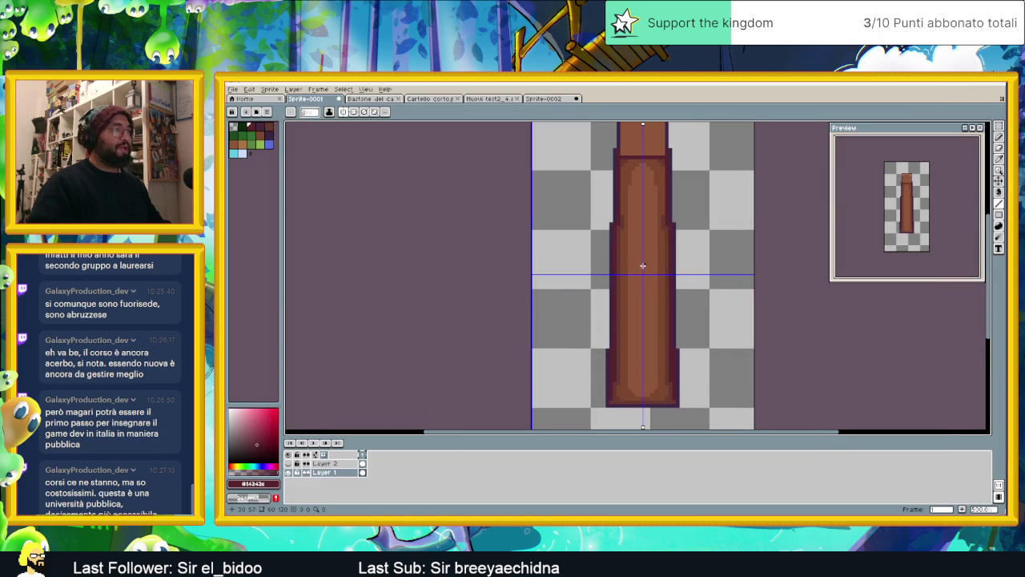
scroll(641, 393, up, 1)
scroll(657, 401, up, 1)
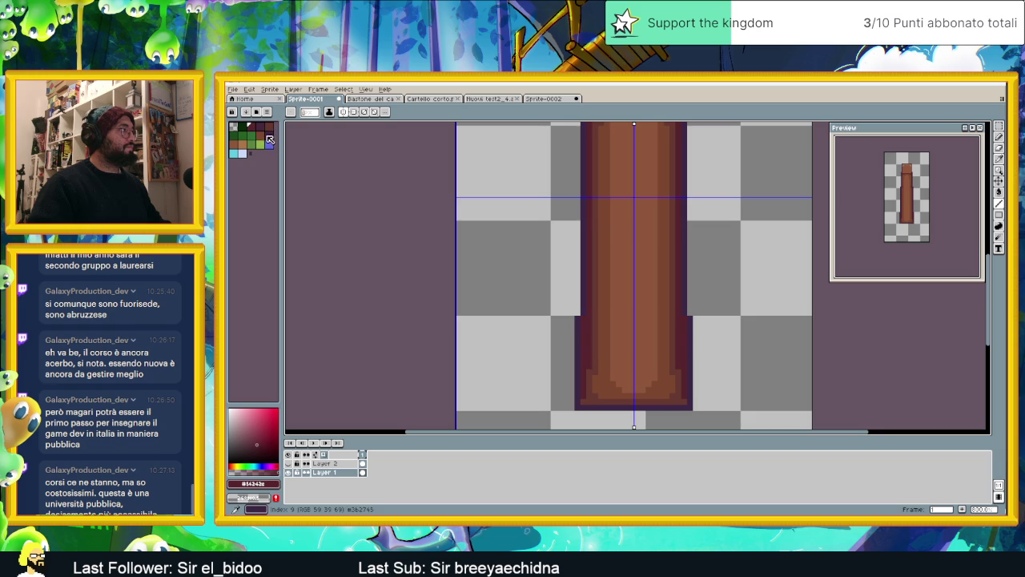
click(240, 147)
scroll(628, 283, down, 1)
scroll(629, 281, up, 1)
scroll(628, 277, down, 1)
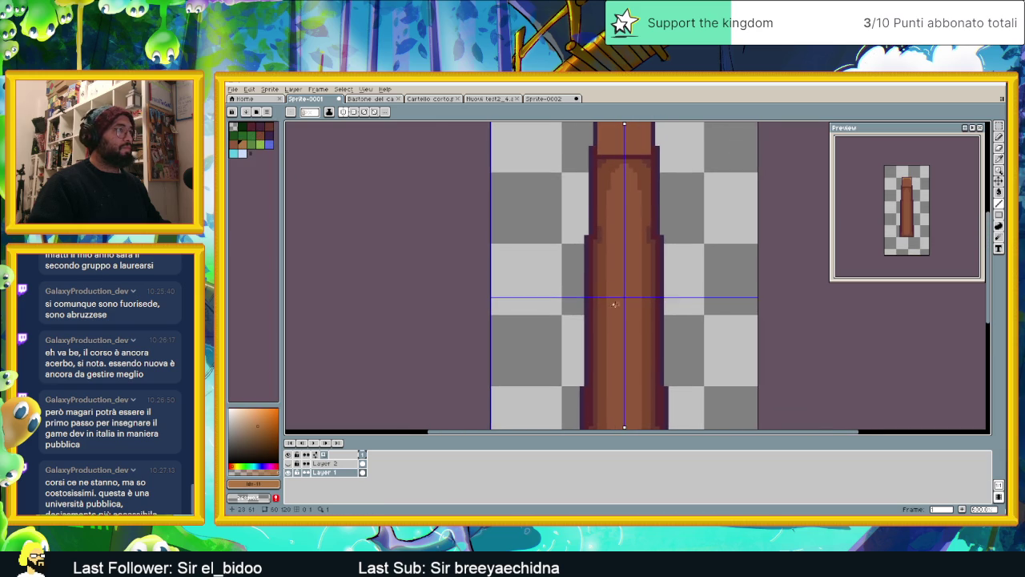
scroll(595, 227, up, 1)
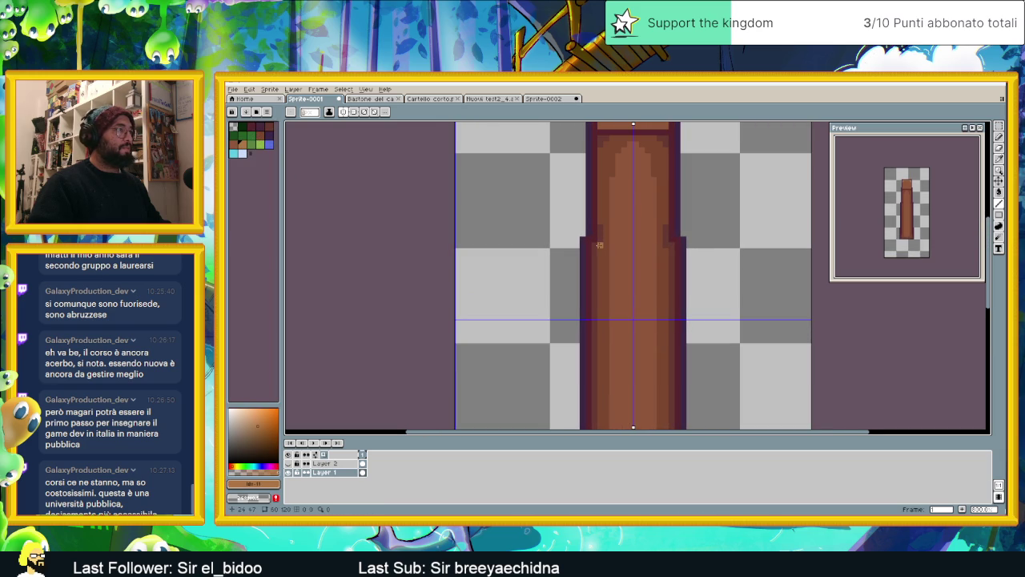
scroll(607, 289, down, 1)
scroll(593, 240, up, 3)
drag(585, 234, 582, 217)
Shade the capital's bottom row and sides in brown #7c472f
alt+click(601, 328)
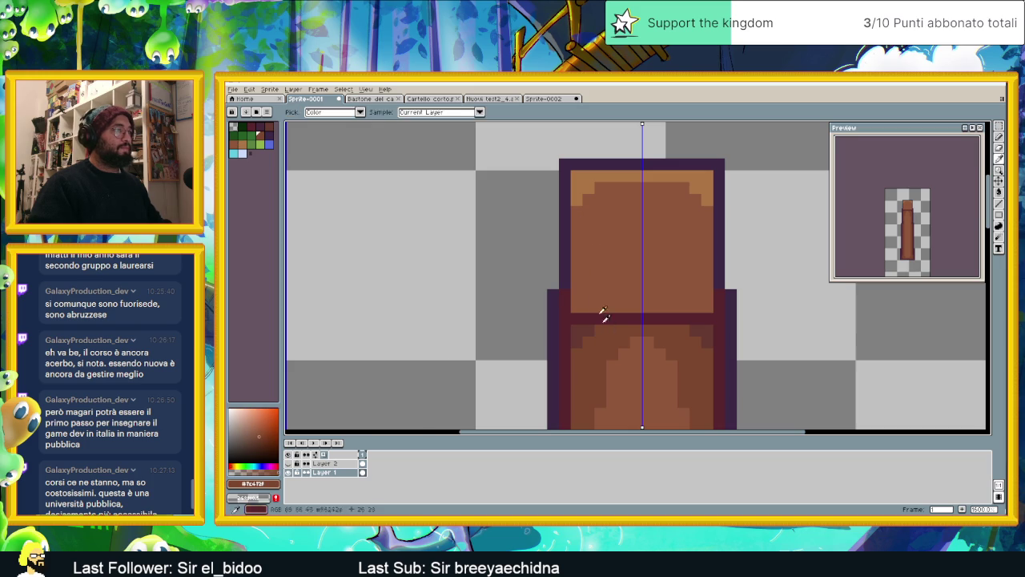
mouse_move(576, 301)
mouse_down()
mouse_move(676, 307)
mouse_move(708, 297)
mouse_move(706, 282)
mouse_up()
scroll(708, 272, down, 4)
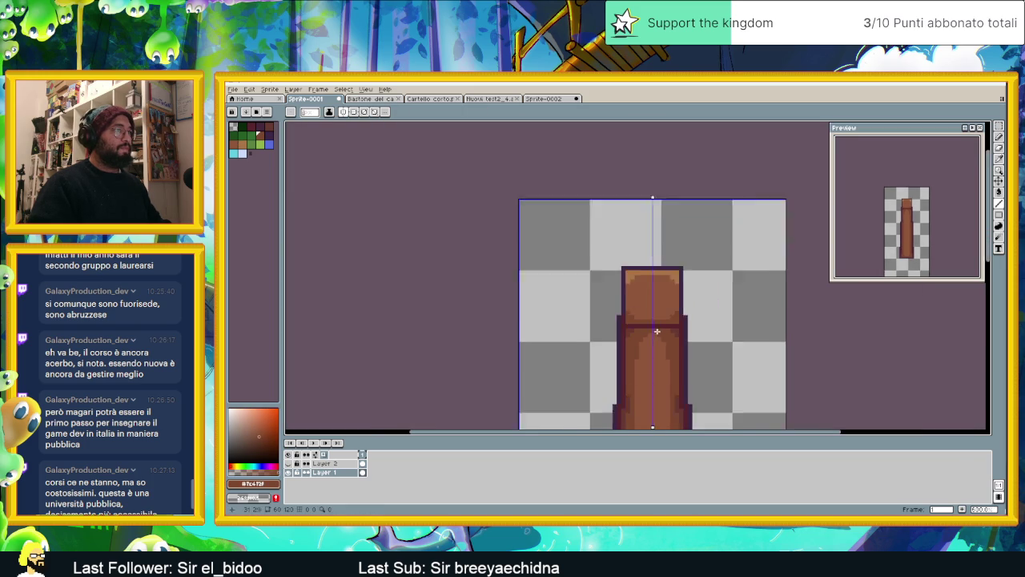
scroll(689, 280, down, 2)
scroll(665, 292, down, 1)
scroll(642, 302, down, 1)
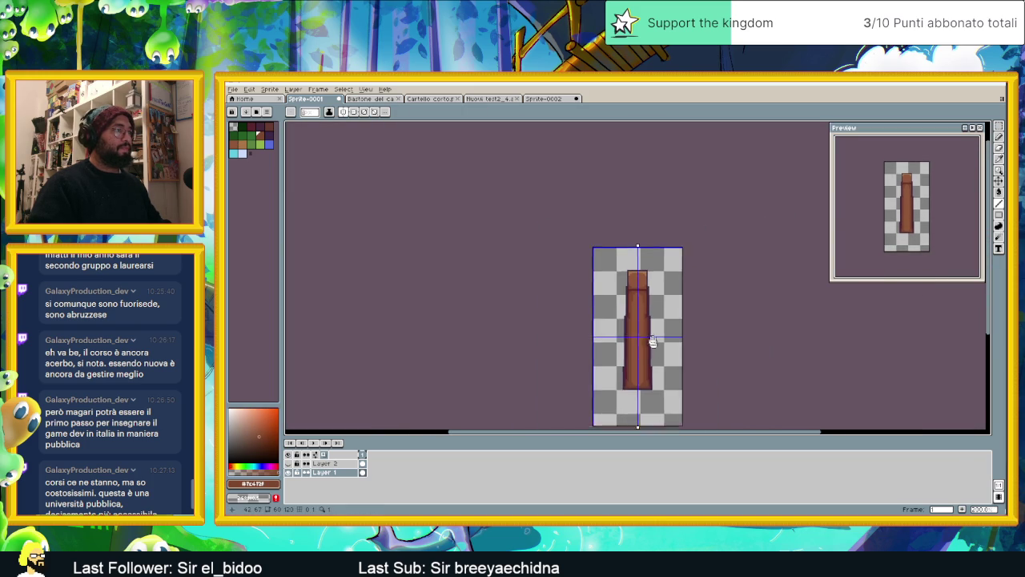
scroll(653, 341, up, 2)
scroll(633, 332, up, 1)
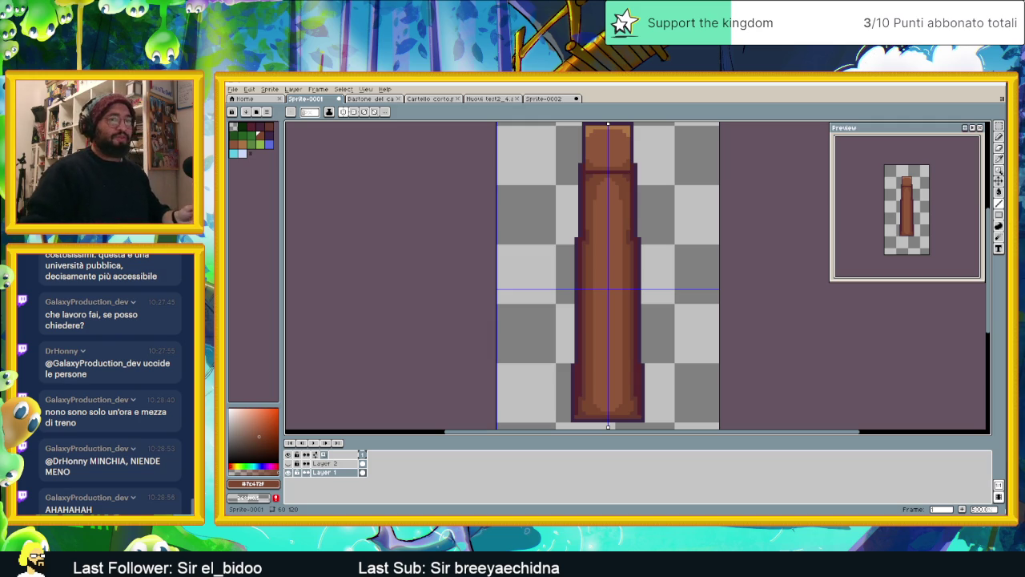
Zoom the canvas to review the pillar's outlined capital block
scroll(590, 149, up, 1)
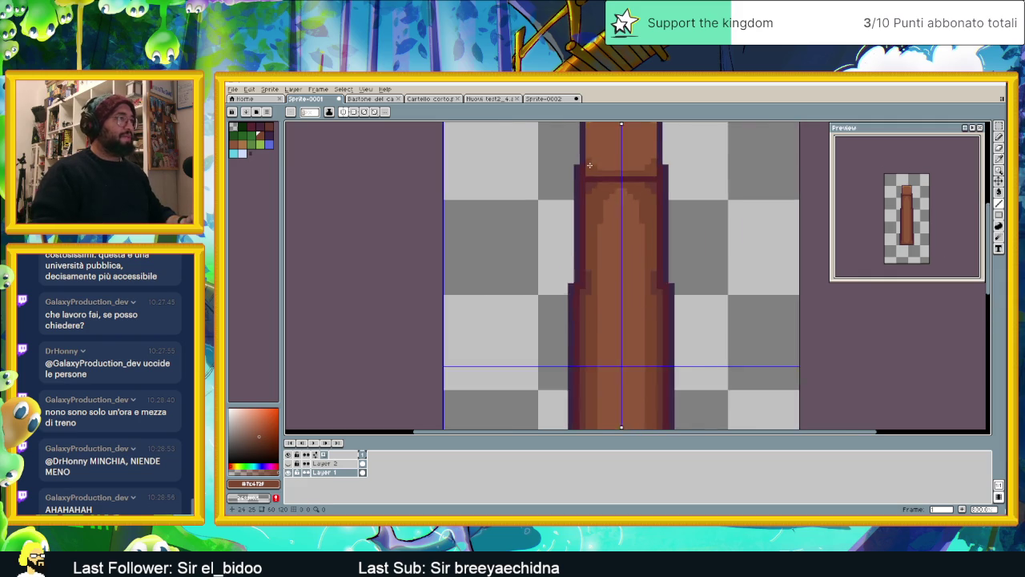
Turn both ends of the dark band brown and add mirrored dark pixels below them
scroll(585, 177, up, 1)
scroll(586, 178, up, 1)
scroll(594, 165, down, 1)
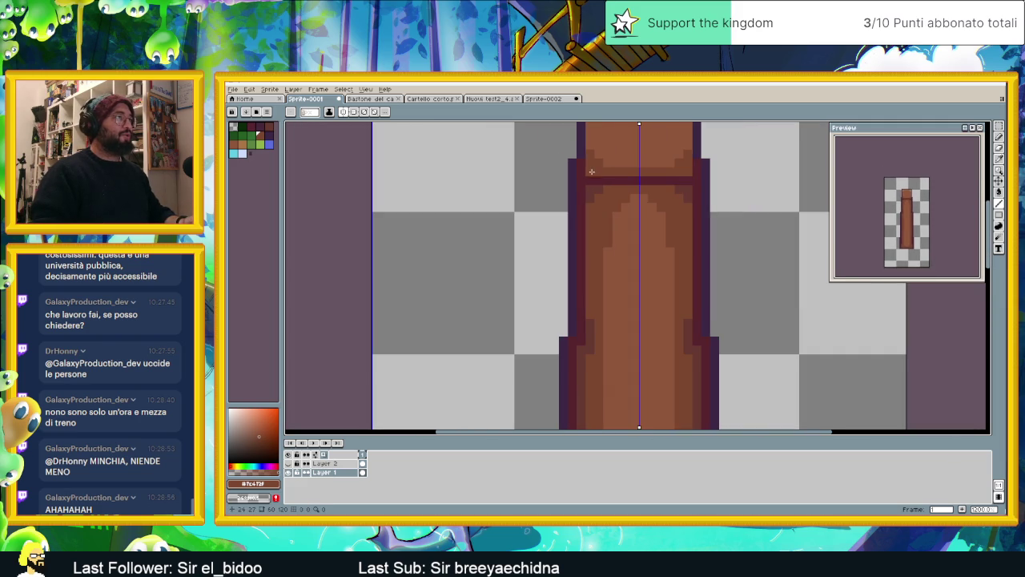
scroll(592, 171, up, 1)
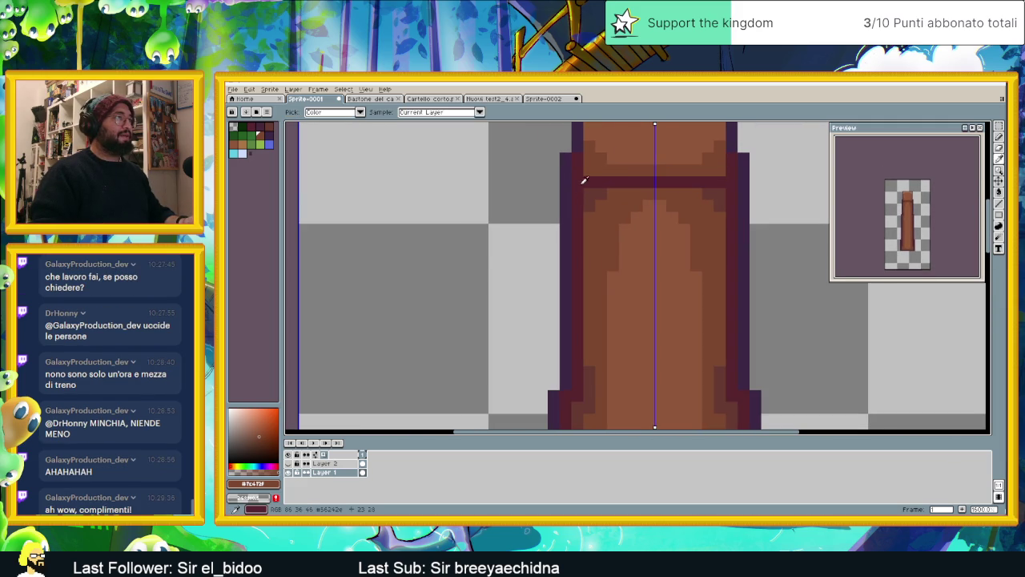
alt+click(589, 183)
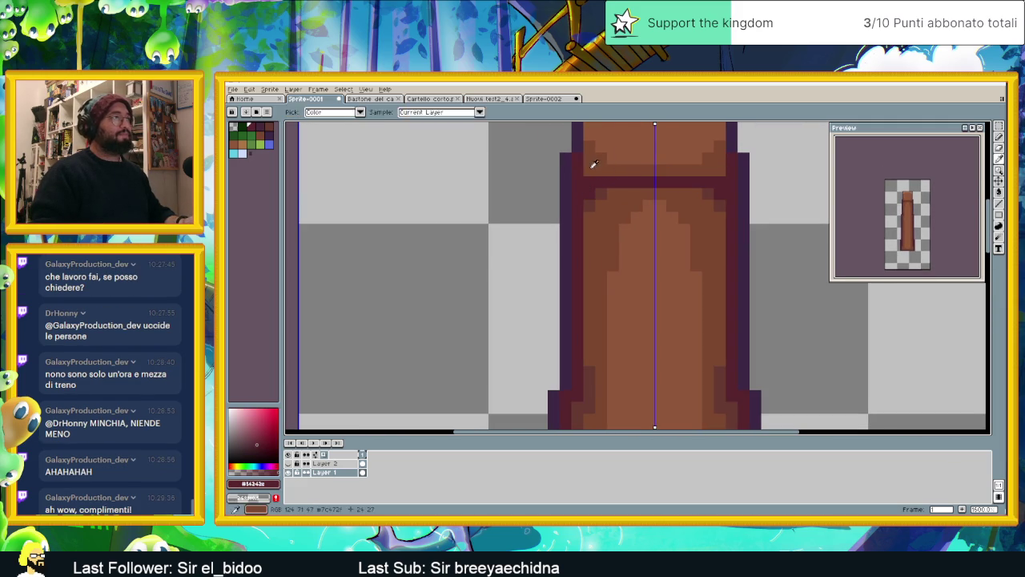
alt+click(594, 168)
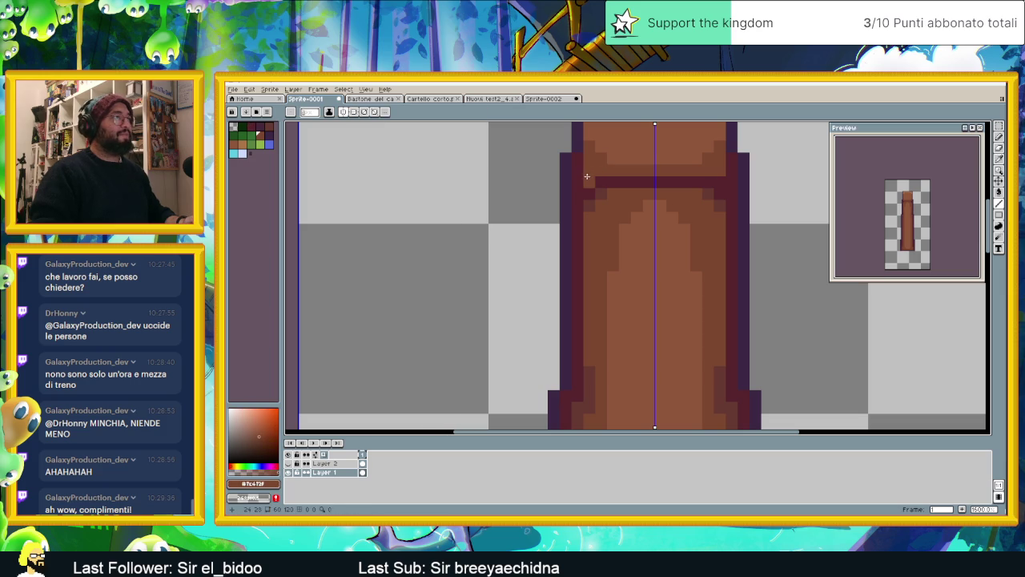
click(597, 177)
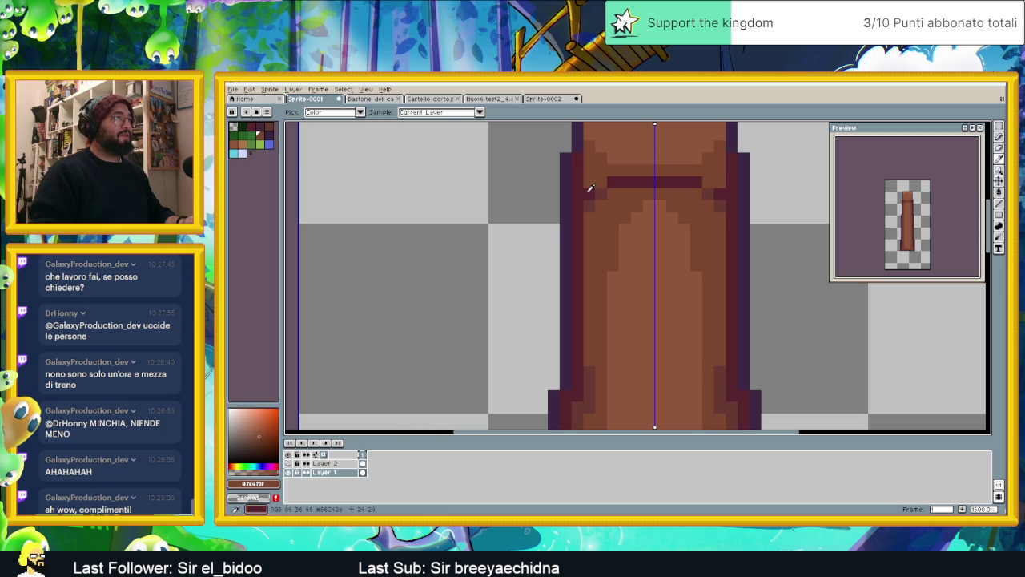
alt+click(589, 185)
Add shadow pixels beside the band and repaint the capital row in a lighter brown
alt+click(709, 199)
click(708, 183)
mouse_move(699, 171)
mouse_down()
mouse_move(655, 170)
mouse_move(719, 159)
mouse_up()
click(711, 170)
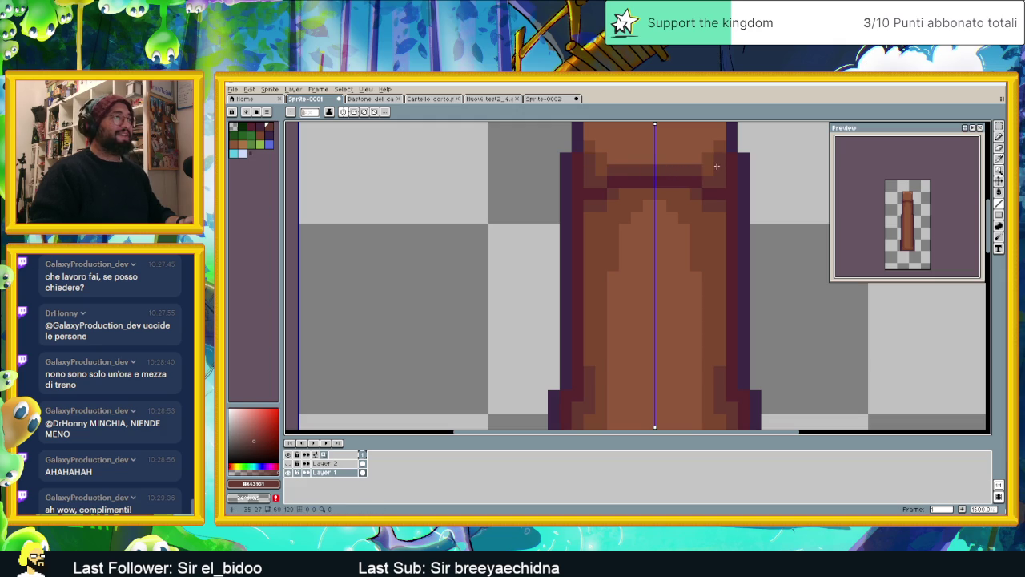
alt+click(649, 159)
drag(622, 171, 691, 168)
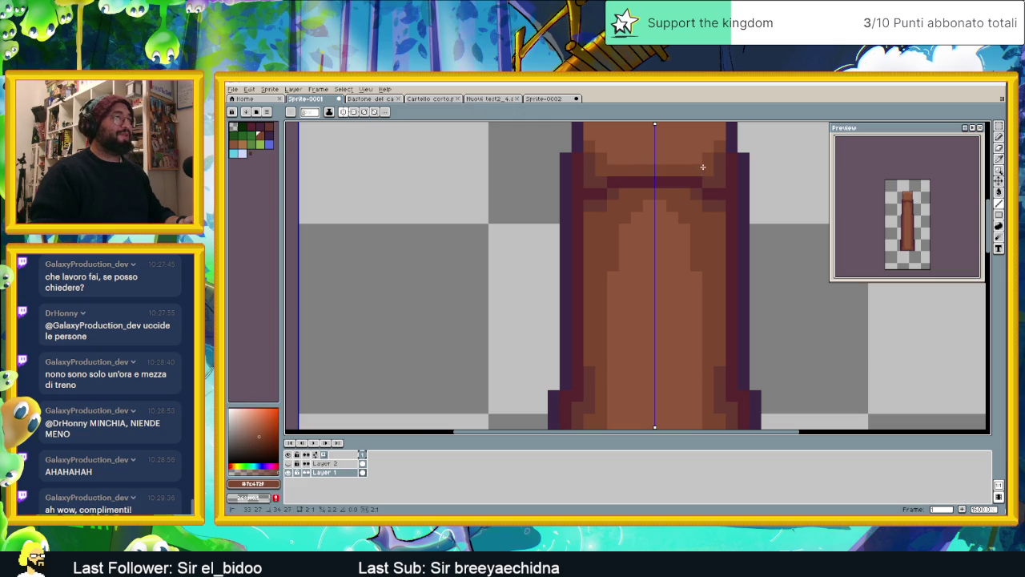
With darker brown #663931, add shadow pixels under the capital and down the shaft sides
alt+click(596, 171)
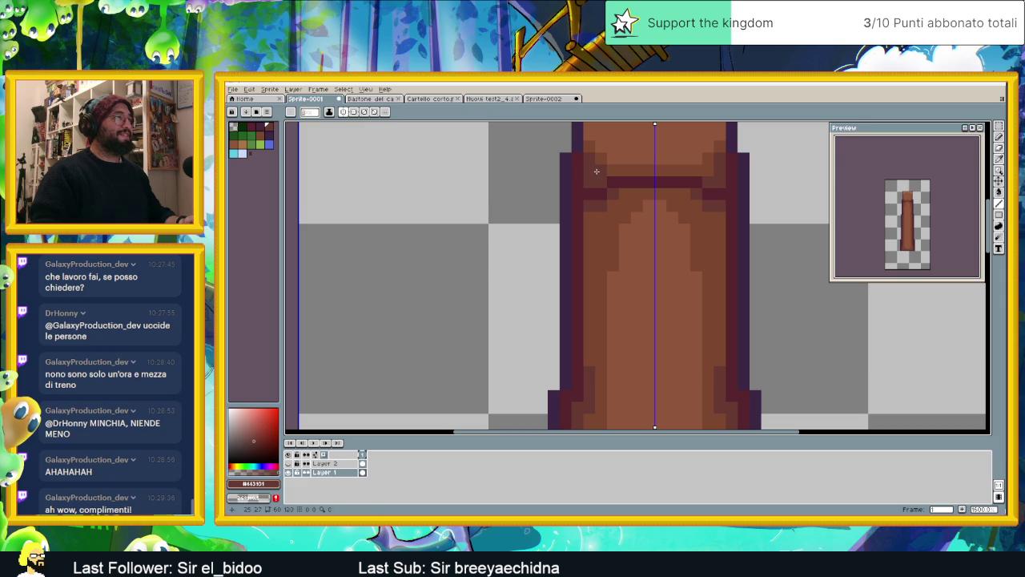
click(683, 194)
click(700, 206)
scroll(720, 240, down, 1)
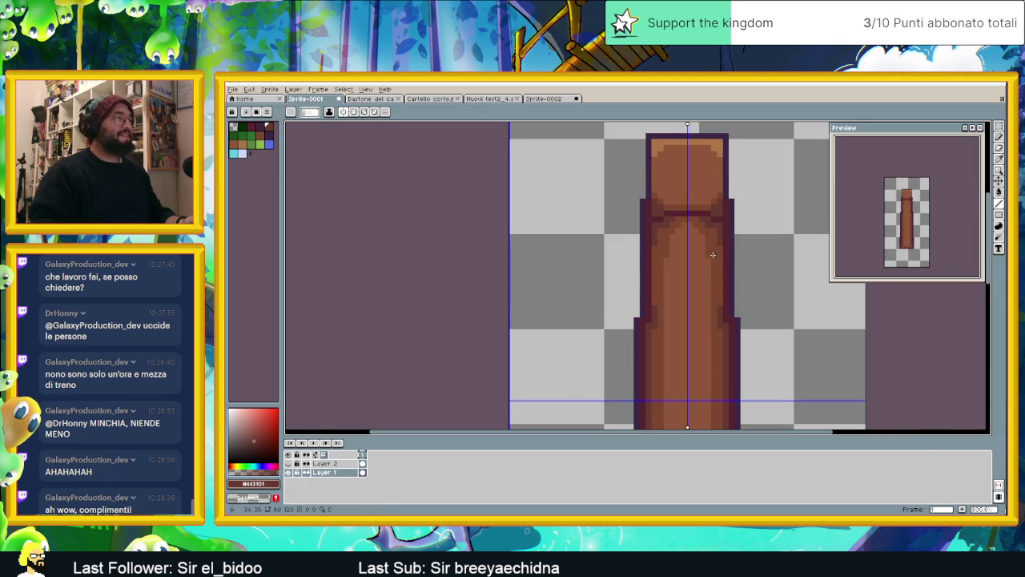
scroll(644, 221, up, 1)
scroll(625, 216, down, 1)
scroll(716, 280, down, 1)
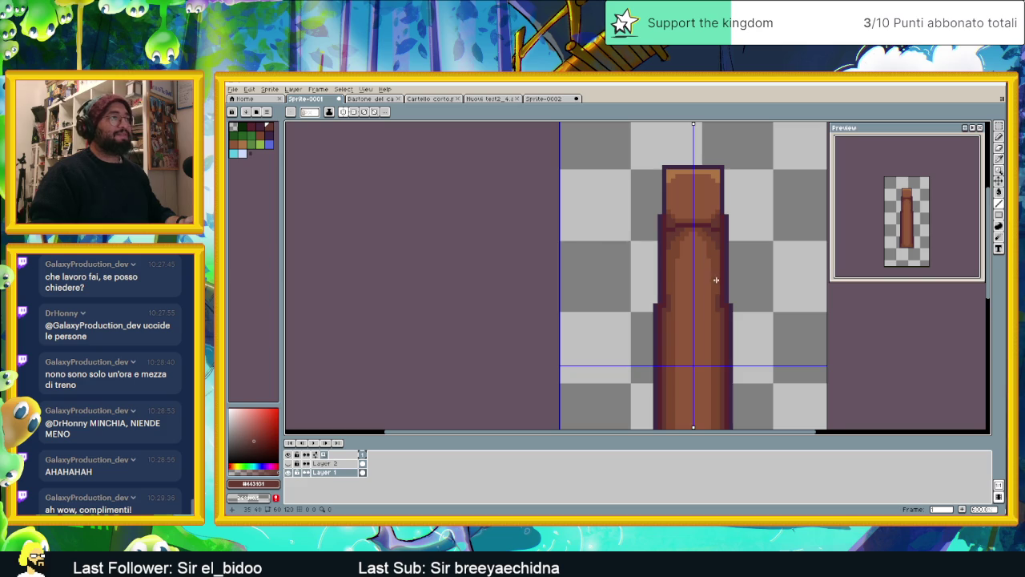
scroll(701, 249, down, 1)
scroll(689, 241, down, 2)
scroll(677, 200, down, 1)
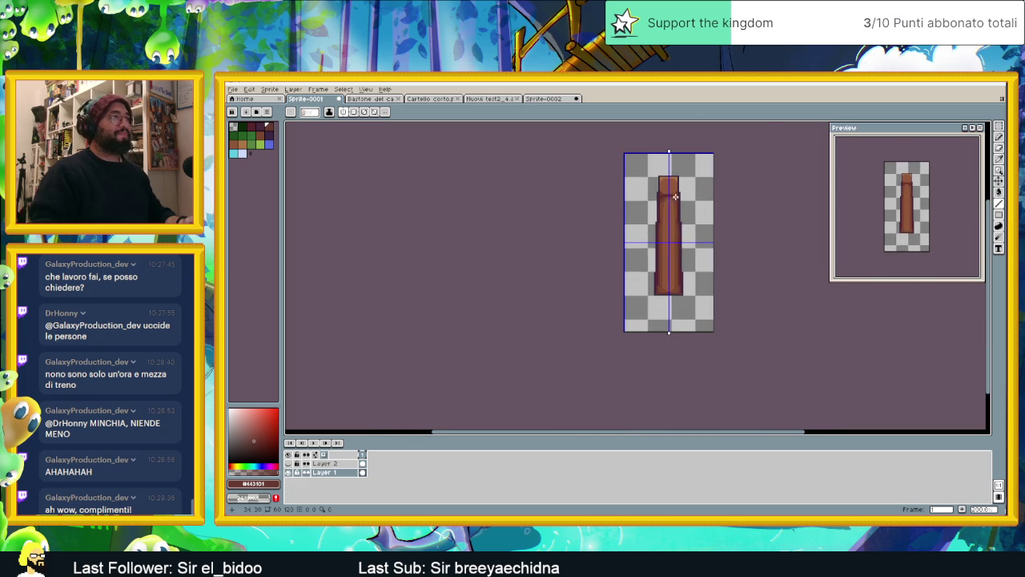
scroll(675, 196, up, 3)
scroll(673, 196, up, 1)
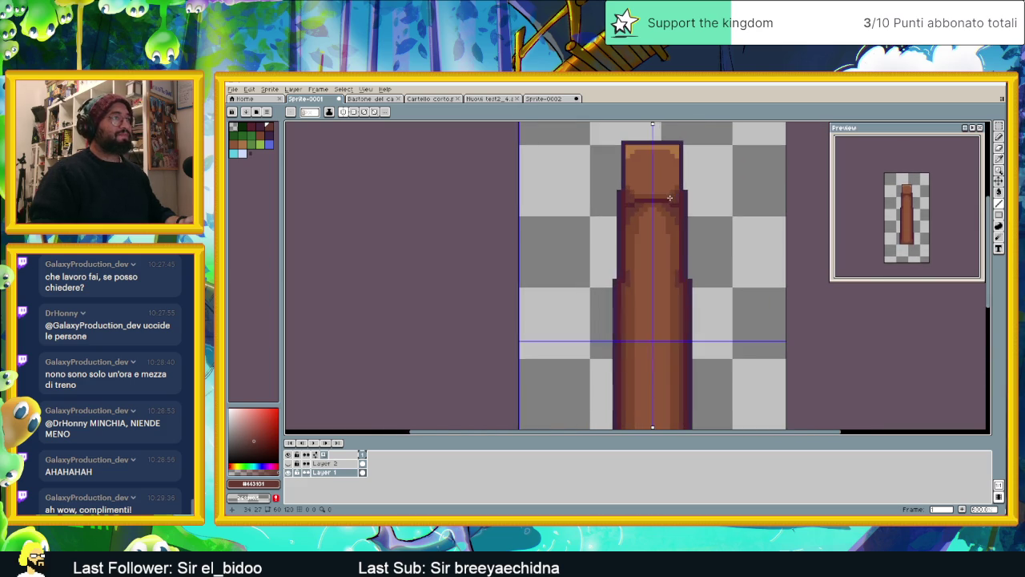
scroll(675, 204, up, 1)
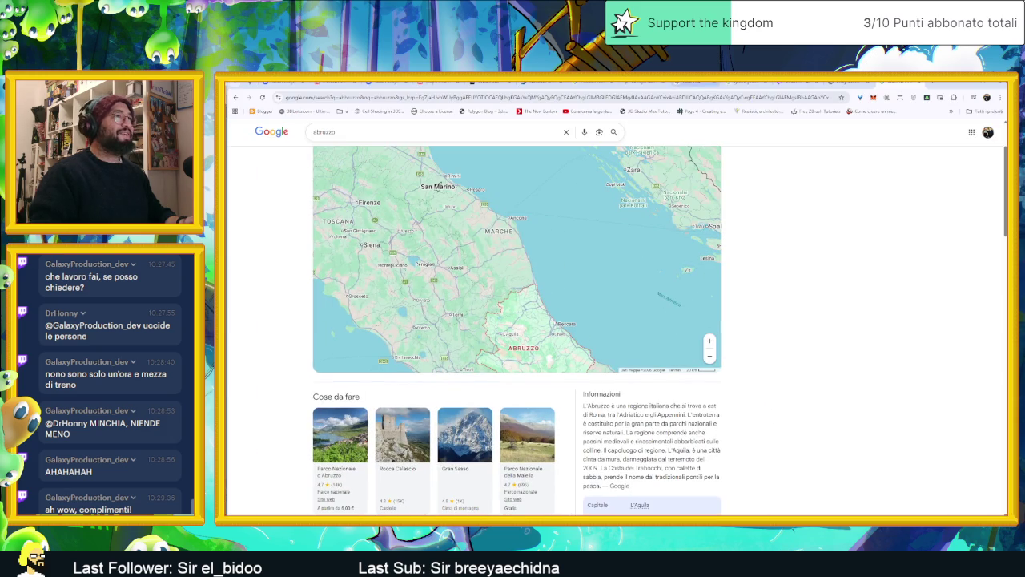
Browse Chrome's Twitch, course PDF and Google tabs, then minimize Chrome to return to Aseprite
click(798, 83)
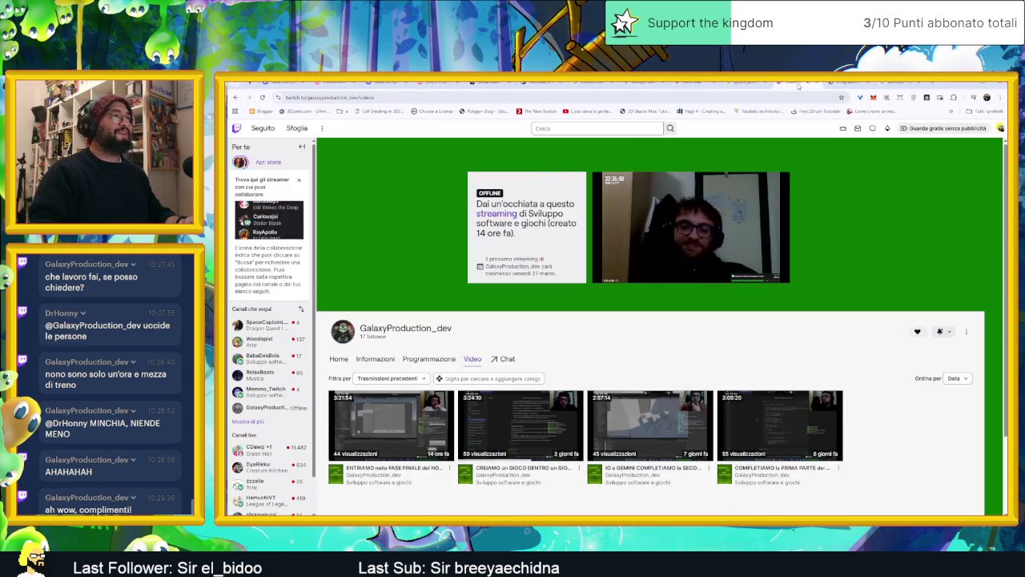
click(847, 82)
click(889, 83)
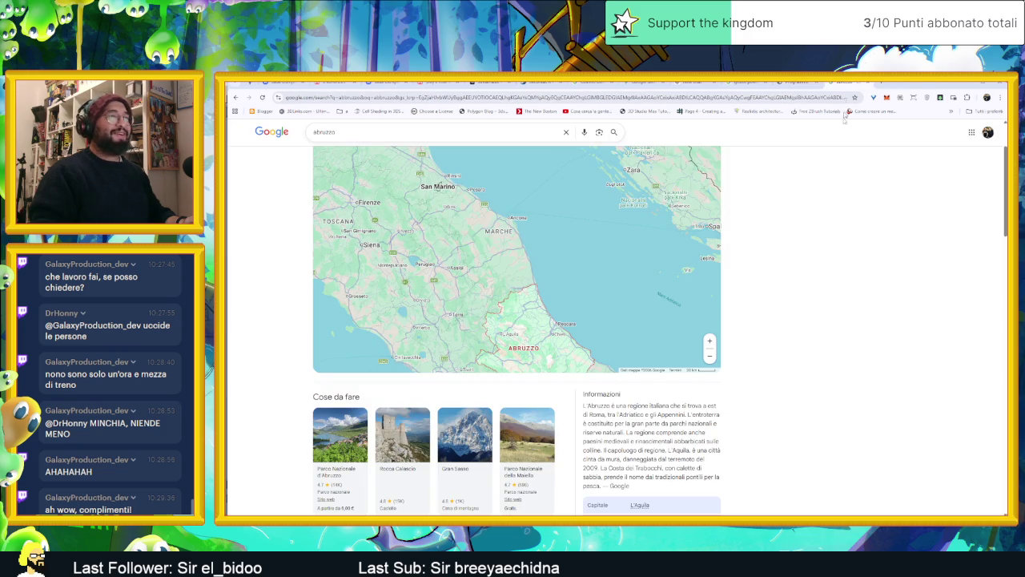
click(967, 83)
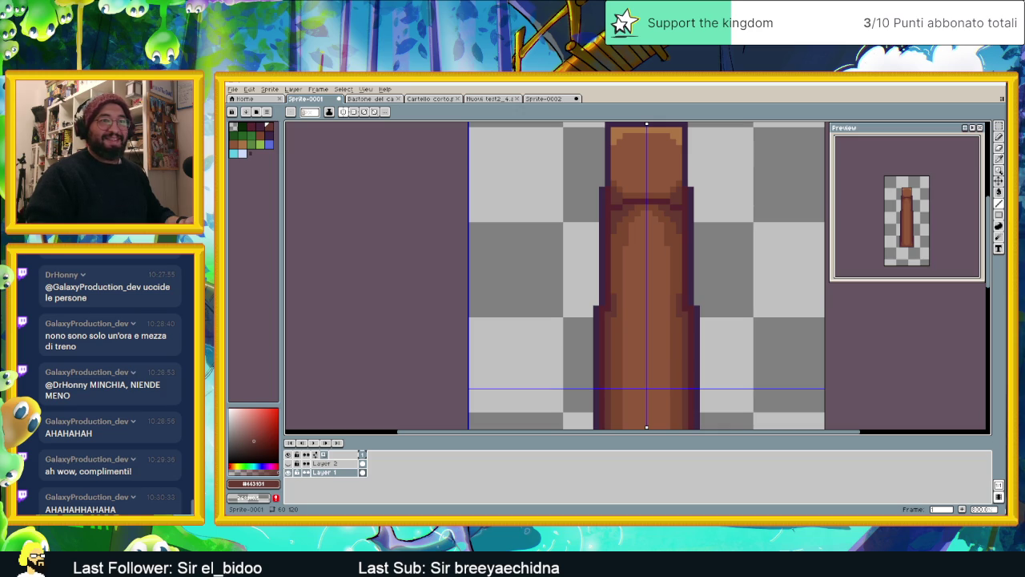
Draw dark purple outline pixels along the pillar's bottom edge
scroll(625, 320, down, 2)
scroll(616, 224, up, 1)
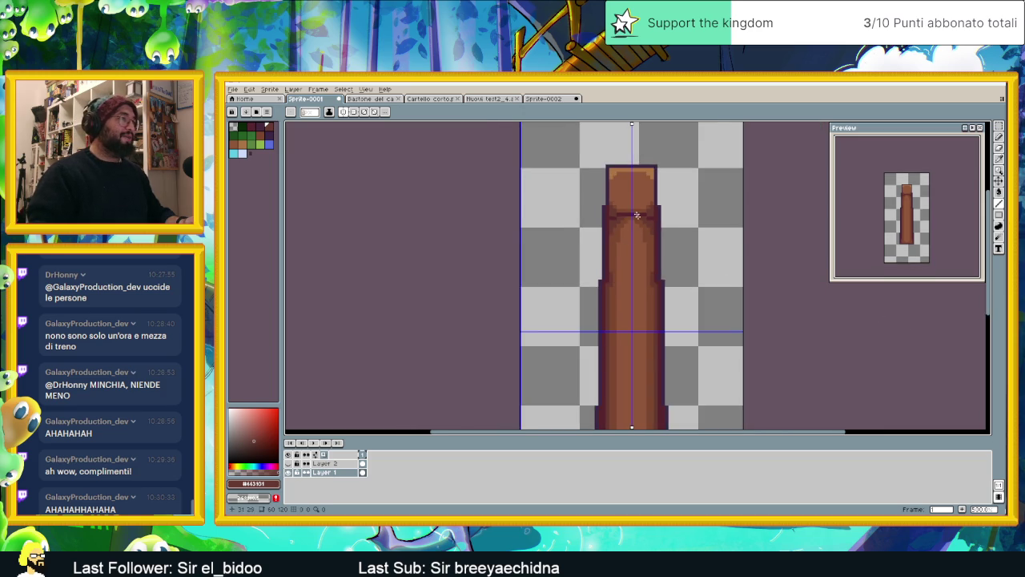
scroll(617, 216, up, 3)
scroll(617, 218, up, 1)
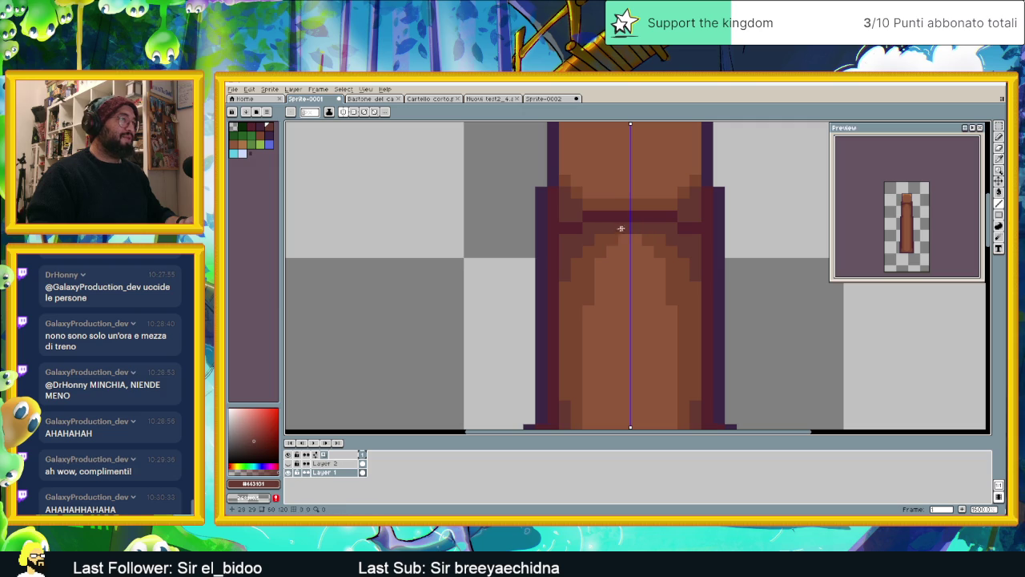
alt+click(611, 235)
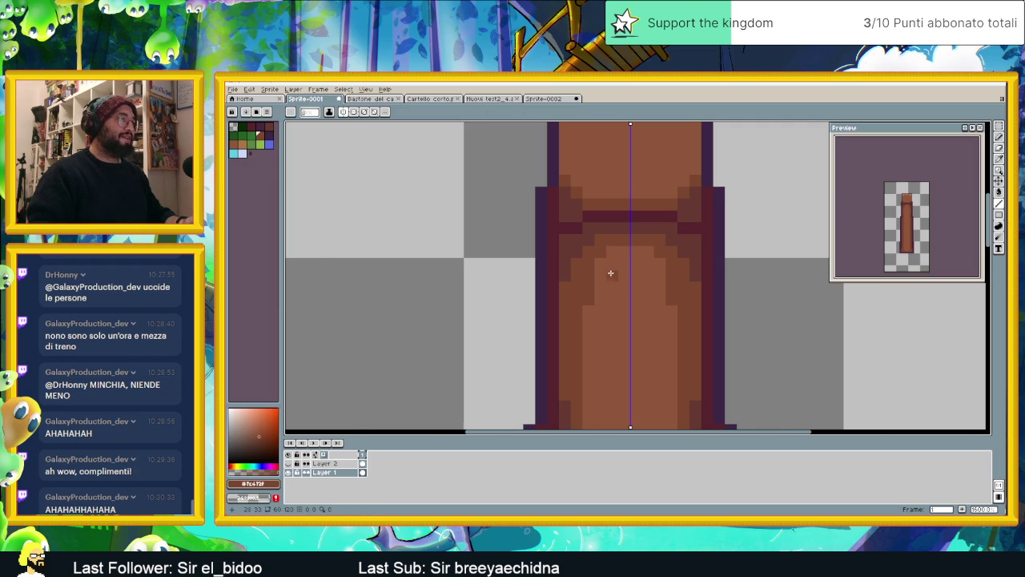
scroll(608, 277, down, 1)
scroll(646, 290, up, 1)
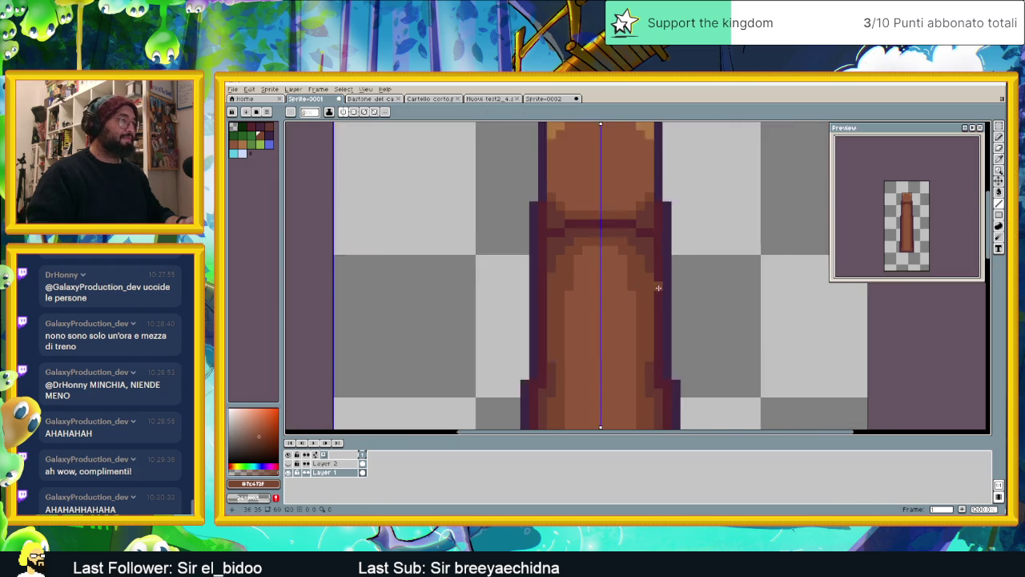
alt+click(656, 214)
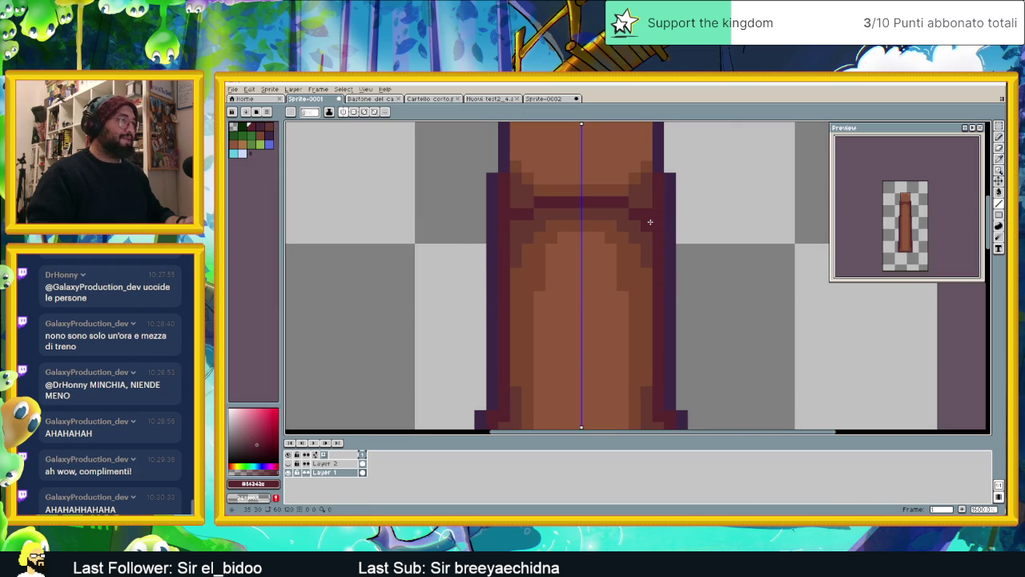
scroll(654, 323, down, 1)
scroll(665, 318, up, 1)
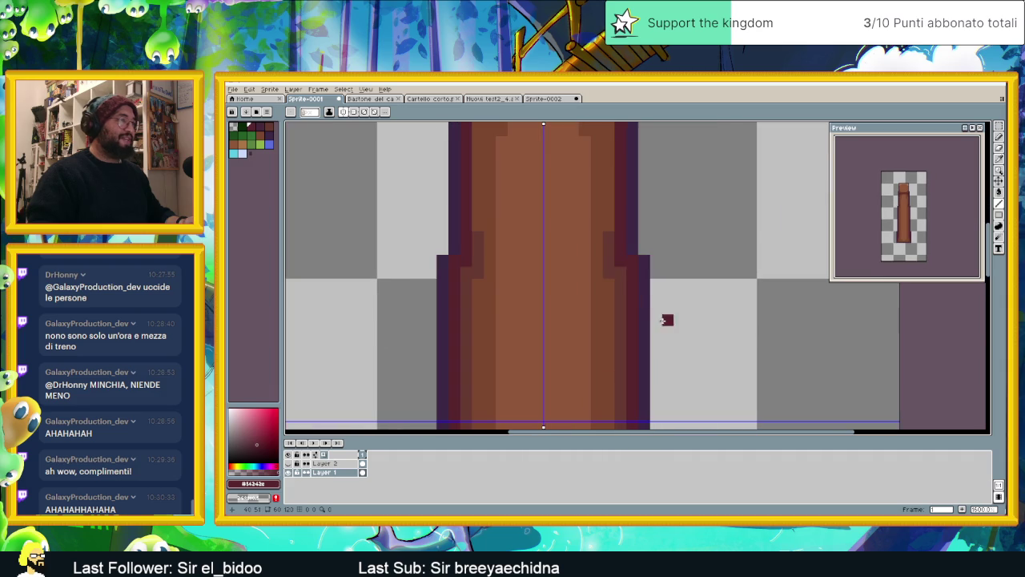
scroll(624, 276, down, 2)
scroll(630, 232, up, 1)
scroll(629, 304, up, 1)
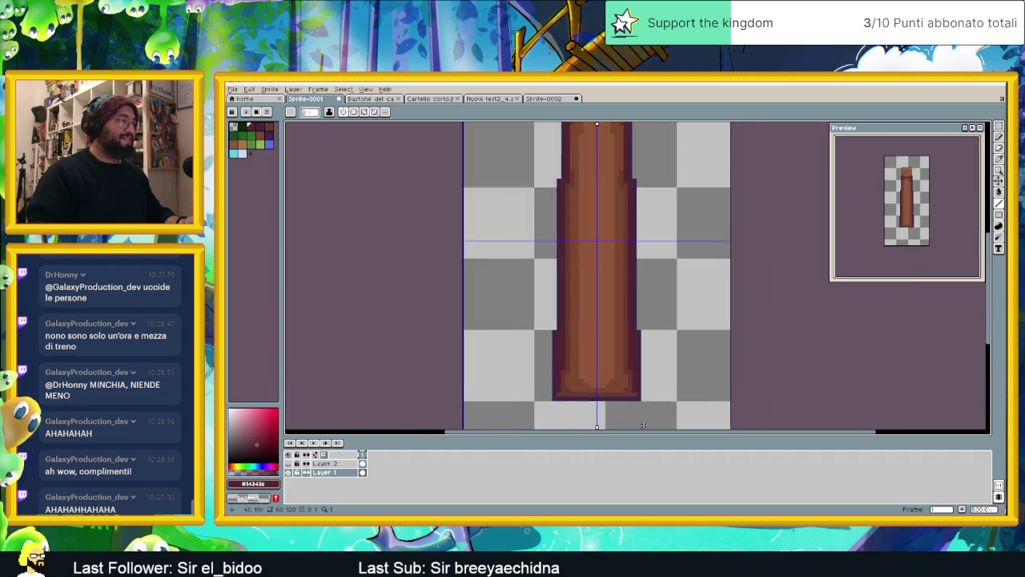
scroll(627, 370, up, 1)
scroll(627, 371, up, 1)
drag(635, 394, 614, 391)
click(612, 391)
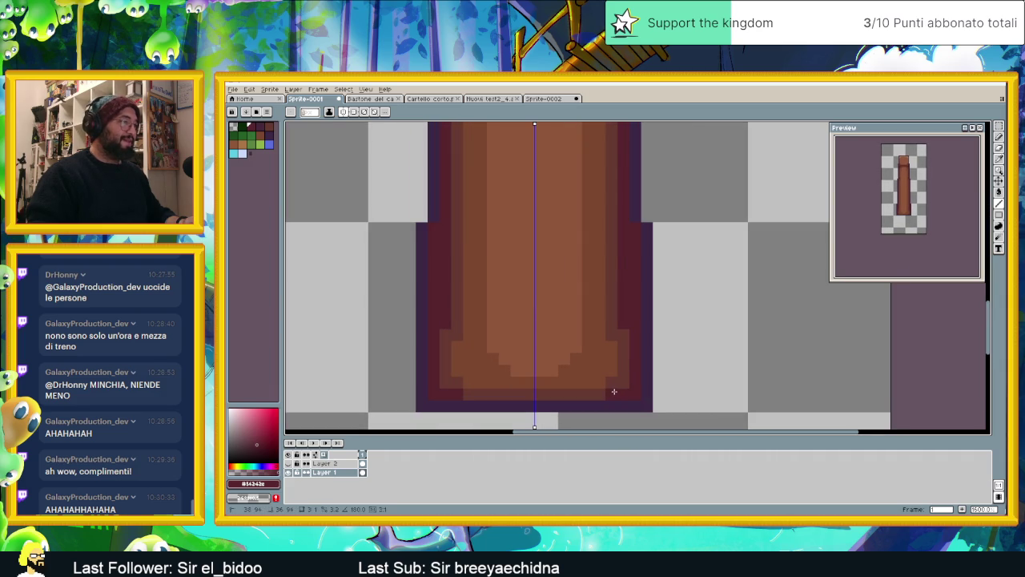
Add darker brown #663931 pixels near the base and on the shaft's sides and step
alt+click(451, 362)
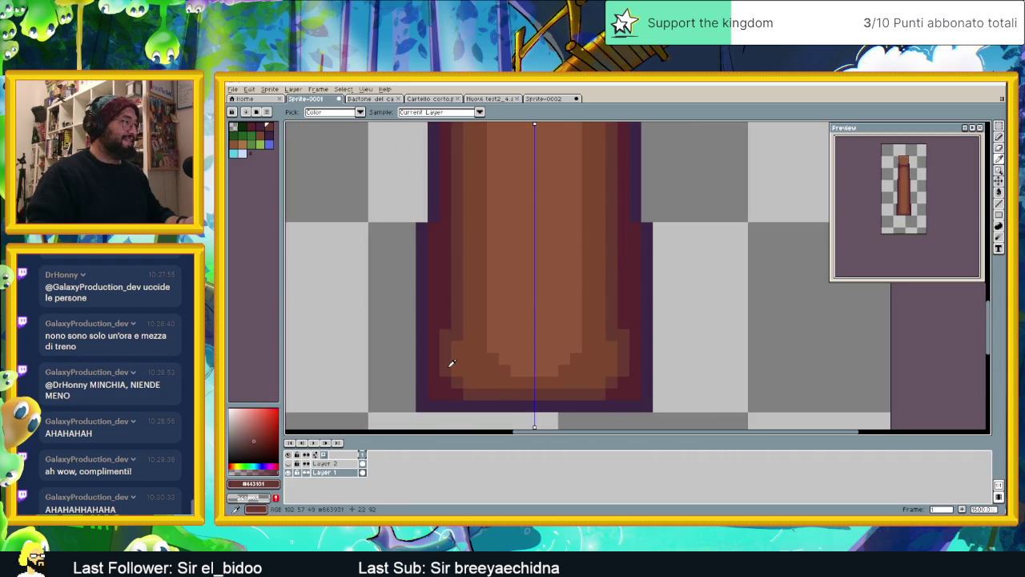
click(468, 383)
scroll(597, 237, down, 1)
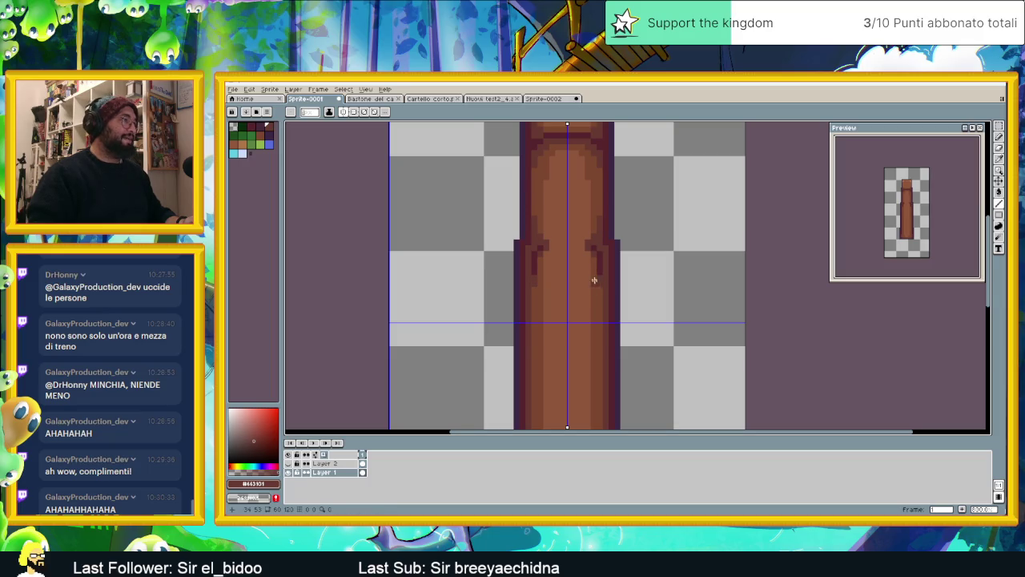
scroll(597, 278, down, 1)
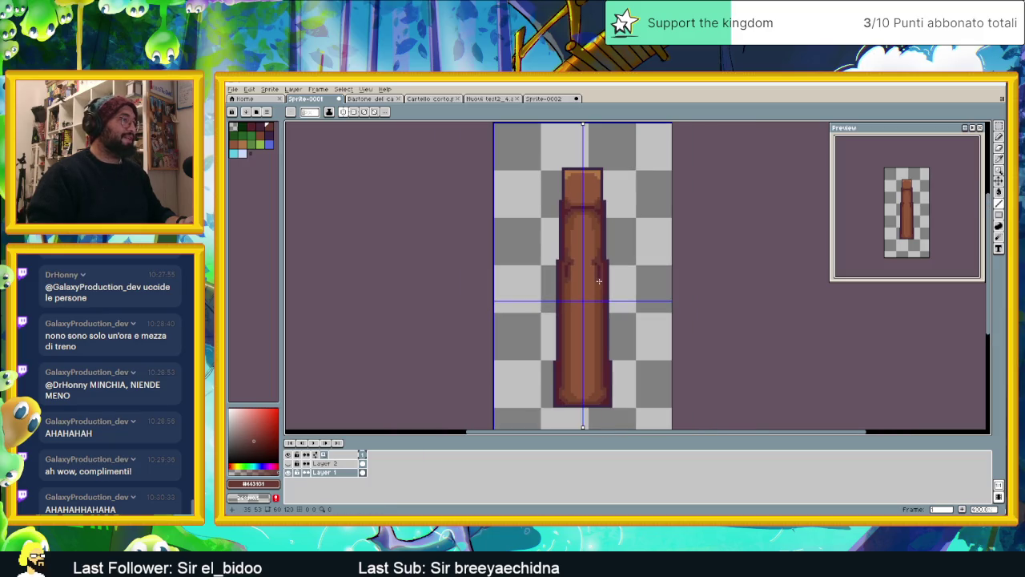
scroll(593, 304, down, 1)
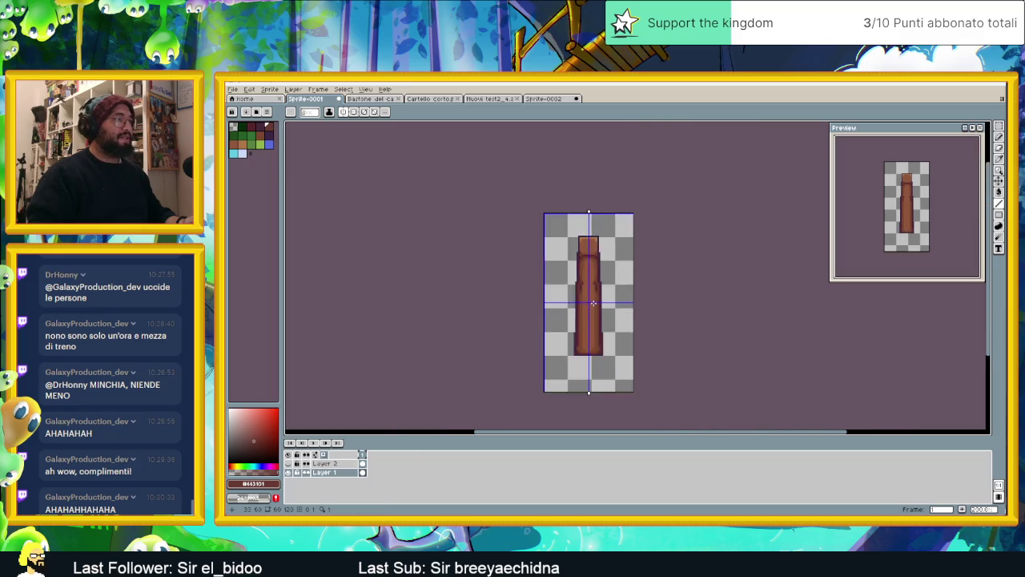
scroll(589, 296, up, 1)
scroll(578, 274, up, 1)
scroll(577, 273, up, 1)
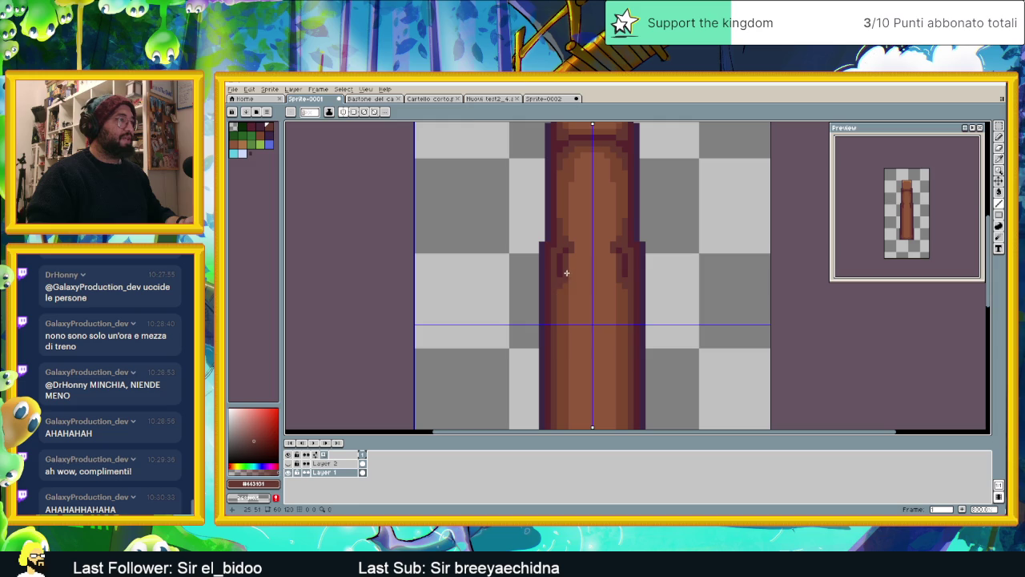
alt+click(568, 276)
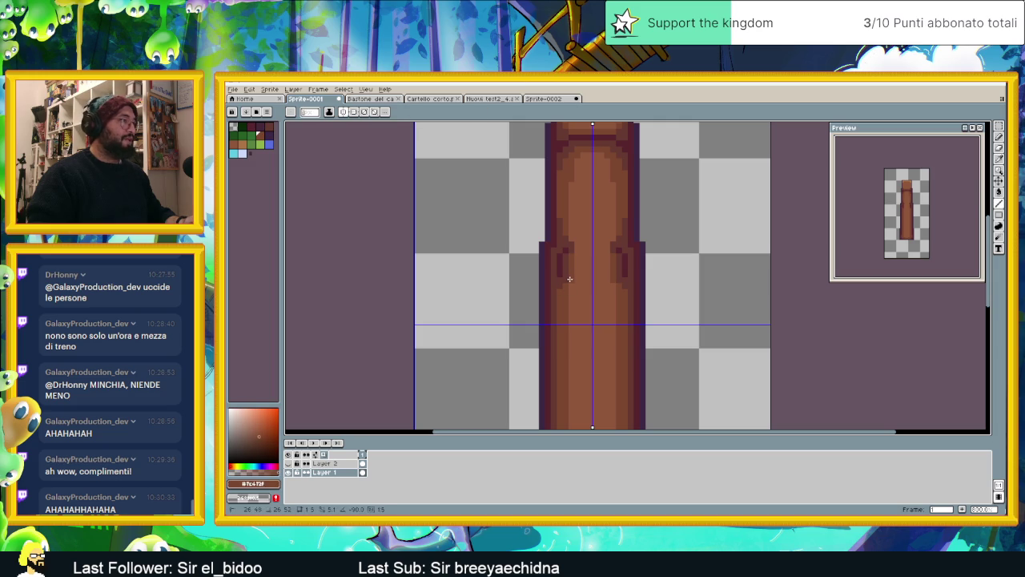
click(576, 247)
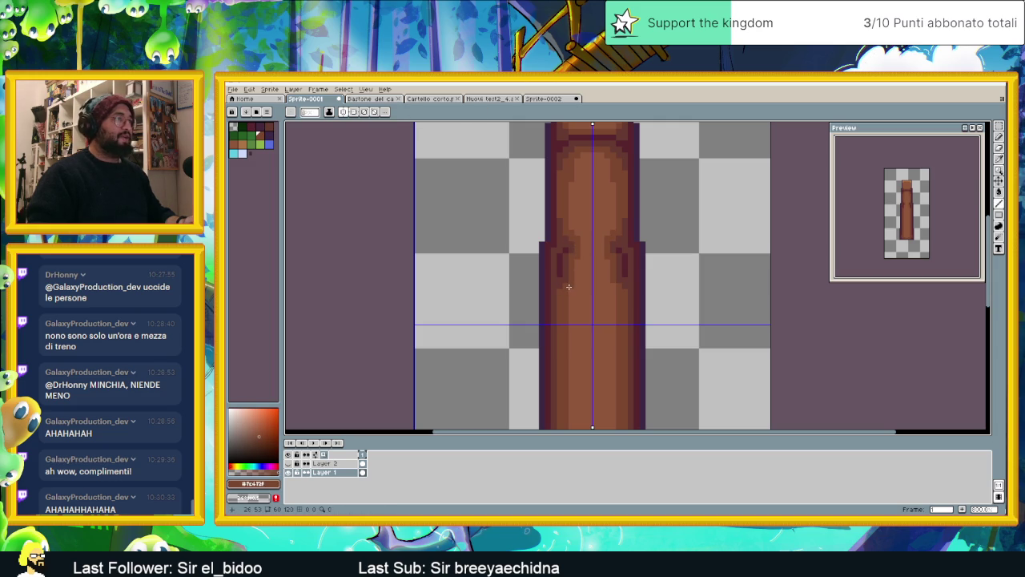
Eyedrop the dark red and paint mirrored dark red pixels at the shaft's step
alt+click(567, 246)
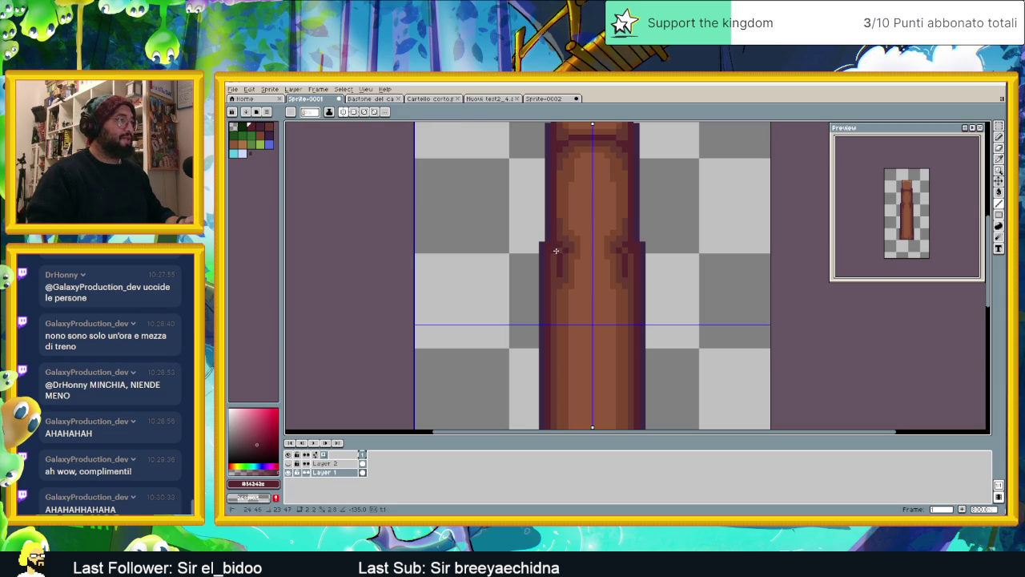
key(alt)
alt+click(548, 242)
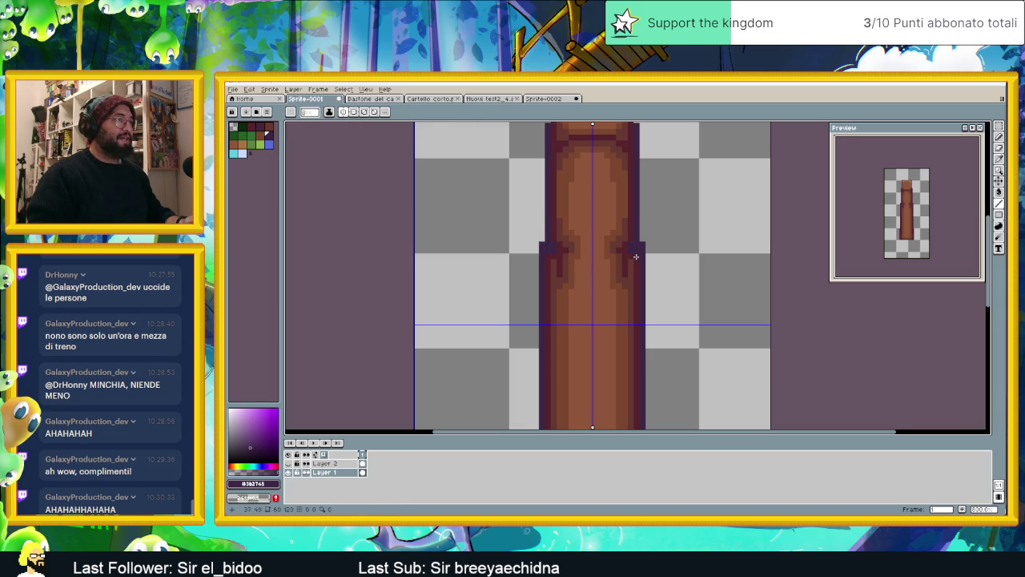
scroll(617, 276, down, 2)
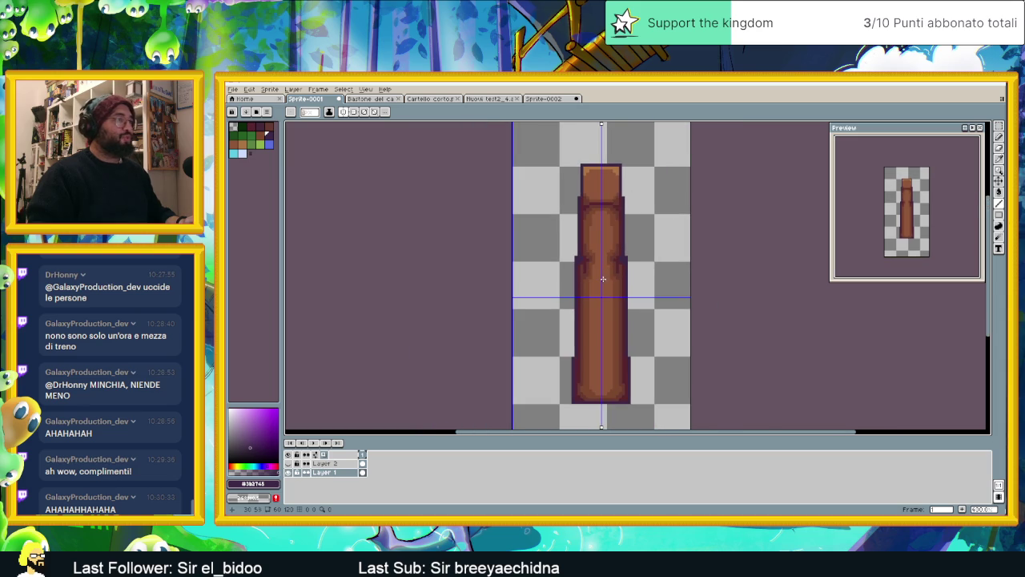
scroll(601, 283, up, 2)
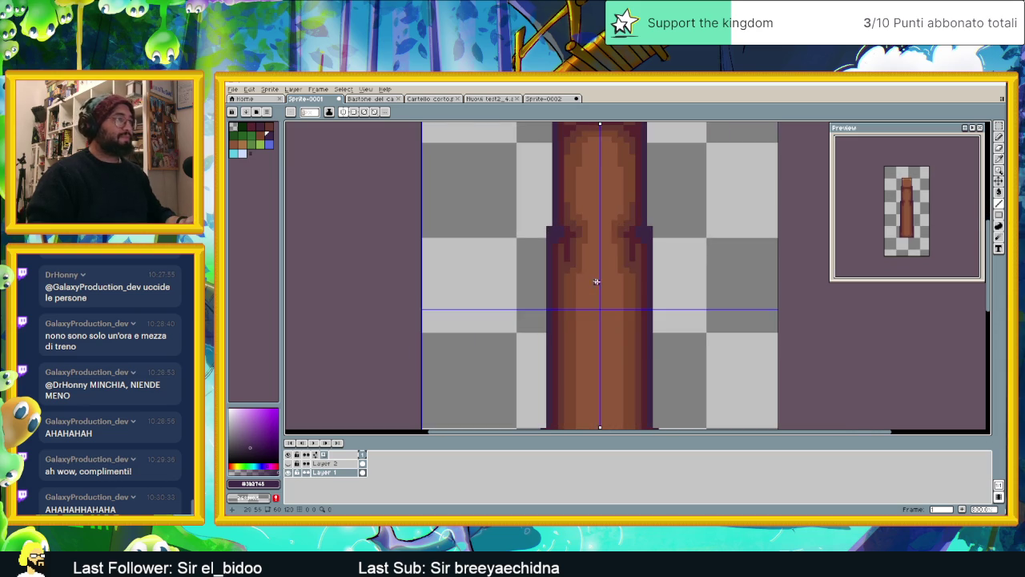
scroll(571, 263, up, 1)
alt+click(556, 234)
drag(557, 237, 556, 246)
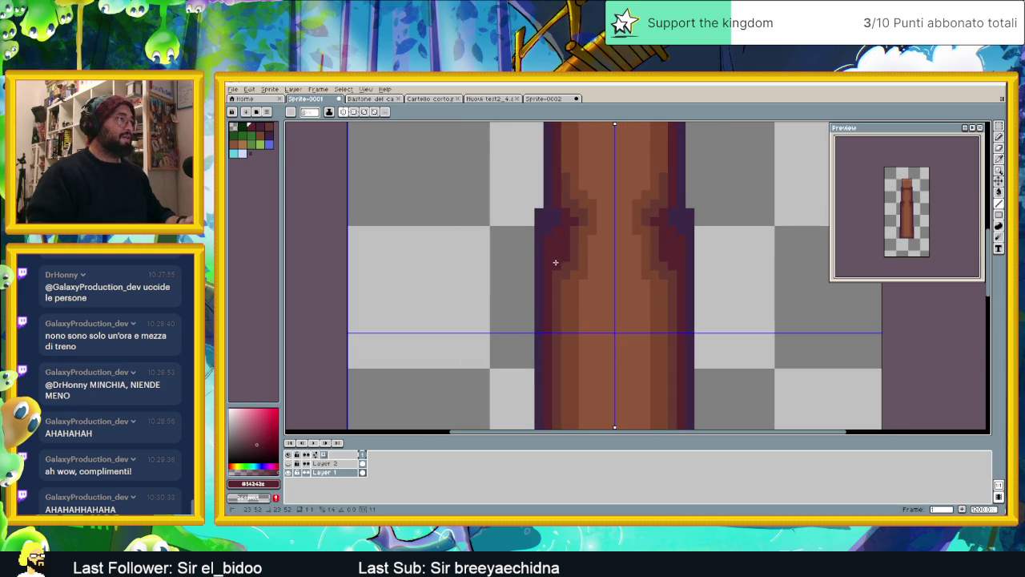
scroll(603, 265, down, 1)
scroll(589, 289, down, 2)
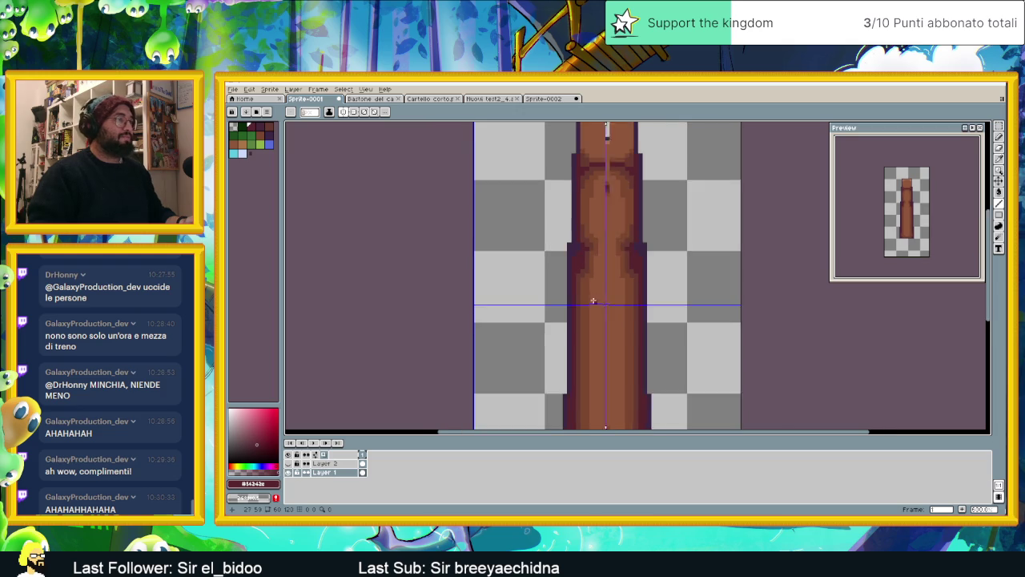
scroll(593, 265, up, 1)
scroll(593, 238, up, 2)
scroll(581, 280, down, 2)
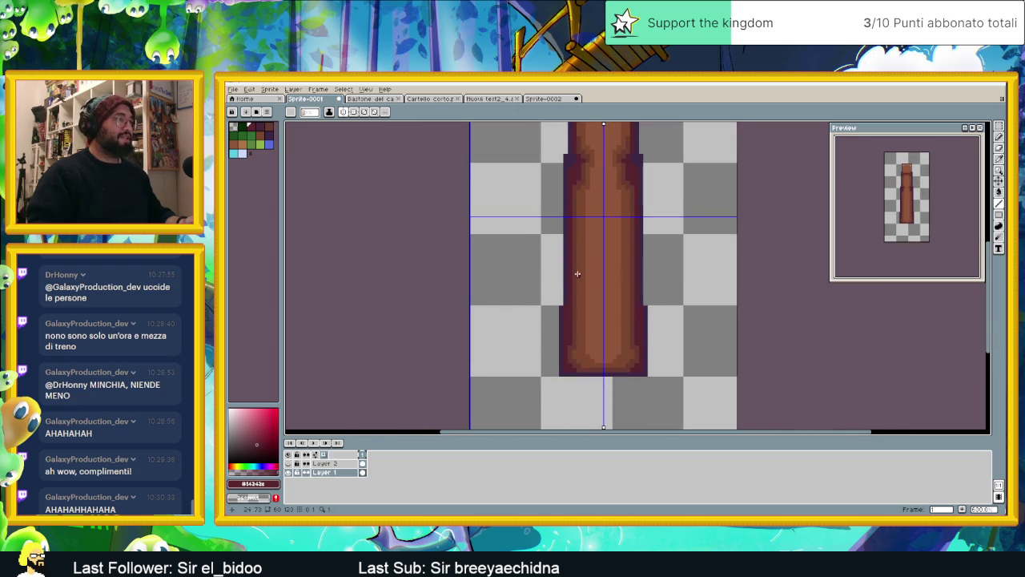
Draw a dark brown shading stroke up the pillar's left edge, mirrored
scroll(588, 328, up, 1)
scroll(561, 312, up, 1)
alt+click(534, 280)
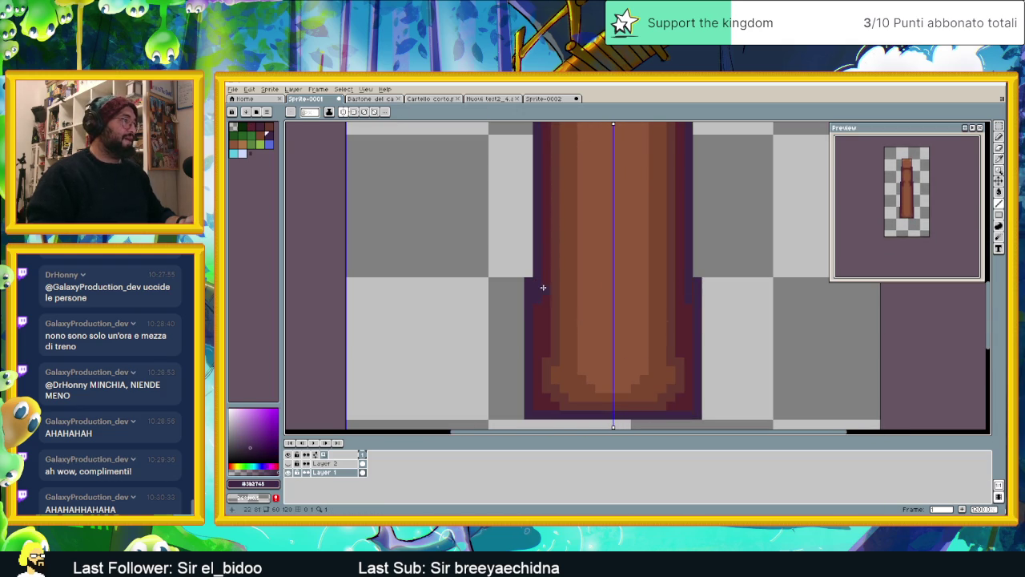
scroll(695, 320, down, 1)
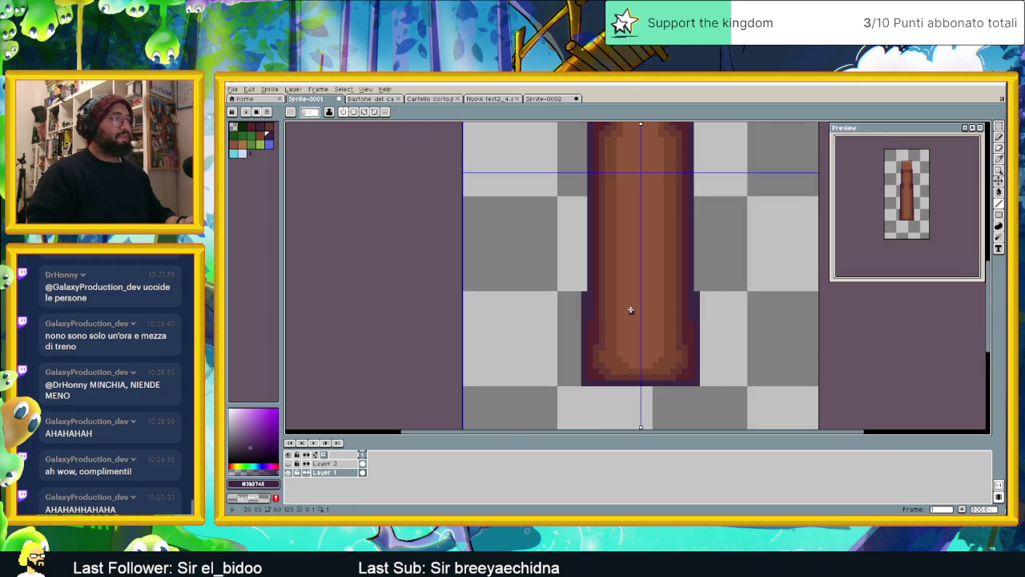
scroll(602, 316, up, 2)
scroll(607, 305, down, 2)
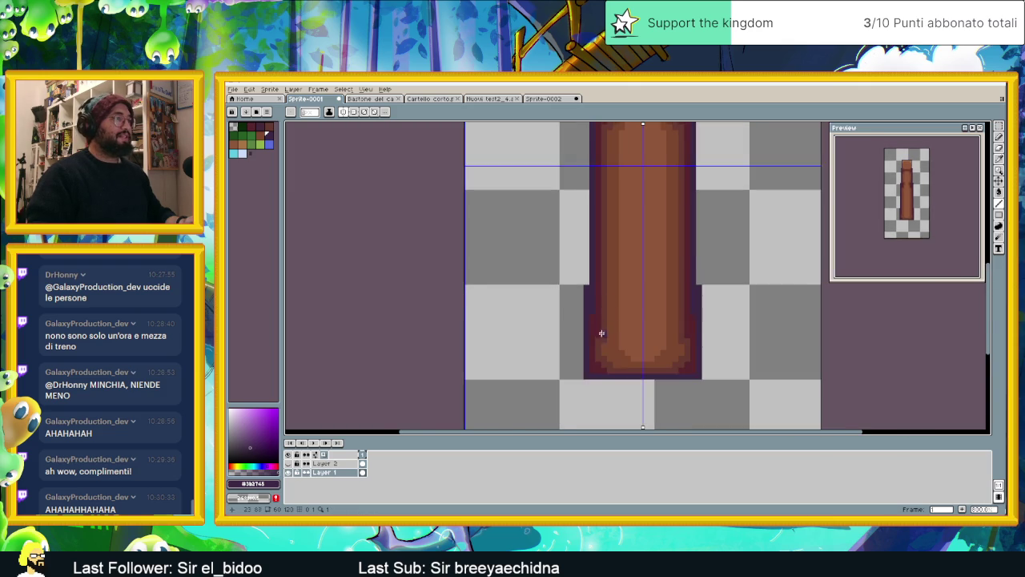
scroll(601, 333, up, 1)
alt+click(606, 336)
mouse_move(613, 288)
mouse_down()
mouse_move(609, 236)
mouse_move(620, 216)
mouse_up()
Paint a mirrored mid-brown band down the shaft
scroll(621, 216, down, 3)
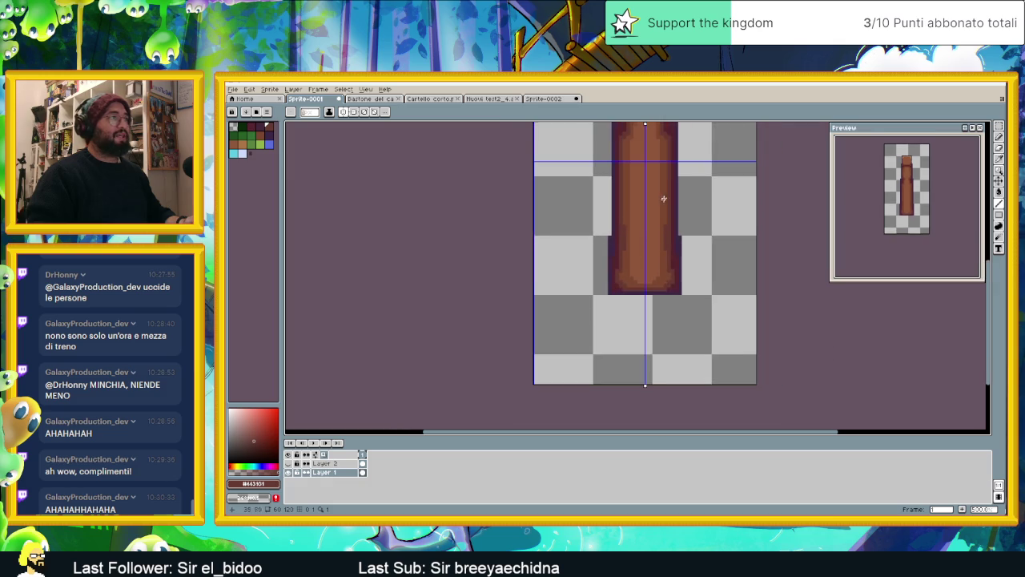
scroll(618, 297, up, 1)
scroll(623, 331, up, 3)
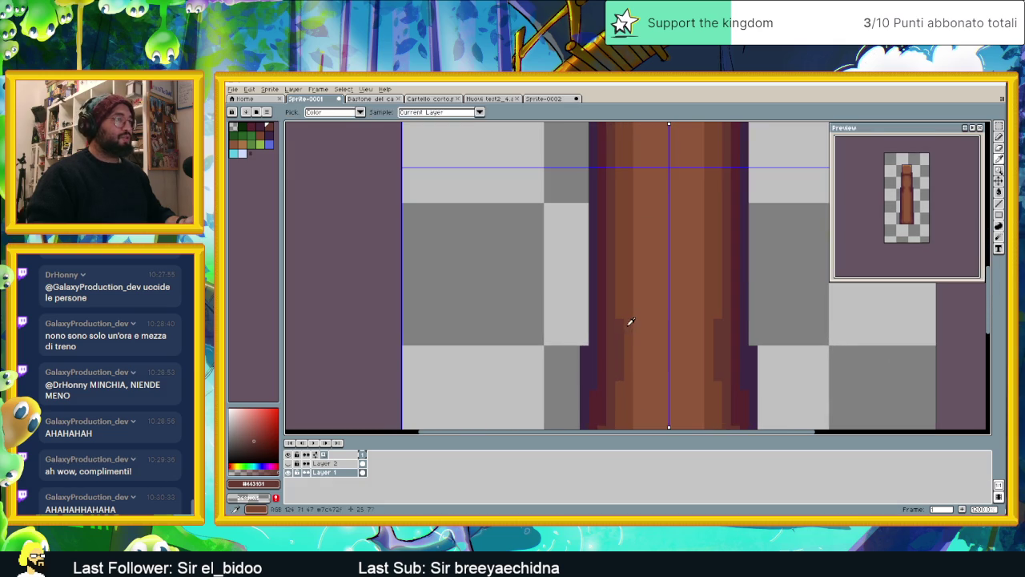
alt+click(628, 324)
drag(635, 317, 638, 389)
Add a short darker brown stroke and a lighter brown band down the shaft
scroll(673, 331, down, 2)
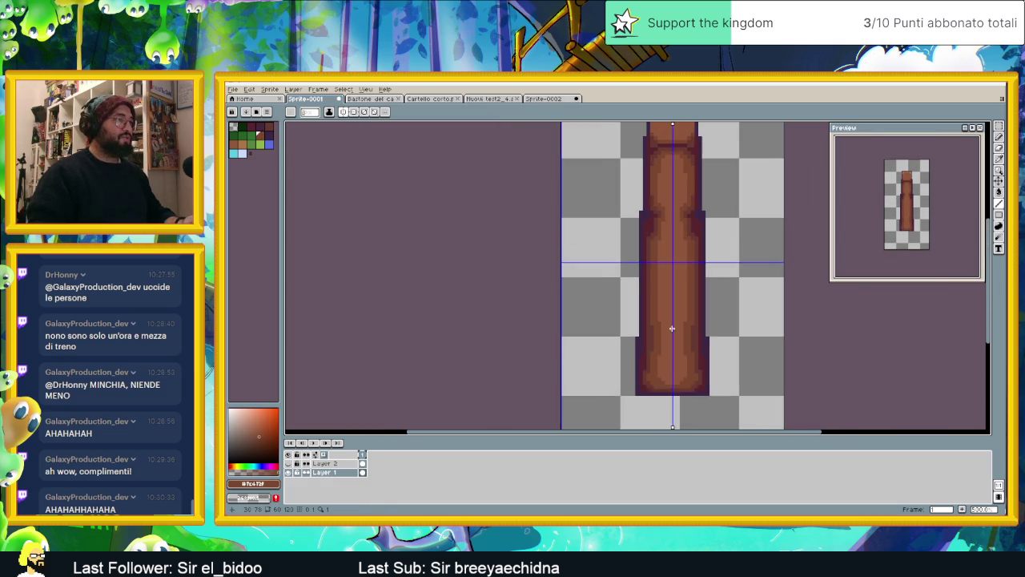
scroll(675, 274, up, 1)
scroll(641, 282, up, 1)
key(alt)
alt+click(633, 274)
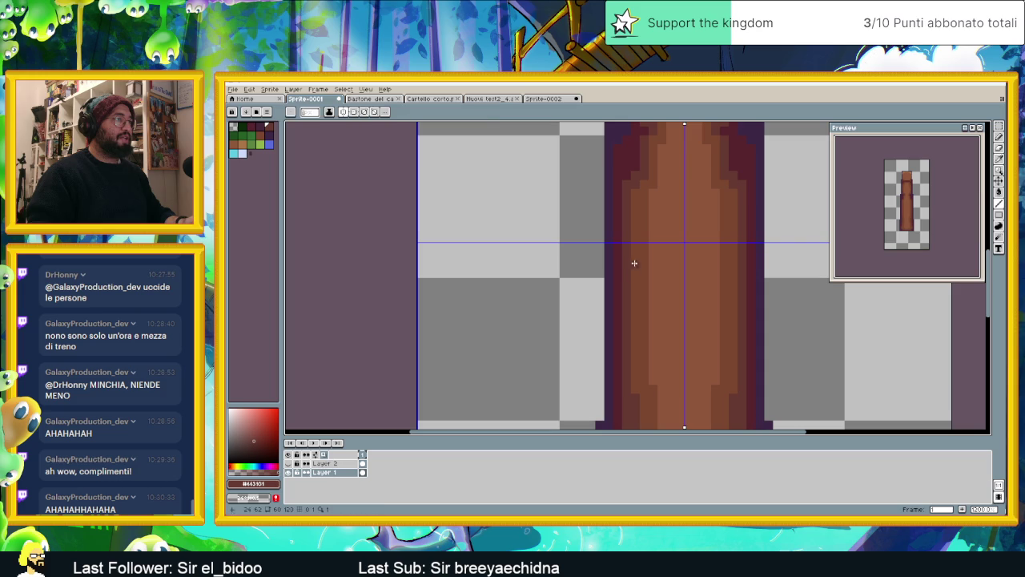
drag(633, 274, 633, 298)
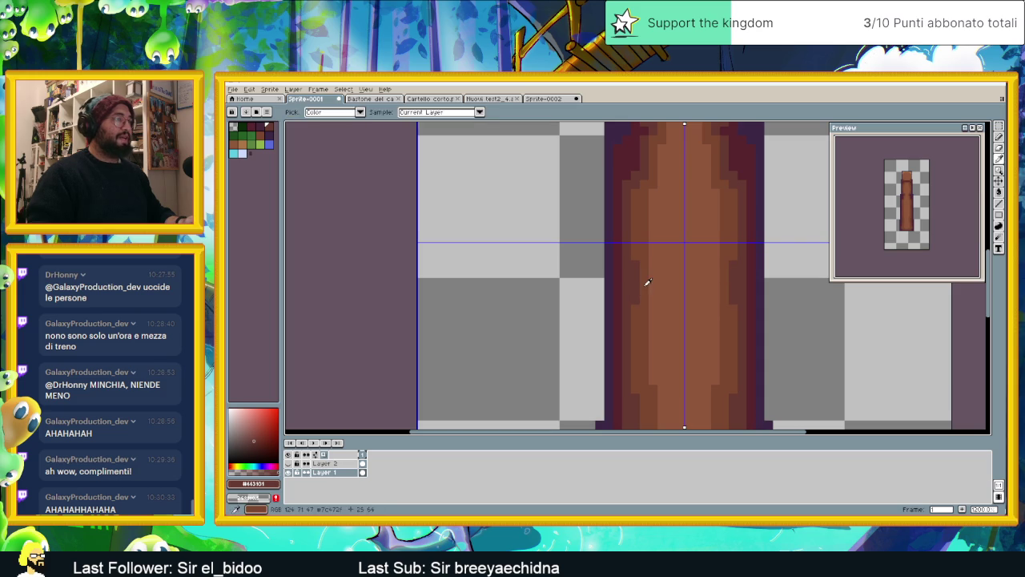
alt+click(651, 261)
drag(651, 258, 651, 301)
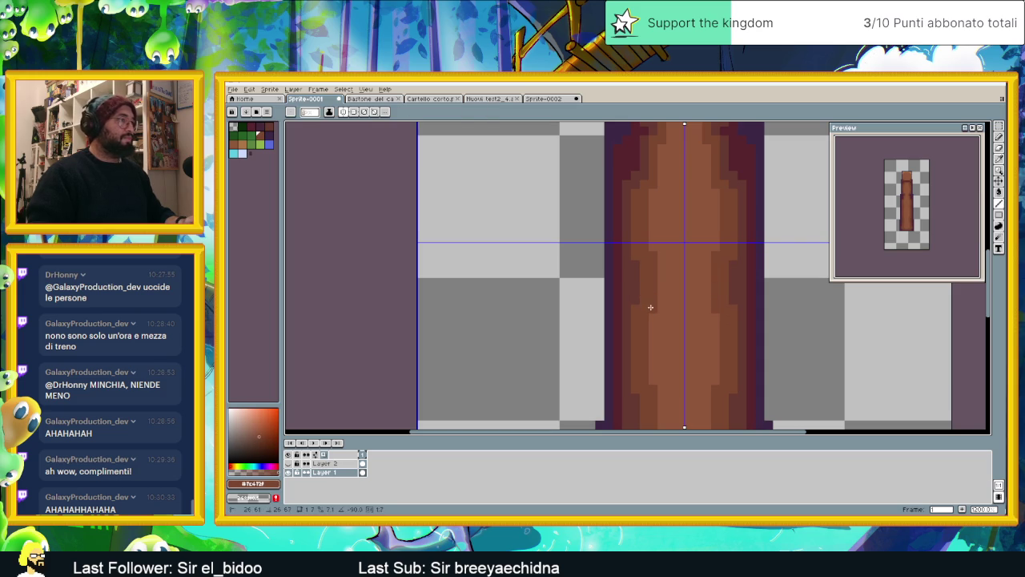
scroll(651, 307, down, 2)
scroll(675, 298, down, 1)
scroll(699, 302, down, 1)
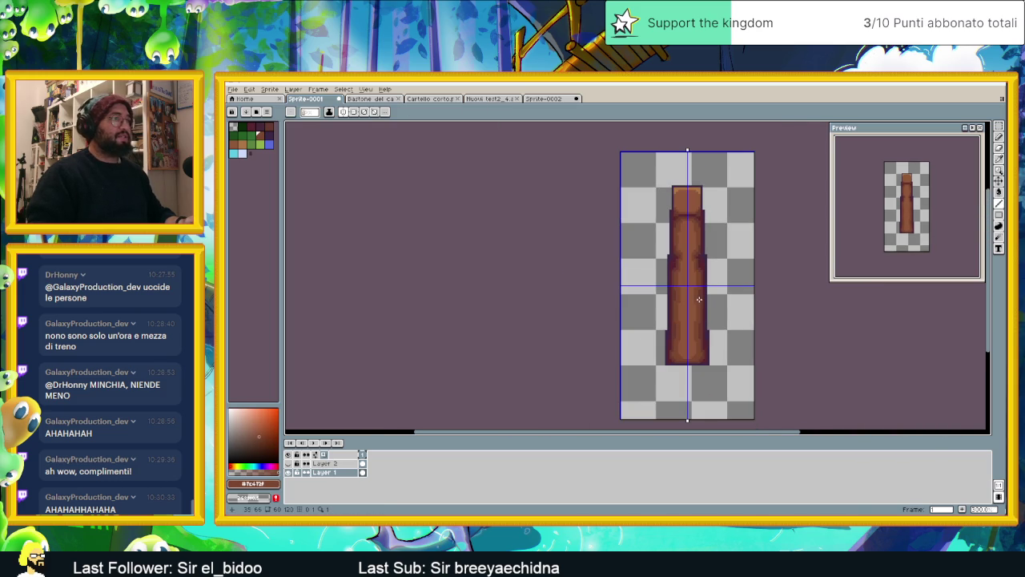
scroll(697, 264, up, 2)
scroll(647, 267, up, 1)
scroll(656, 265, up, 1)
key(i)
alt+click(663, 270)
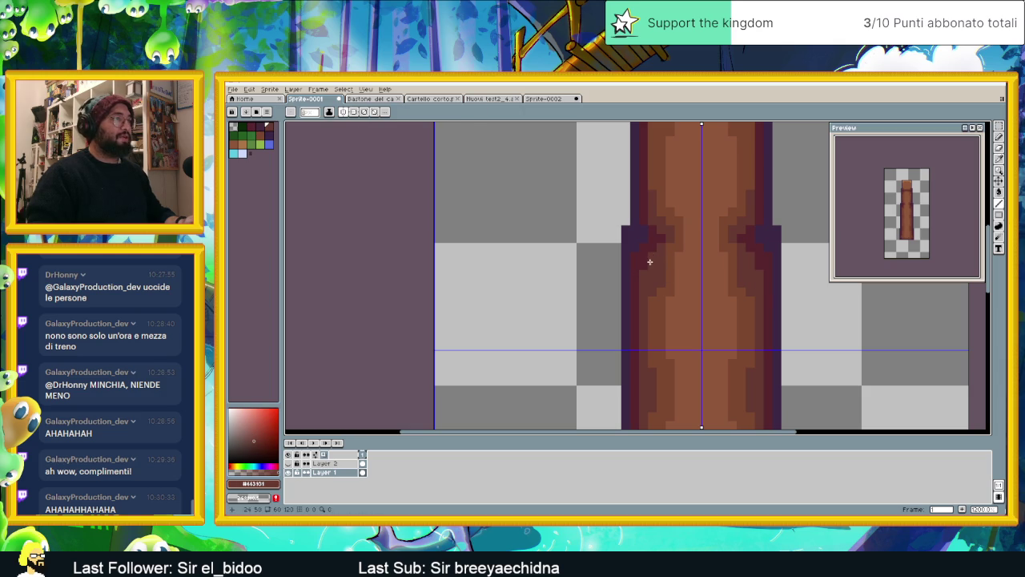
scroll(679, 273, down, 2)
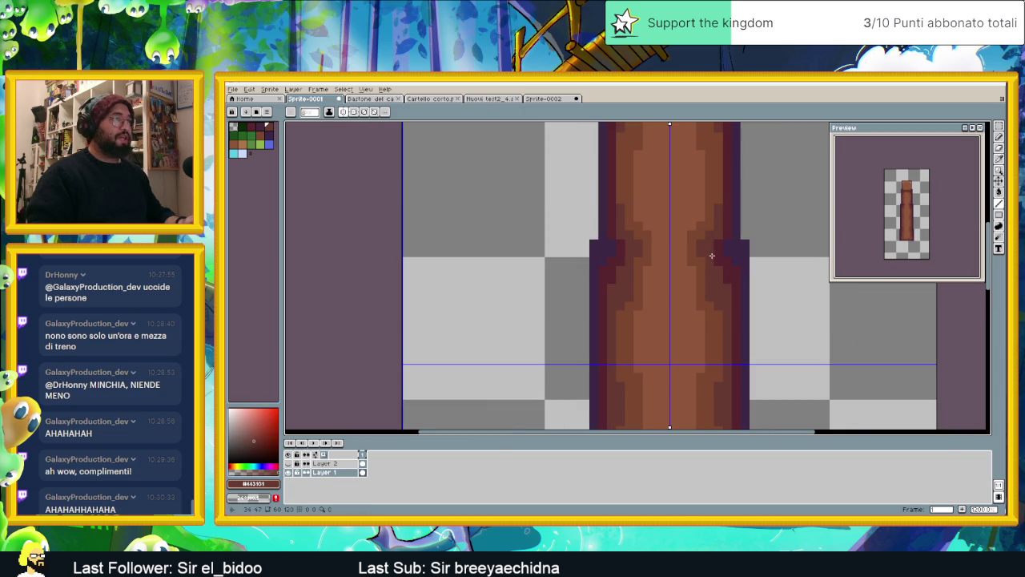
alt+click(636, 290)
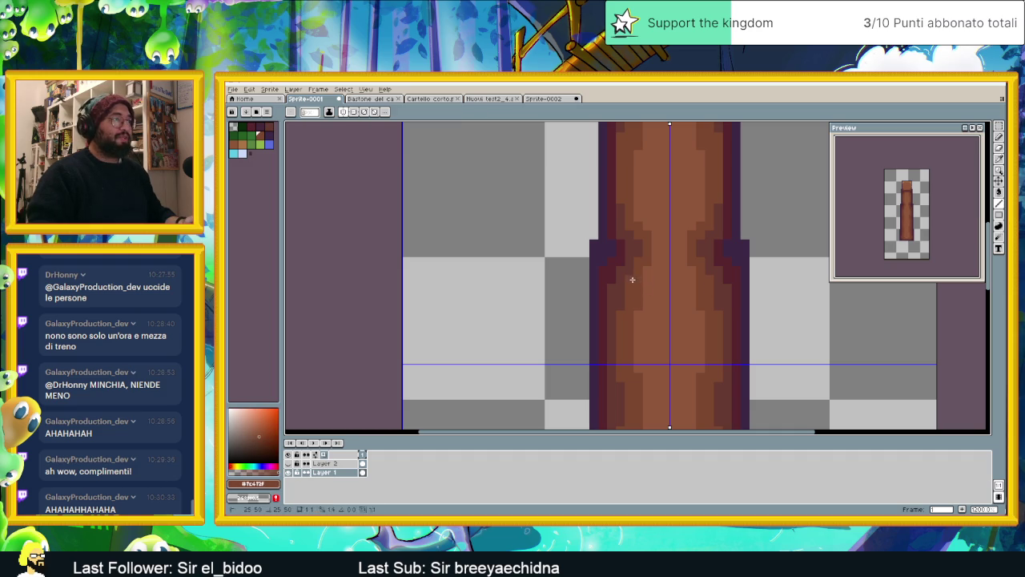
scroll(710, 307, down, 2)
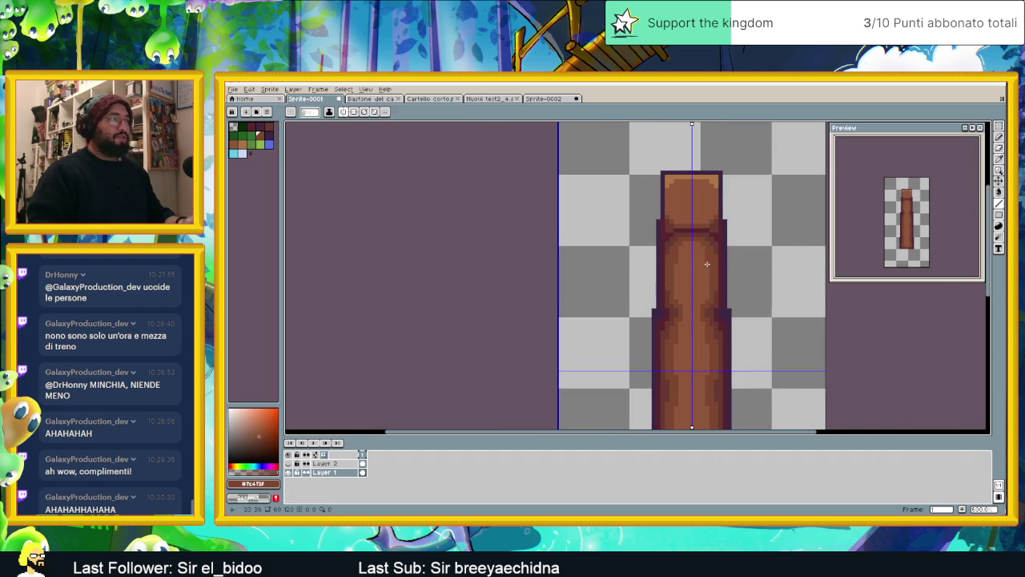
scroll(697, 258, up, 2)
scroll(714, 151, down, 2)
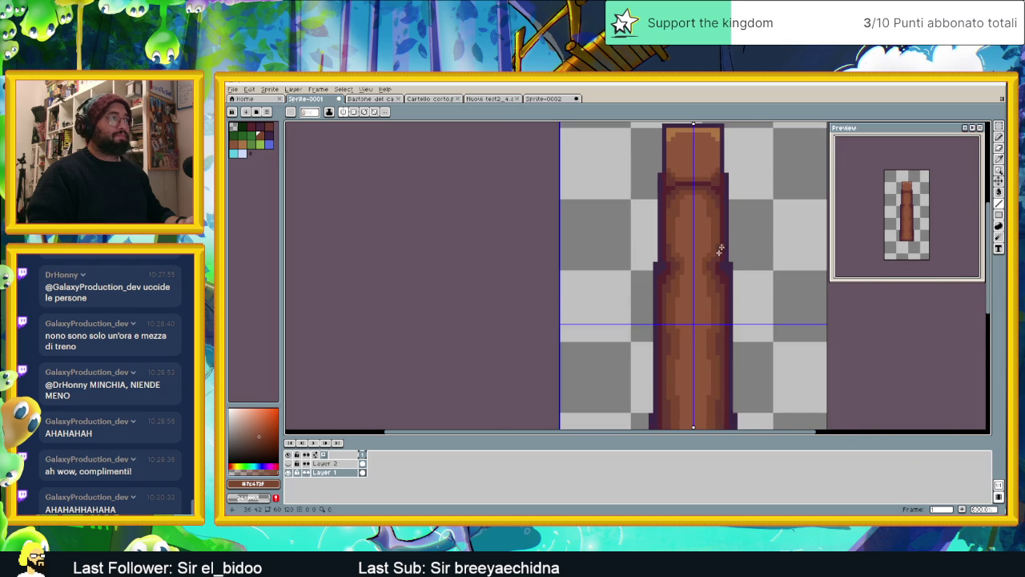
scroll(720, 250, down, 1)
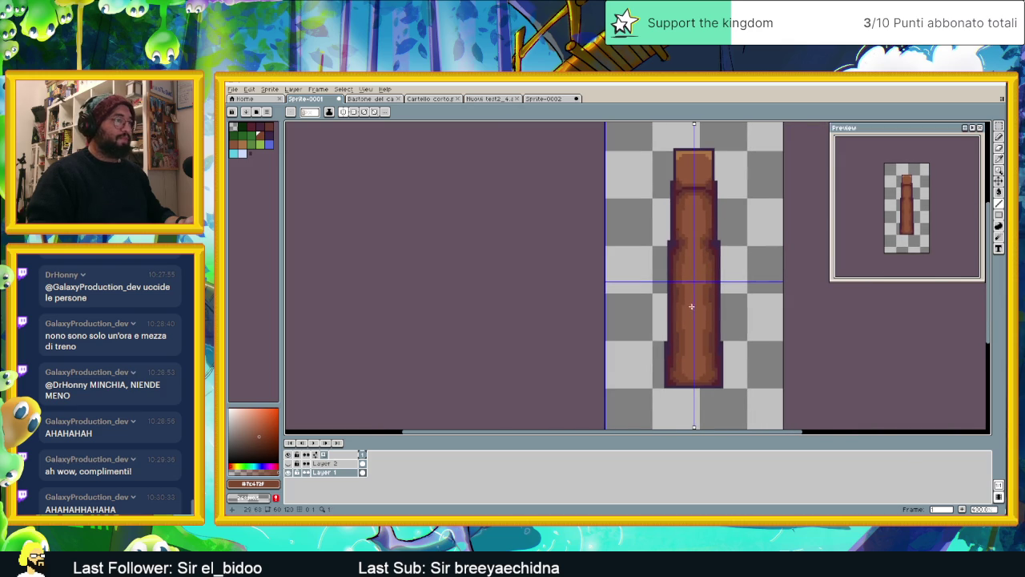
scroll(698, 341, up, 1)
scroll(702, 361, up, 1)
alt+click(728, 353)
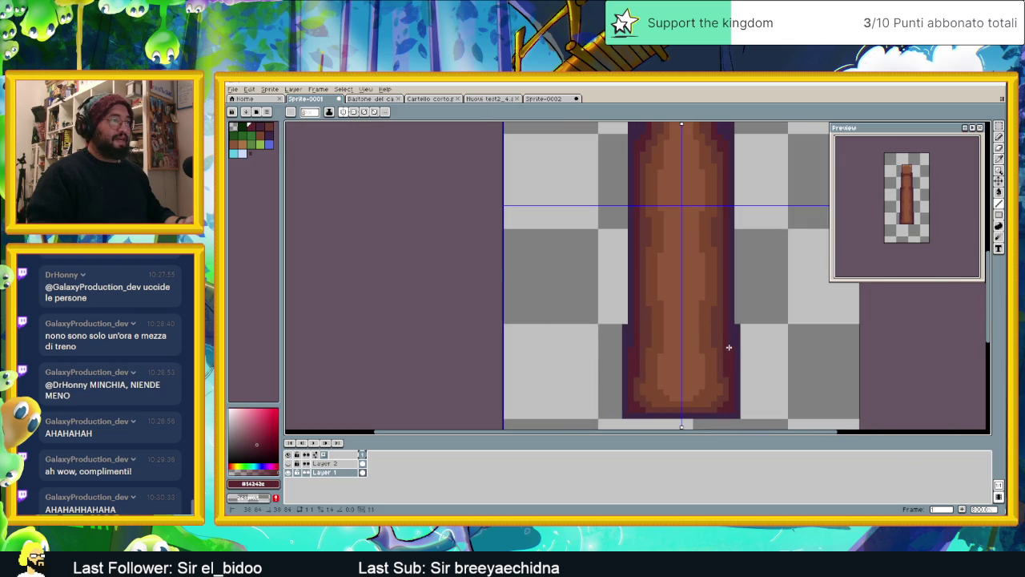
alt+click(723, 338)
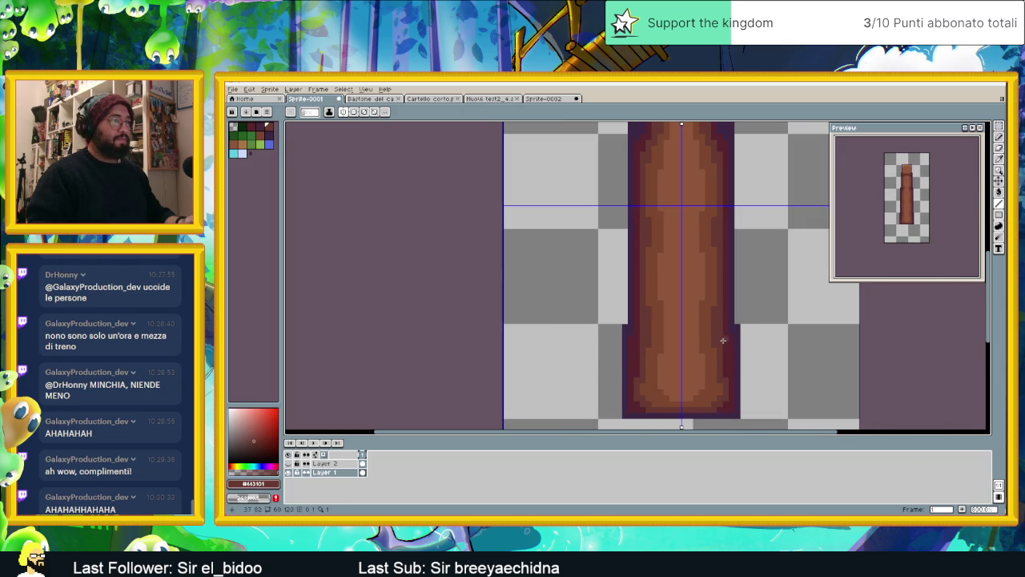
scroll(726, 367, down, 2)
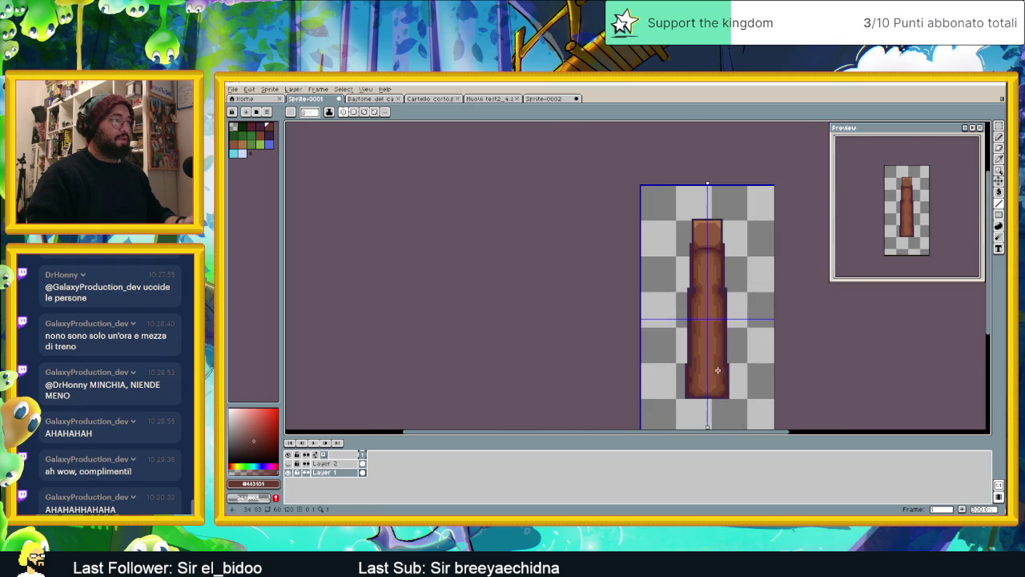
scroll(744, 332, down, 1)
drag(744, 332, 694, 325)
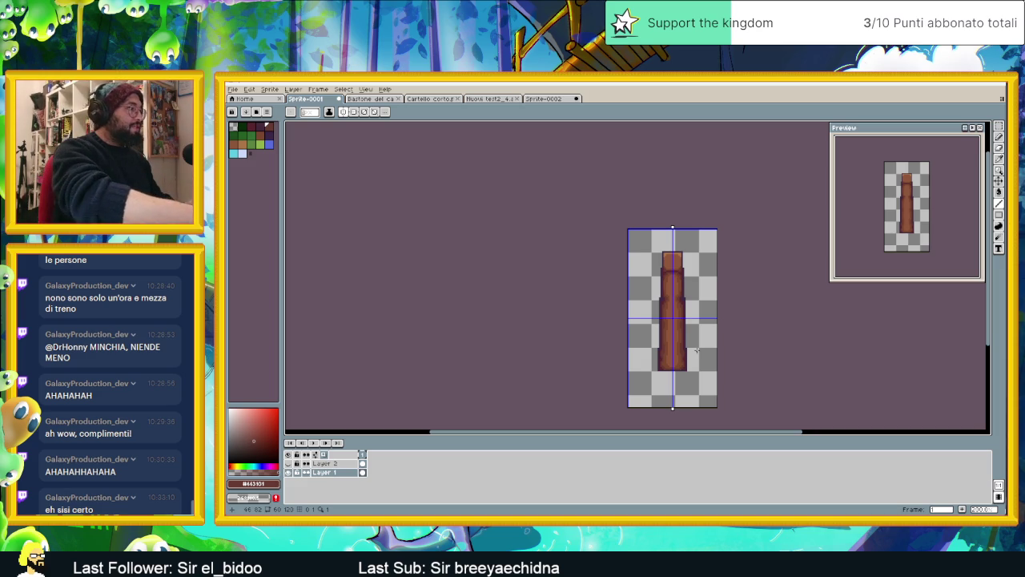
Eyedrop a reddish brown and paint mirrored darker shading strokes and pixels down the pillar's sides
scroll(696, 350, up, 2)
scroll(686, 281, up, 2)
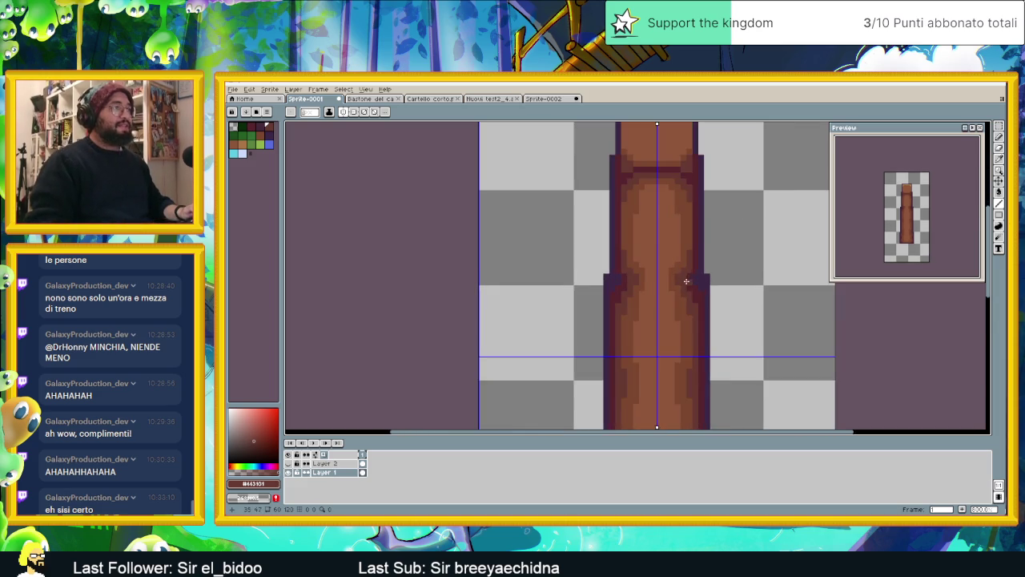
scroll(689, 281, up, 1)
scroll(694, 281, up, 1)
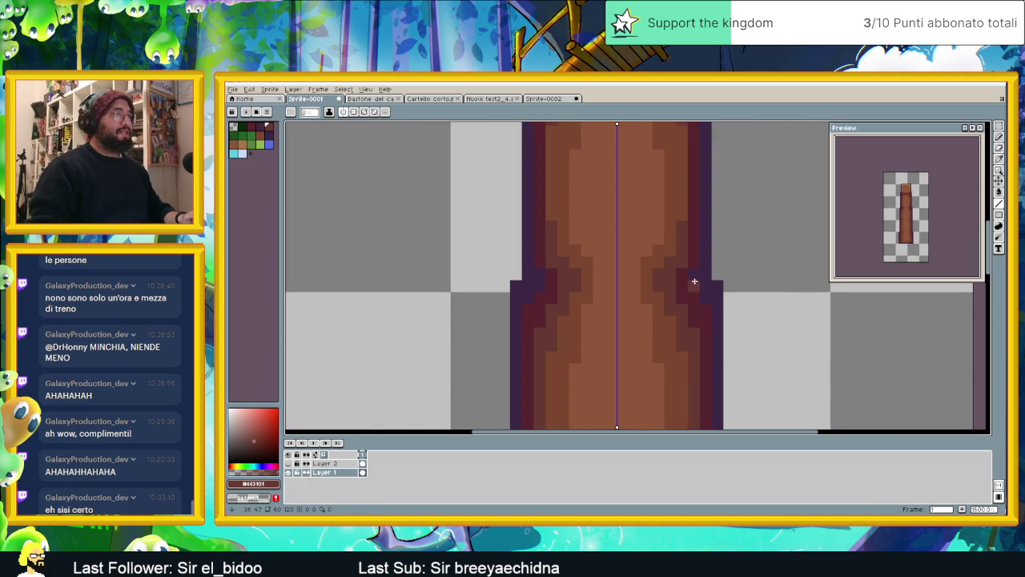
alt+click(697, 264)
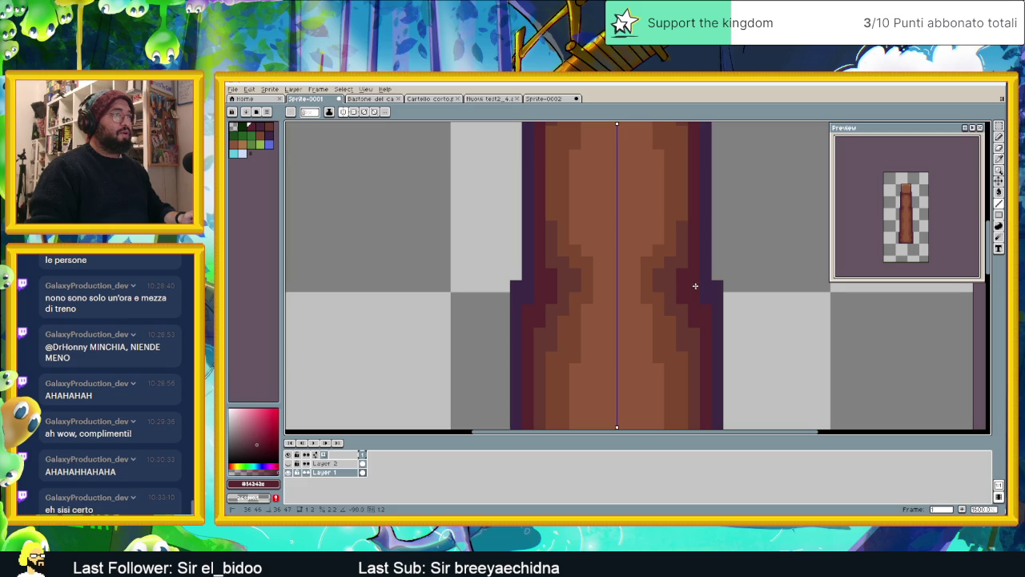
alt+click(674, 290)
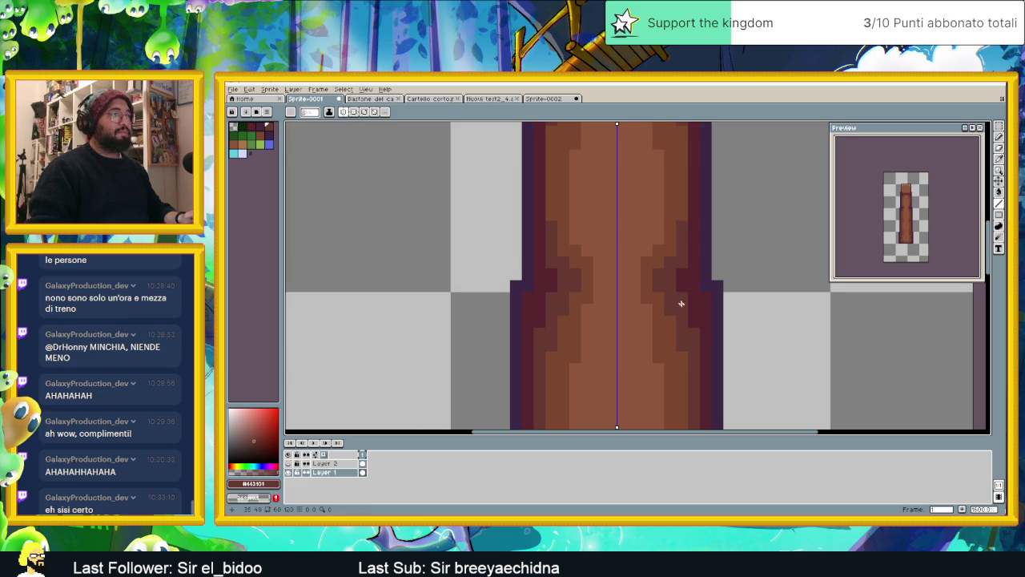
scroll(621, 319, down, 3)
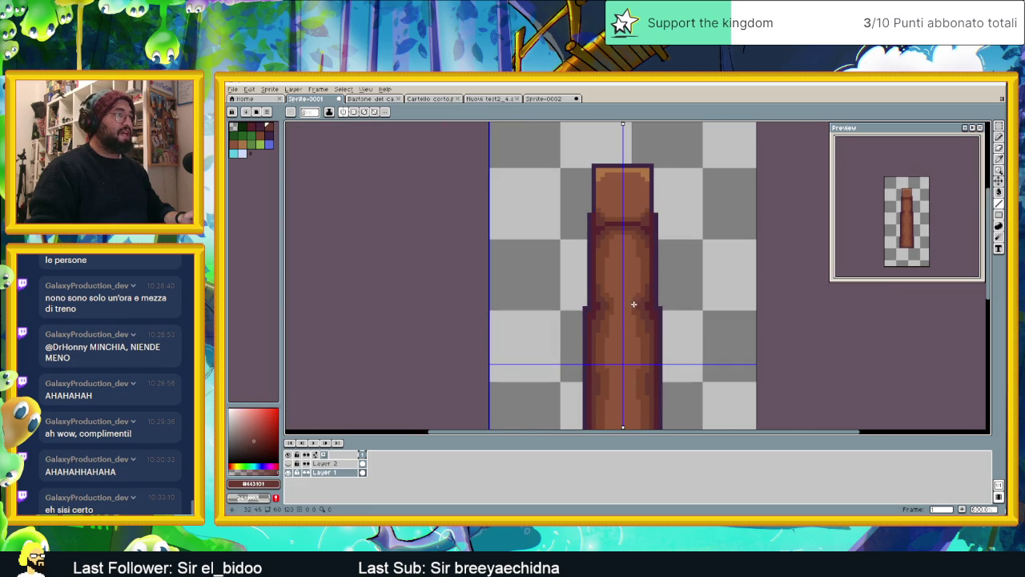
scroll(633, 304, up, 2)
drag(574, 209, 576, 243)
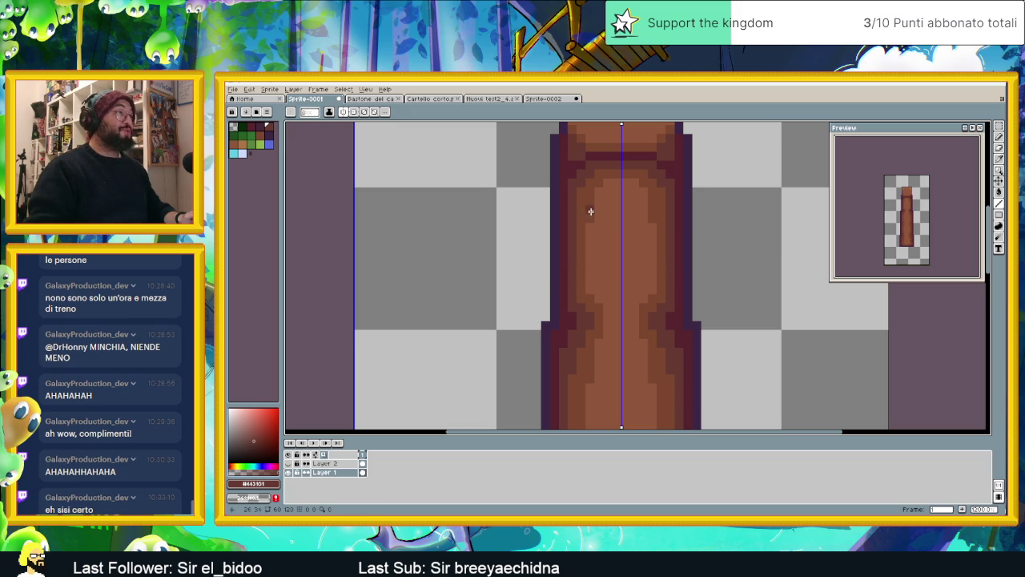
alt+click(598, 178)
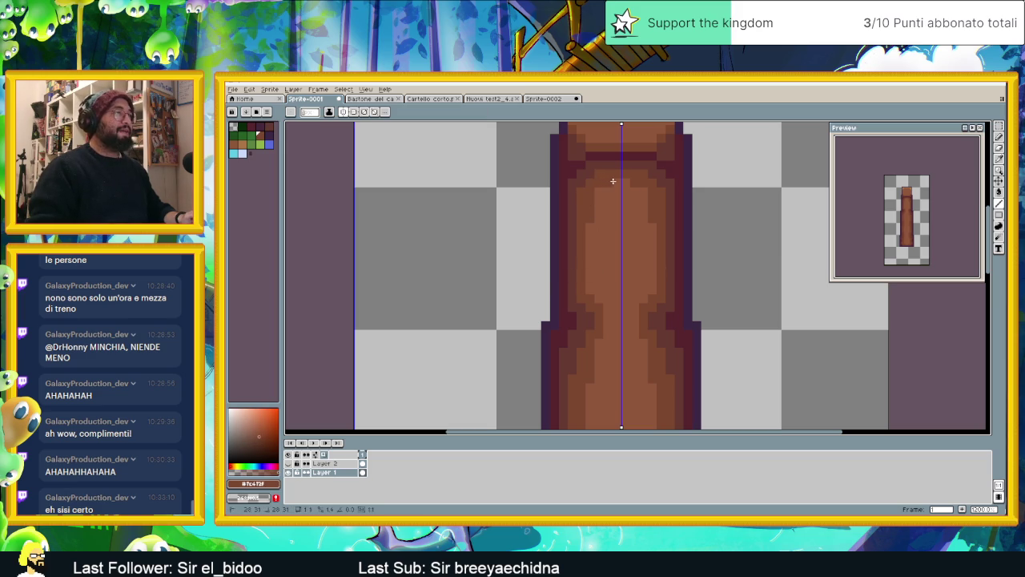
scroll(622, 257, down, 1)
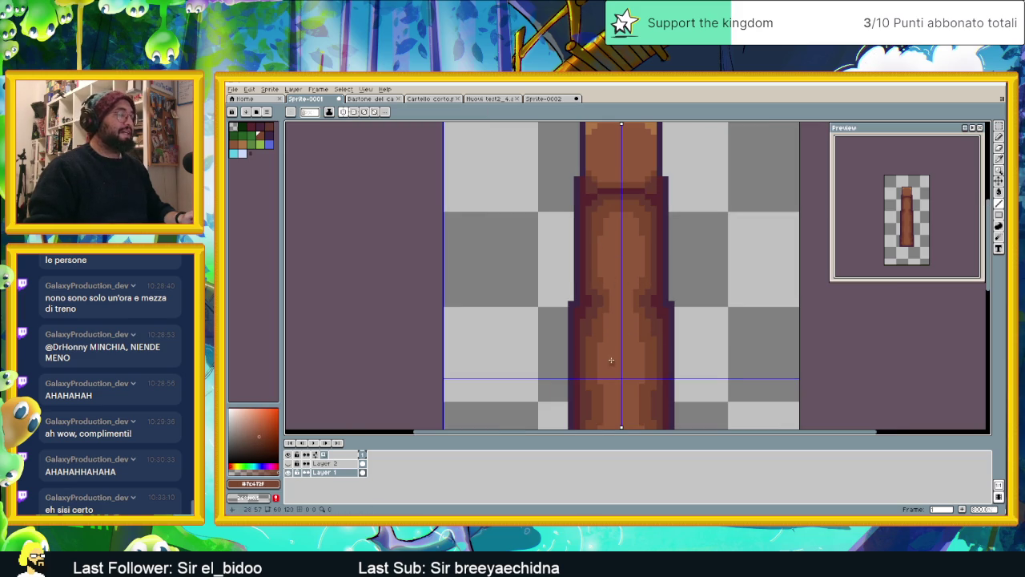
scroll(614, 345, down, 2)
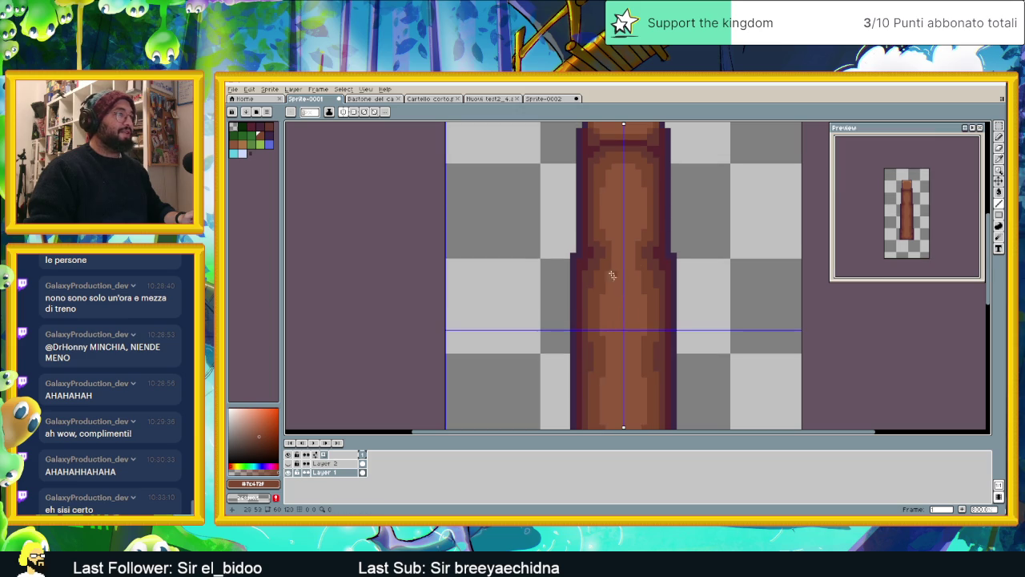
scroll(634, 291, down, 1)
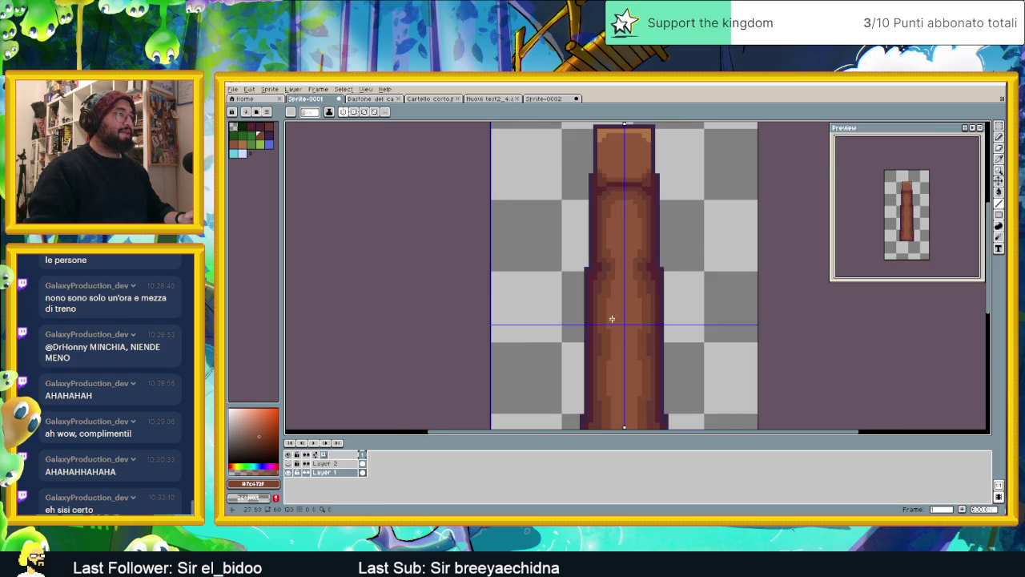
scroll(611, 316, up, 2)
scroll(618, 277, down, 2)
scroll(614, 275, down, 1)
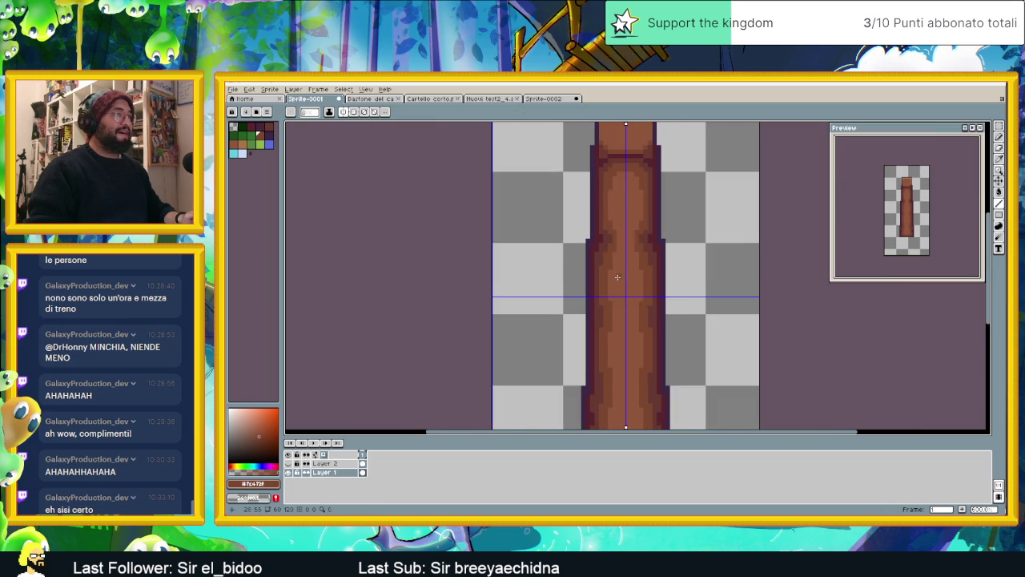
scroll(614, 277, down, 1)
scroll(633, 200, up, 2)
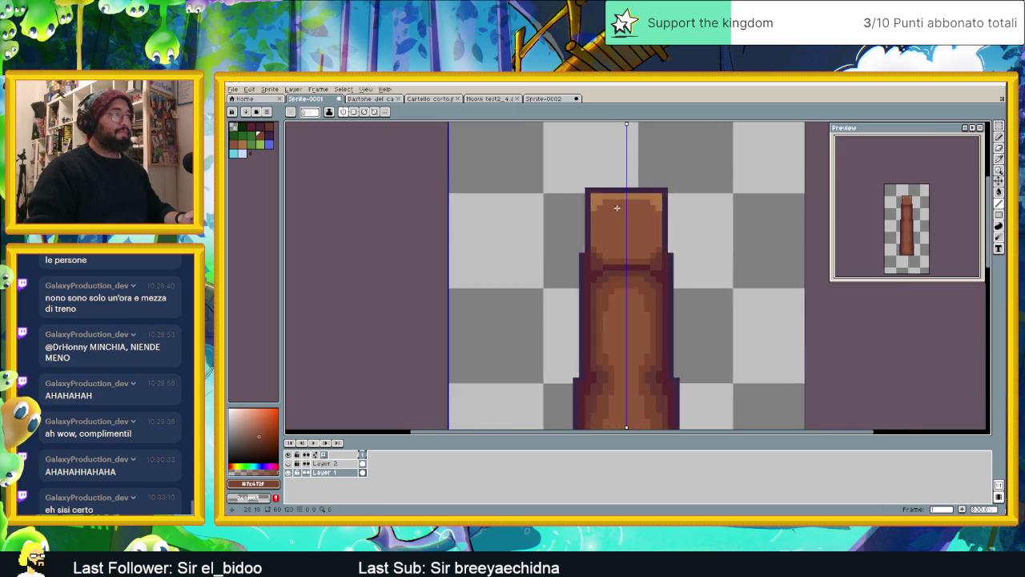
Redraw the capital's edges with a darker mirrored brown stroke, replacing a stray stroke
scroll(596, 245, up, 3)
key(i)
key(b)
drag(560, 213, 547, 261)
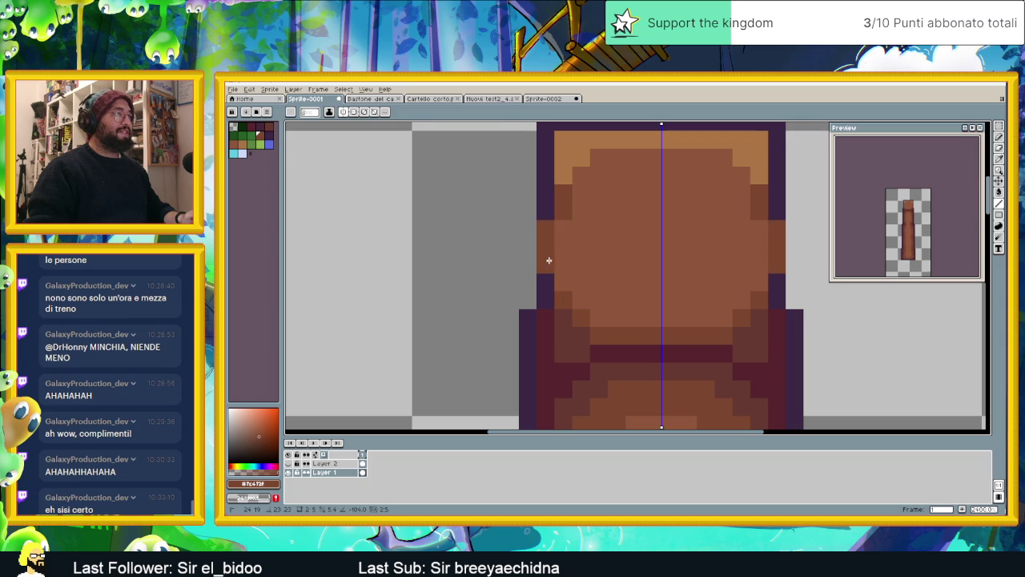
key(ctrl+z)
mouse_move(564, 196)
mouse_down()
mouse_move(561, 291)
mouse_move(615, 317)
mouse_up()
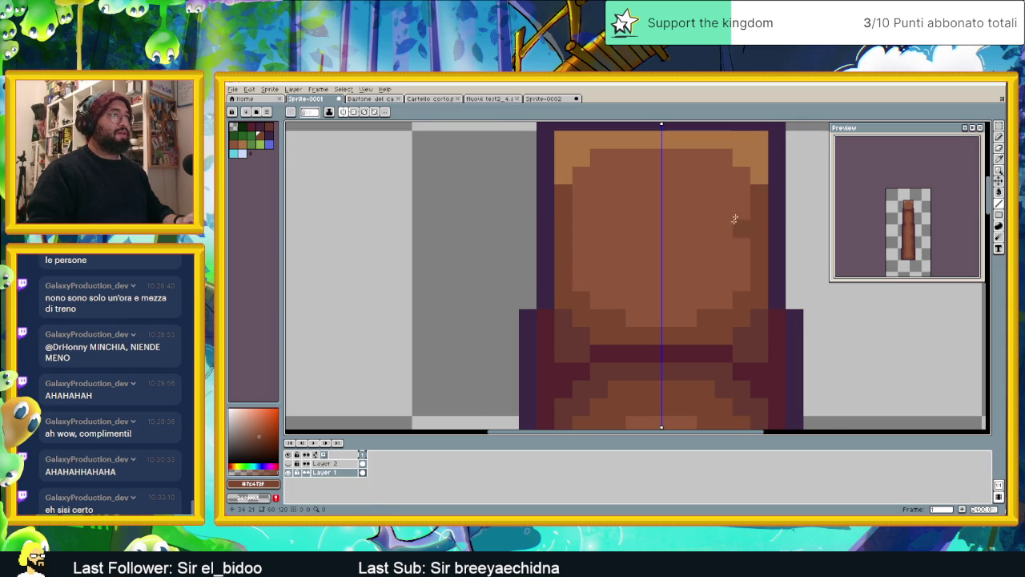
mouse_move(741, 175)
mouse_down()
mouse_move(725, 160)
mouse_move(678, 157)
mouse_move(739, 176)
mouse_move(745, 196)
mouse_up()
Repaint the capital's top inner row in darker brown
scroll(741, 207, down, 3)
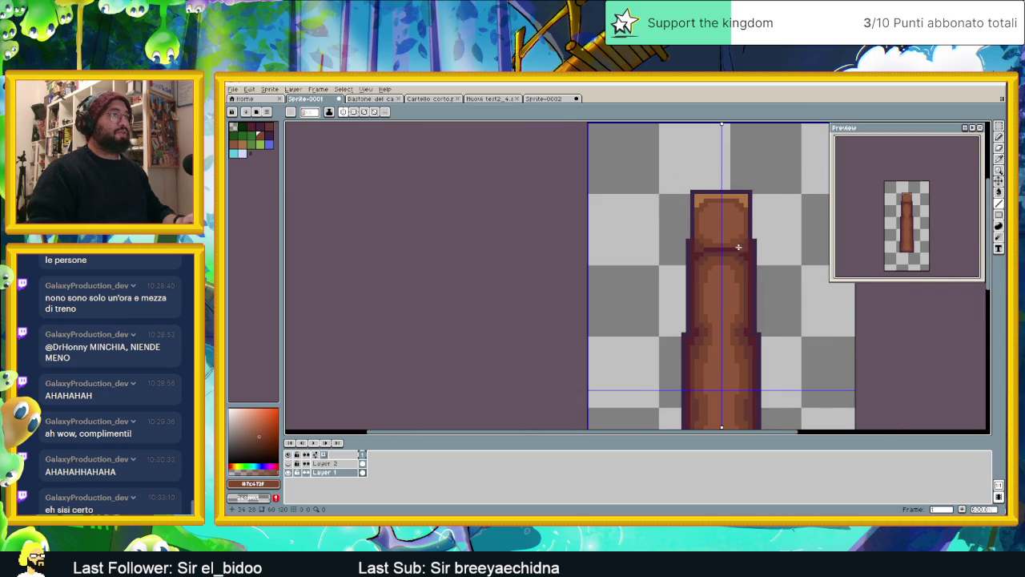
scroll(721, 240, up, 1)
scroll(640, 209, up, 1)
scroll(607, 192, up, 1)
drag(599, 189, 727, 190)
Recolour old highlight pixels brown and add mirrored light-orange highlights in the capital's top rows
click(729, 200)
alt+click(664, 212)
click(622, 197)
mouse_move(634, 189)
mouse_down()
mouse_move(666, 189)
mouse_move(611, 200)
mouse_up()
alt+click(606, 178)
click(609, 190)
Paint a single dark reddish-purple pixel on the capital
scroll(675, 282, down, 3)
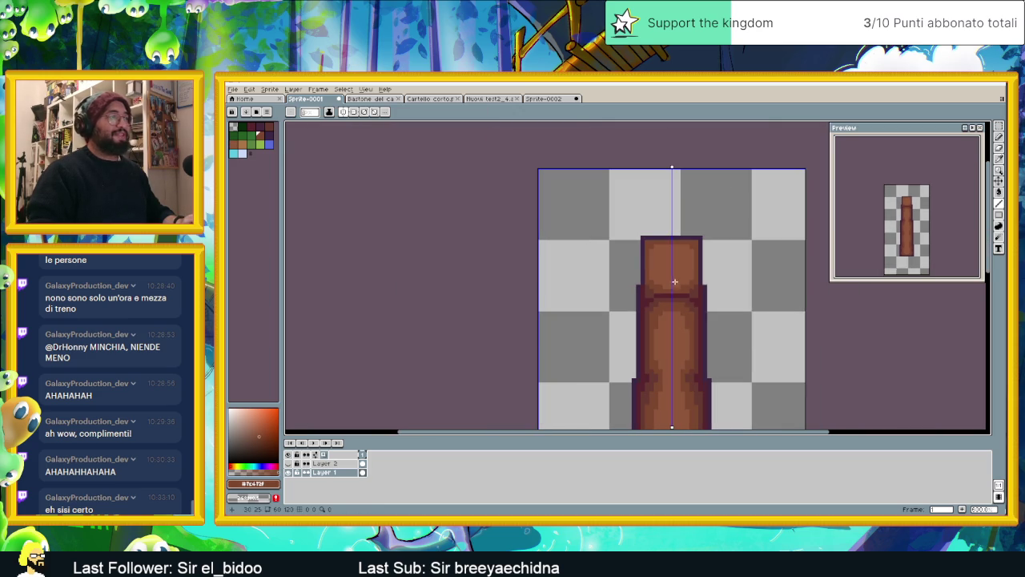
scroll(661, 320, up, 2)
alt+click(655, 282)
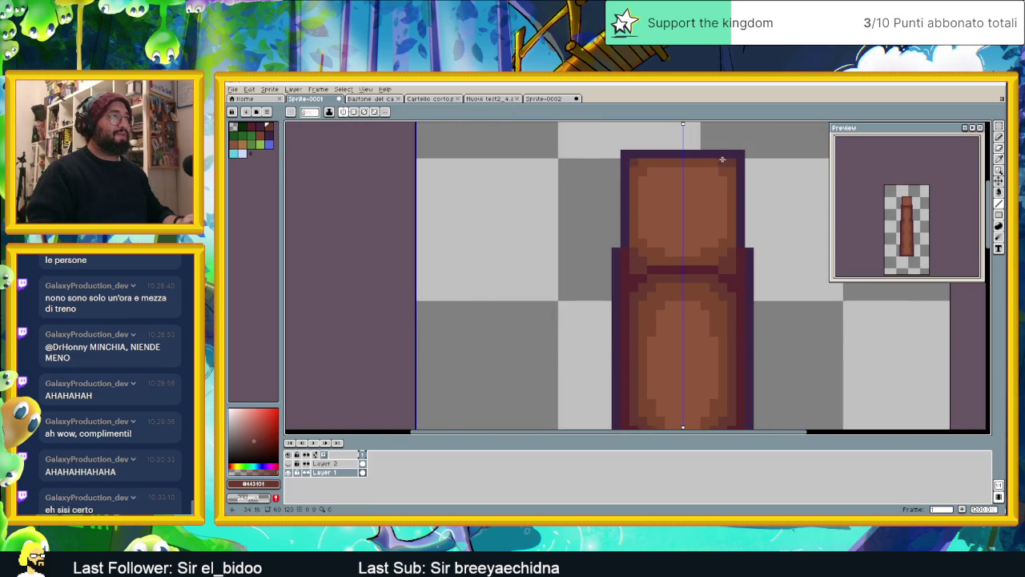
scroll(722, 160, up, 2)
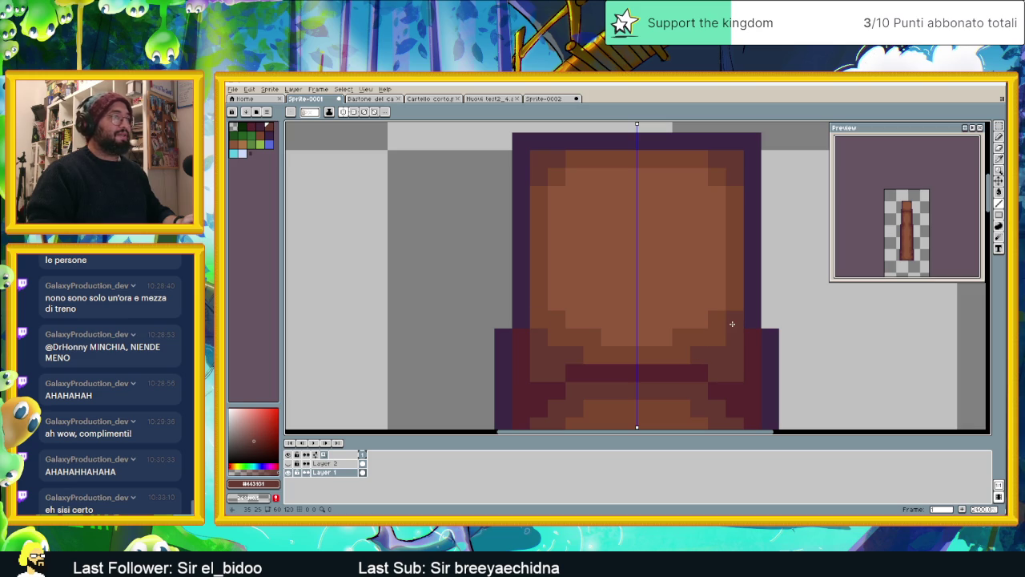
click(681, 252)
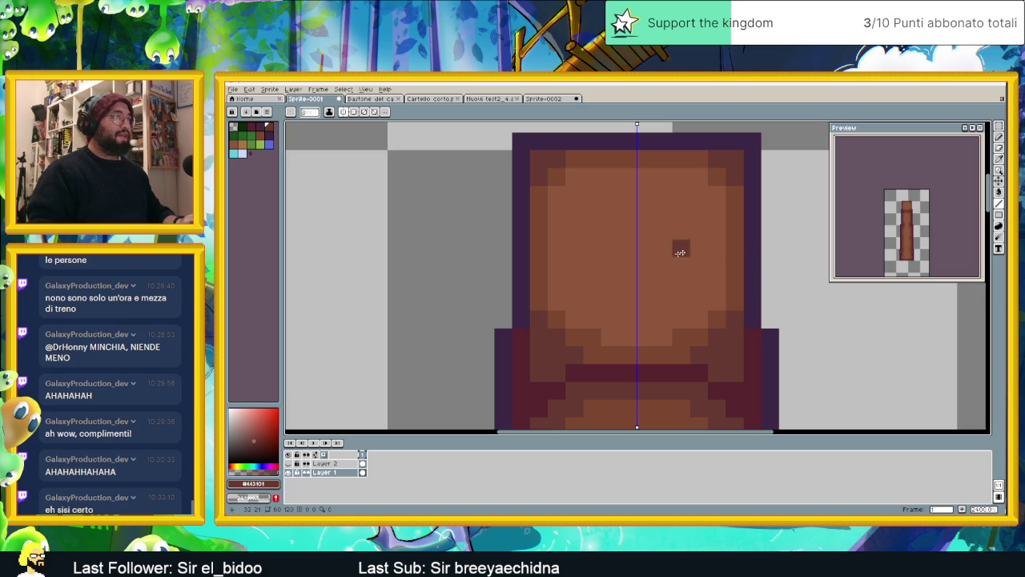
Set the drawing colour to the capital's medium brown (#7c472f) using the eyedropper
scroll(681, 252, down, 1)
scroll(669, 297, down, 1)
scroll(663, 315, down, 1)
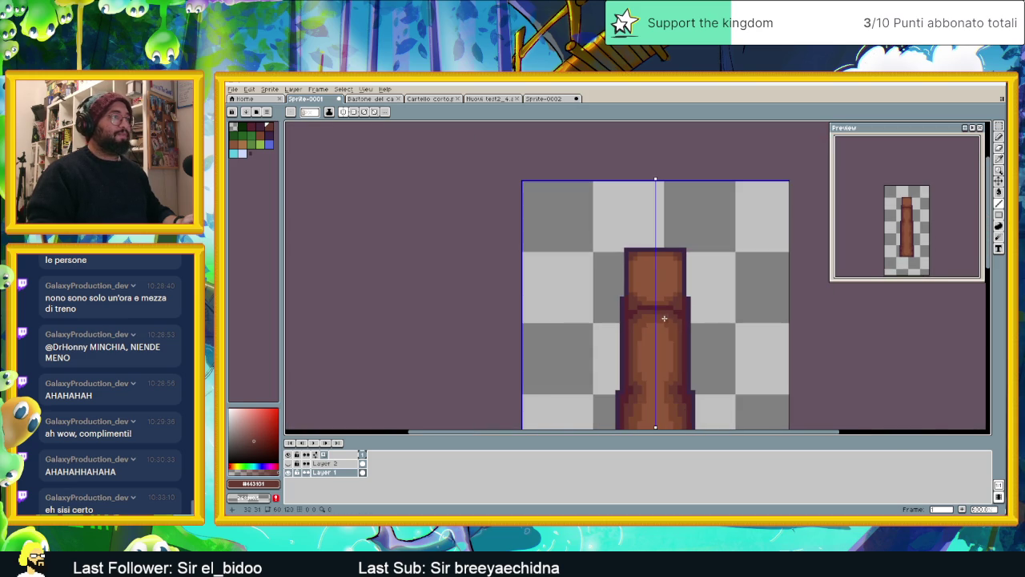
scroll(664, 318, up, 3)
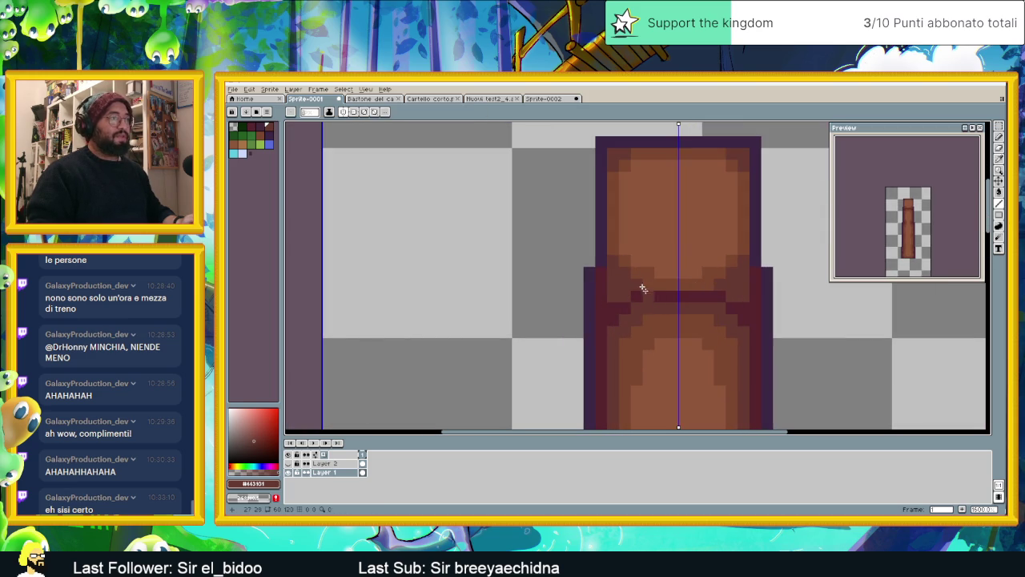
alt+click(633, 272)
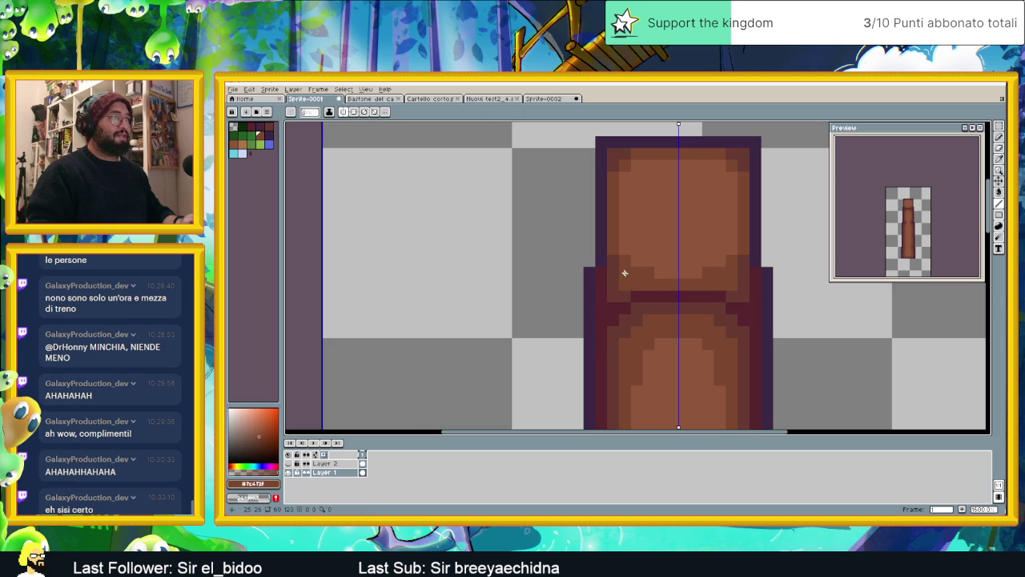
alt+click(617, 292)
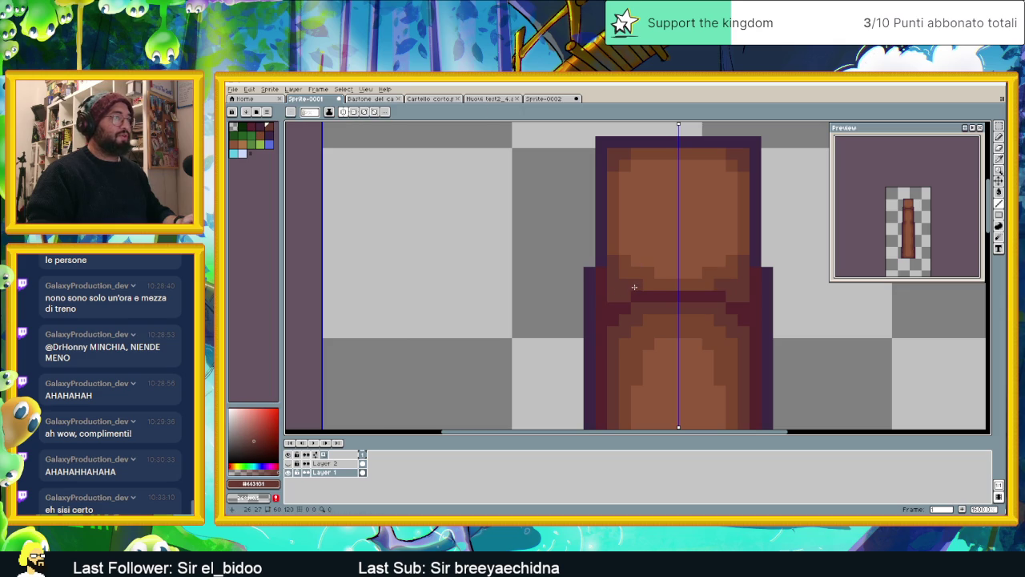
key(alt)
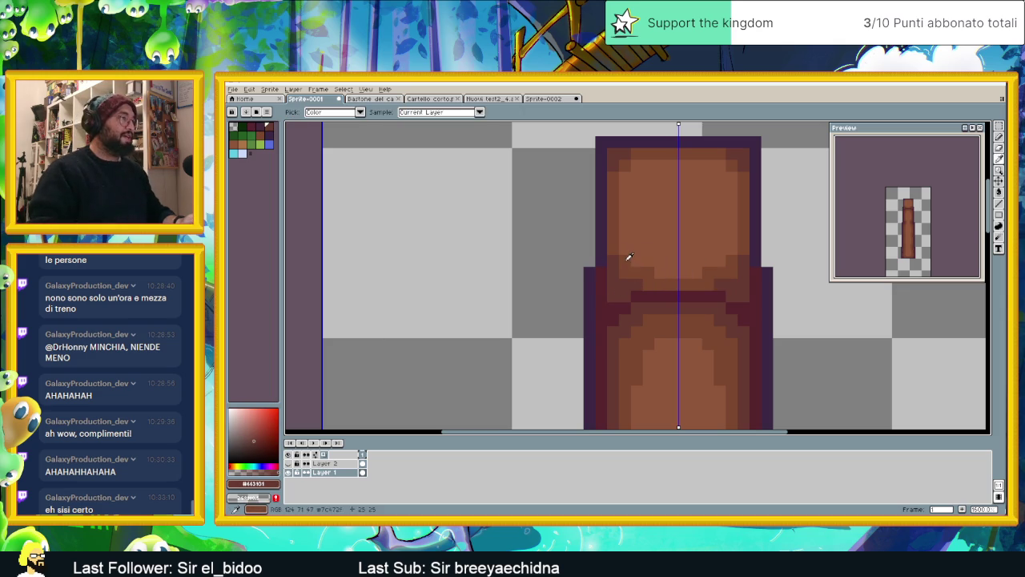
alt+click(630, 257)
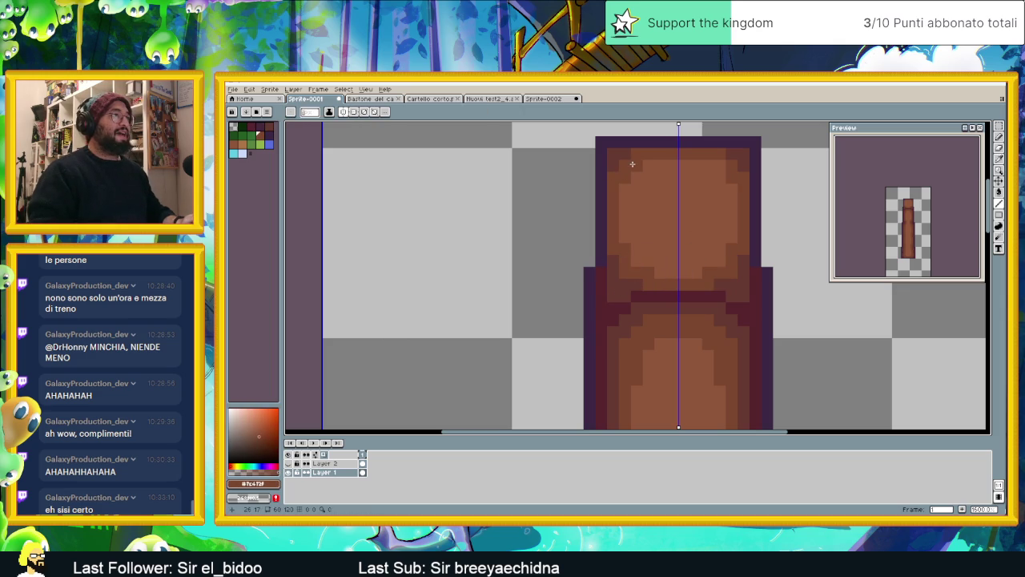
Bring up the layer options menu for Layer 1
scroll(714, 246, down, 2)
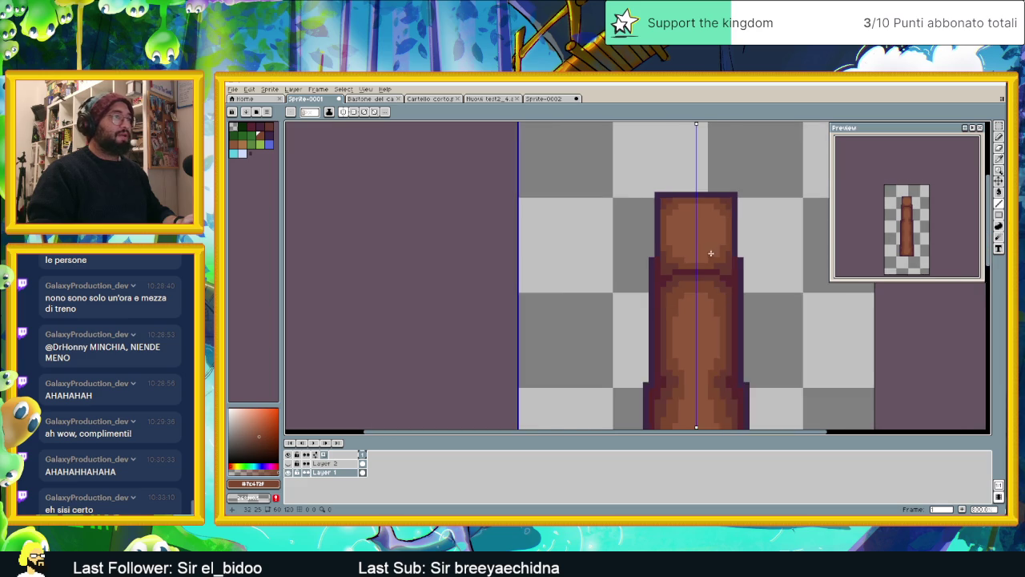
scroll(710, 247, down, 1)
scroll(654, 275, down, 1)
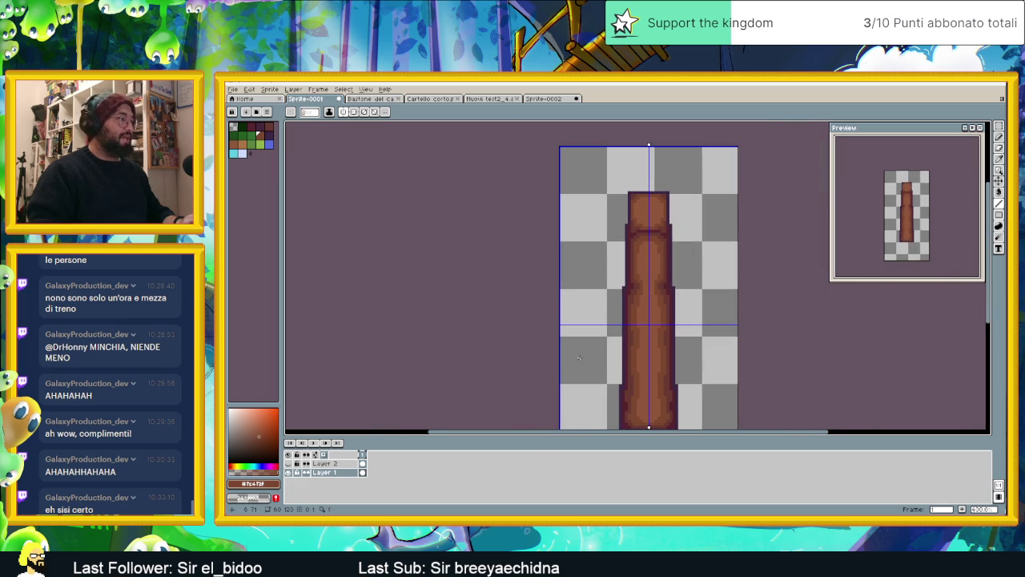
right_click(320, 473)
mouse_move(329, 456)
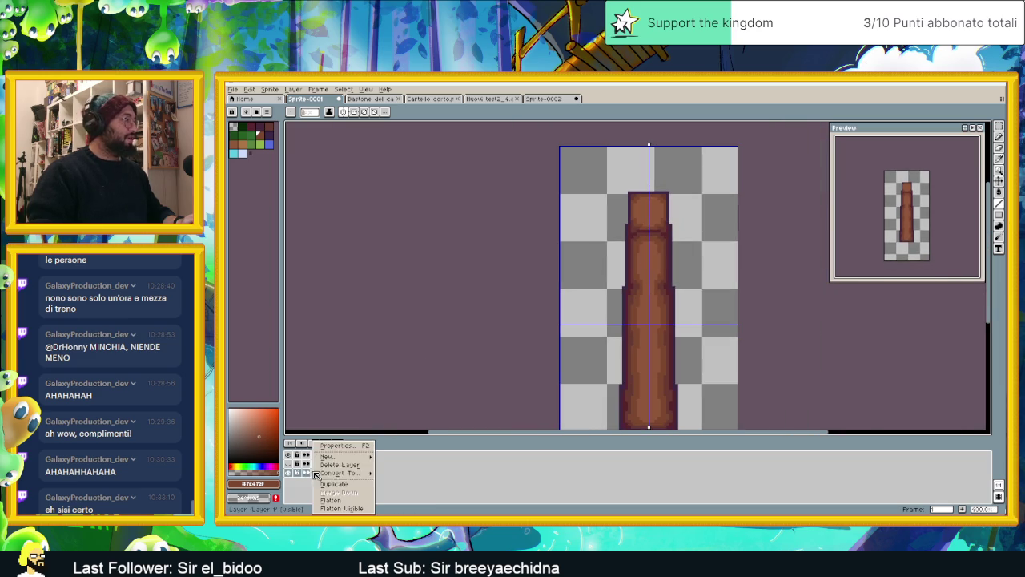
Add an empty Layer 3 and pick light orange as the highlight colour
click(391, 456)
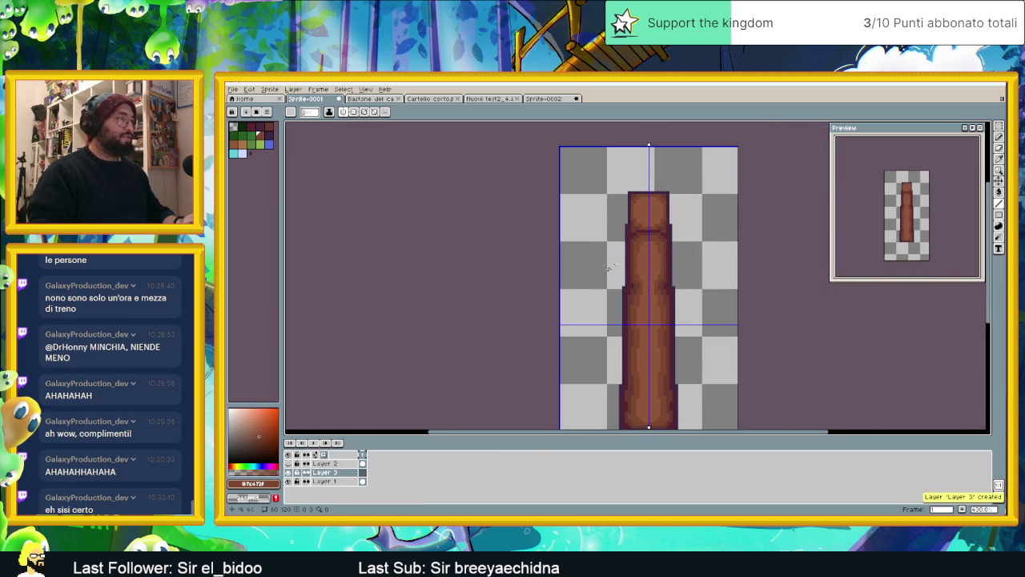
scroll(637, 224, up, 1)
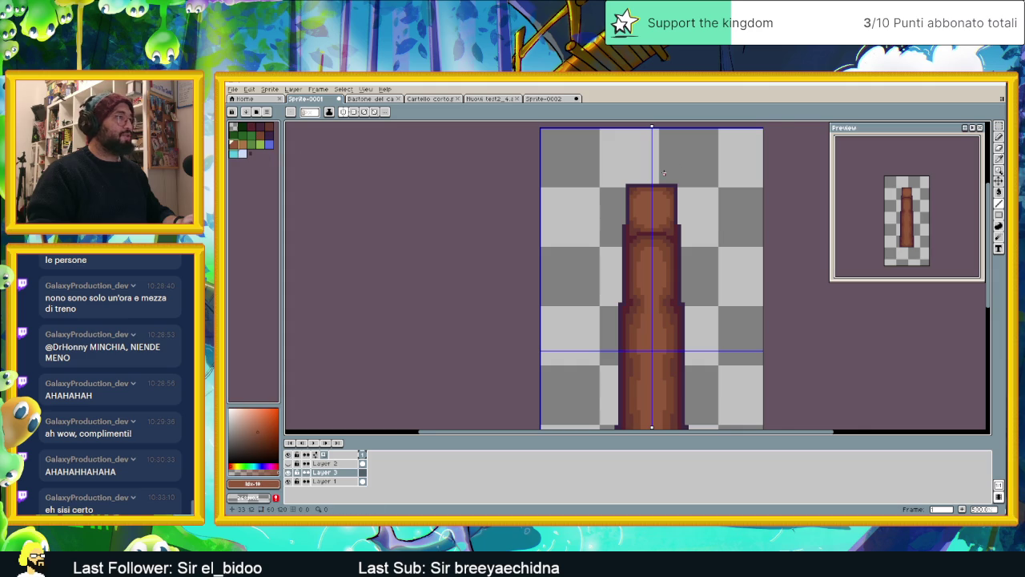
scroll(664, 173, up, 2)
scroll(652, 213, up, 1)
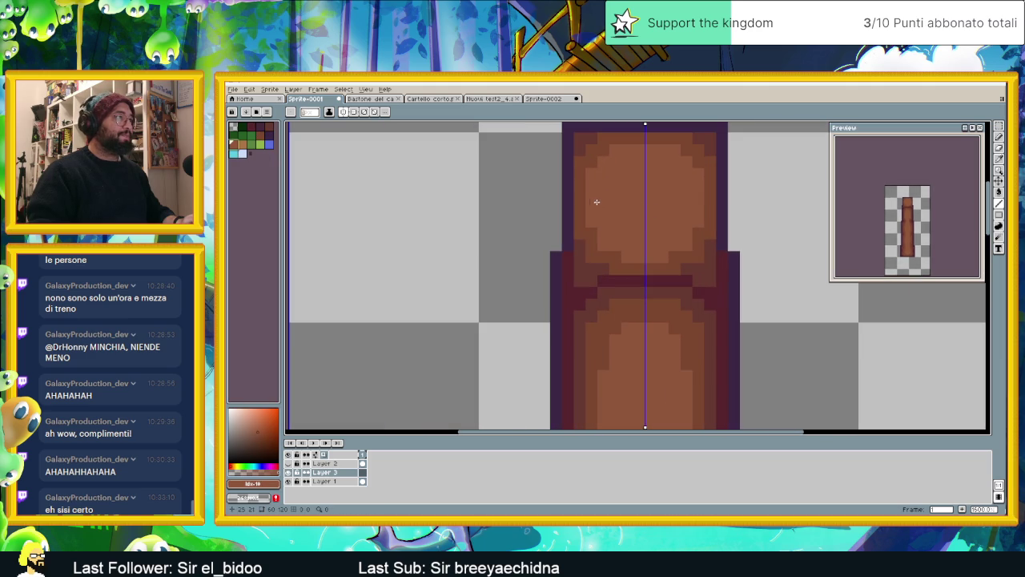
click(262, 136)
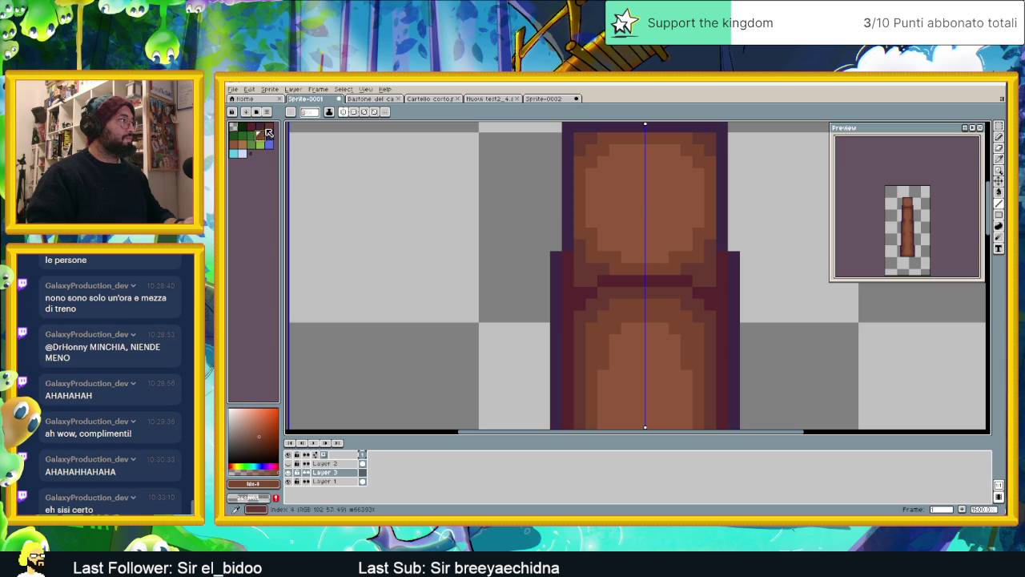
click(242, 150)
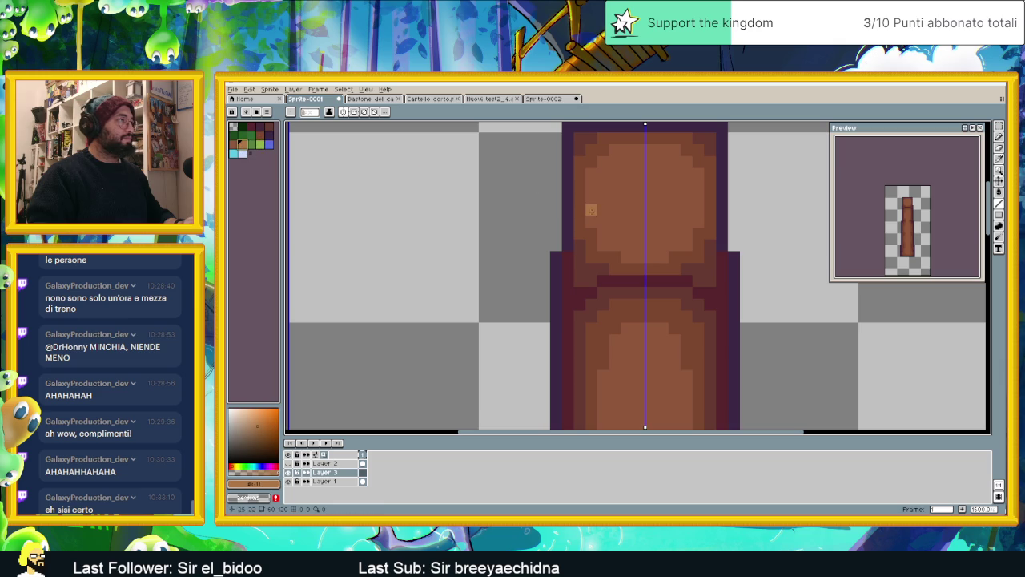
drag(590, 157, 577, 208)
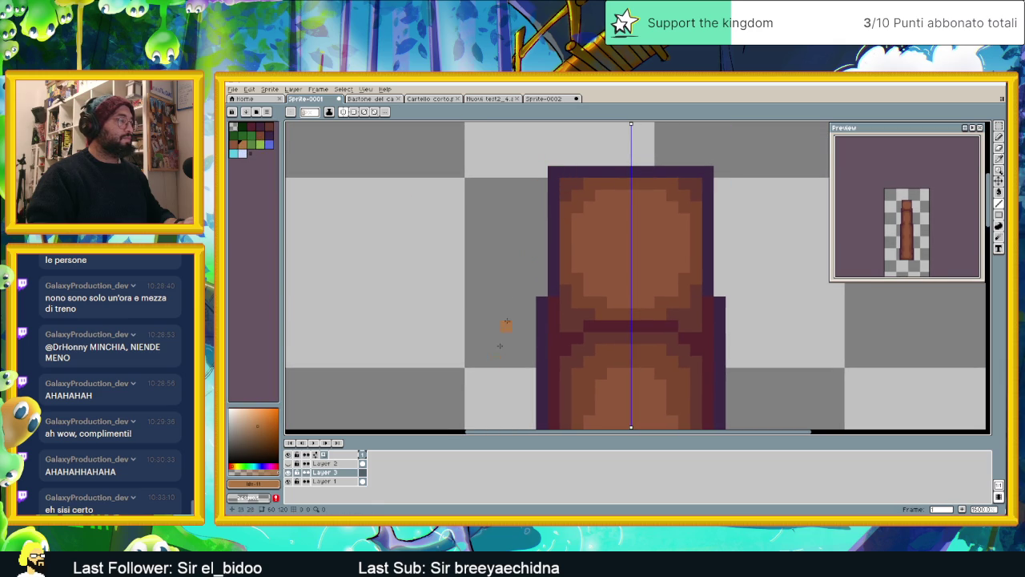
On Layer 1, paint mirrored light-orange pixels at the waist and top corners, then undo the last stroke
click(362, 480)
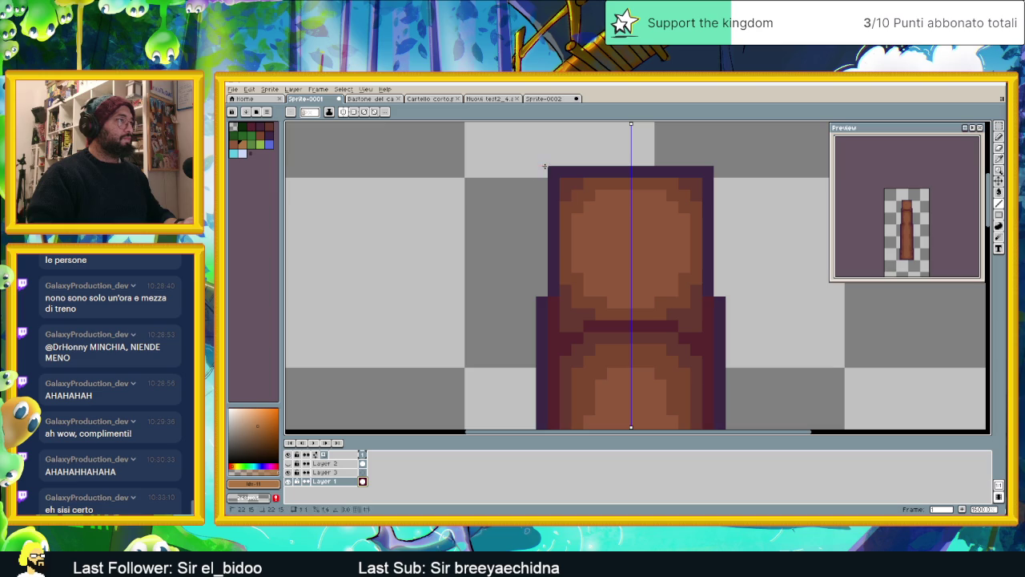
scroll(648, 296, down, 2)
scroll(648, 297, down, 1)
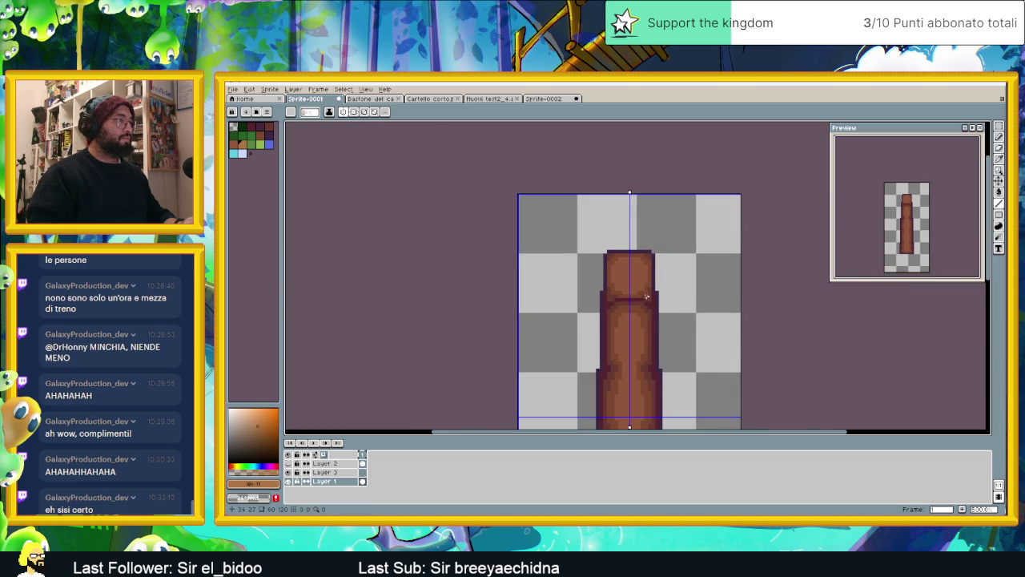
scroll(615, 297, up, 4)
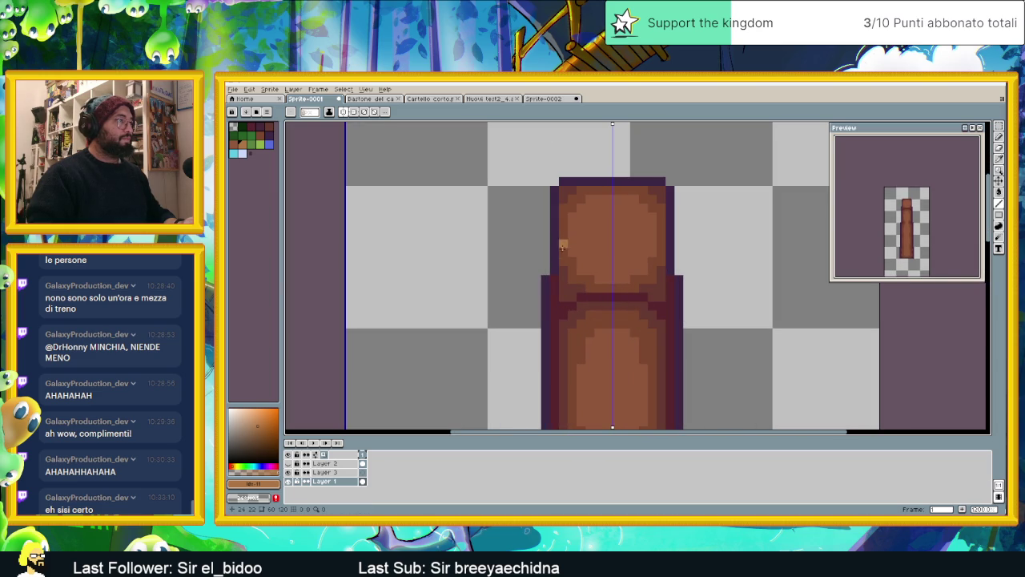
click(564, 288)
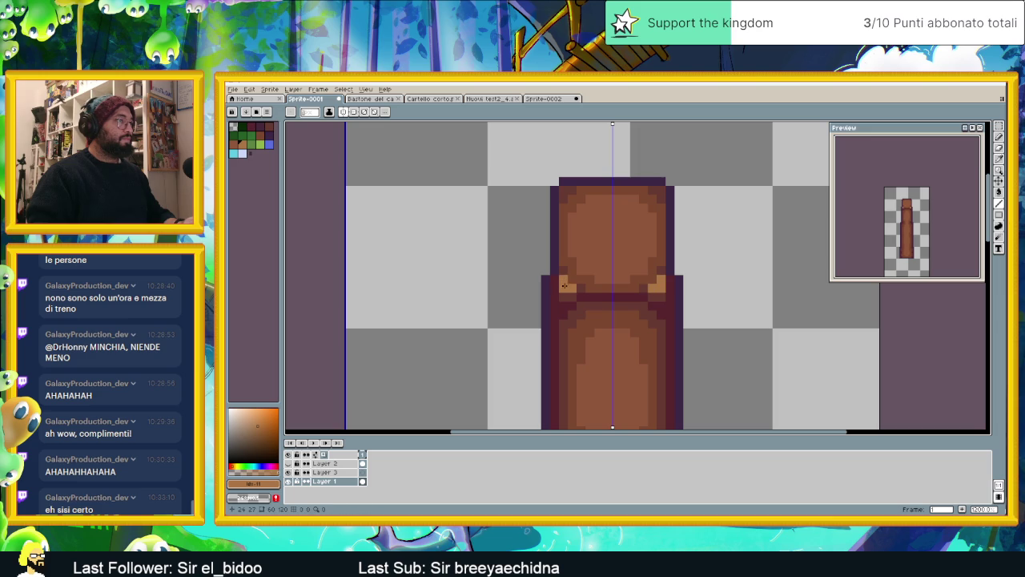
drag(660, 190, 653, 191)
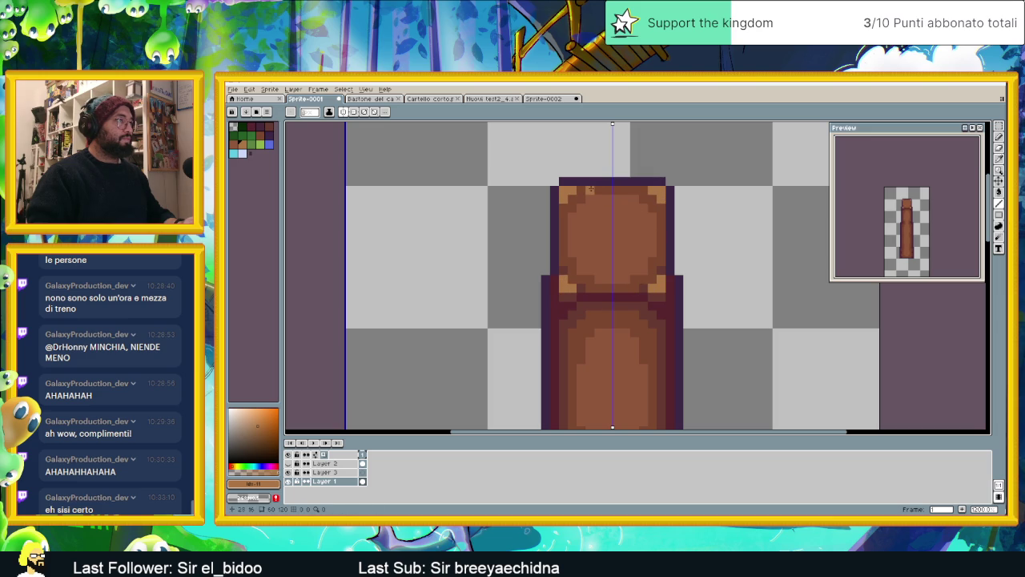
scroll(625, 192, down, 2)
scroll(623, 313, down, 1)
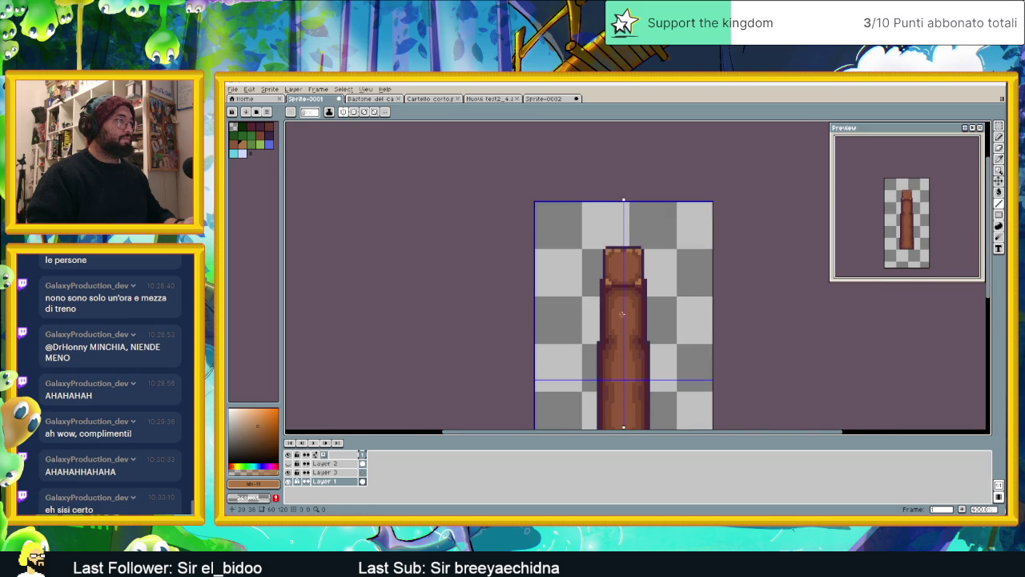
scroll(622, 316, down, 2)
scroll(621, 341, up, 1)
scroll(617, 296, up, 1)
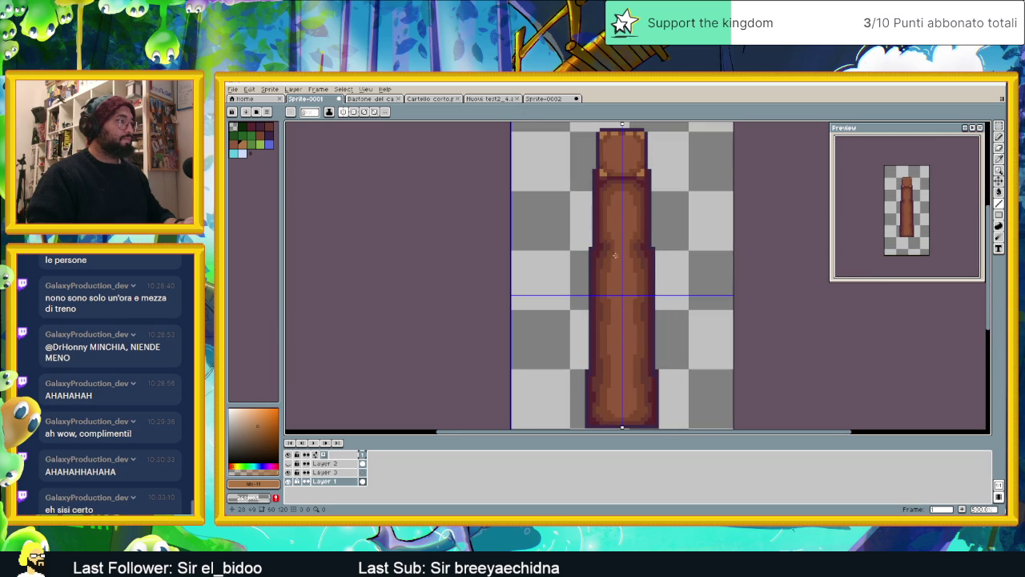
key(ctrl+z)
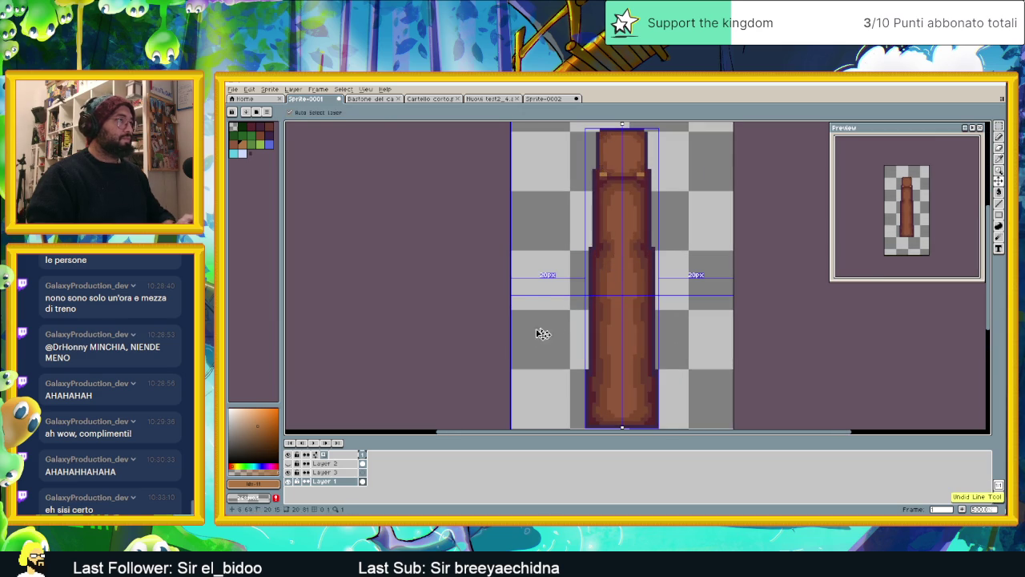
Undo a mirrored test highlight near the pillar top and turn symmetry off
key(b)
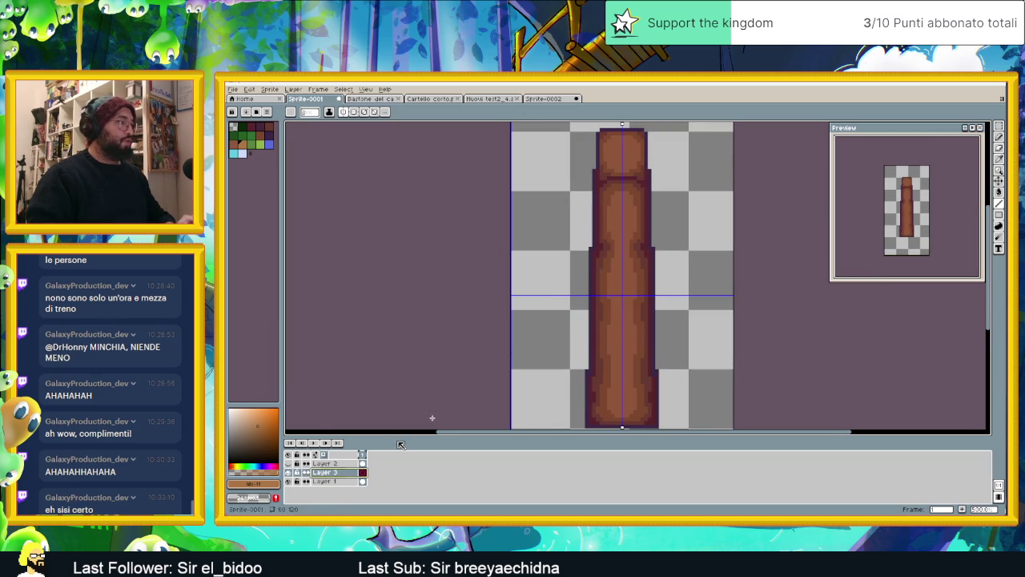
scroll(621, 140, up, 1)
scroll(617, 160, up, 1)
drag(621, 186, 603, 189)
key(ctrl+z)
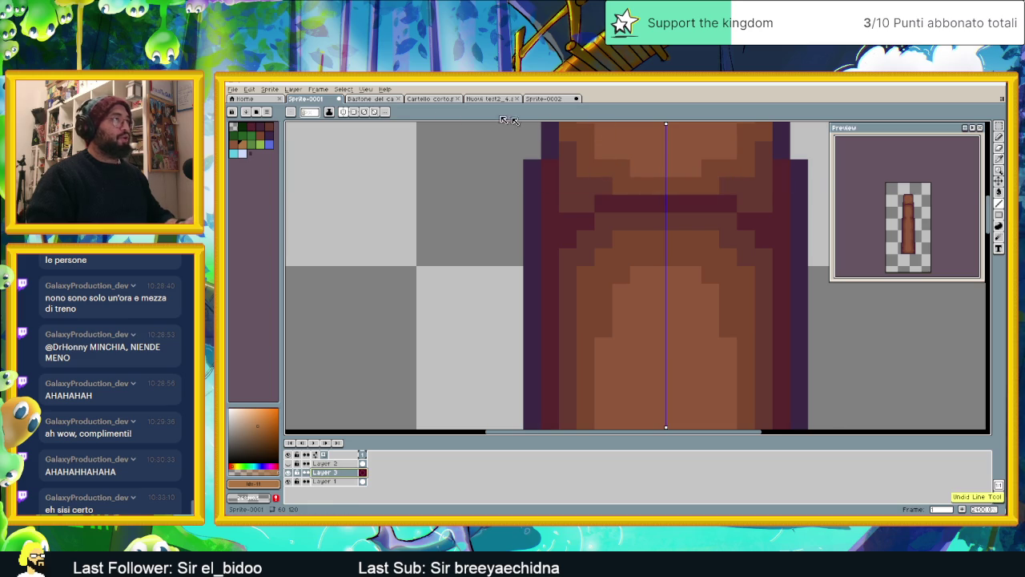
click(343, 112)
Highlight the capital's top-left corner and top edge with light-orange pixels
scroll(680, 252, down, 2)
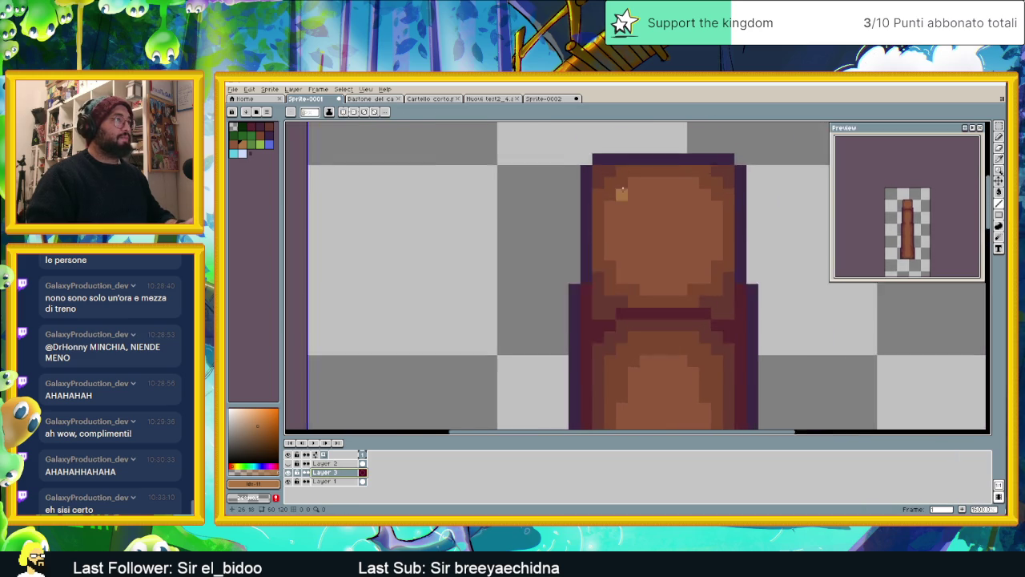
scroll(618, 152, up, 3)
mouse_move(624, 152)
mouse_down()
mouse_move(574, 154)
mouse_move(575, 178)
mouse_move(598, 178)
mouse_up()
click(648, 158)
click(693, 154)
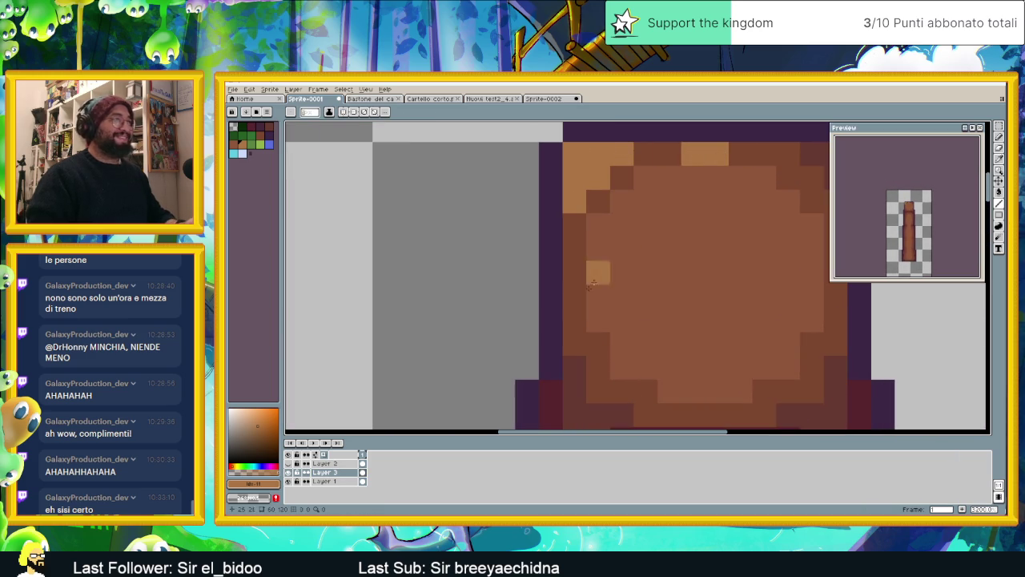
Paint an L-shaped light-orange highlight at the left inner corner beneath the capital
scroll(593, 281, down, 2)
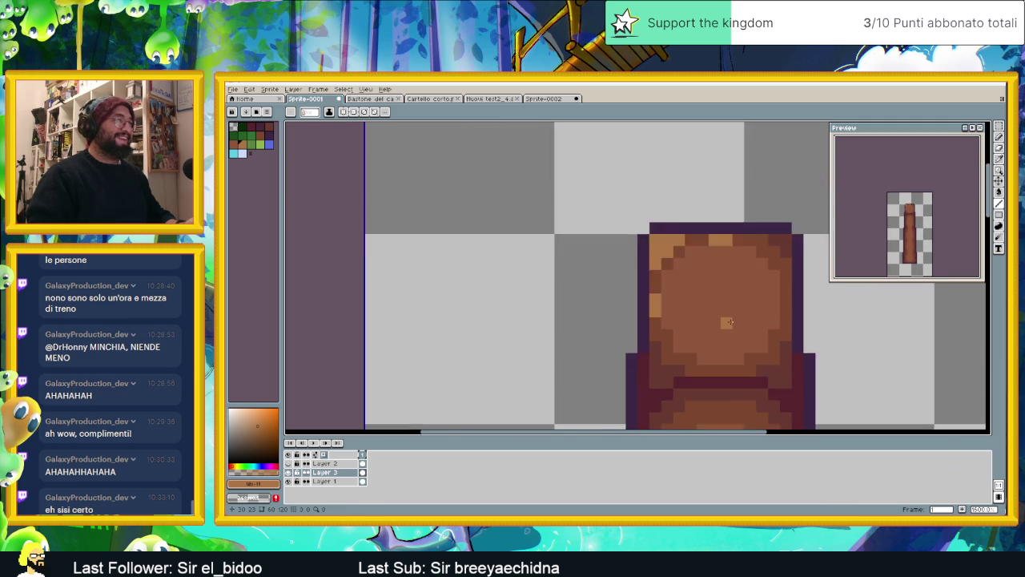
scroll(613, 260, up, 1)
scroll(617, 254, up, 1)
click(618, 272)
click(636, 272)
click(618, 255)
click(618, 237)
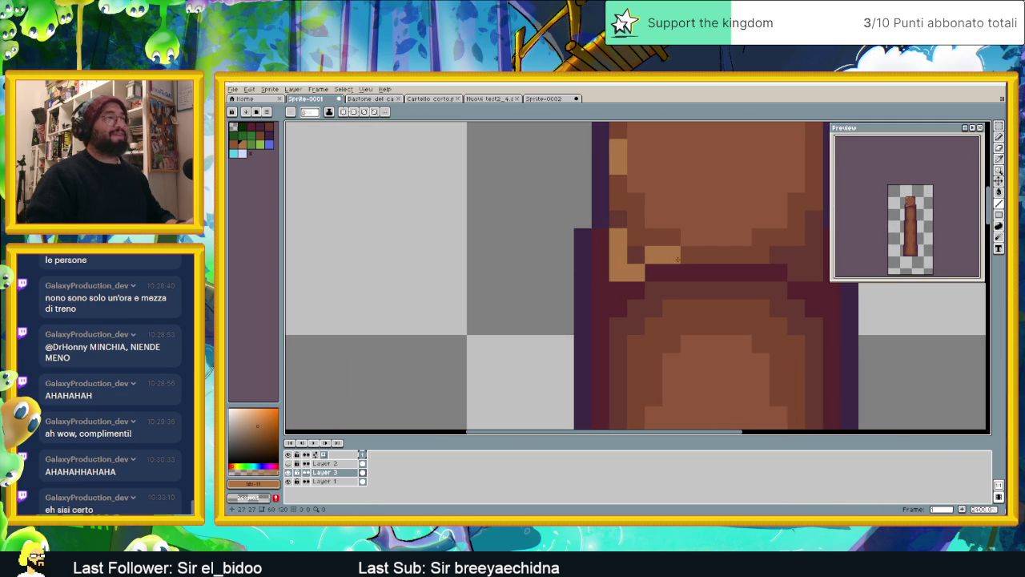
Add a light-orange pixel and short highlight column on the shaft's left side
scroll(713, 310, down, 2)
scroll(713, 310, up, 4)
scroll(681, 305, down, 2)
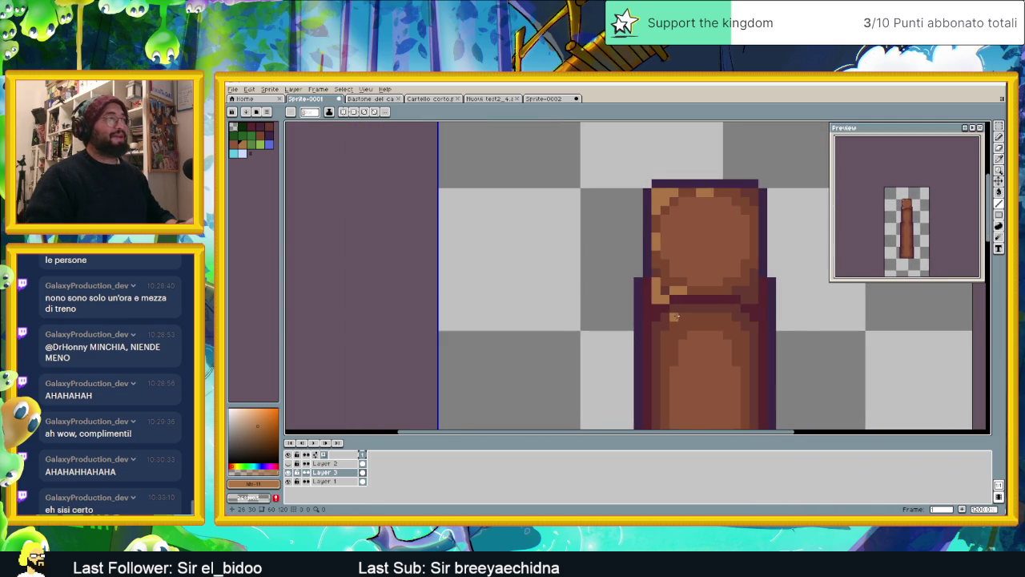
scroll(680, 305, up, 1)
scroll(648, 264, up, 1)
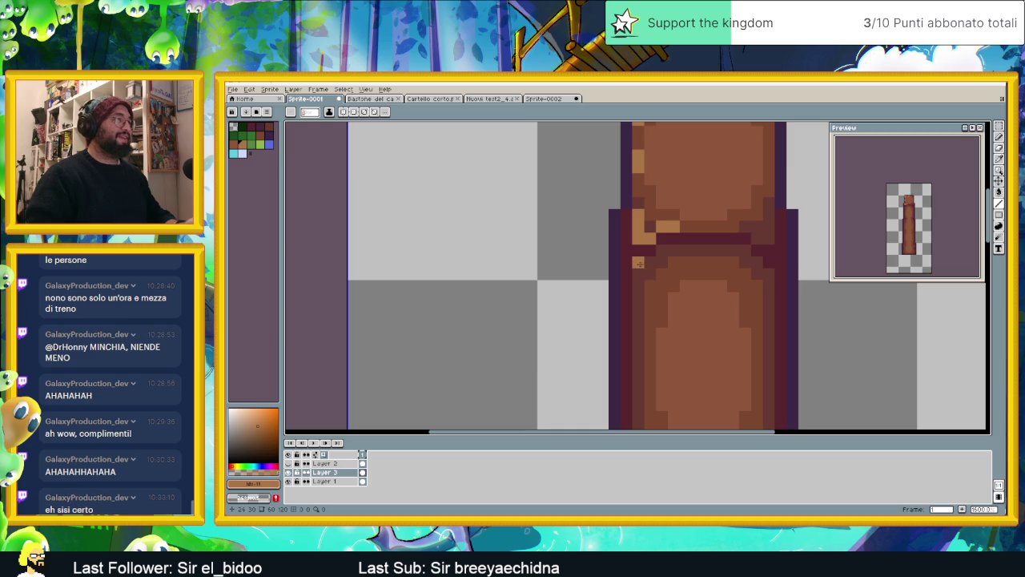
click(662, 263)
drag(651, 274, 645, 285)
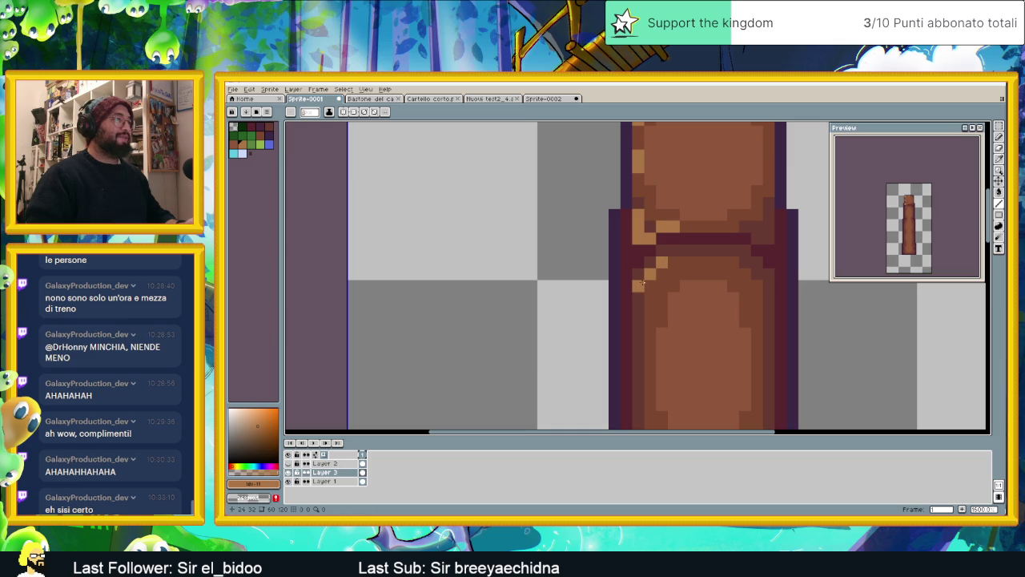
scroll(643, 281, down, 3)
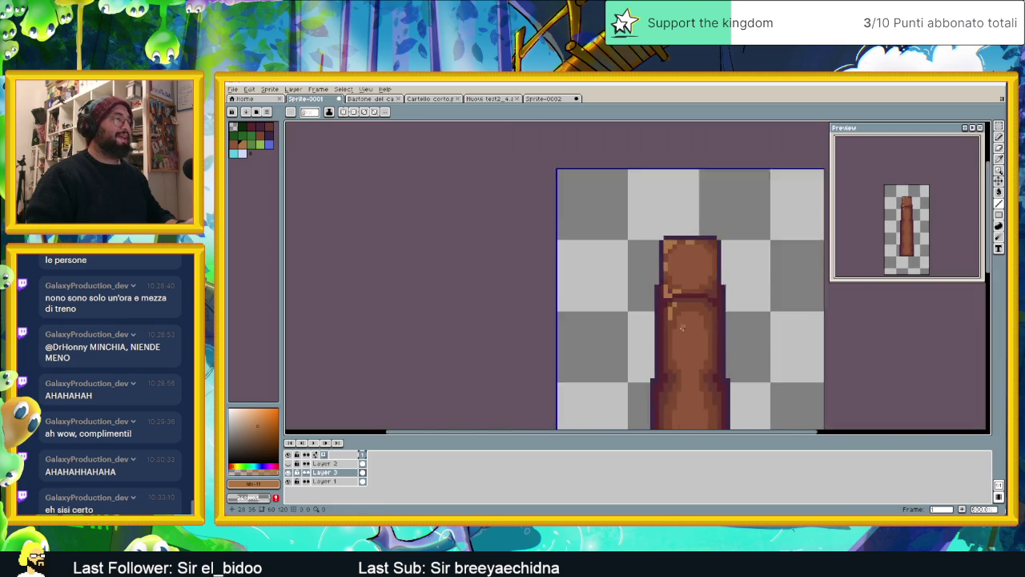
Add two light-orange pixels below the existing highlights on the shaft
scroll(642, 272, up, 1)
scroll(641, 270, up, 1)
scroll(641, 270, up, 1)
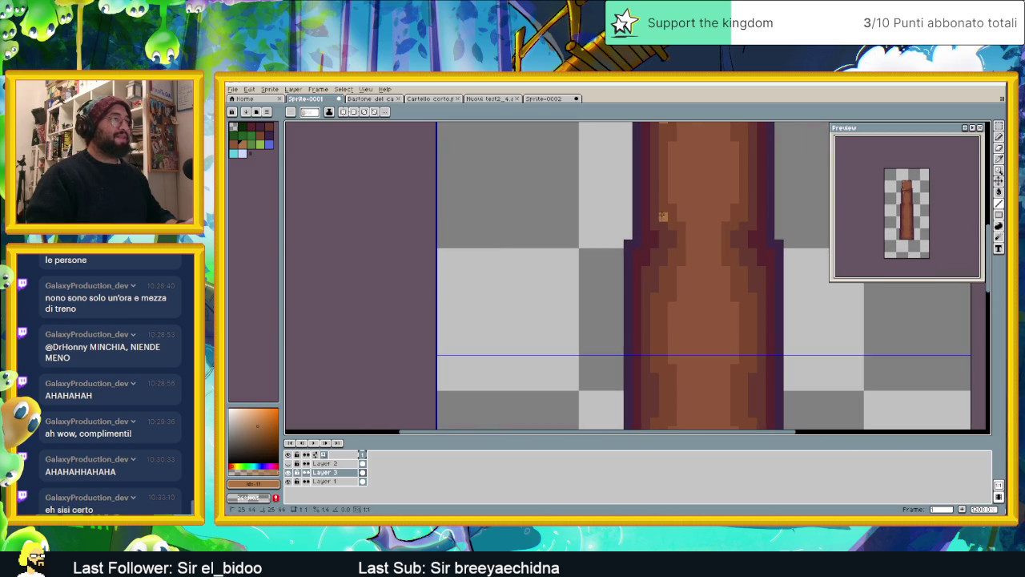
click(665, 226)
click(670, 242)
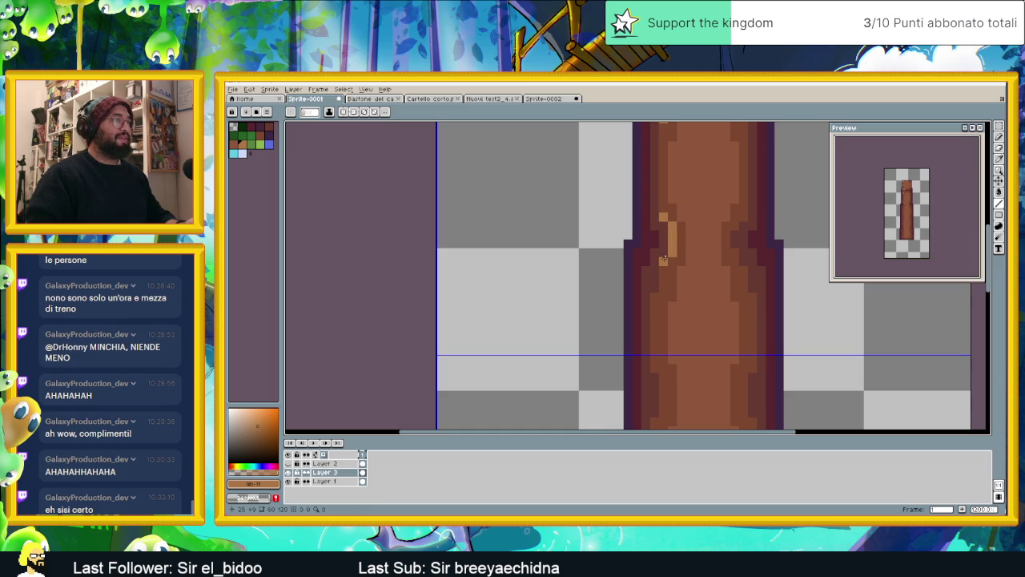
Paint a short vertical light-orange streak down the shaft's left side
scroll(683, 274, down, 4)
scroll(682, 261, up, 2)
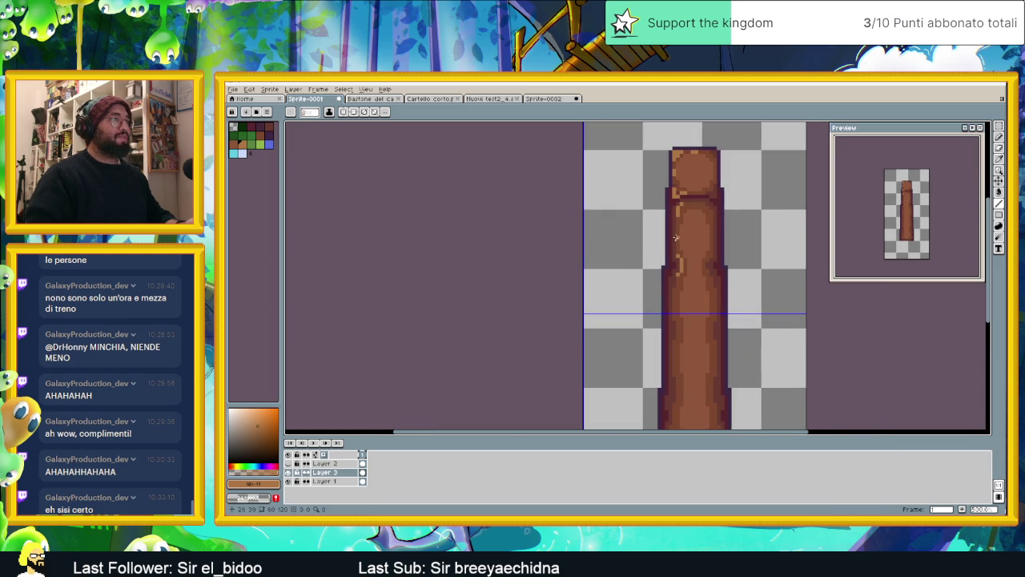
scroll(680, 305, down, 3)
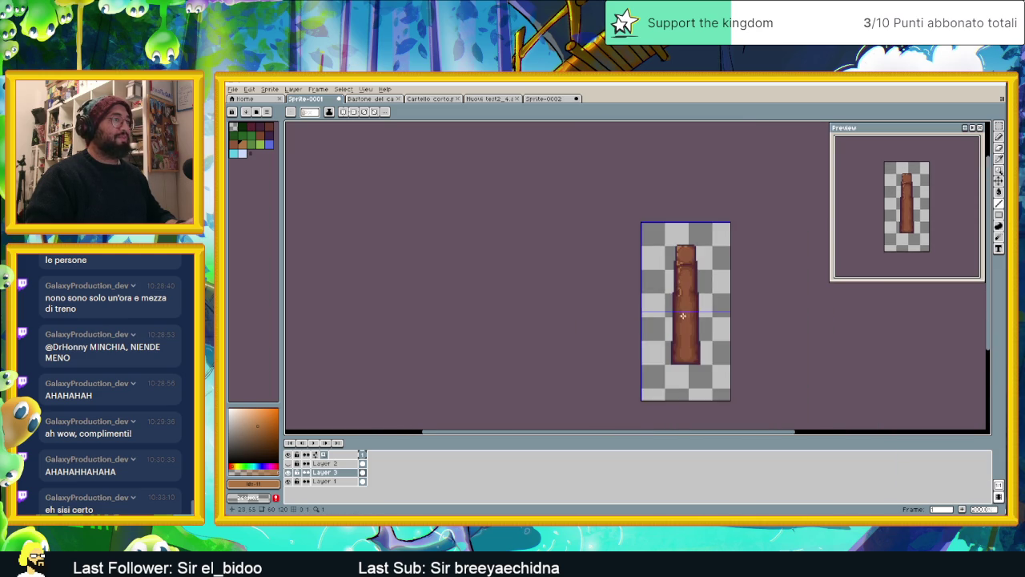
scroll(665, 247, up, 3)
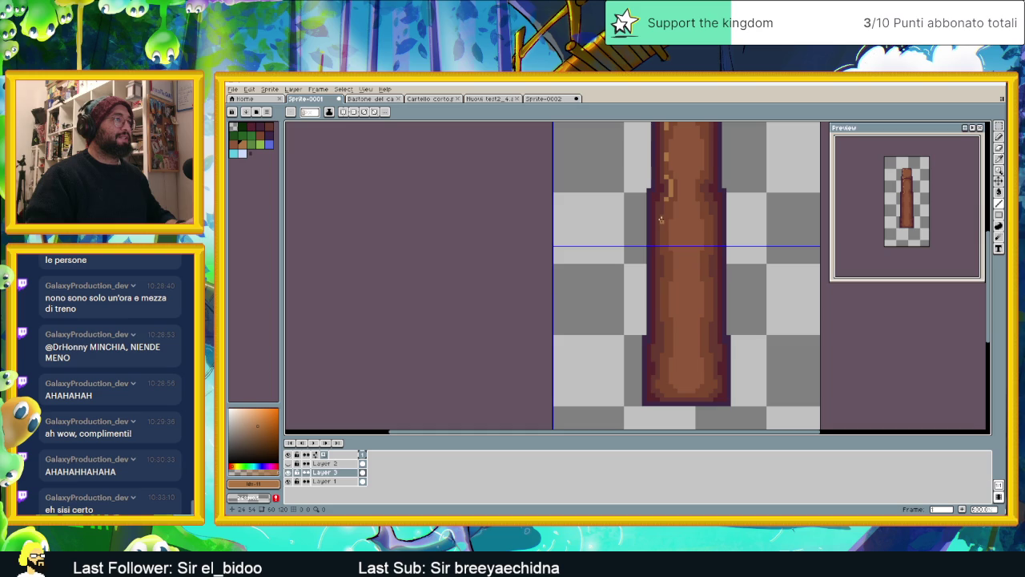
drag(661, 217, 662, 303)
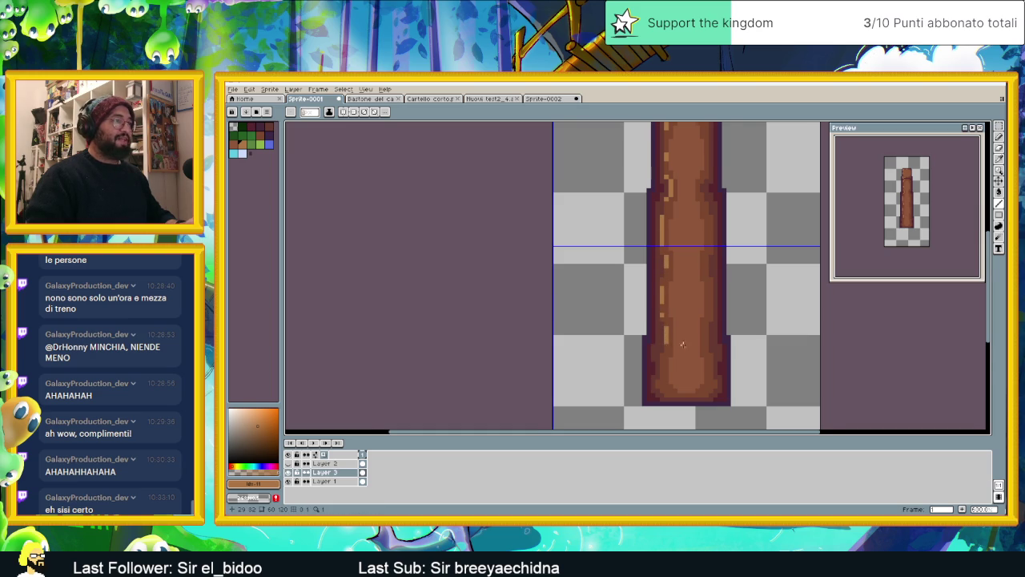
scroll(666, 320, down, 1)
scroll(672, 291, down, 1)
scroll(691, 217, up, 1)
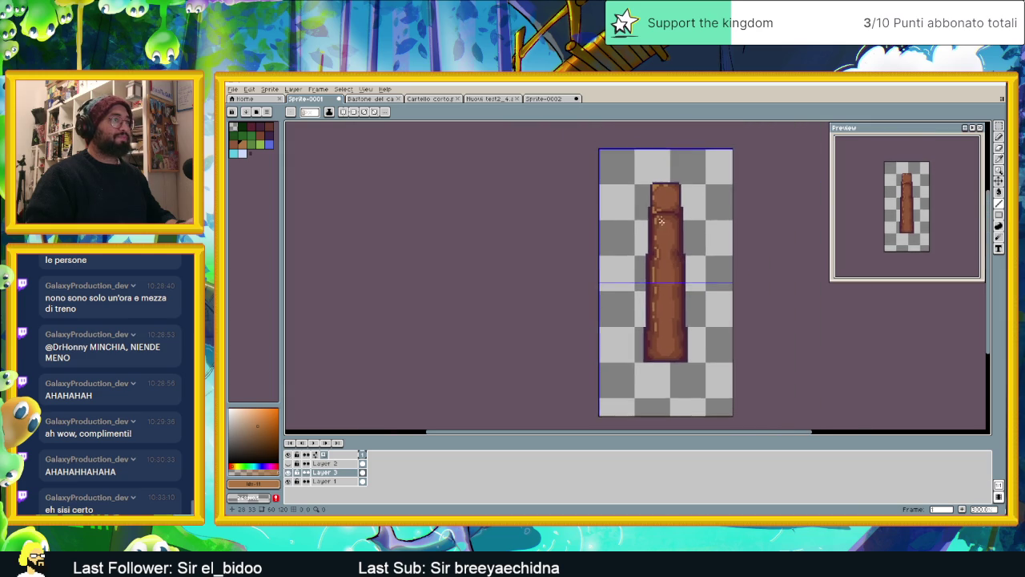
scroll(673, 212, up, 1)
scroll(651, 207, up, 1)
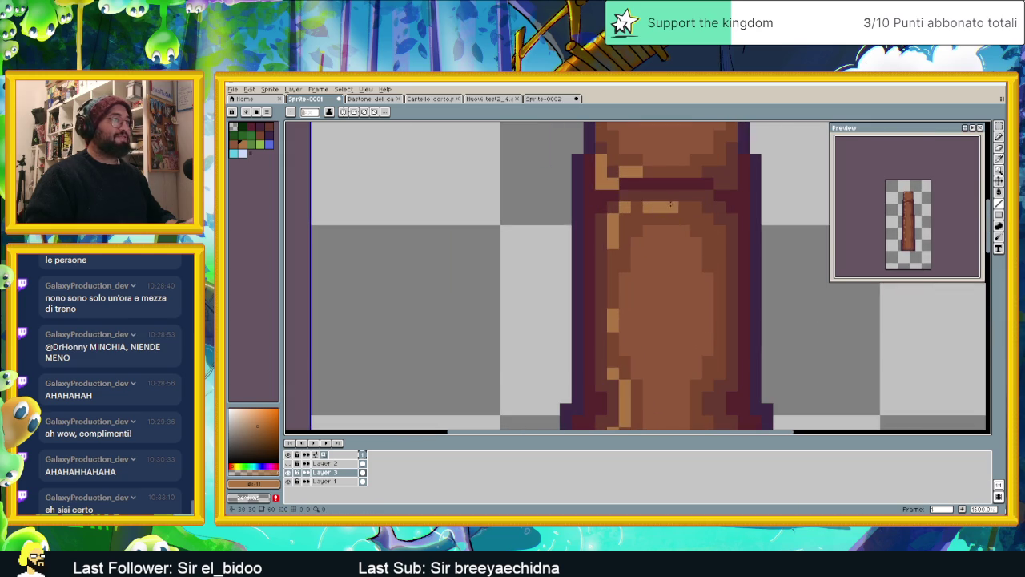
scroll(669, 252, down, 3)
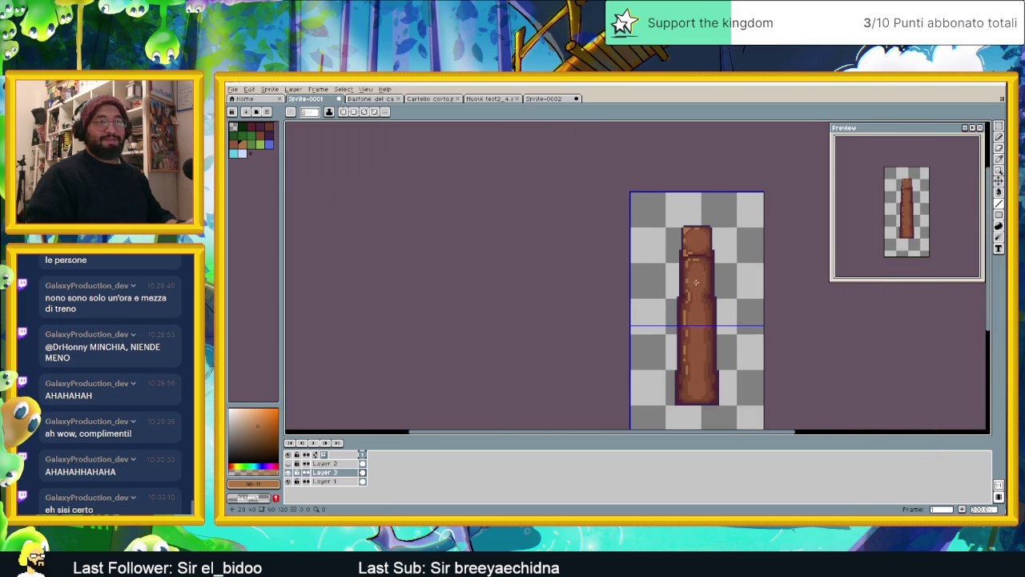
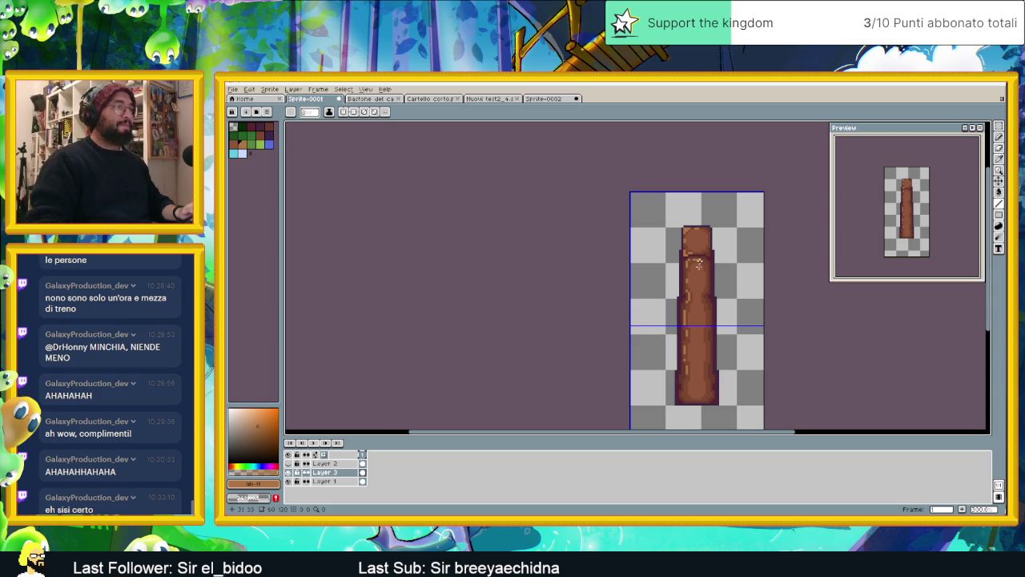
Undo the stray line stroke on the staff
scroll(705, 236, up, 2)
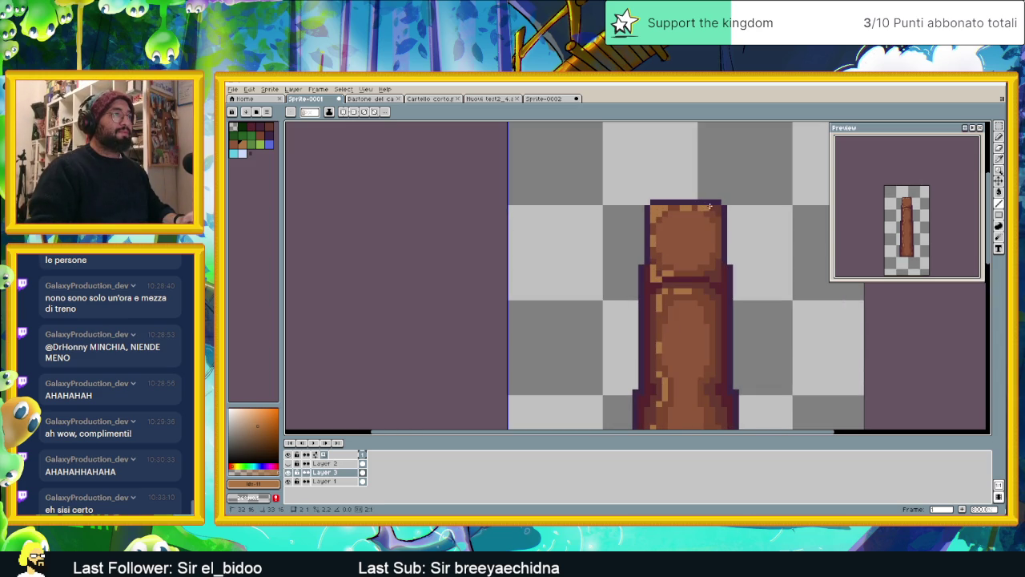
scroll(713, 206, down, 2)
scroll(709, 272, down, 1)
scroll(689, 270, right, 1)
scroll(677, 268, up, 2)
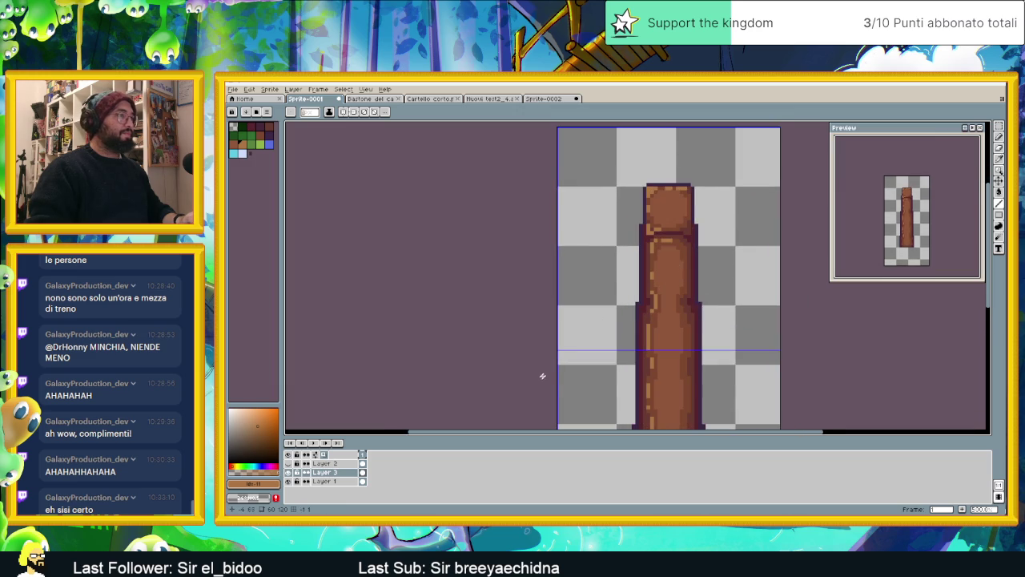
scroll(633, 262, up, 3)
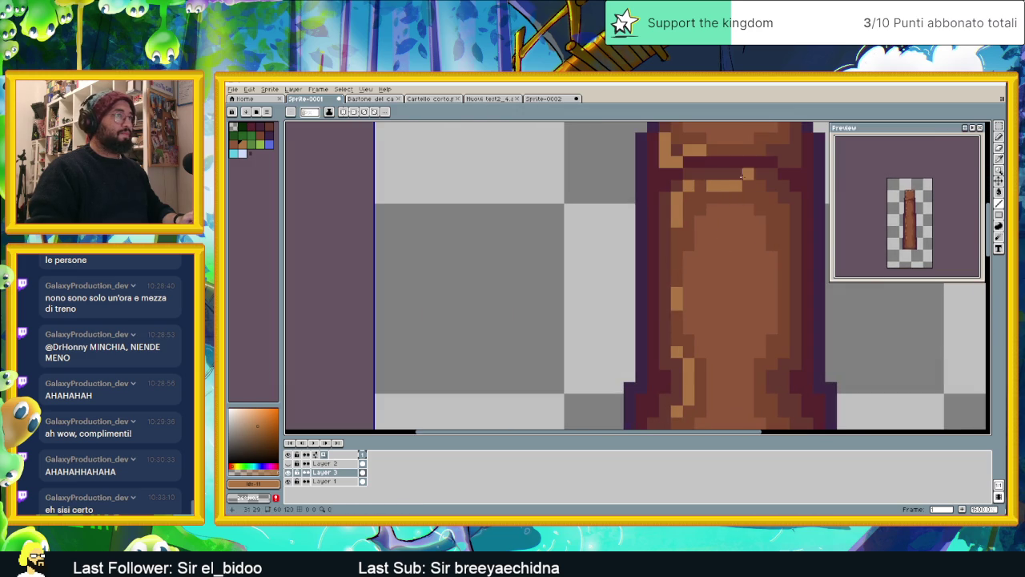
key(alt)
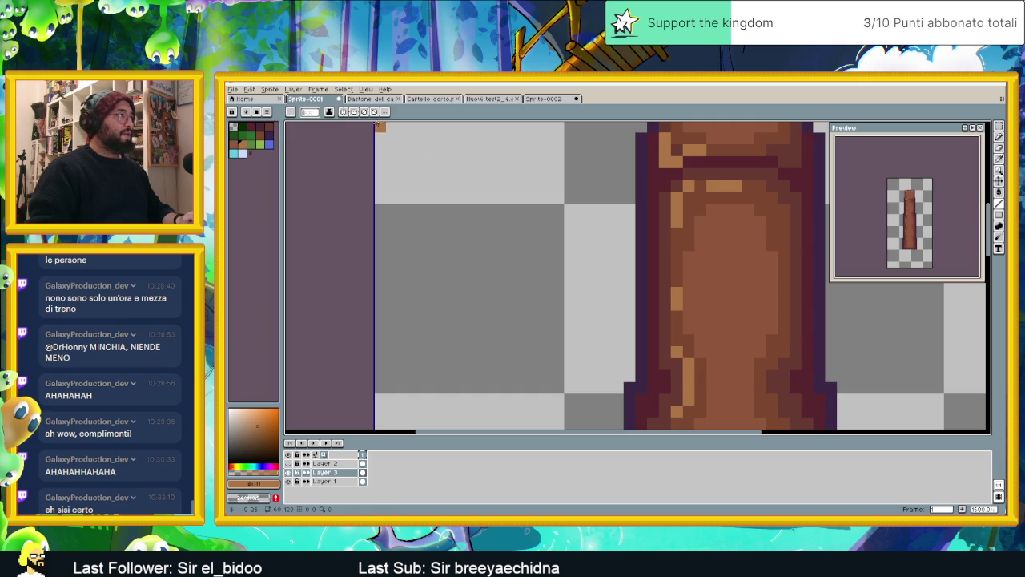
click(452, 113)
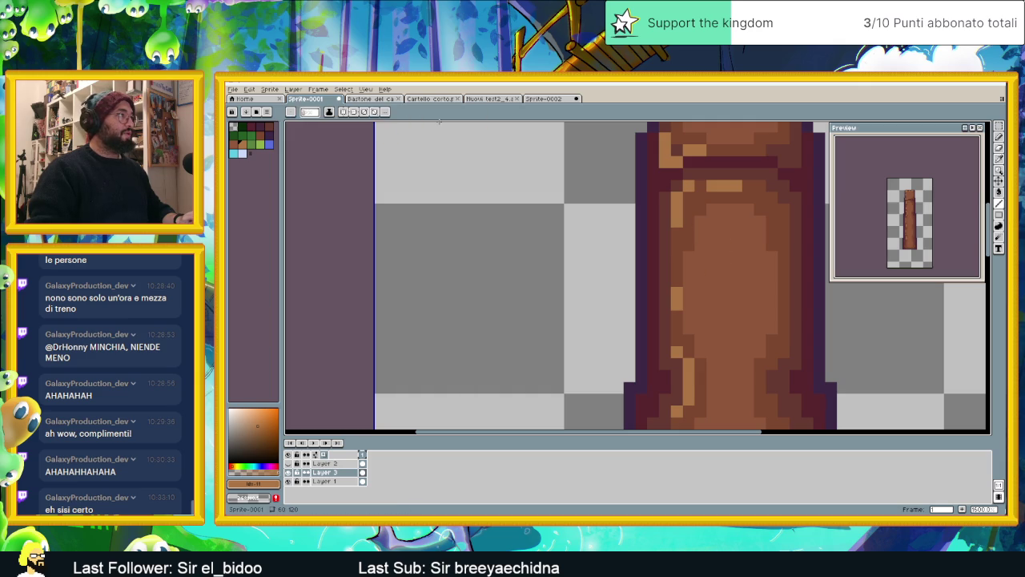
scroll(646, 263, up, 2)
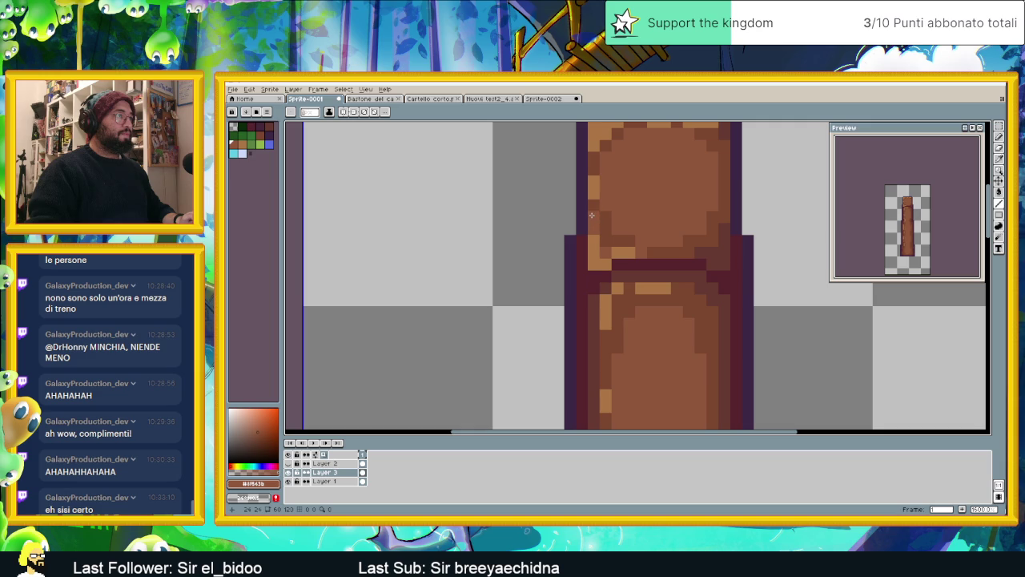
scroll(661, 220, up, 2)
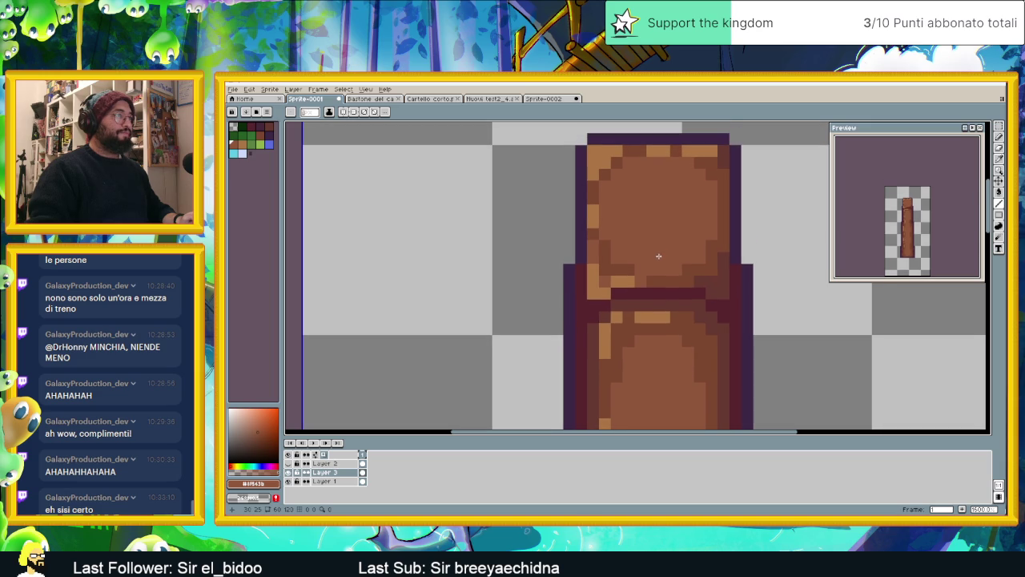
key(ctrl+z)
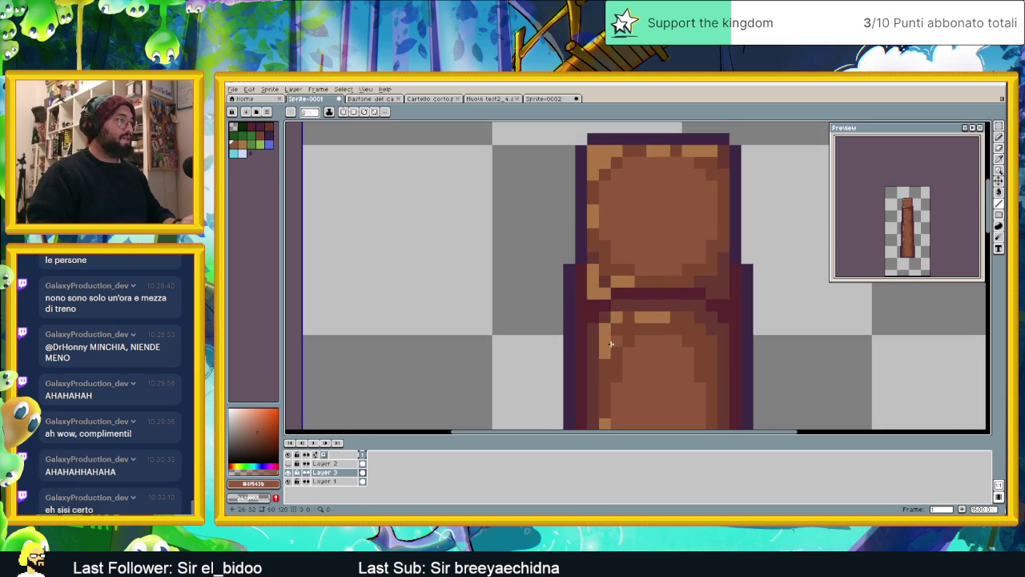
Pick a darker brown from the staff and darken two pixels beside its belt
alt+click(619, 280)
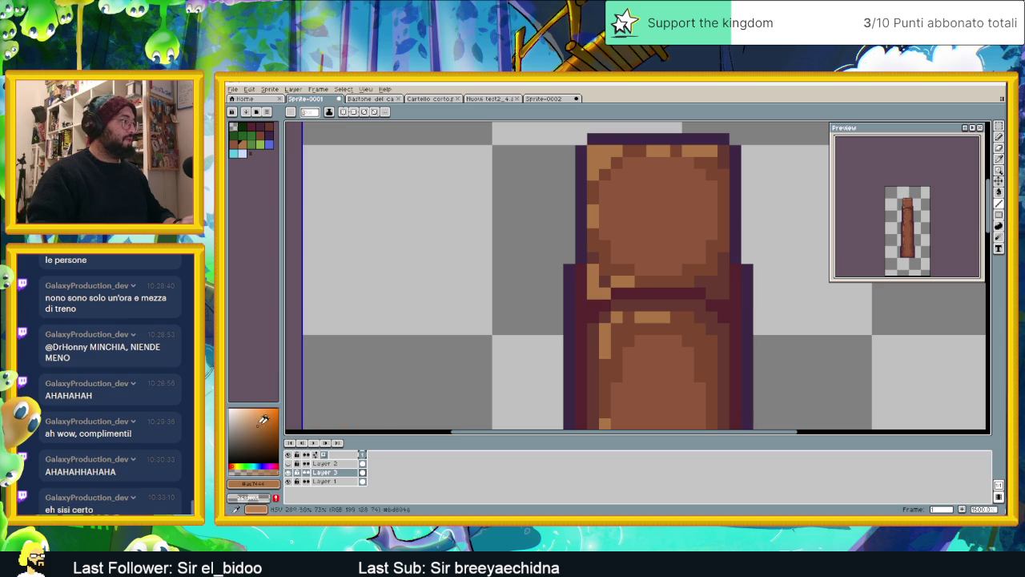
alt+click(654, 279)
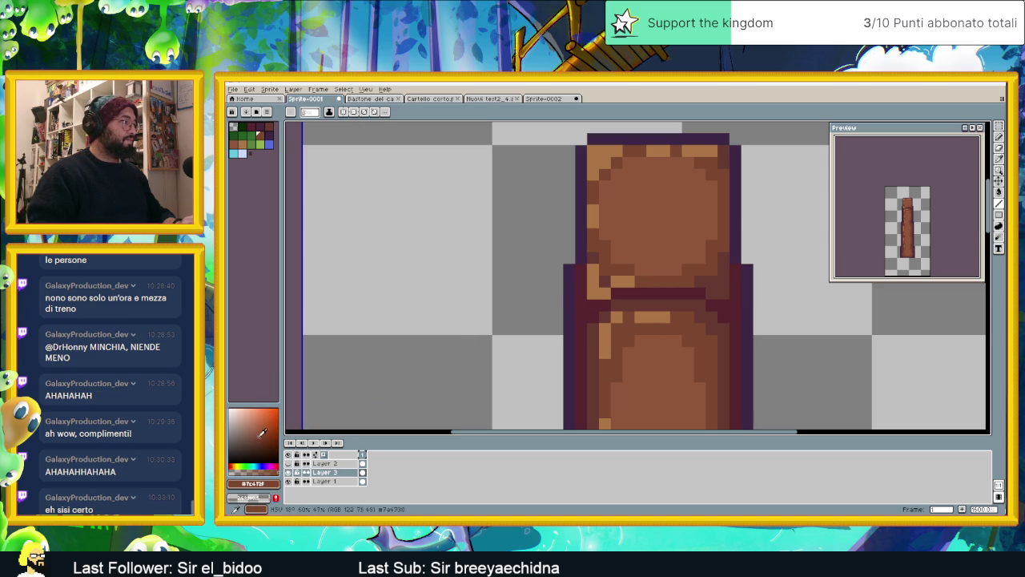
click(260, 432)
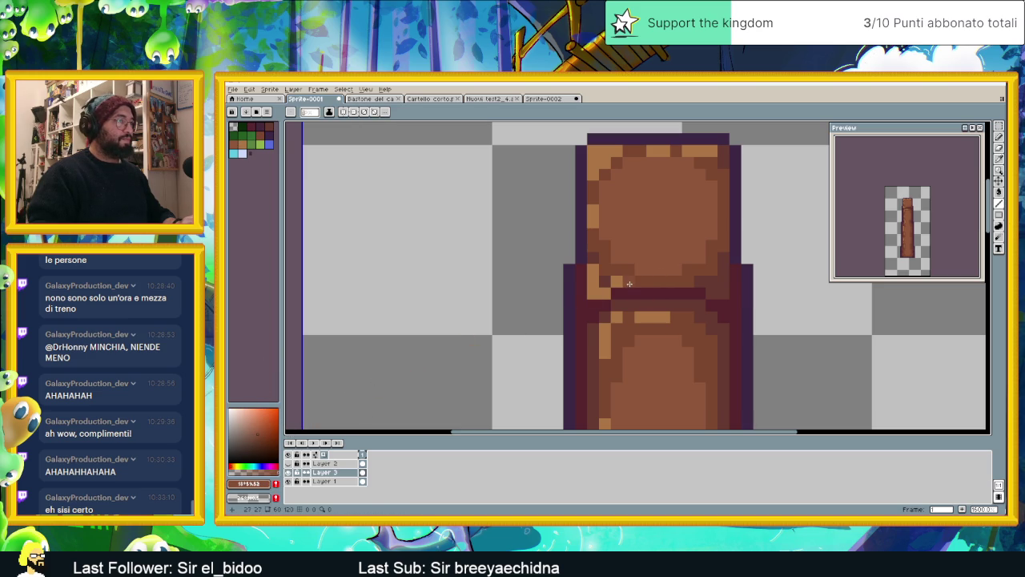
click(595, 265)
click(634, 304)
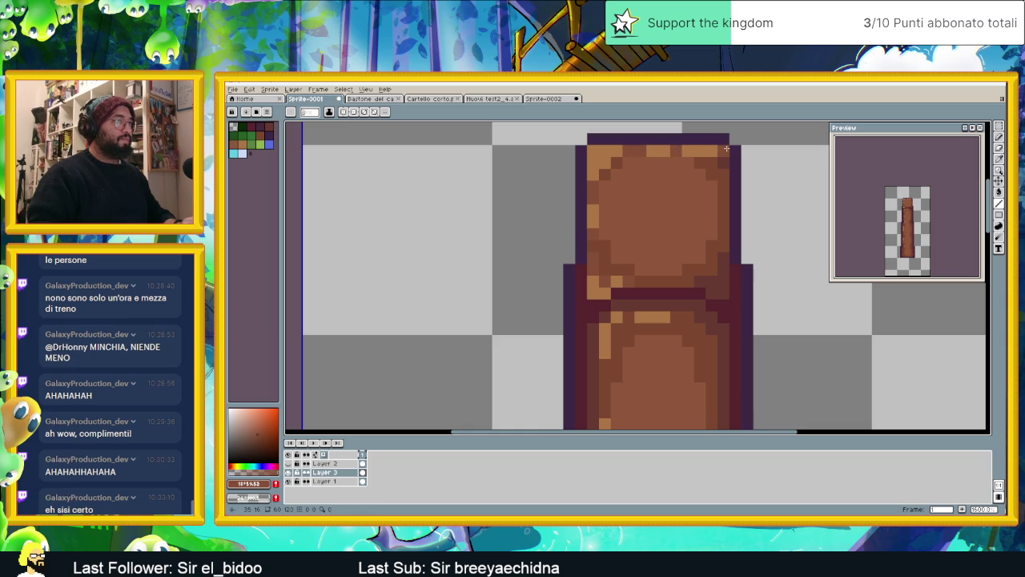
scroll(688, 148, down, 2)
scroll(659, 185, up, 2)
scroll(659, 185, up, 1)
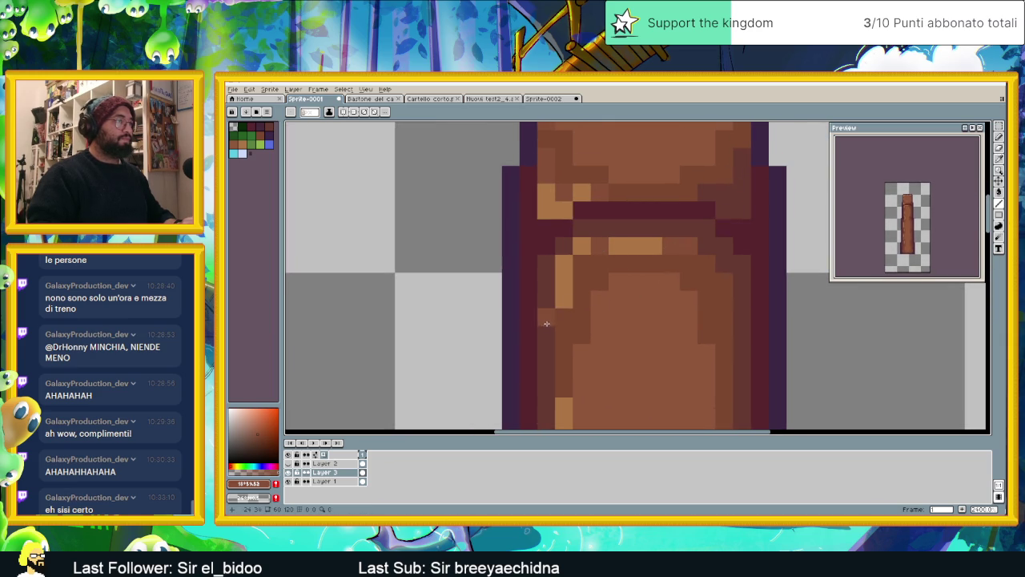
scroll(573, 387, down, 3)
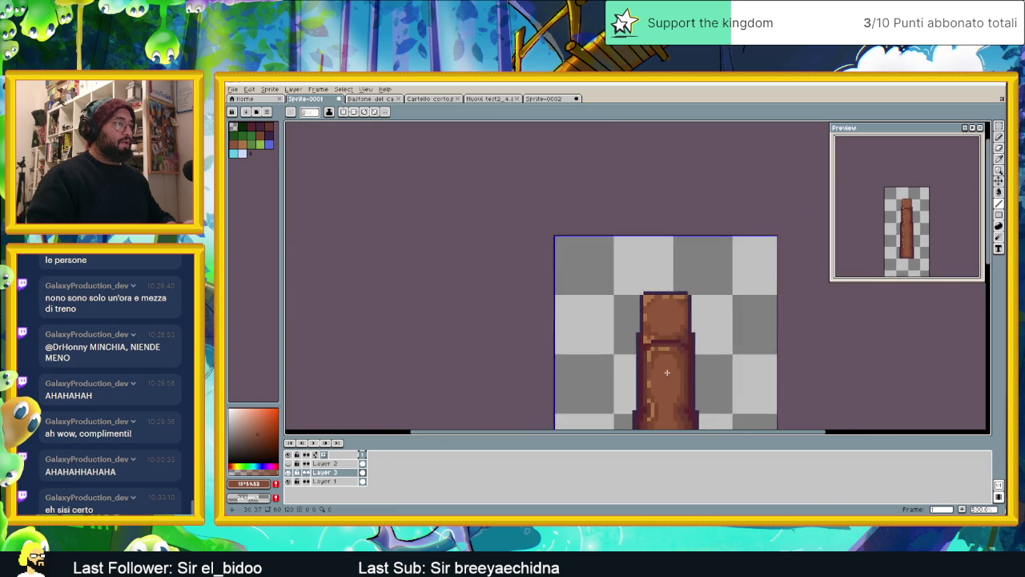
scroll(598, 232, up, 2)
scroll(598, 232, up, 1)
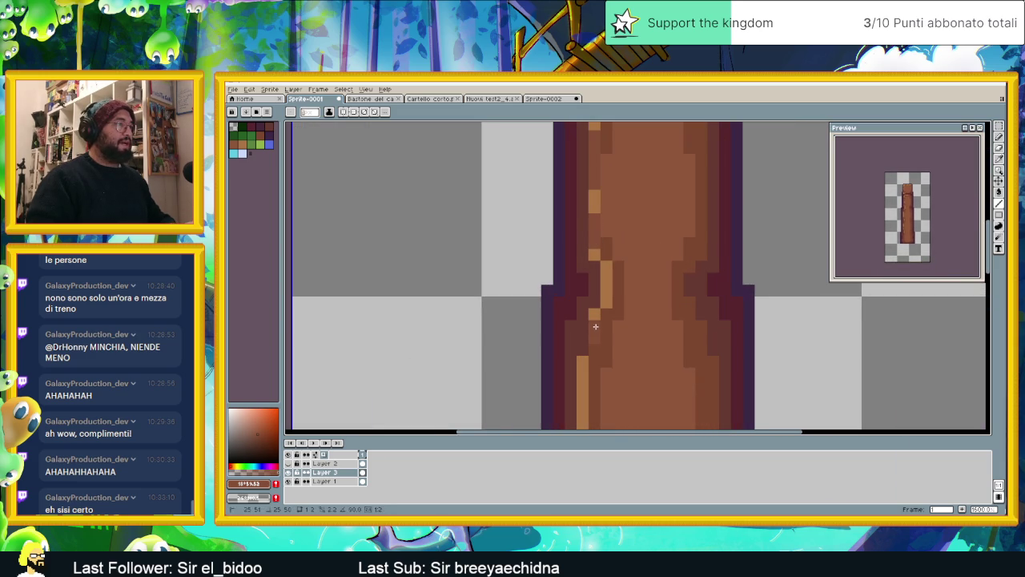
scroll(622, 336, down, 1)
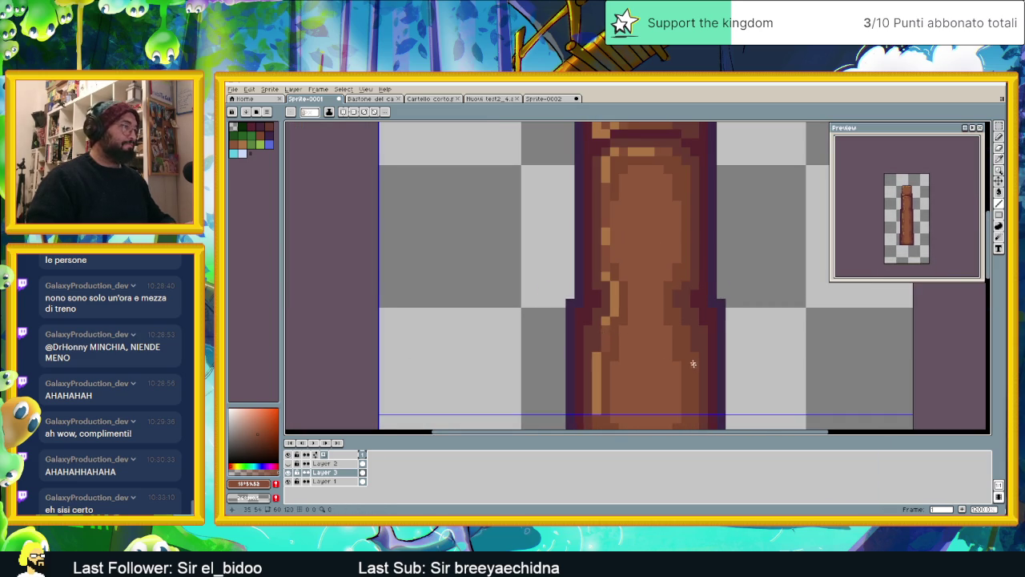
drag(693, 364, 630, 266)
scroll(580, 329, up, 2)
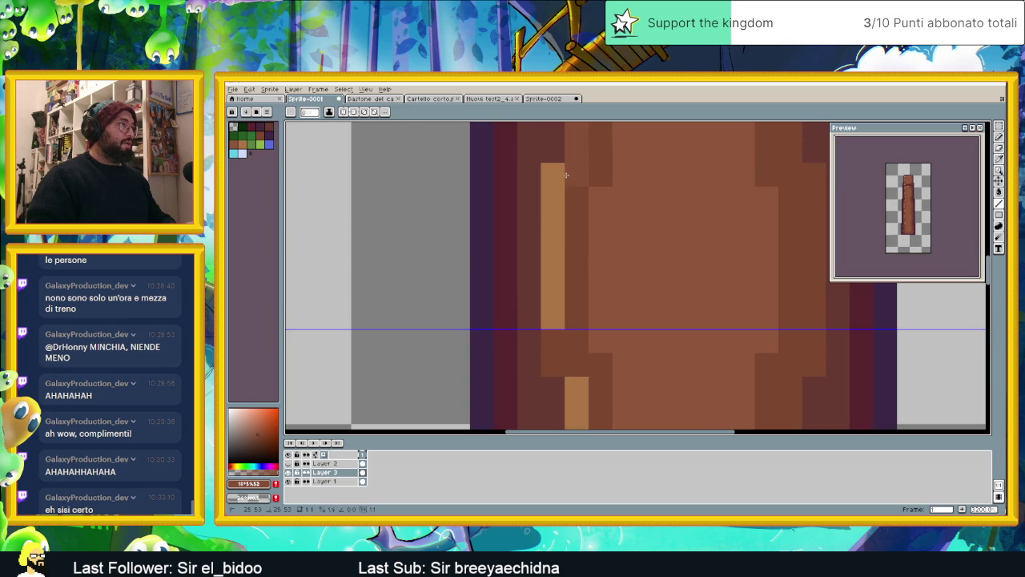
scroll(566, 174, down, 3)
scroll(617, 306, up, 2)
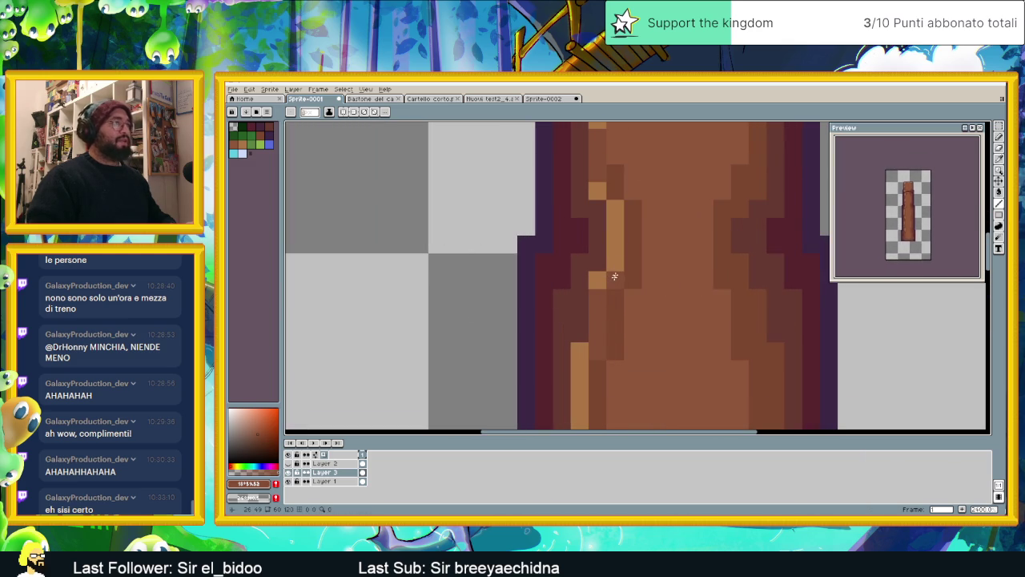
scroll(605, 288, down, 3)
scroll(602, 296, up, 1)
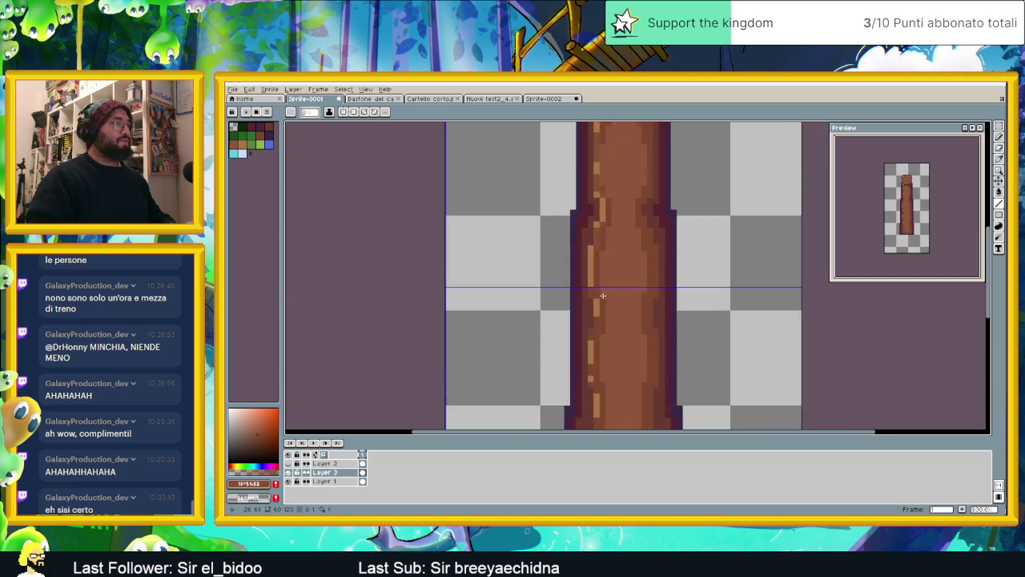
scroll(602, 295, up, 2)
drag(583, 367, 583, 384)
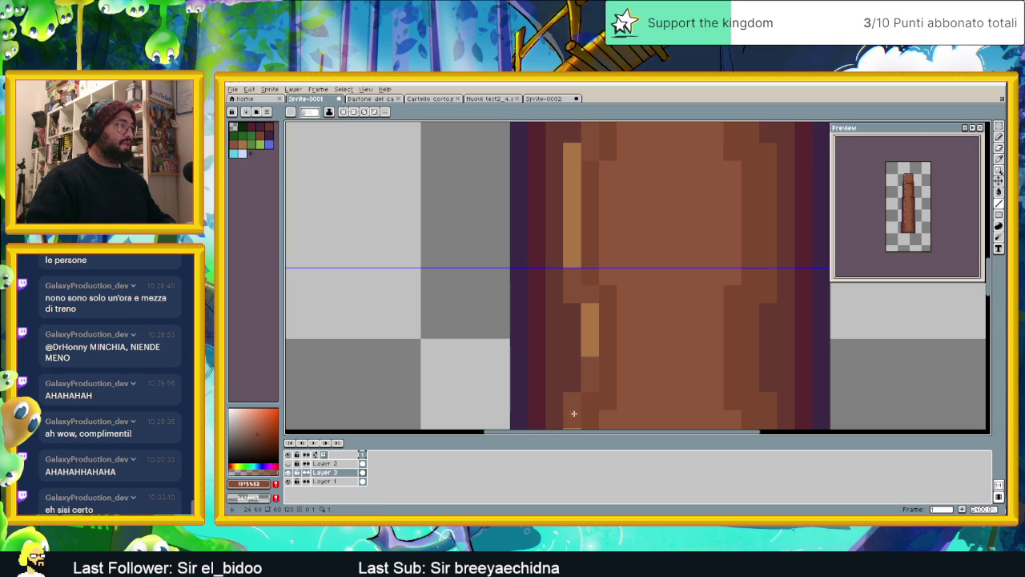
scroll(593, 276, down, 1)
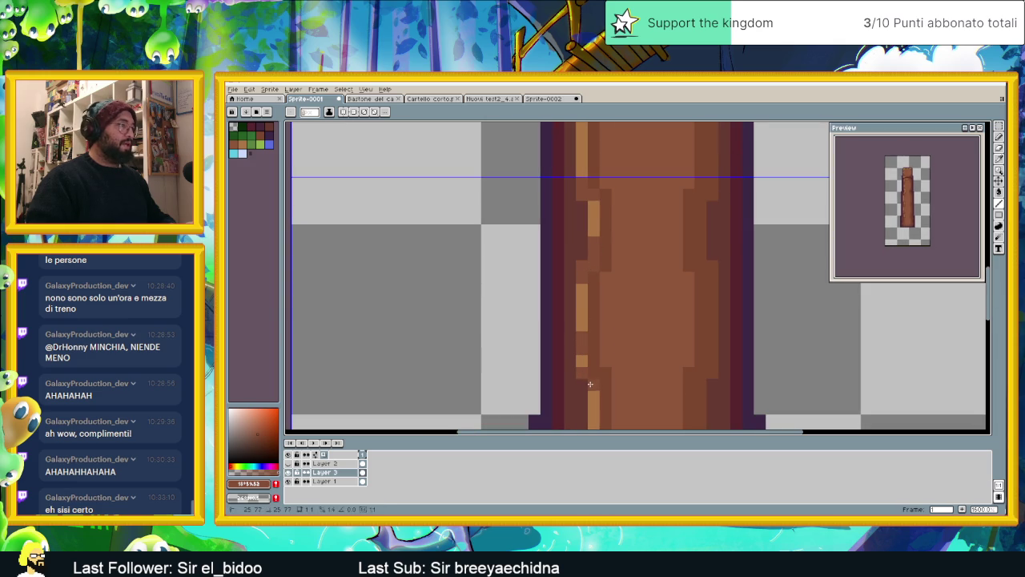
scroll(631, 399, down, 2)
scroll(613, 264, up, 2)
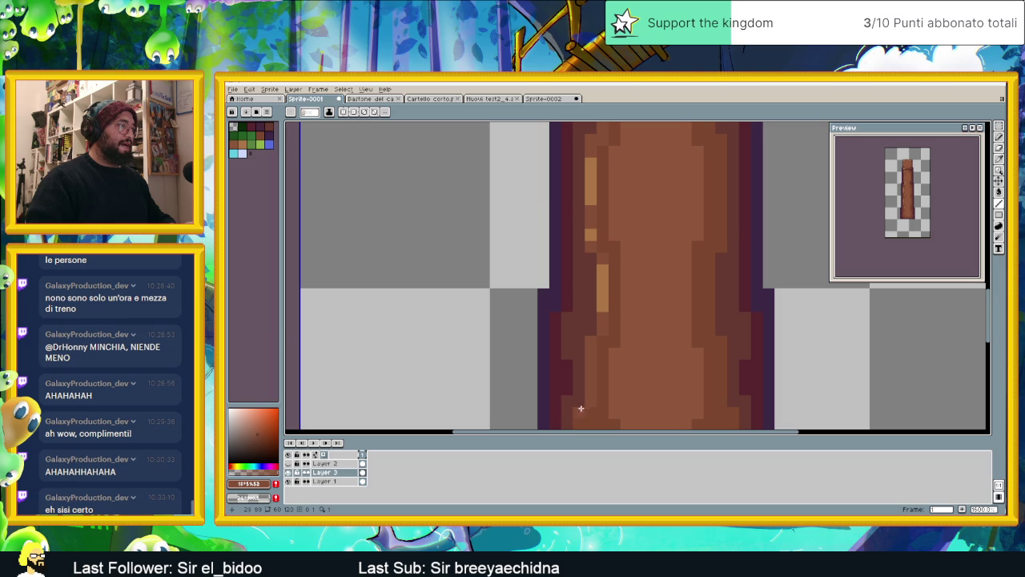
drag(581, 408, 588, 338)
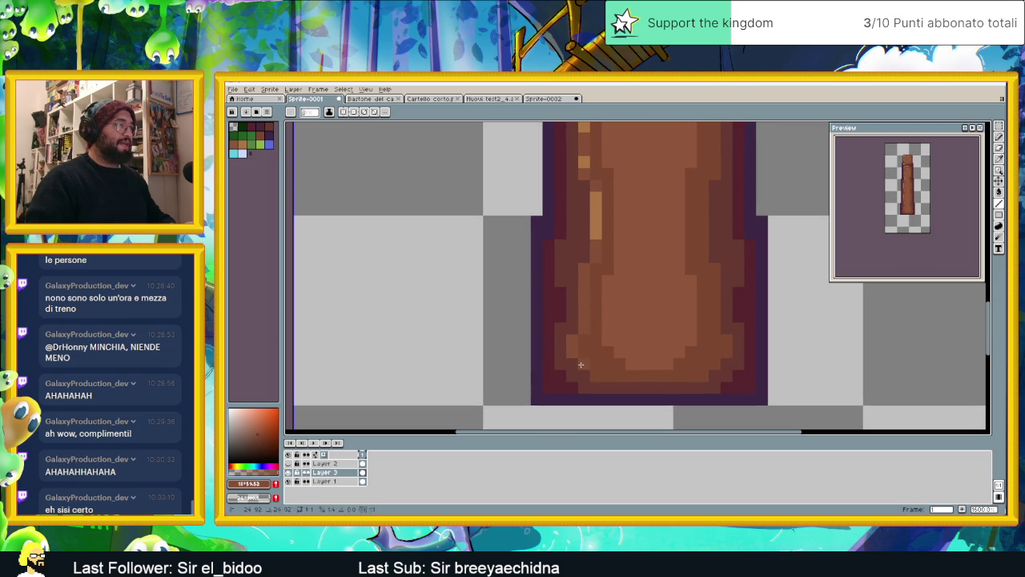
scroll(695, 281, down, 2)
scroll(608, 273, up, 1)
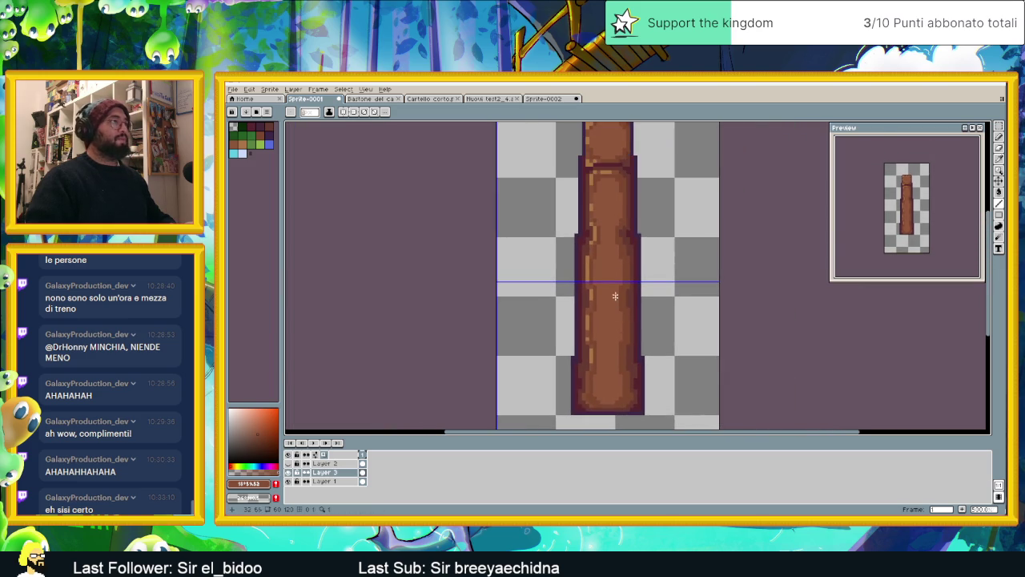
scroll(597, 268, up, 1)
scroll(586, 264, up, 1)
scroll(586, 263, up, 2)
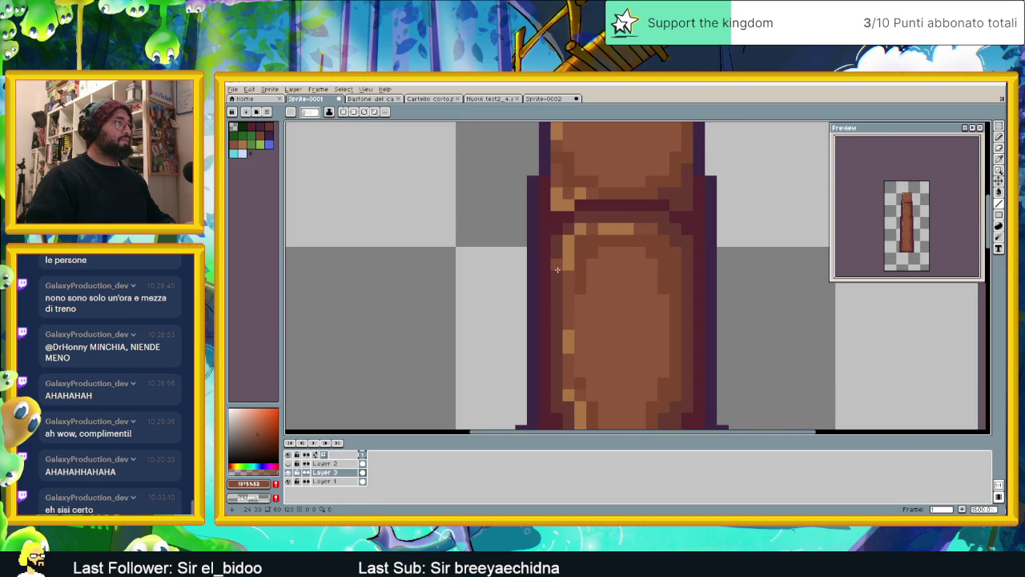
key(alt)
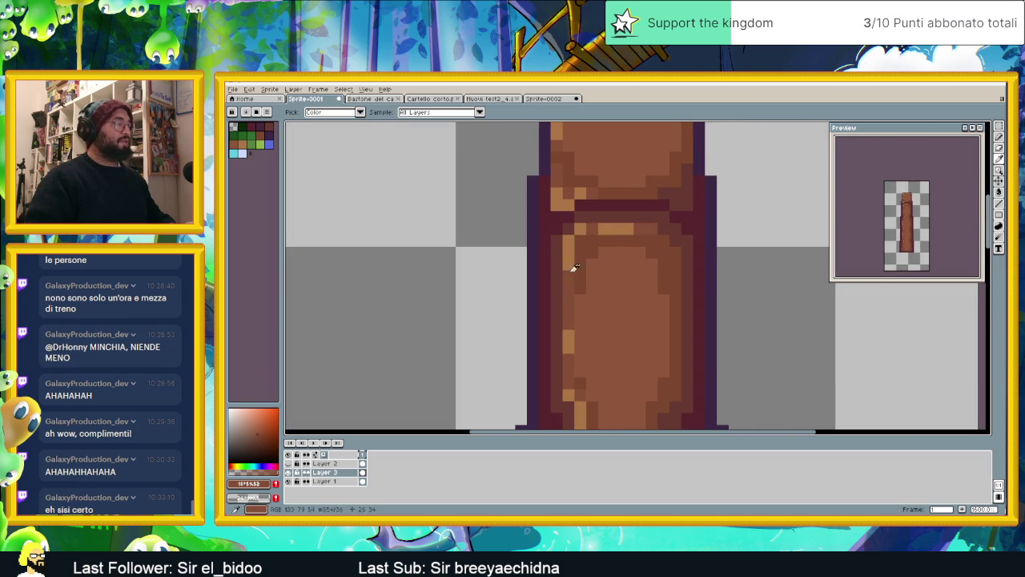
Sample a staff brown and retouch pixels along the light highlight band, undoing a stray pixel
alt+click(568, 244)
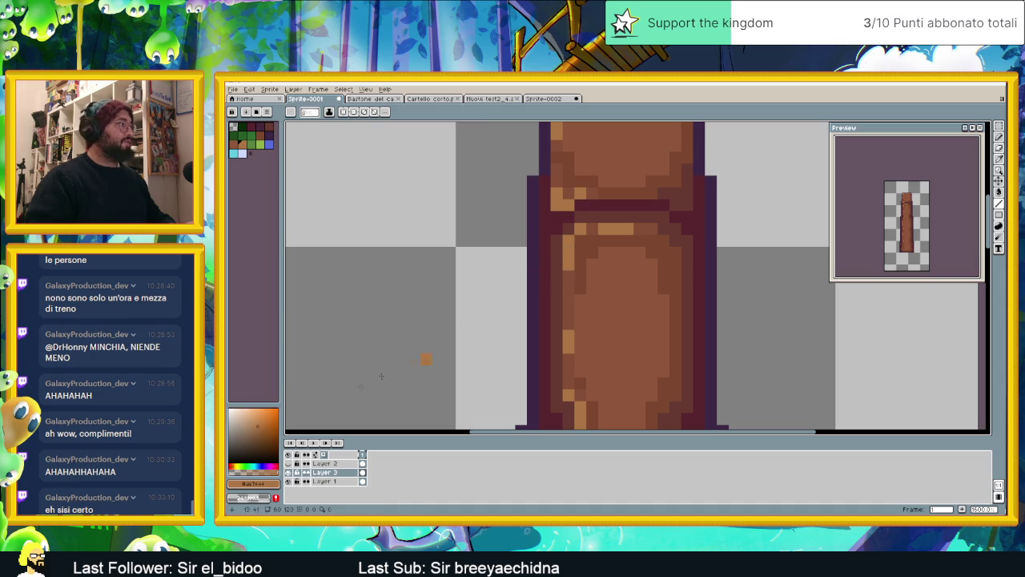
click(533, 299)
key(ctrl+z)
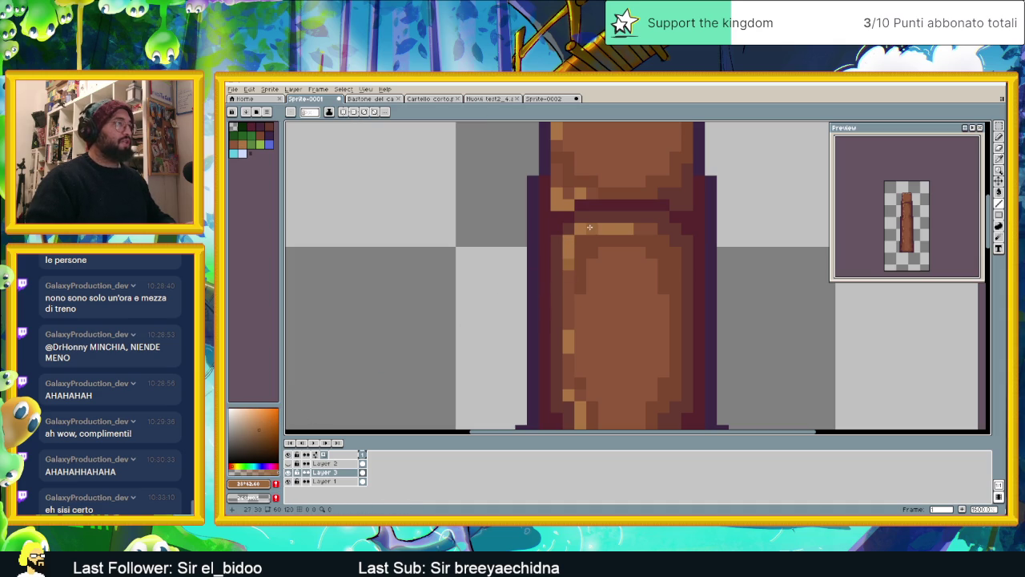
drag(646, 228, 632, 227)
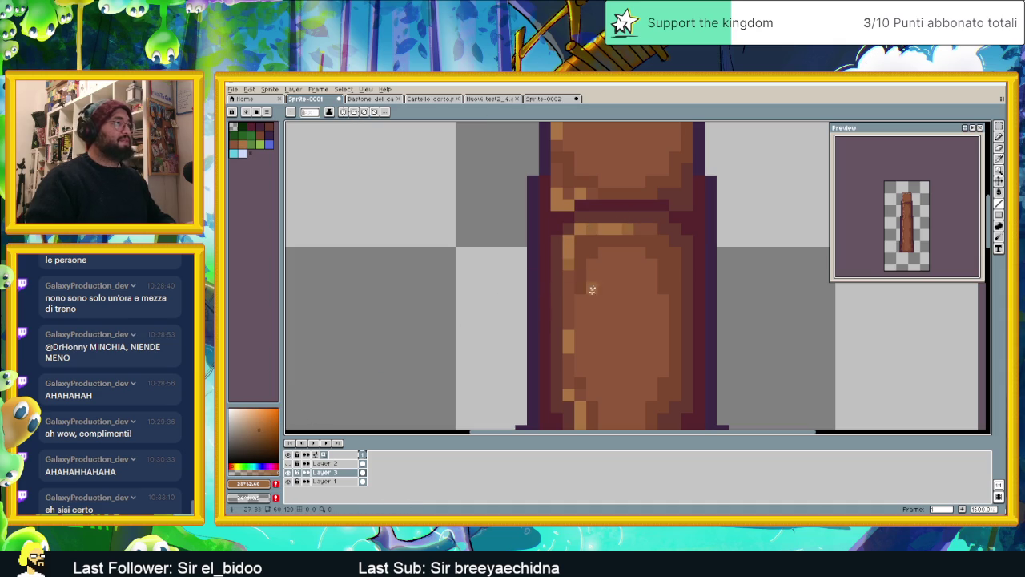
click(568, 321)
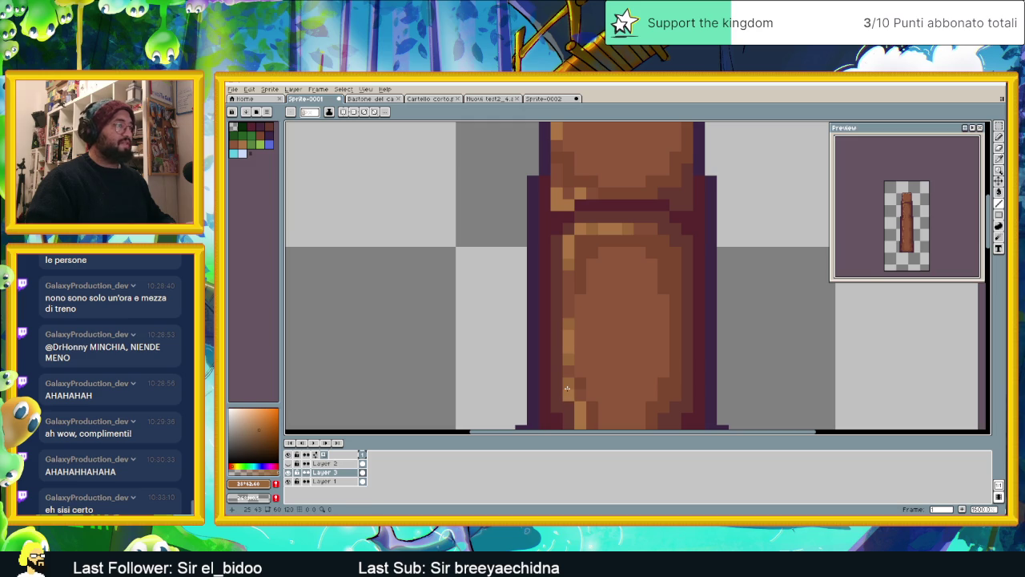
Shift the left highlight stripe one pixel left and extend it down at the lower left
drag(598, 398, 602, 307)
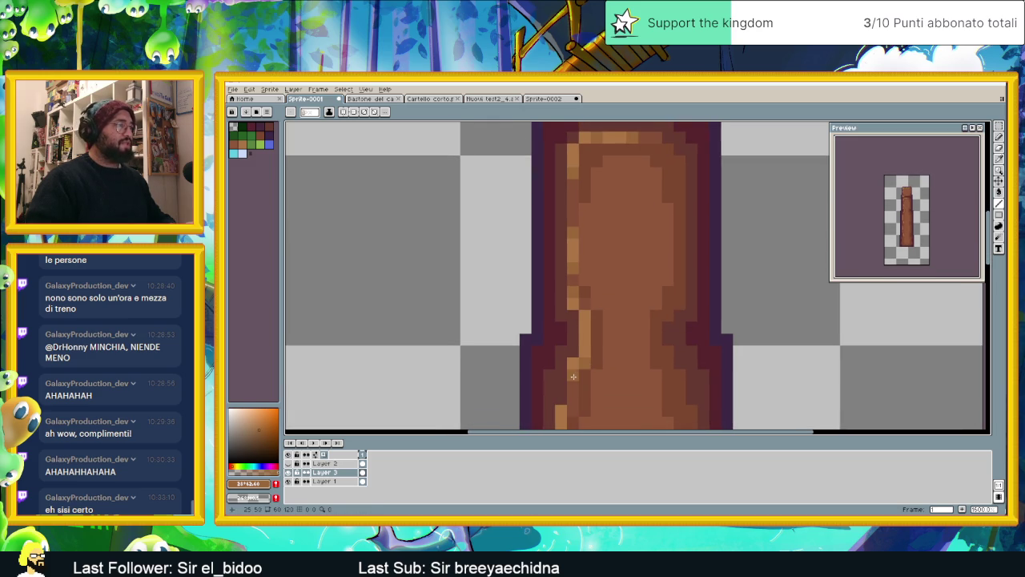
scroll(604, 403, down, 2)
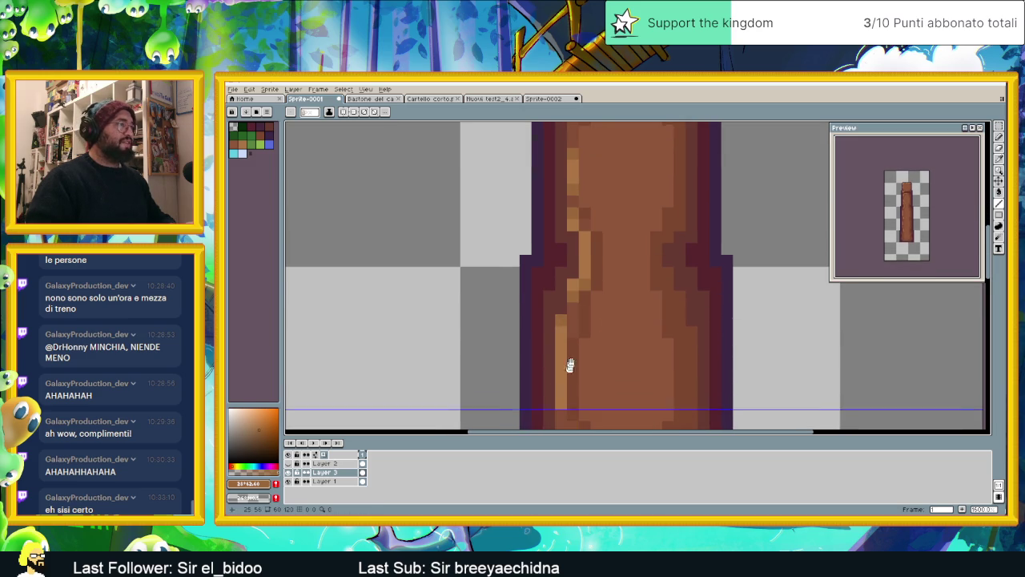
scroll(567, 358, down, 1)
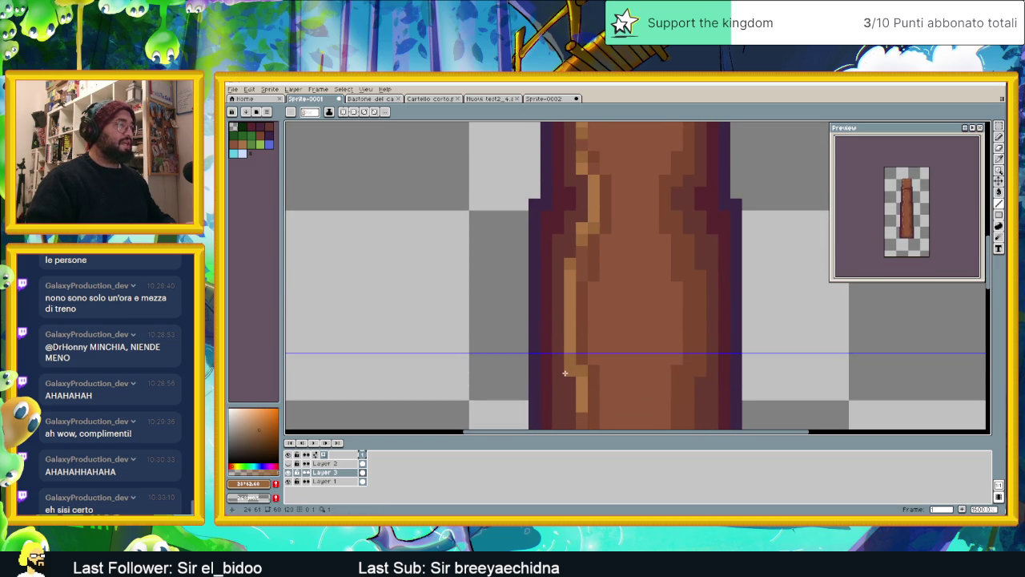
scroll(601, 361, down, 2)
click(584, 346)
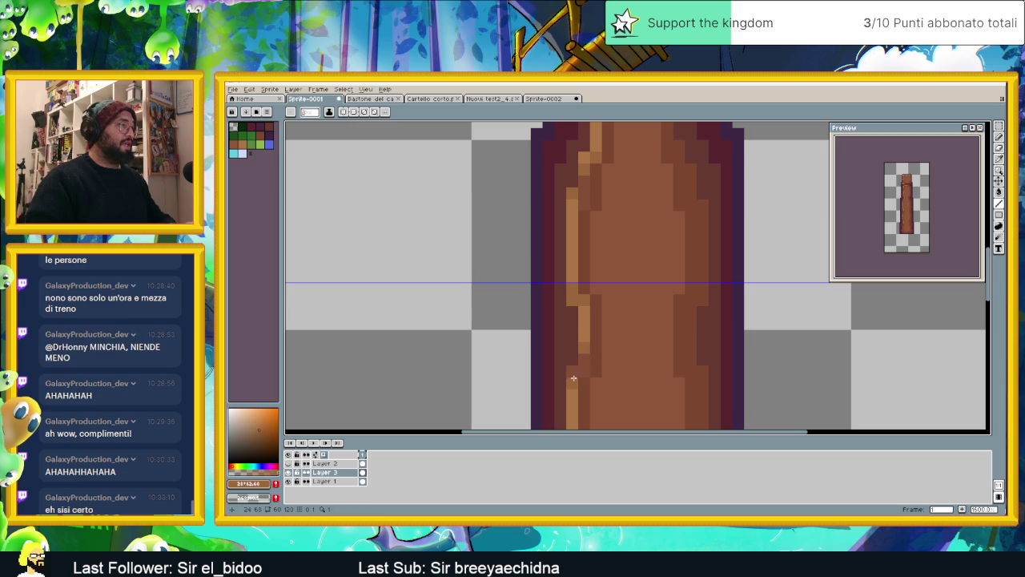
scroll(613, 377, down, 2)
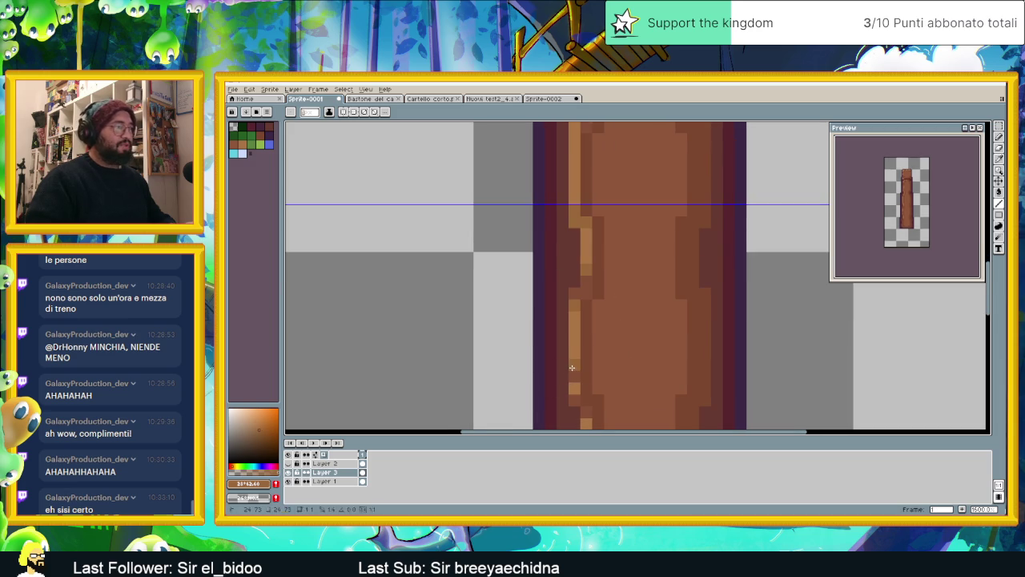
scroll(577, 401, down, 1)
scroll(597, 348, down, 1)
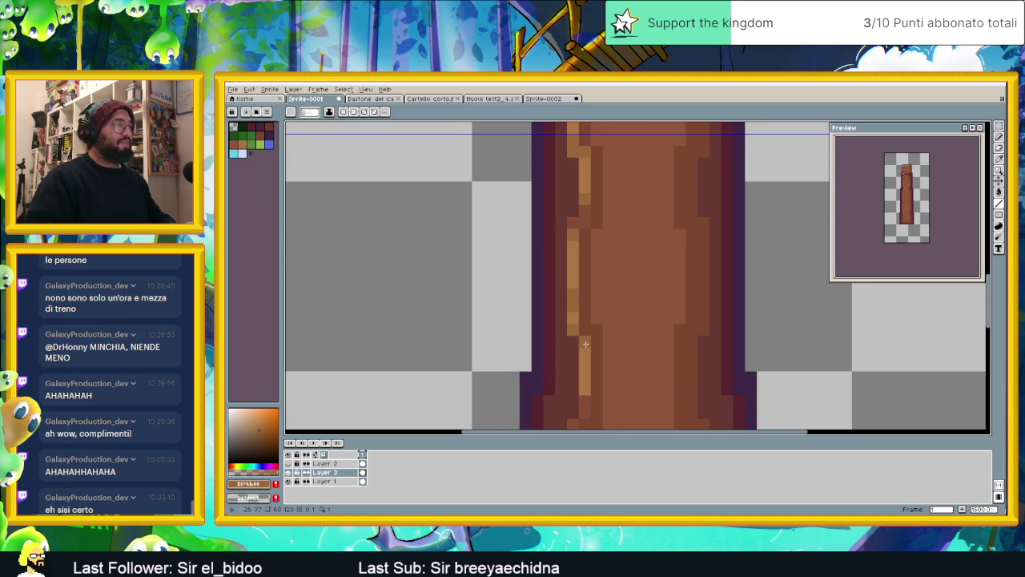
scroll(609, 403, down, 1)
scroll(609, 403, left, 1)
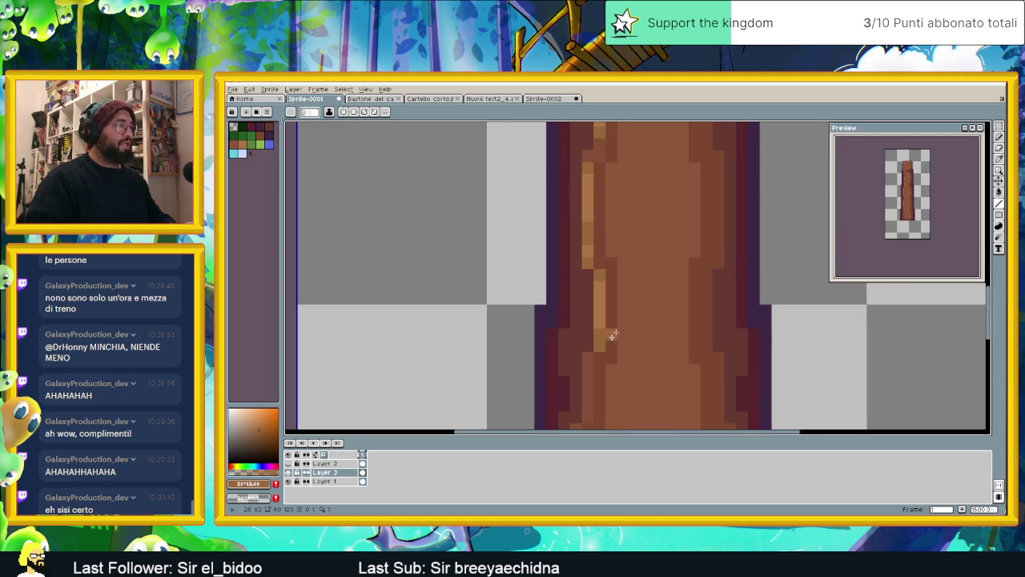
scroll(618, 315, down, 1)
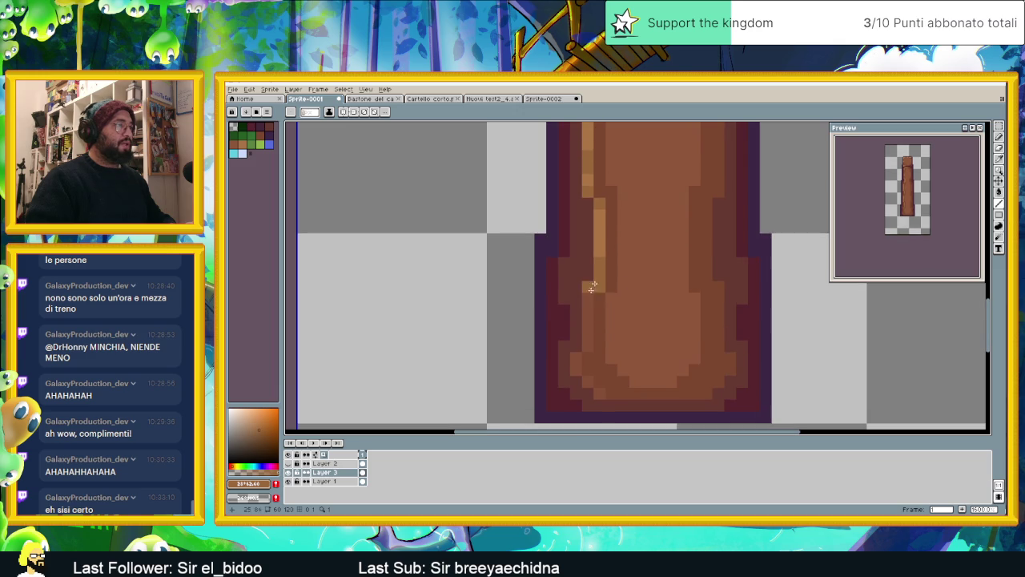
scroll(586, 311, down, 2)
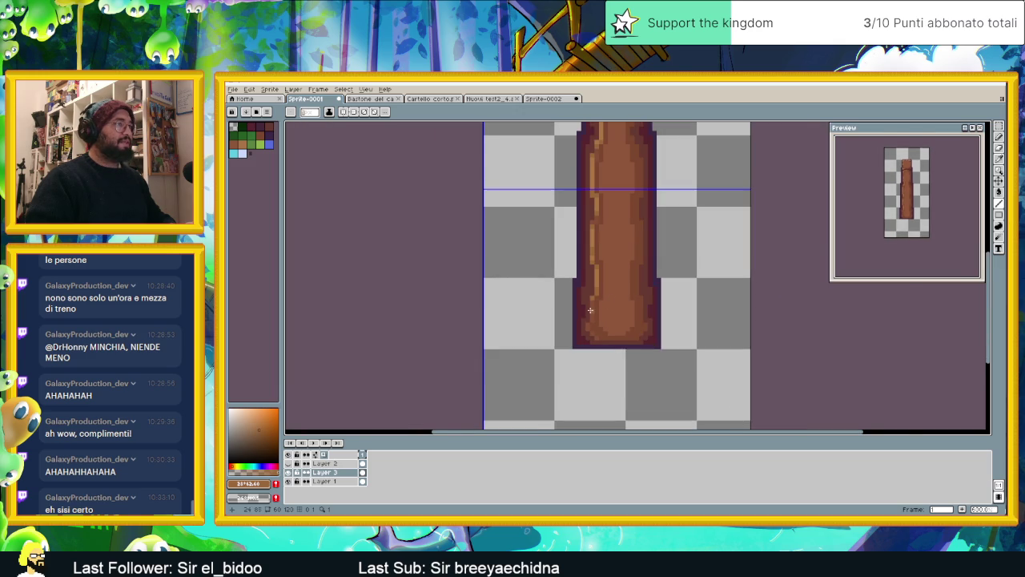
scroll(590, 310, up, 1)
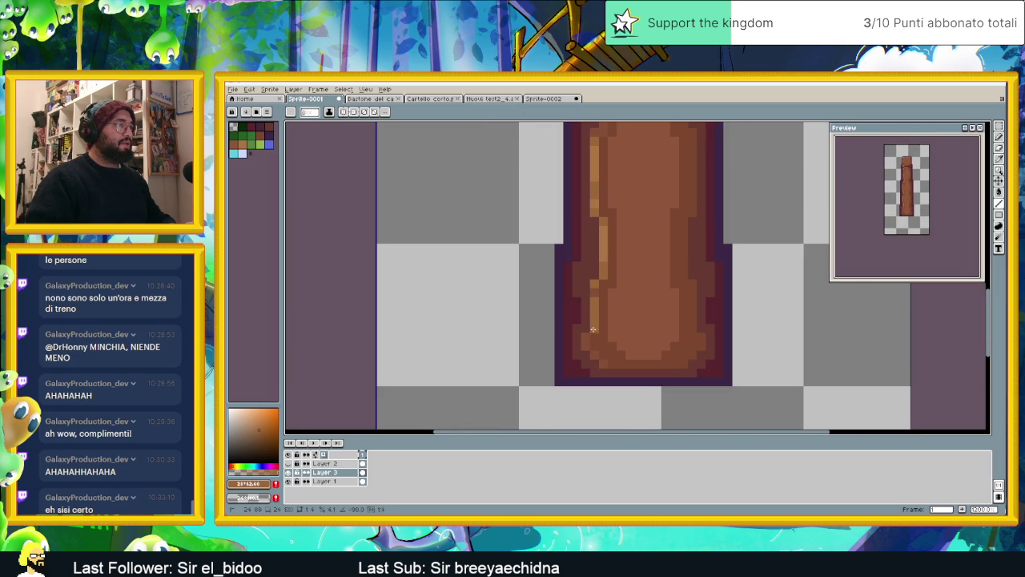
drag(583, 338, 588, 350)
scroll(622, 318, down, 2)
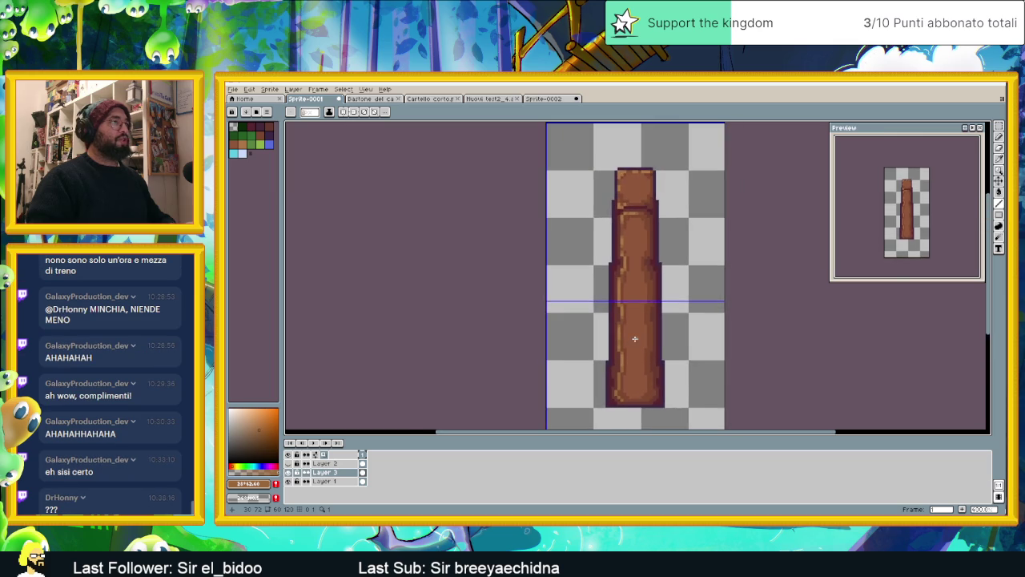
scroll(620, 224, up, 1)
scroll(619, 225, up, 3)
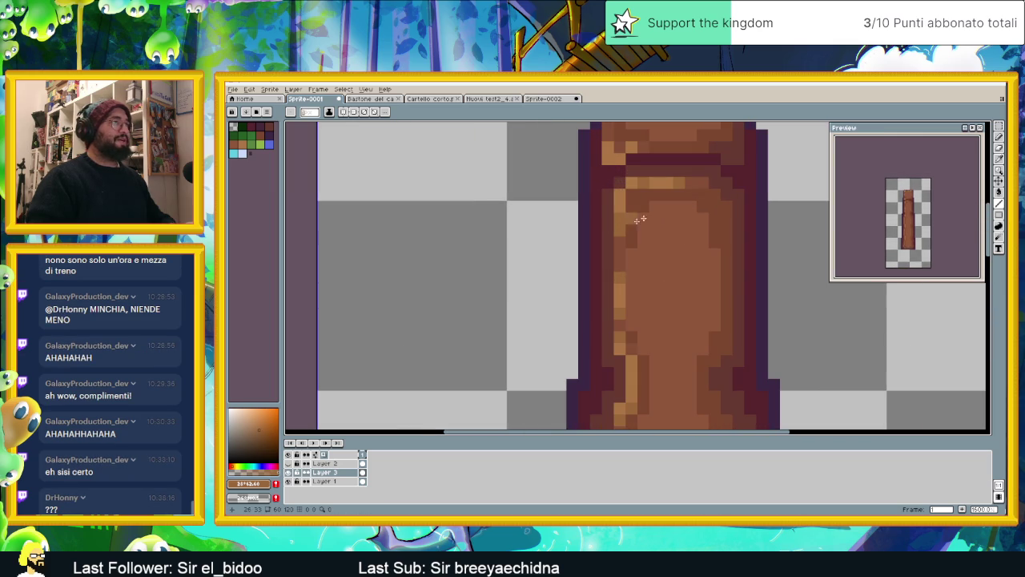
scroll(645, 241, down, 2)
scroll(649, 273, up, 1)
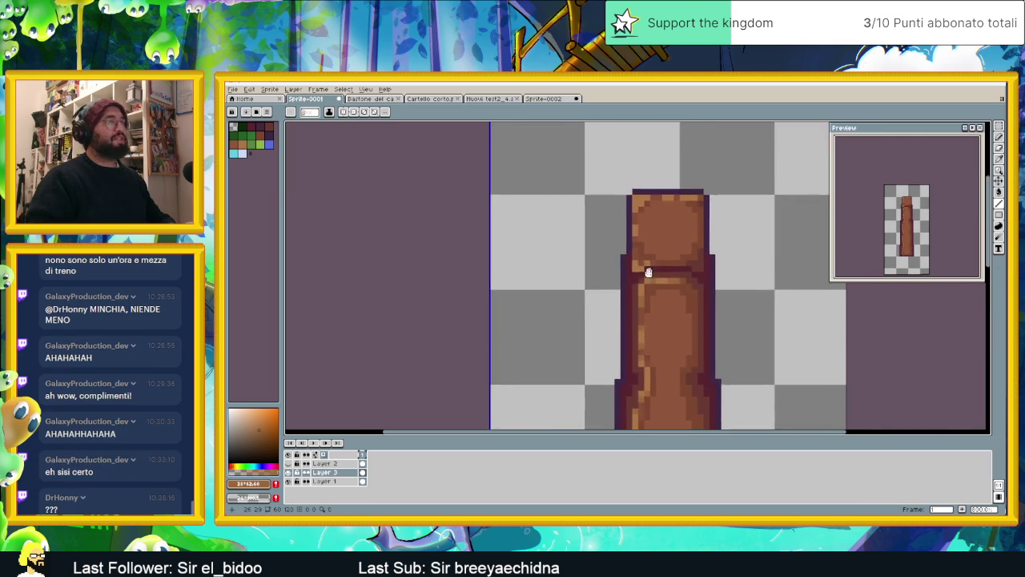
scroll(648, 272, up, 2)
drag(648, 213, 623, 309)
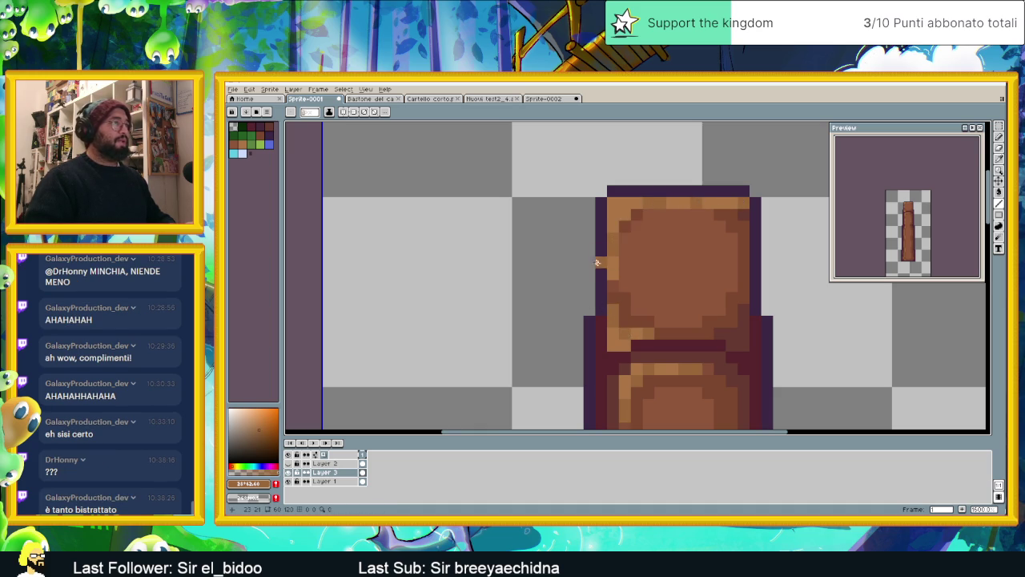
scroll(636, 281, down, 2)
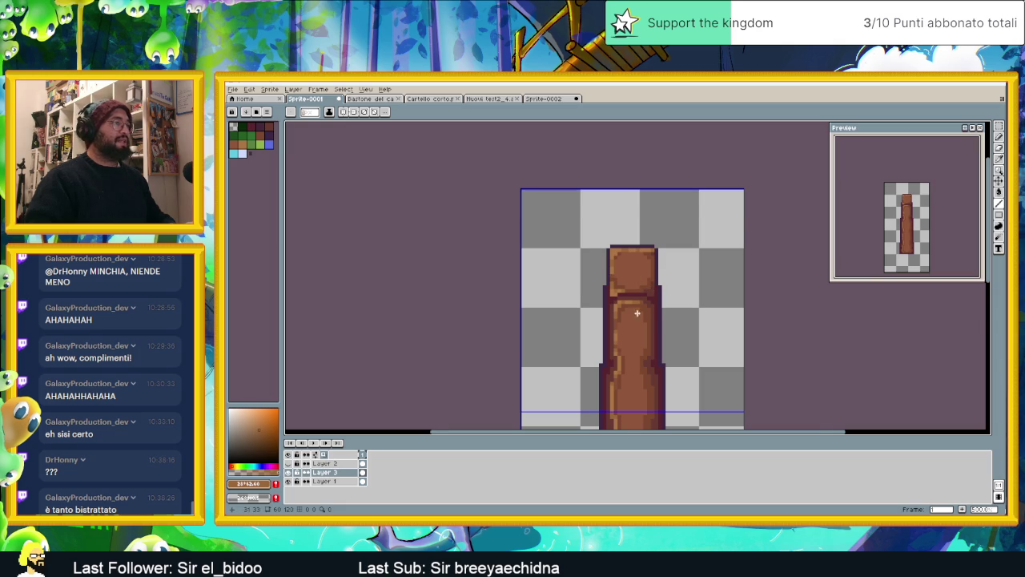
scroll(637, 313, down, 1)
scroll(635, 334, down, 1)
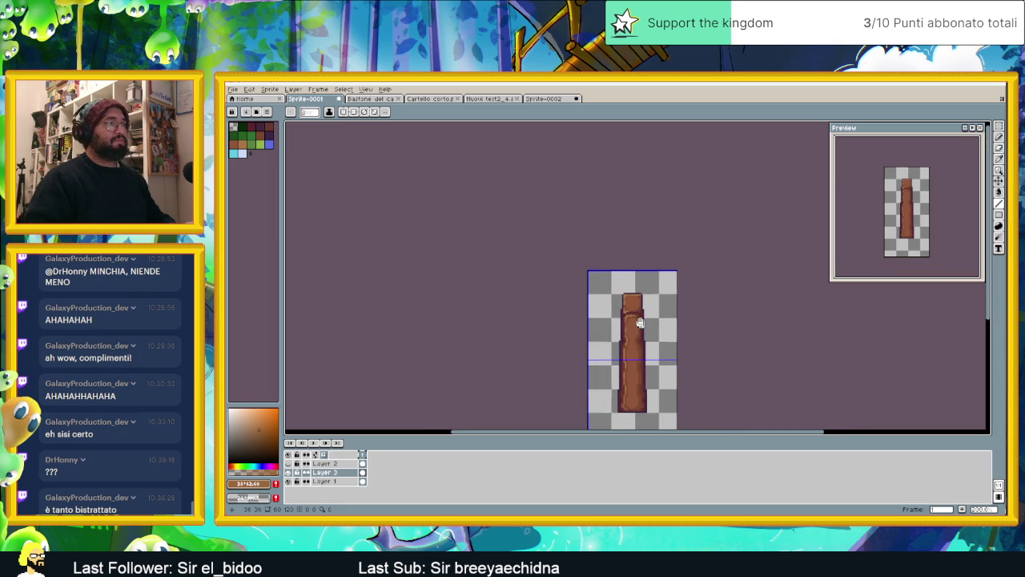
scroll(633, 322, up, 2)
scroll(612, 311, up, 1)
scroll(612, 309, up, 1)
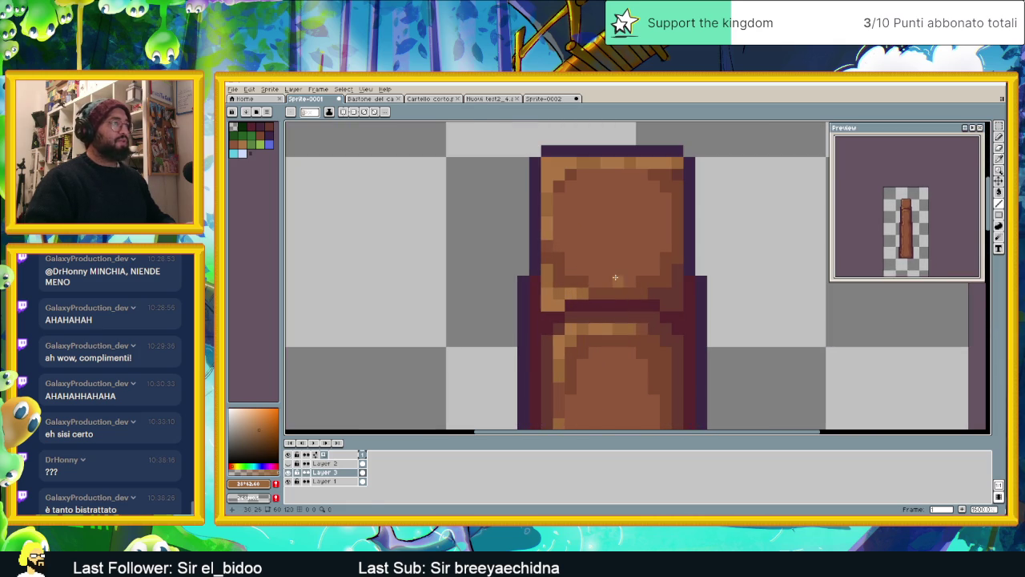
Paint a brown #663931 line across the staff's joint band
key(i)
click(635, 315)
key(b)
drag(657, 305, 585, 306)
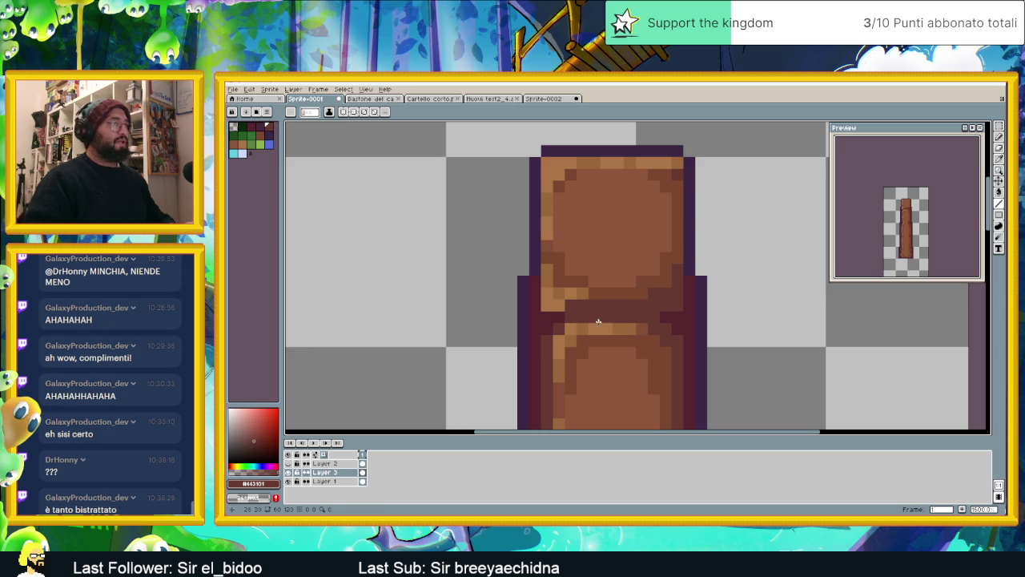
Make the staff's top-left corner pixel dark purple
click(256, 130)
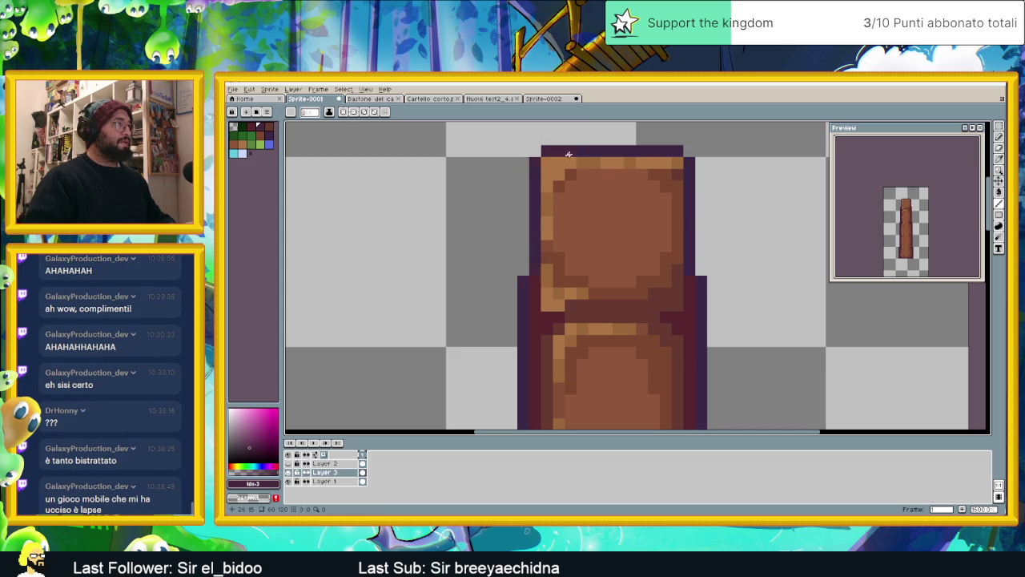
click(547, 172)
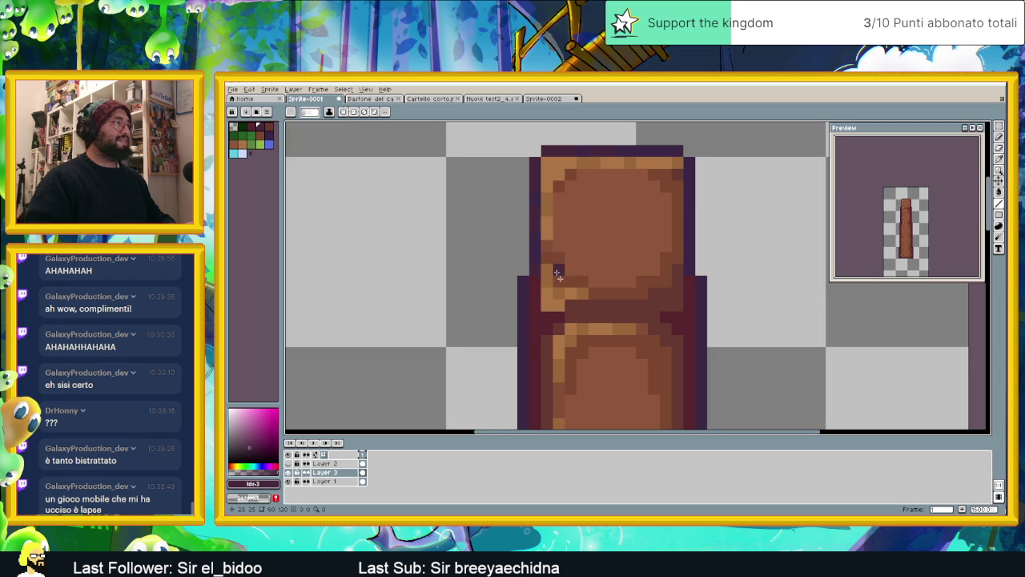
drag(583, 317, 601, 276)
scroll(546, 257, down, 3)
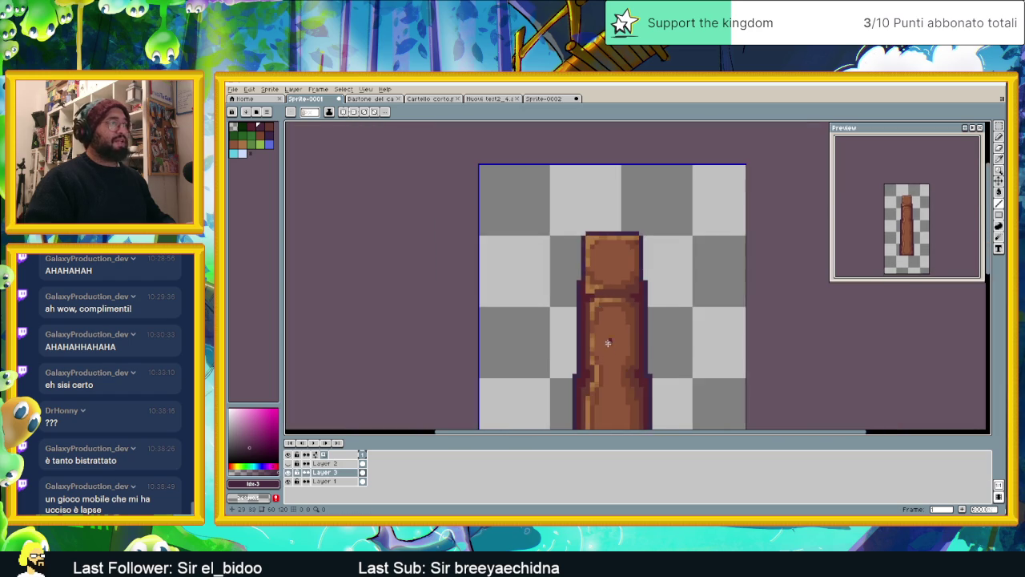
Try a dark purple flood fill near the plank's top, then undo it
scroll(606, 283, up, 1)
scroll(577, 309, up, 3)
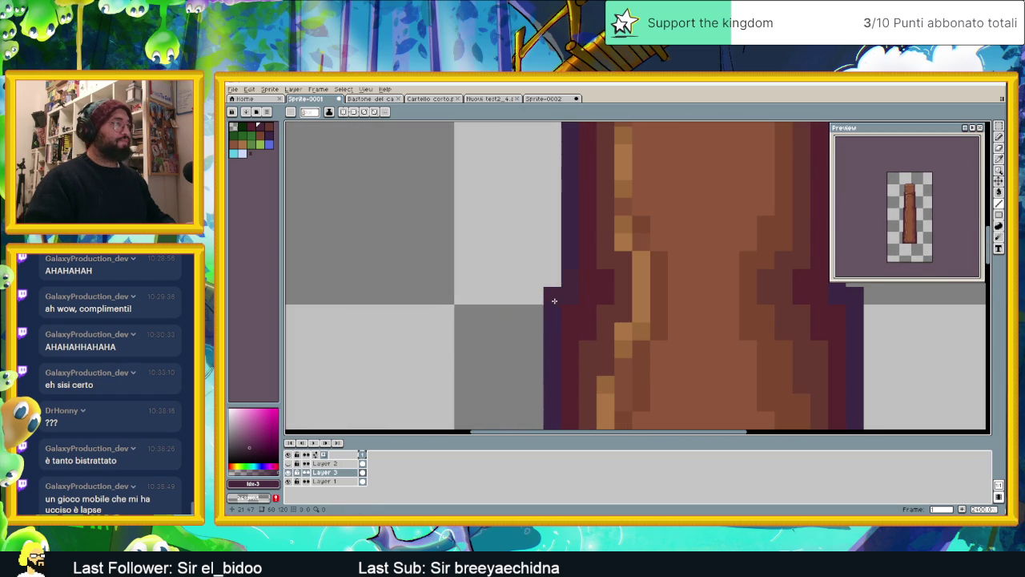
scroll(554, 321, down, 2)
scroll(570, 334, down, 2)
scroll(603, 286, up, 1)
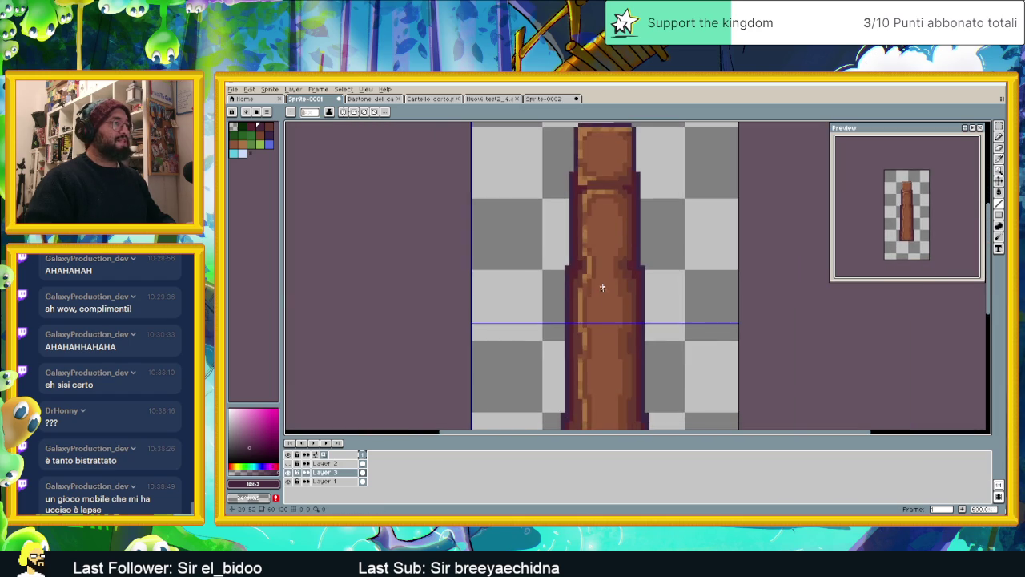
scroll(603, 287, up, 1)
scroll(570, 291, up, 1)
scroll(566, 293, down, 1)
scroll(561, 256, up, 2)
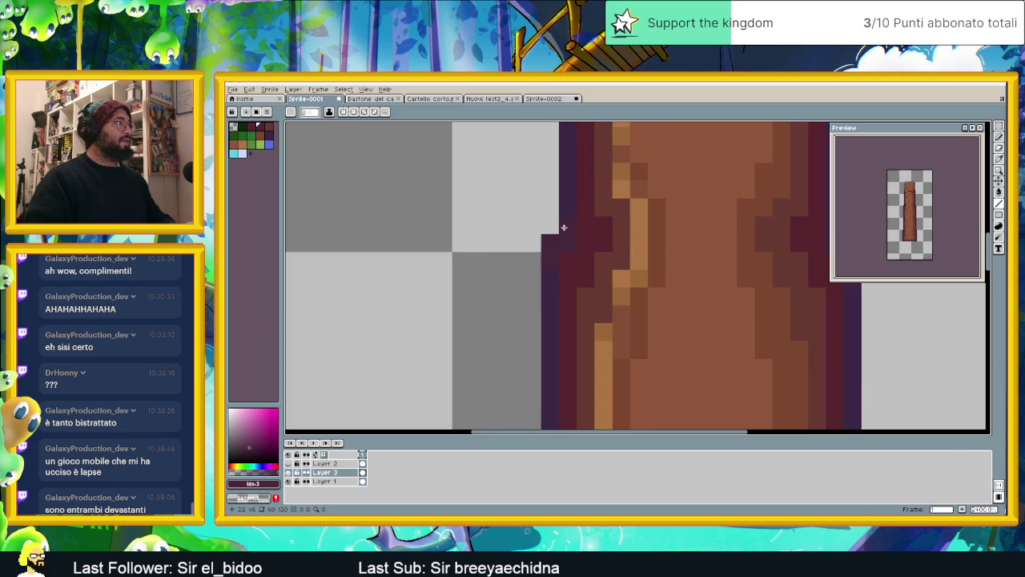
click(999, 193)
click(572, 171)
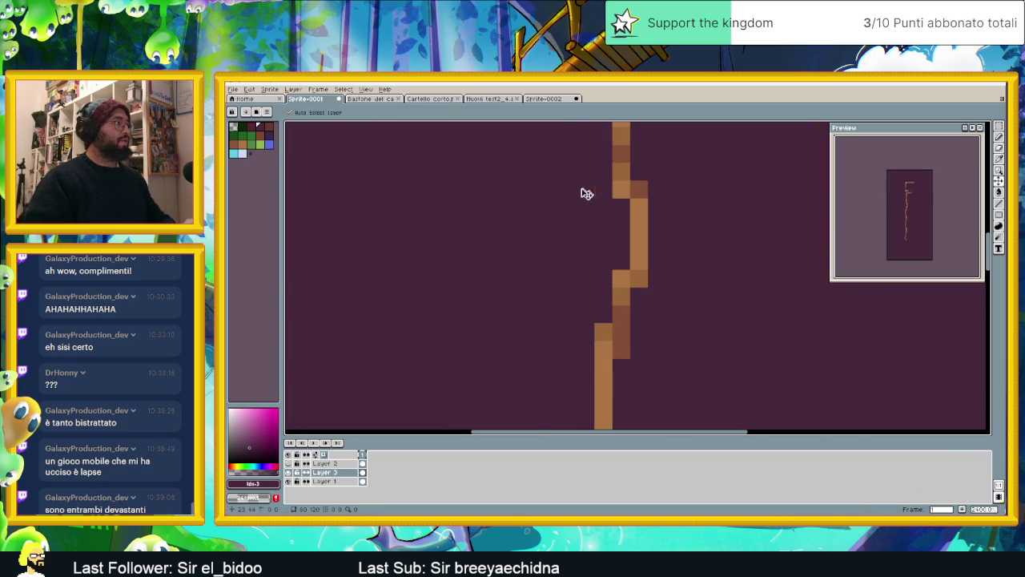
key(ctrl+z)
On Layer 1 with dark purple and the Pencil, remove the stray dark pixel above the plank
click(337, 482)
scroll(566, 174, down, 4)
scroll(663, 206, up, 1)
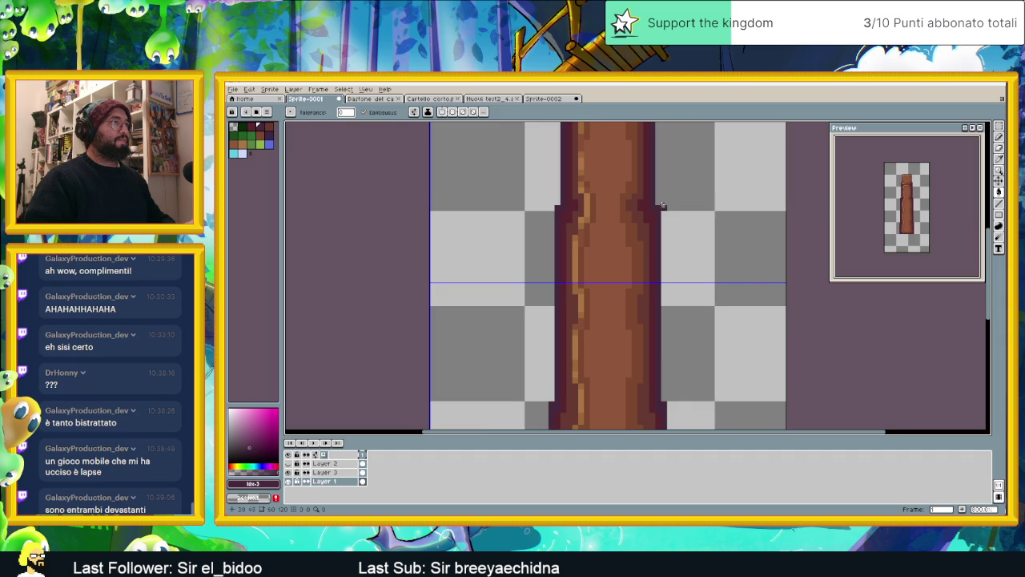
scroll(673, 257, down, 1)
scroll(677, 273, down, 1)
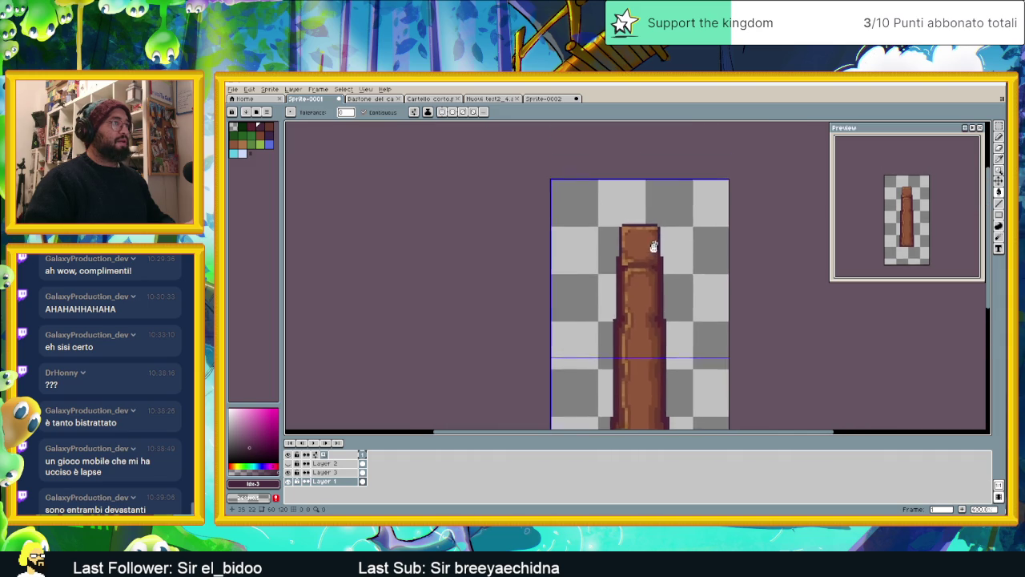
scroll(649, 228, up, 3)
scroll(649, 256, up, 1)
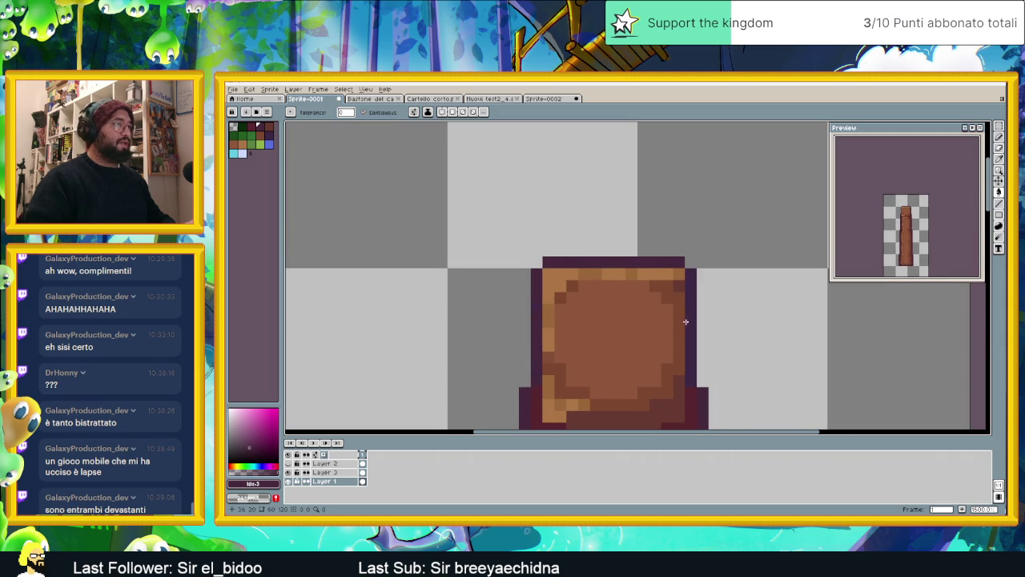
scroll(709, 317, down, 2)
scroll(707, 313, up, 1)
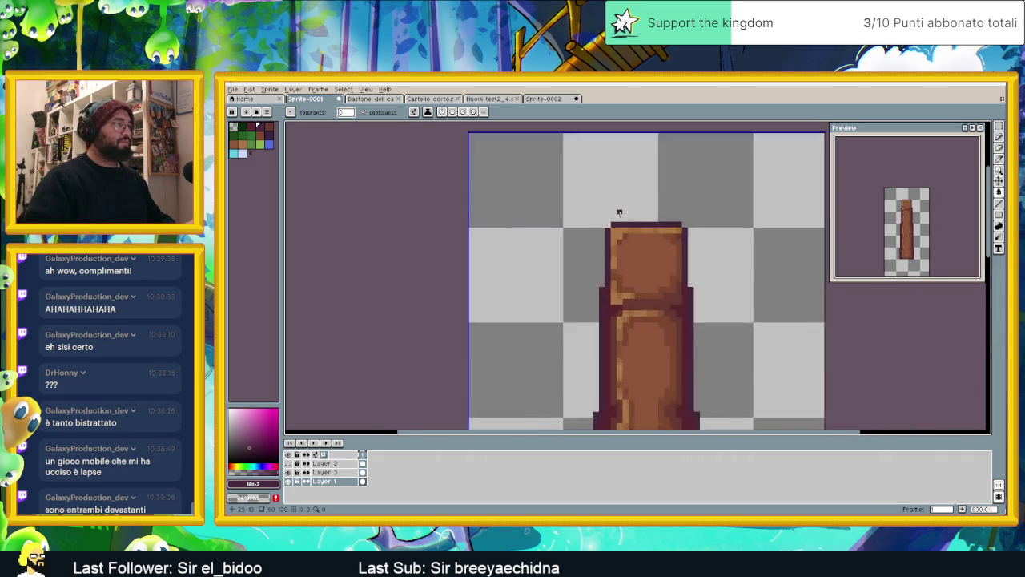
scroll(616, 214, up, 2)
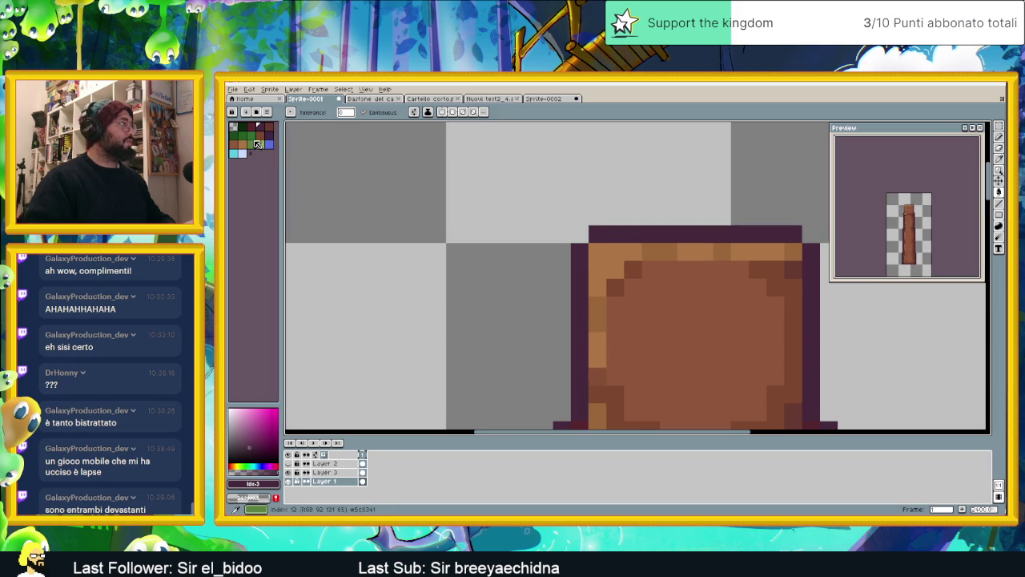
click(268, 135)
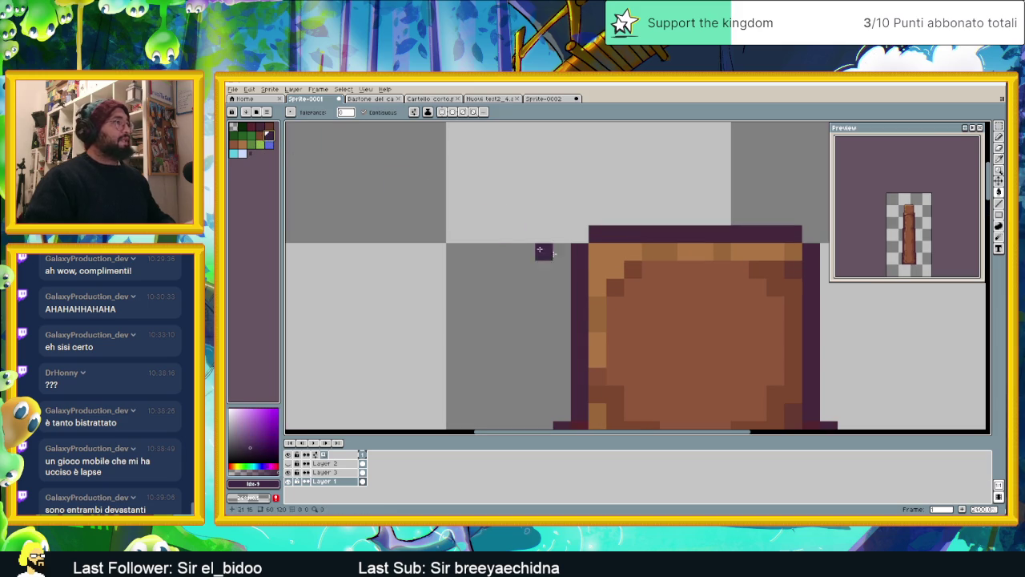
click(1000, 138)
key(ctrl+z)
scroll(531, 277, down, 3)
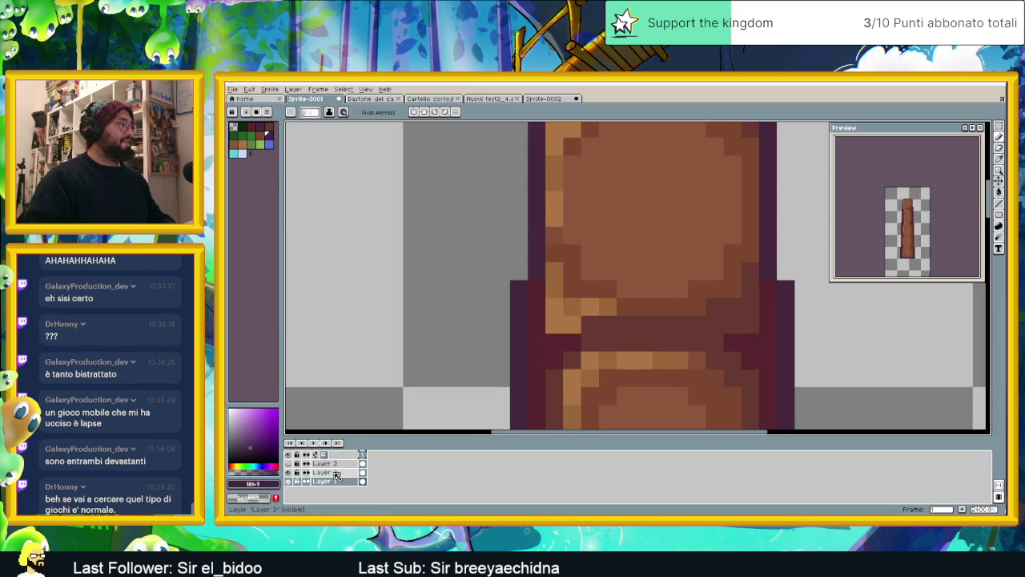
Switch up to Layer 3 with Alt+Up and look over the staff's upper part
key(alt+Up)
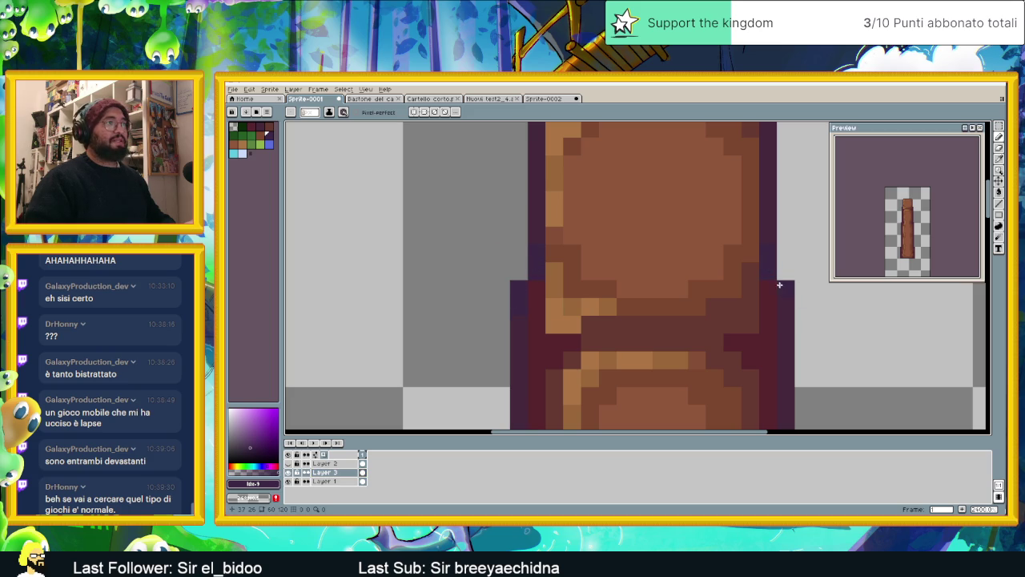
scroll(791, 309, down, 1)
scroll(791, 309, down, 1)
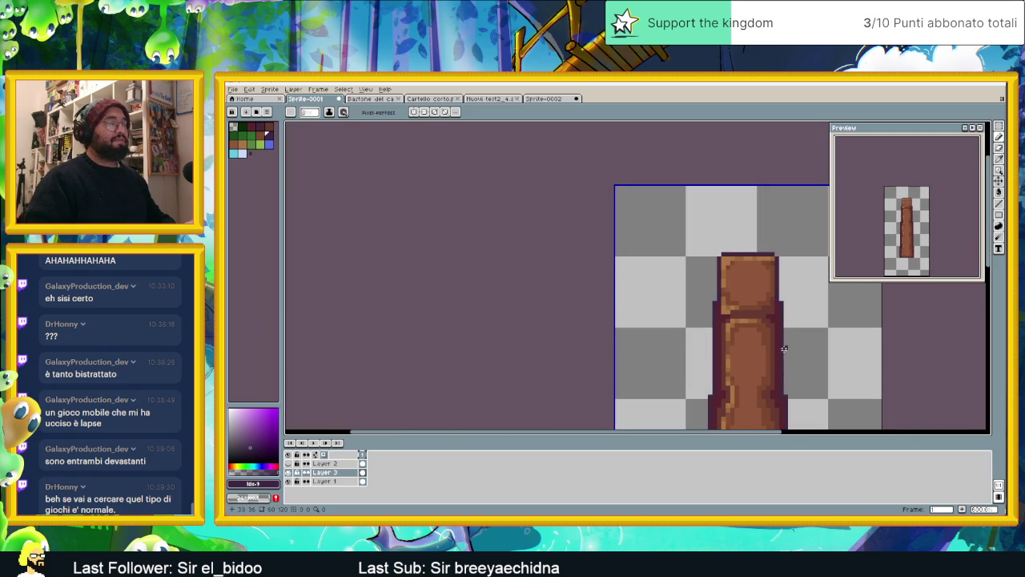
scroll(719, 262, up, 1)
scroll(719, 262, up, 3)
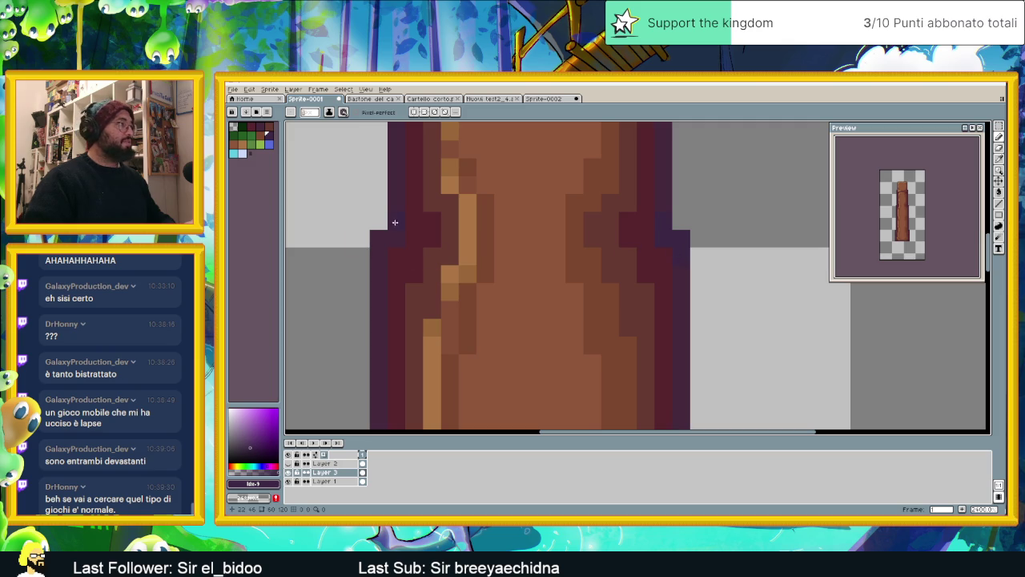
drag(426, 183, 490, 291)
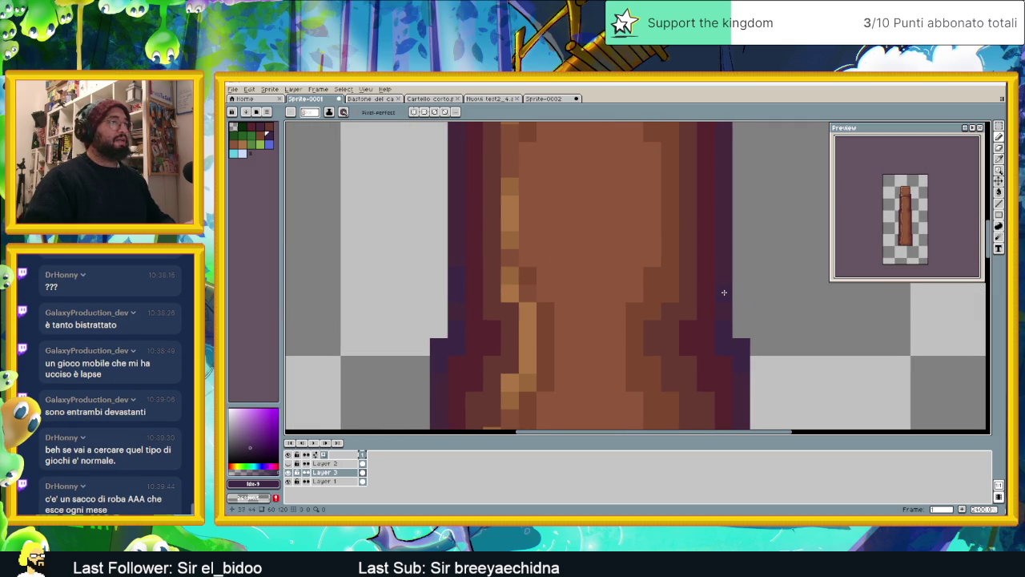
drag(744, 398, 725, 300)
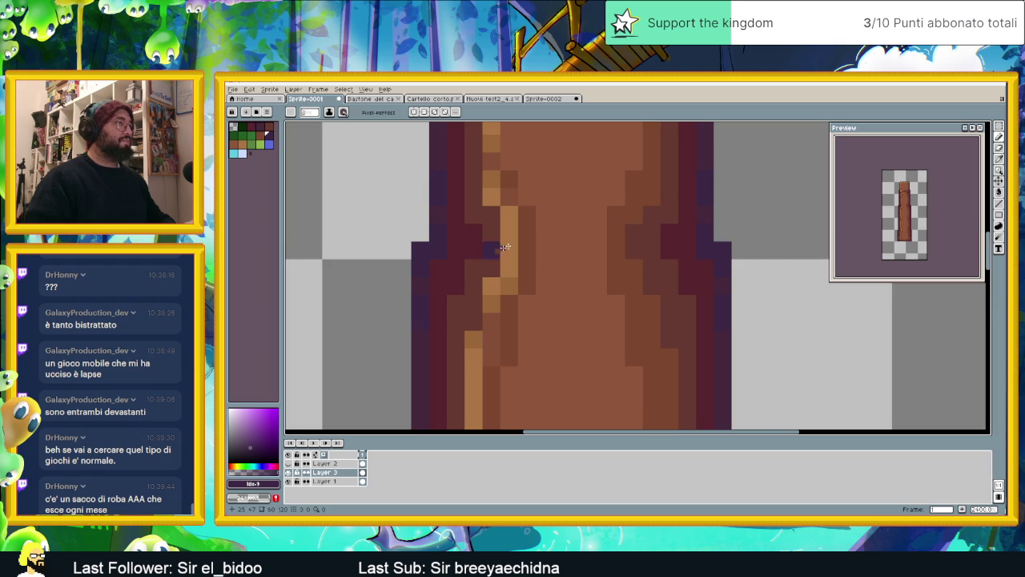
scroll(586, 175, down, 3)
scroll(561, 200, up, 1)
scroll(516, 255, up, 1)
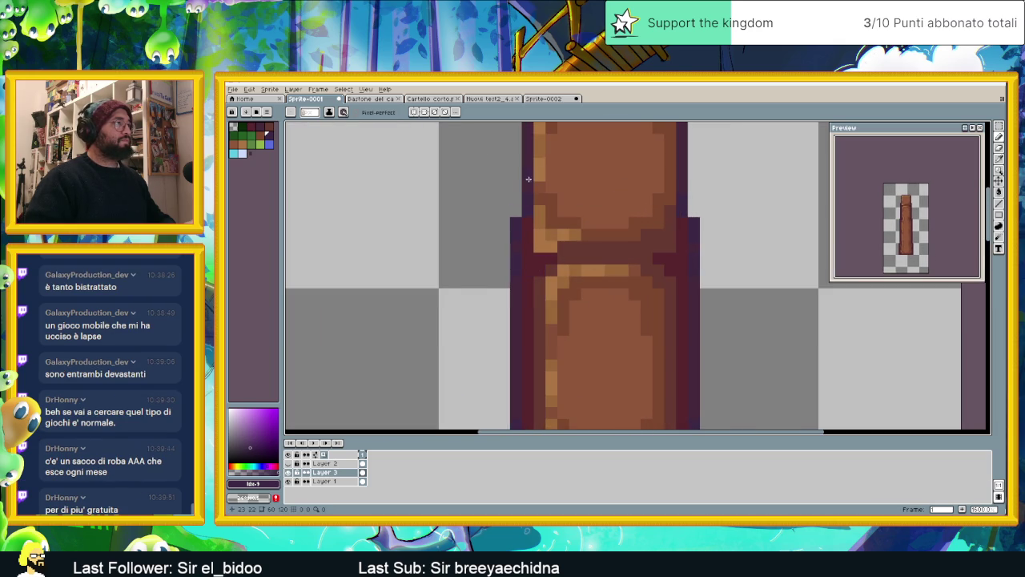
scroll(553, 241, down, 5)
scroll(577, 297, up, 1)
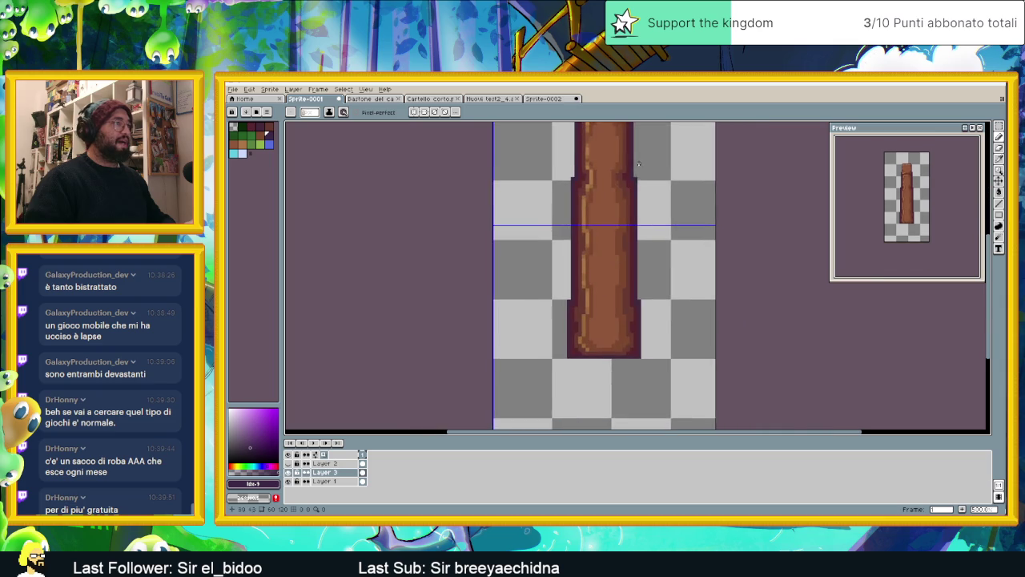
scroll(581, 313, up, 2)
scroll(581, 312, up, 2)
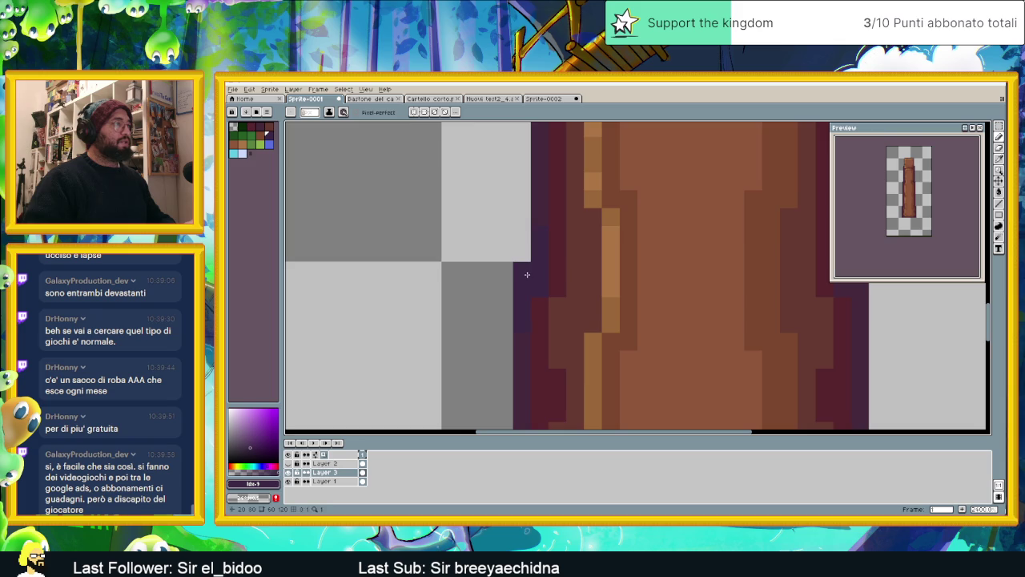
scroll(527, 274, down, 5)
scroll(569, 281, up, 1)
scroll(613, 286, up, 4)
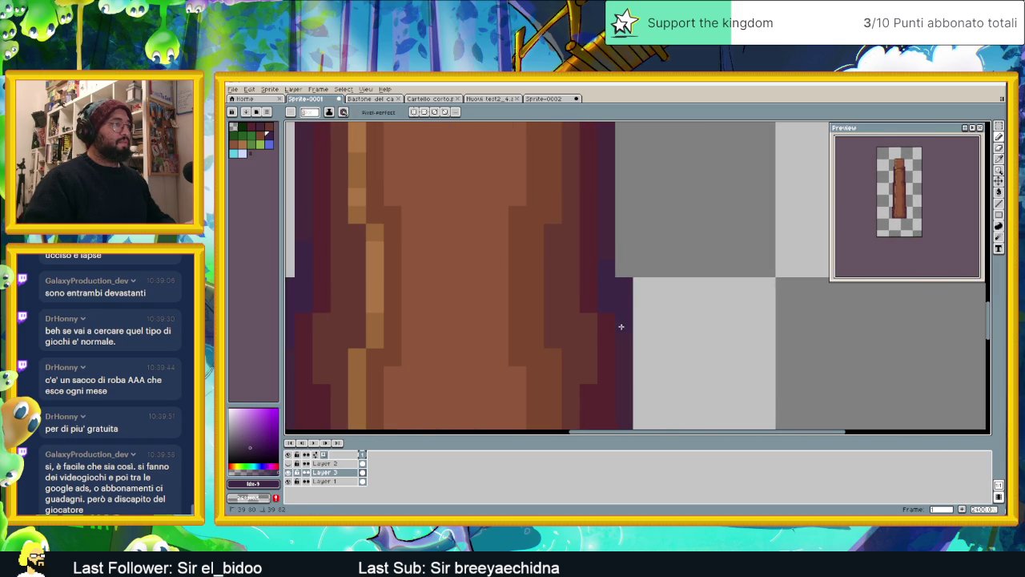
scroll(639, 338, down, 3)
scroll(646, 337, down, 2)
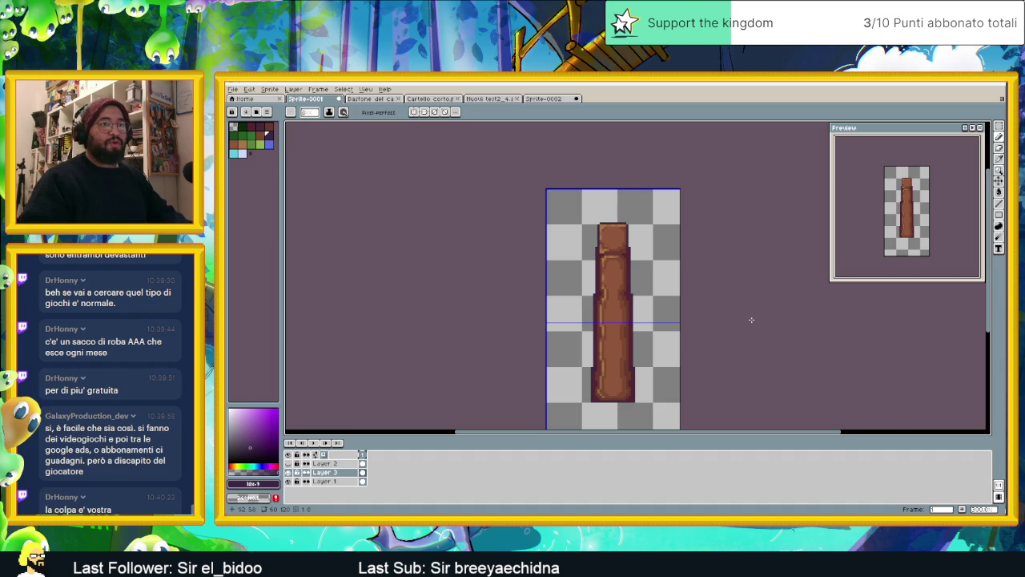
Draw a light-brown highlight line under the staff's top section
scroll(621, 233, up, 1)
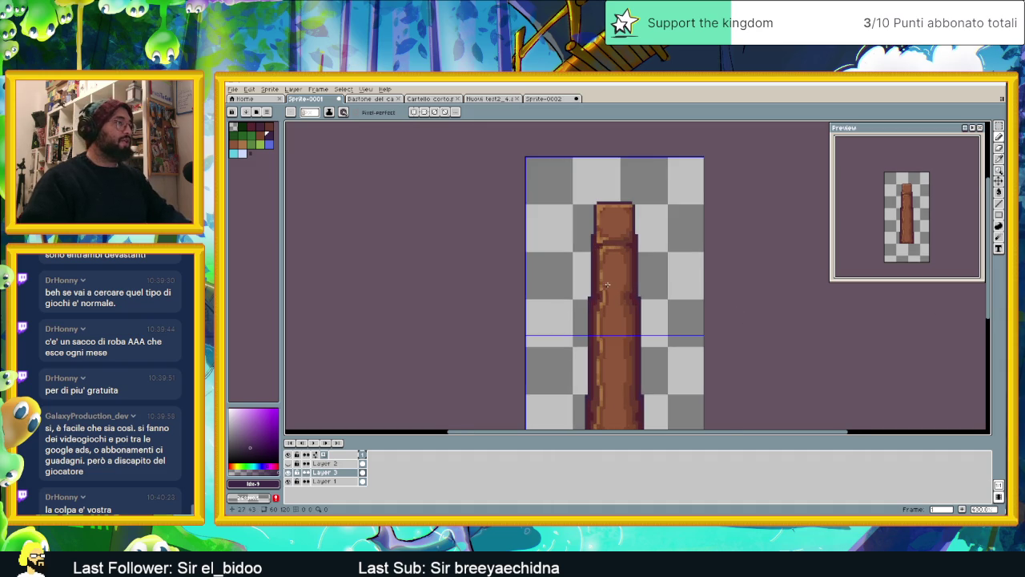
scroll(621, 233, up, 1)
scroll(621, 233, up, 1)
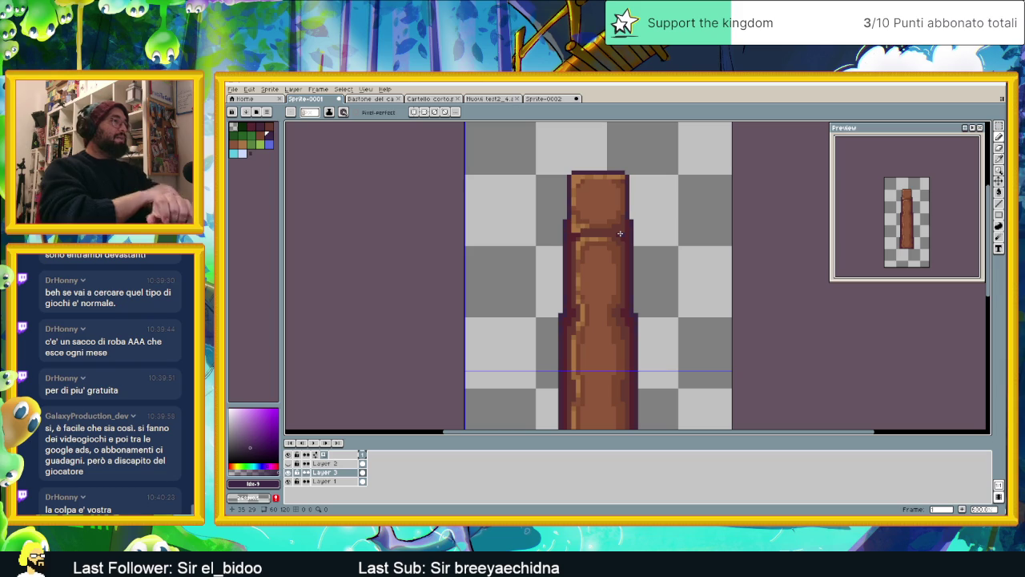
scroll(613, 232, up, 2)
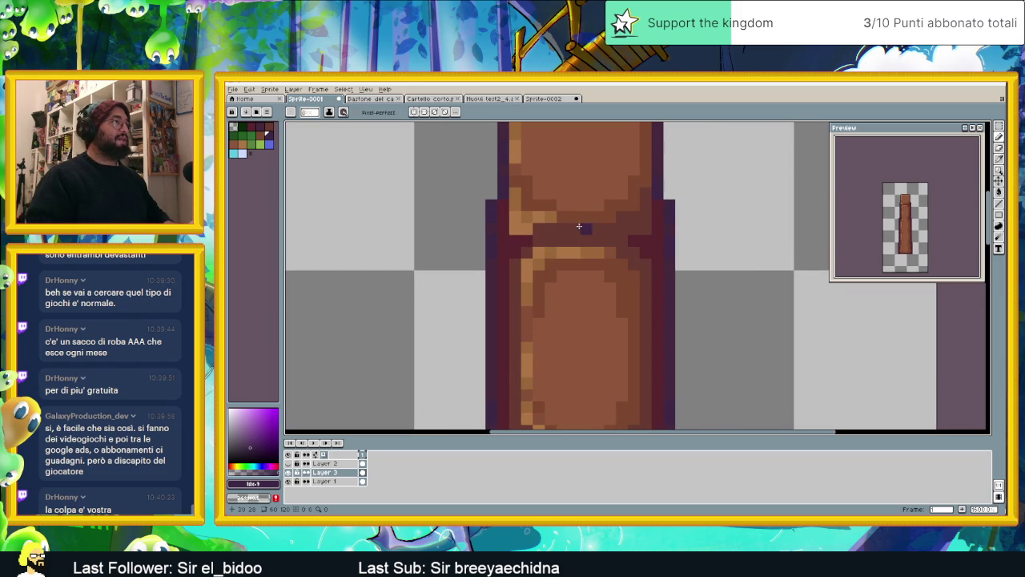
key(i)
click(556, 213)
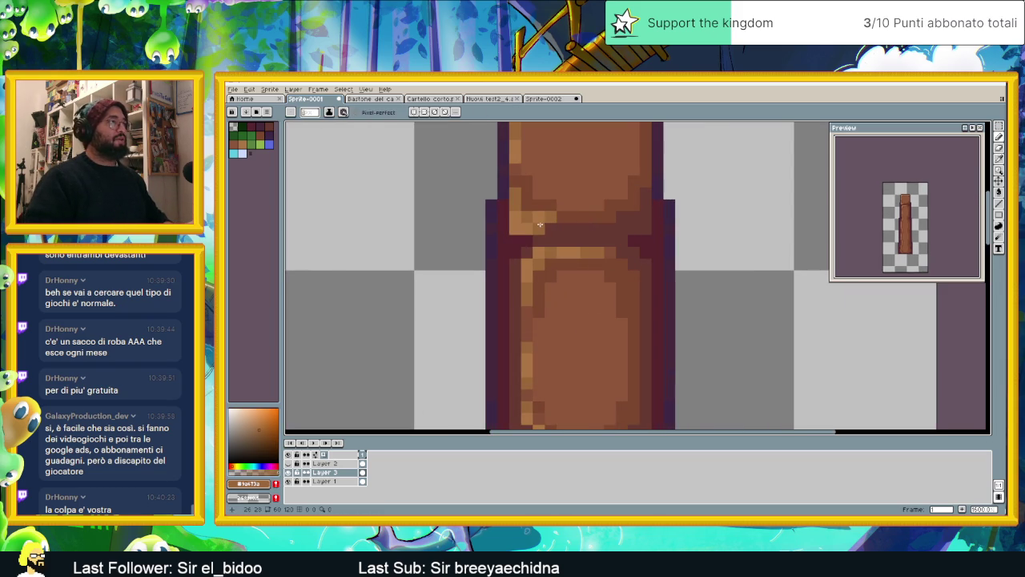
drag(542, 227, 604, 227)
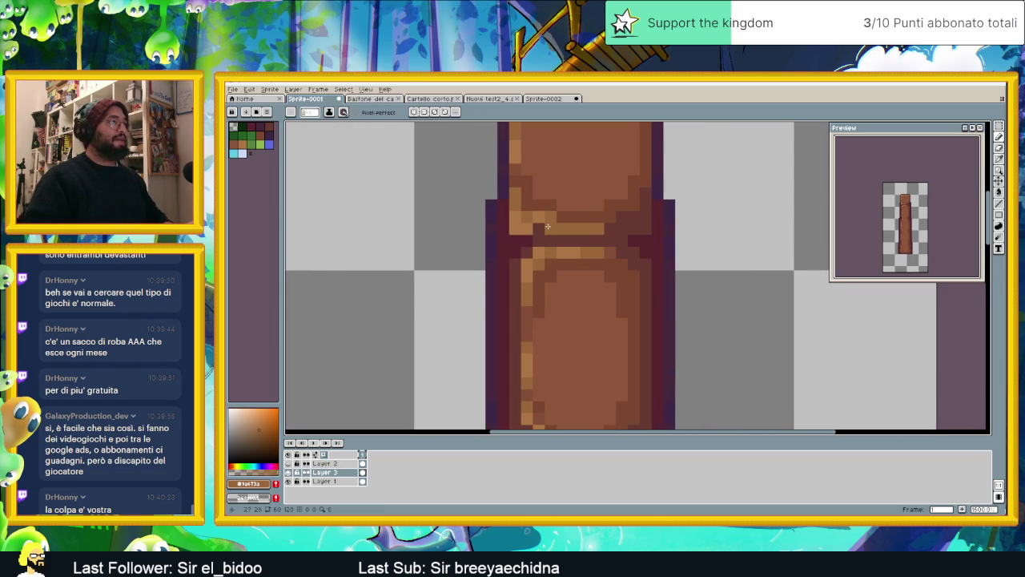
key(alt)
click(572, 212)
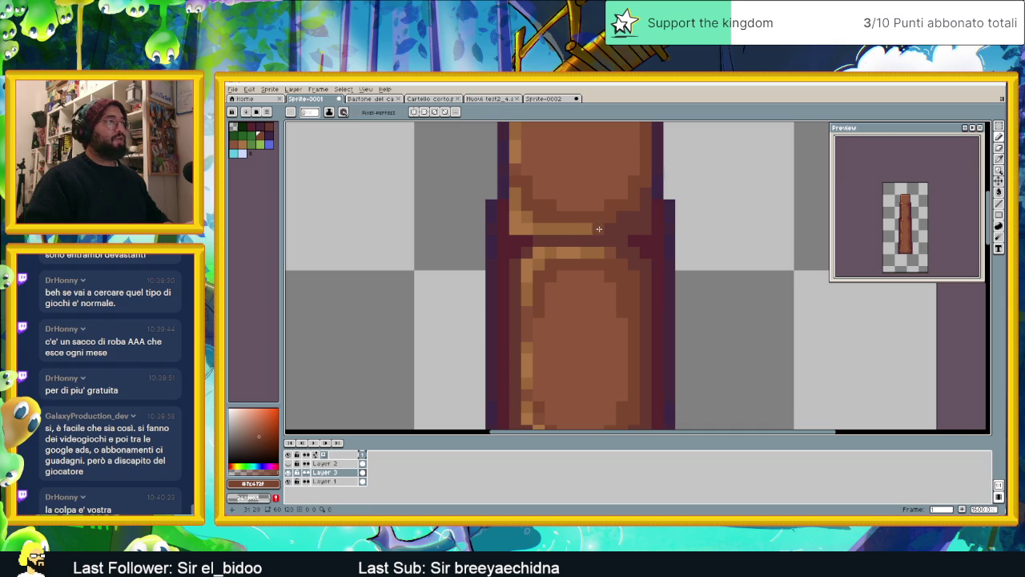
alt+click(599, 228)
mouse_move(607, 228)
mouse_down()
mouse_move(643, 226)
mouse_move(643, 213)
mouse_up()
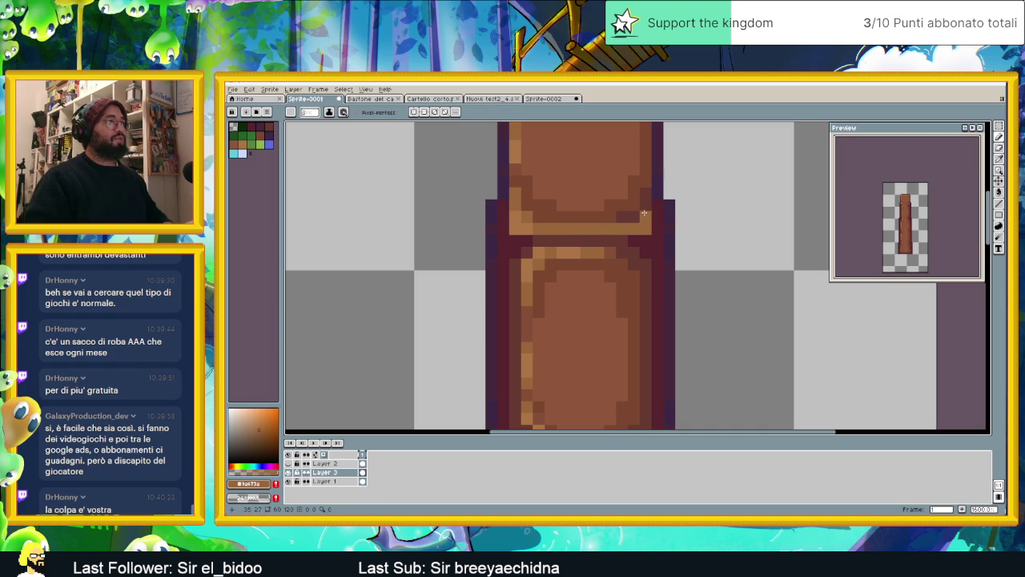
Redraw the line in lighter tan and shade its right end darker brown
alt+click(530, 215)
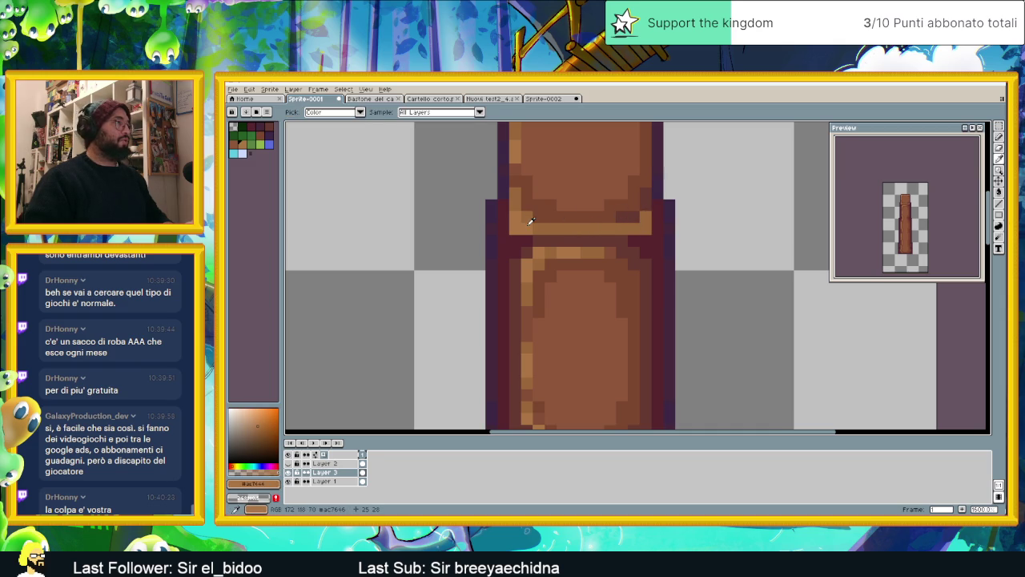
drag(619, 229, 571, 229)
mouse_move(633, 229)
mouse_down()
mouse_move(639, 211)
mouse_move(633, 230)
mouse_up()
alt+click(624, 204)
click(648, 221)
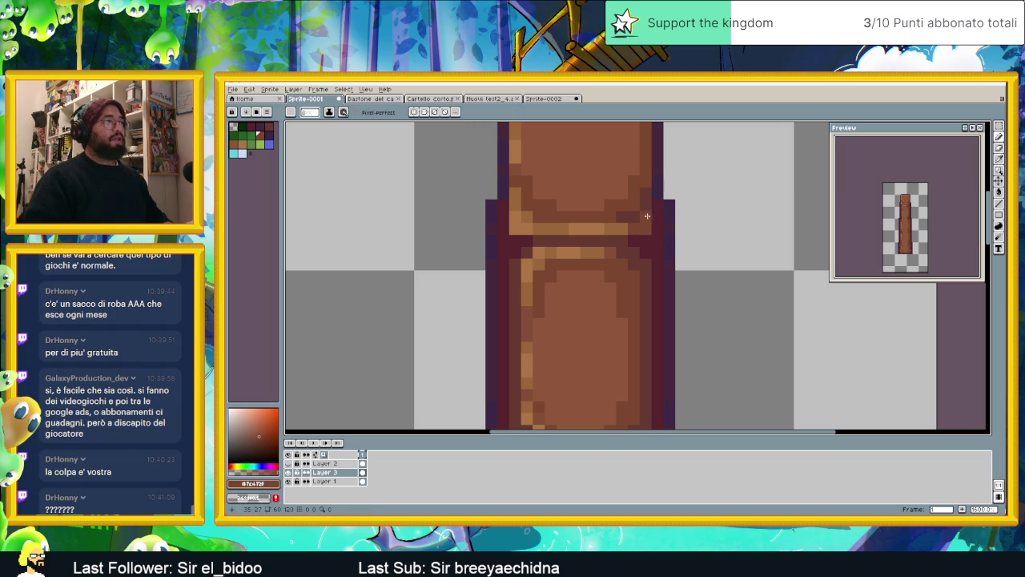
alt+click(644, 213)
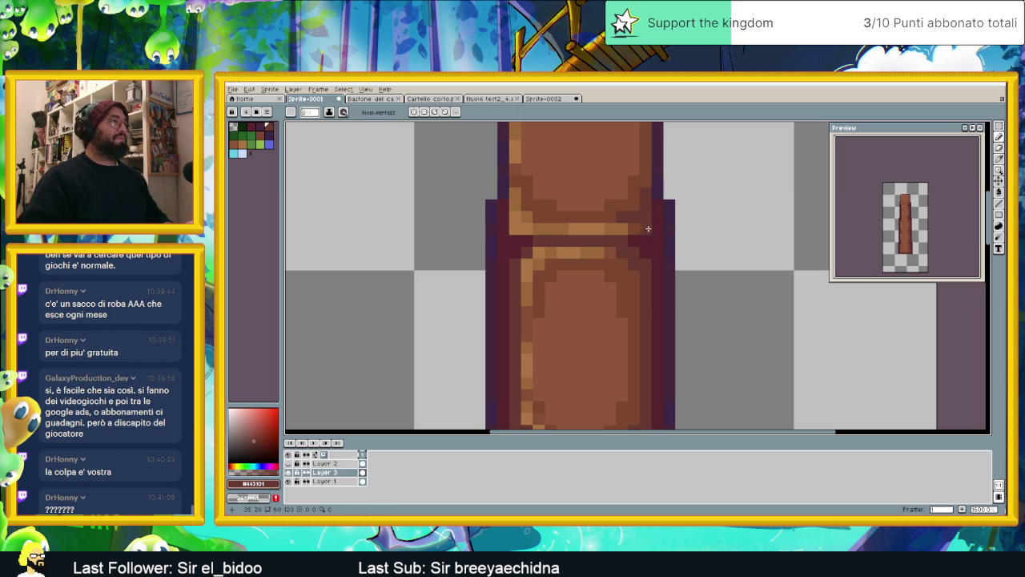
scroll(642, 224, down, 1)
scroll(642, 227, down, 1)
scroll(645, 229, up, 1)
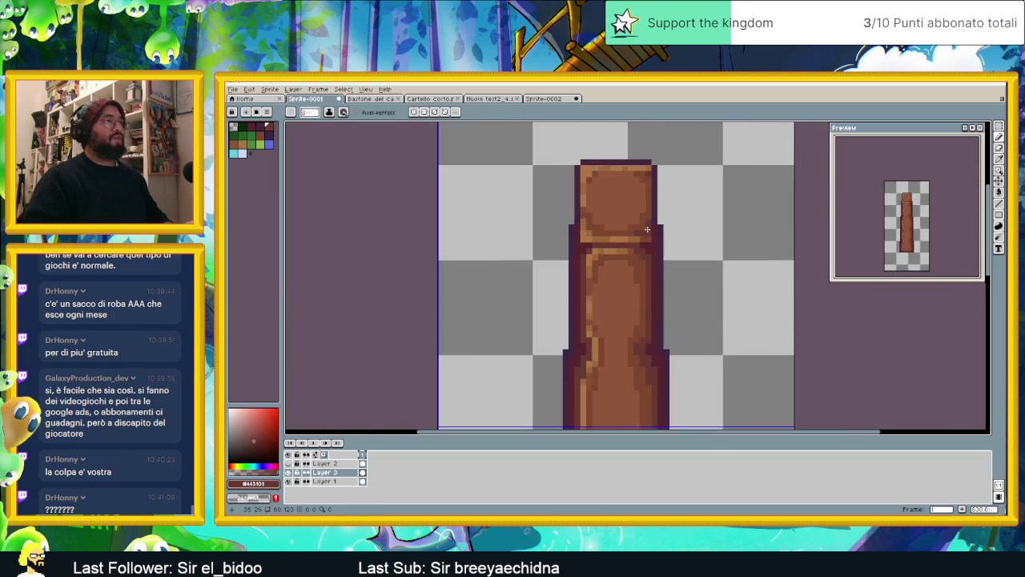
scroll(641, 230, up, 1)
scroll(622, 235, down, 1)
scroll(617, 243, down, 1)
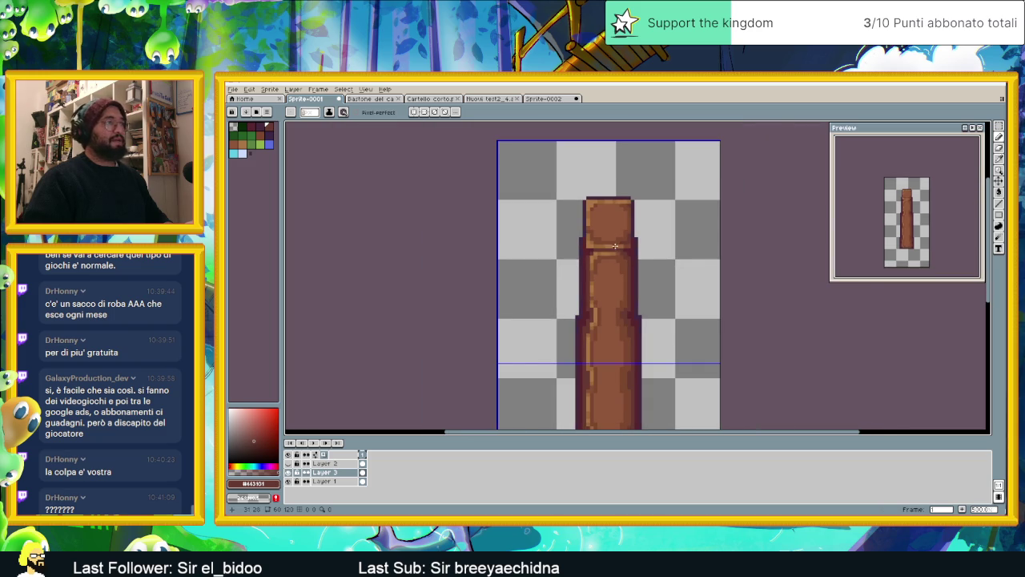
scroll(638, 259, down, 1)
scroll(636, 261, down, 1)
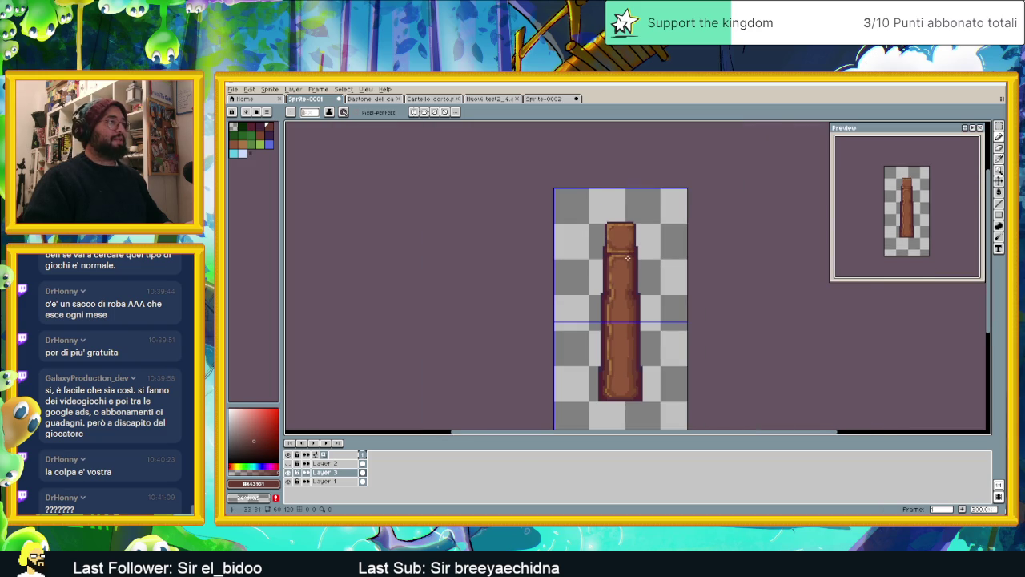
scroll(629, 260, down, 1)
scroll(631, 272, up, 1)
scroll(619, 258, up, 1)
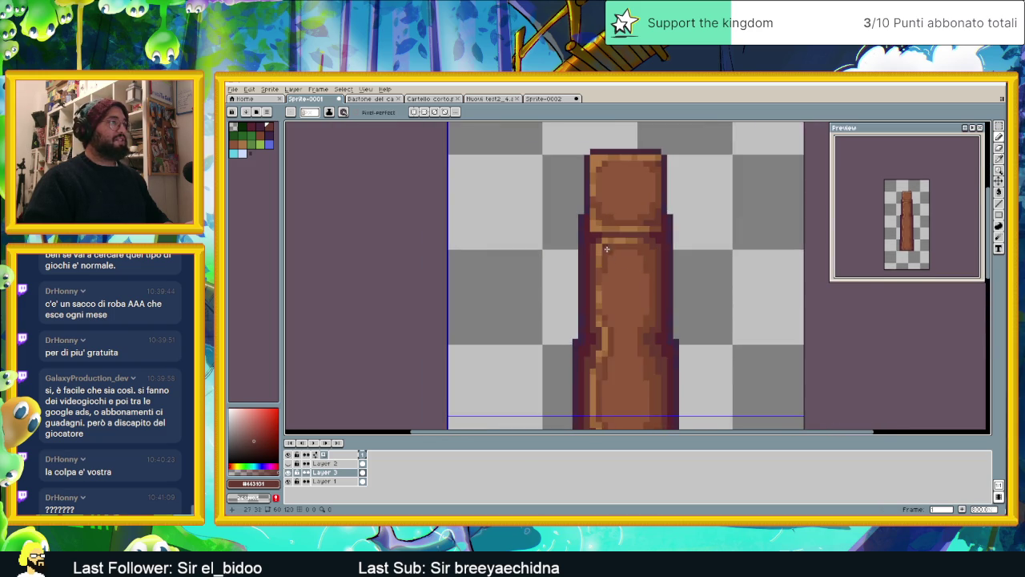
Eyedrop a lighter orange from the staff as the drawing colour
scroll(607, 248, up, 1)
key(i)
click(608, 219)
scroll(621, 249, down, 2)
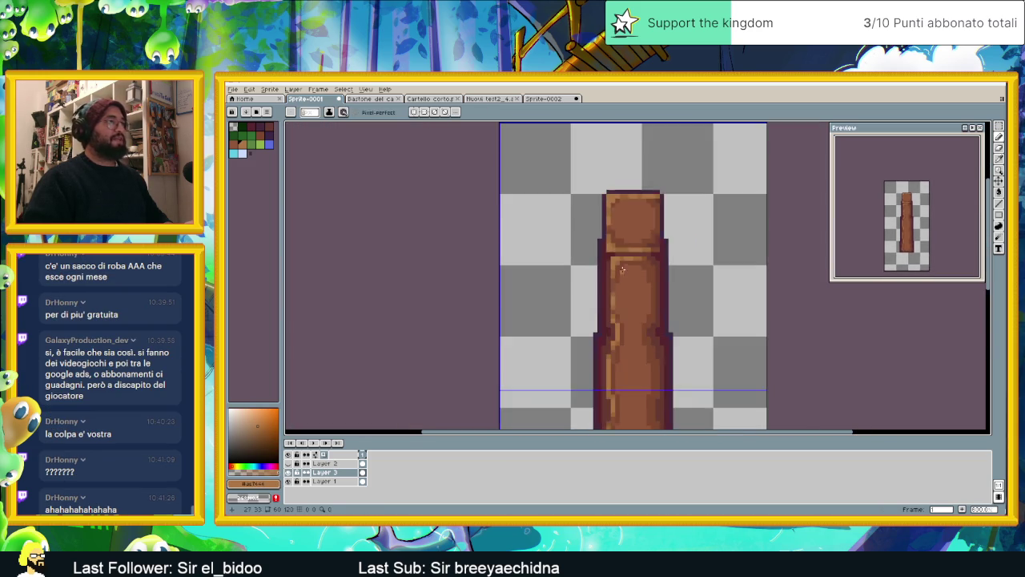
scroll(640, 280, down, 1)
scroll(638, 300, down, 1)
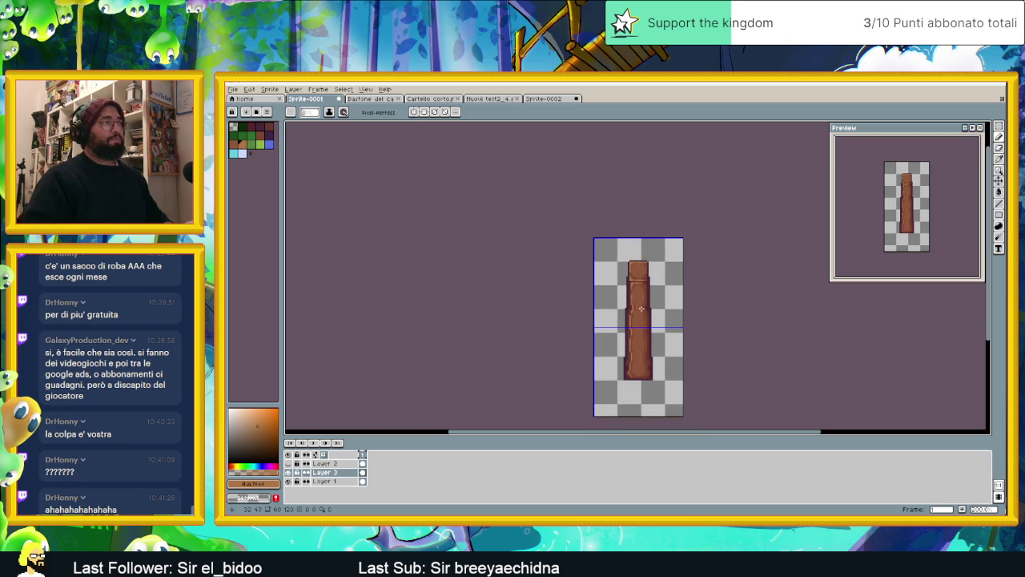
scroll(637, 297, up, 2)
scroll(633, 290, up, 2)
scroll(634, 285, down, 1)
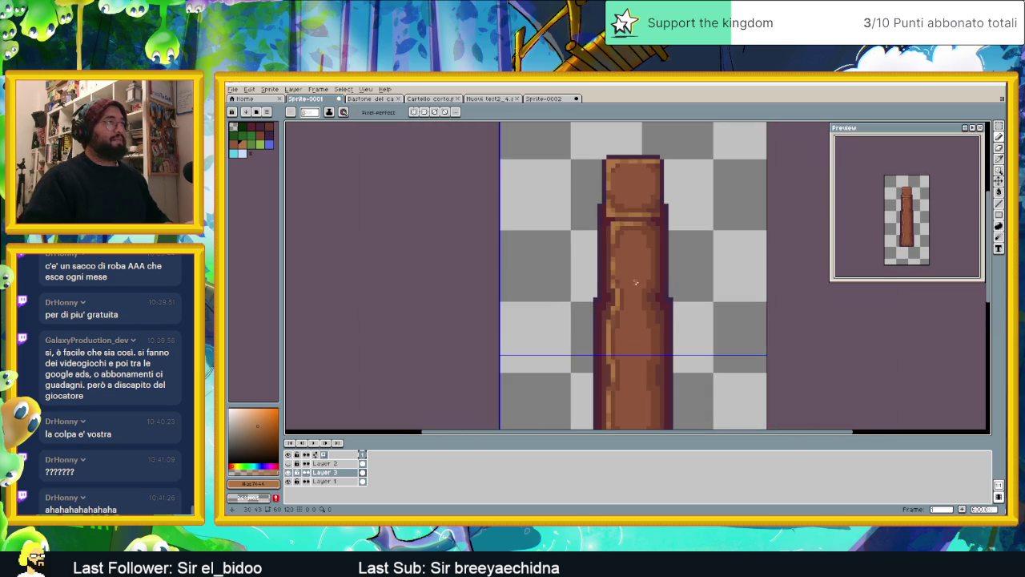
scroll(640, 312, up, 1)
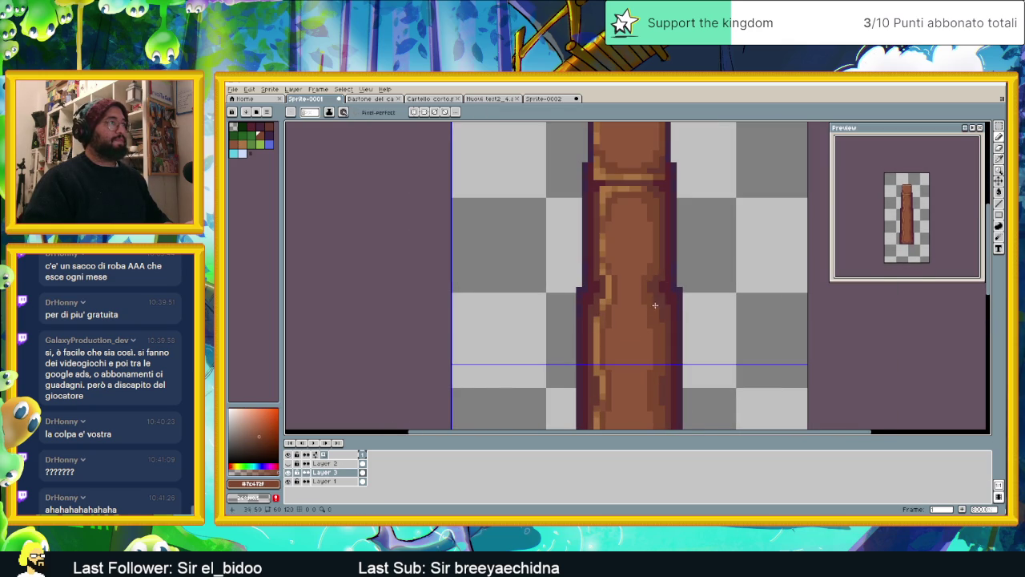
scroll(640, 244, down, 2)
scroll(641, 245, down, 1)
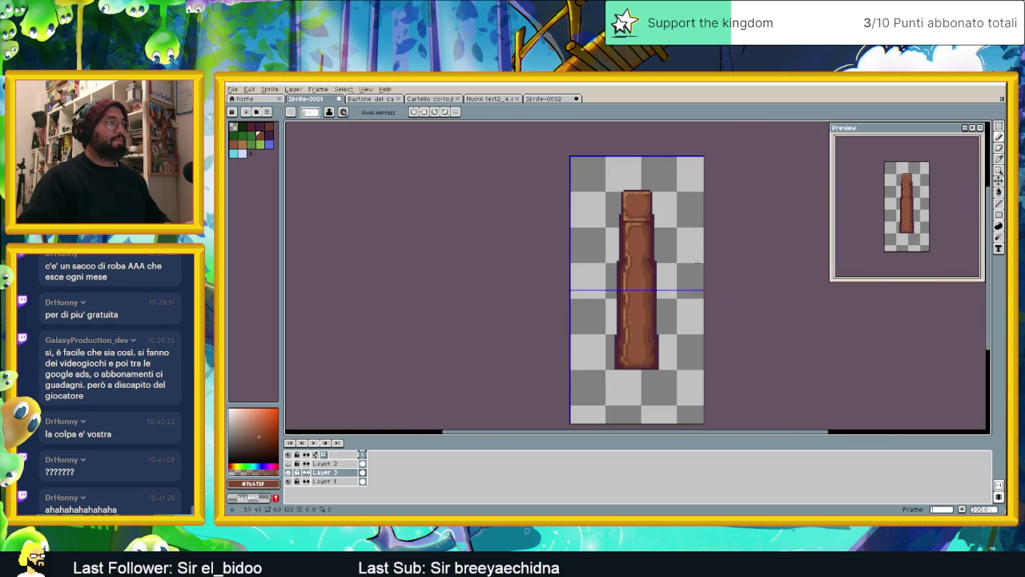
Choose the Paint Bucket and undo the accidental brown fill of the canvas
click(999, 193)
click(667, 261)
key(ctrl+z)
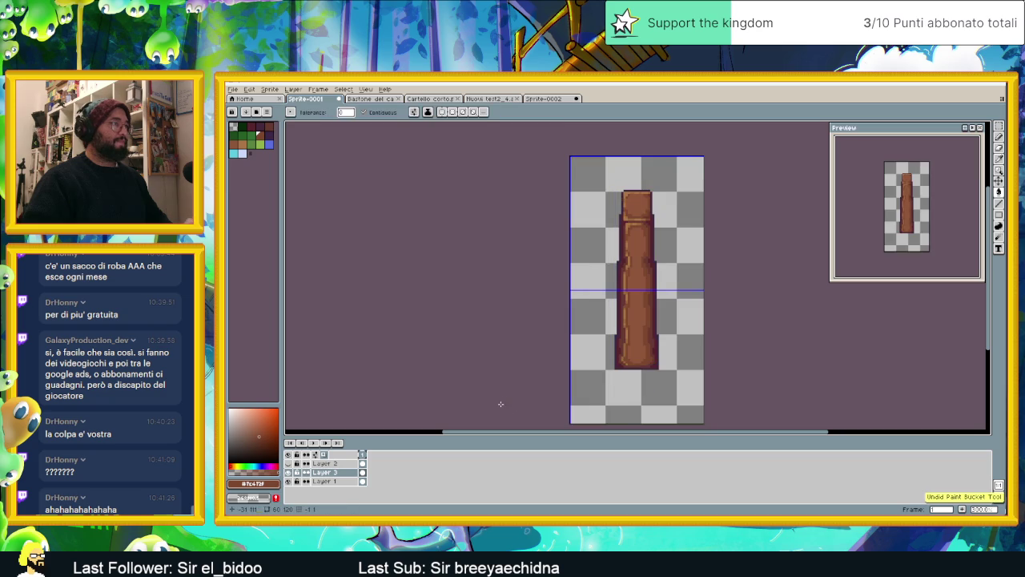
Switch to editing Layer 1 in the layers panel
click(332, 482)
click(636, 296)
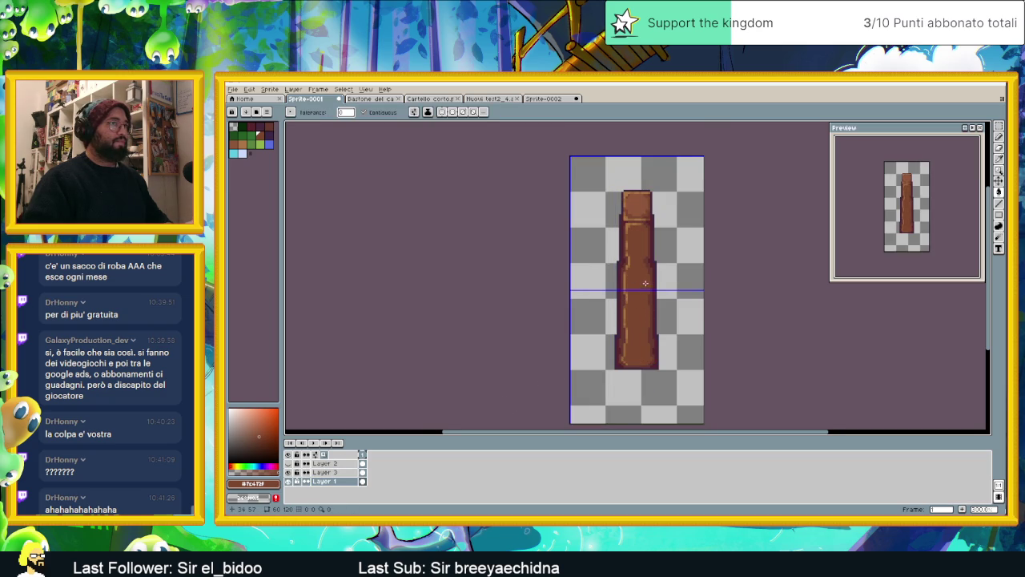
scroll(645, 283, up, 1)
scroll(643, 272, up, 1)
scroll(640, 261, up, 1)
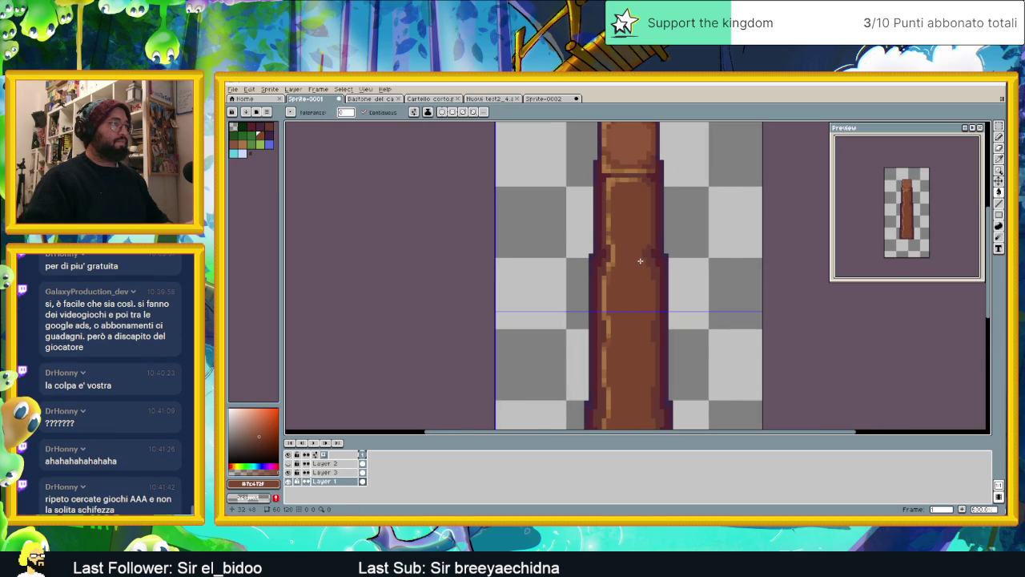
scroll(640, 260, up, 1)
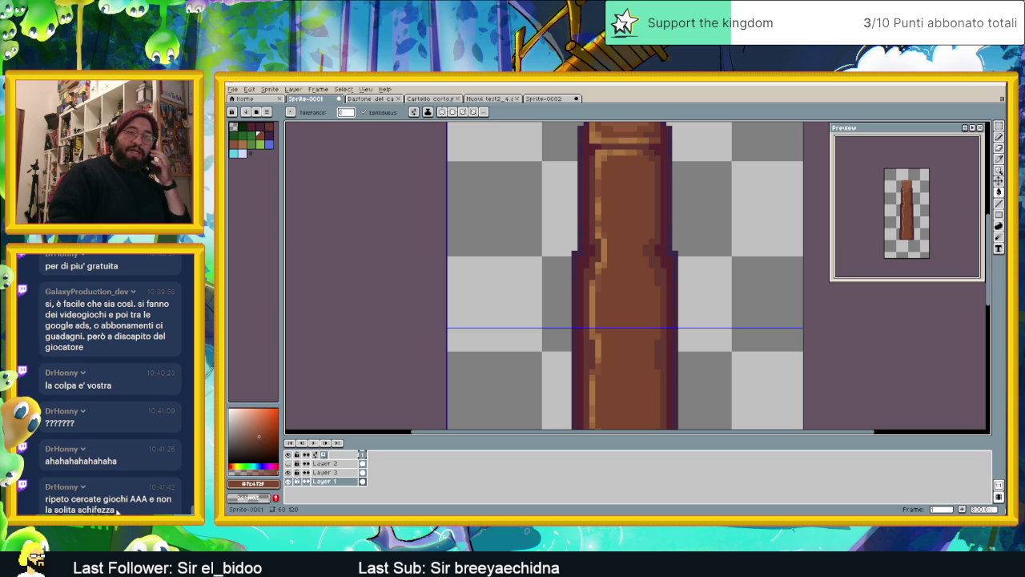
scroll(676, 252, down, 1)
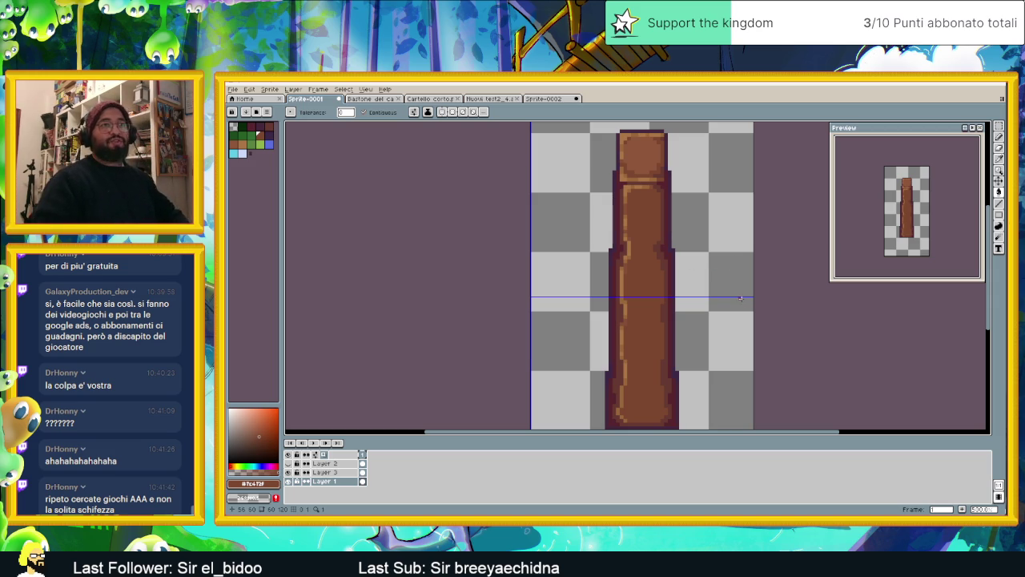
Eyedrop the dark outline colour from the staff
scroll(621, 194, up, 3)
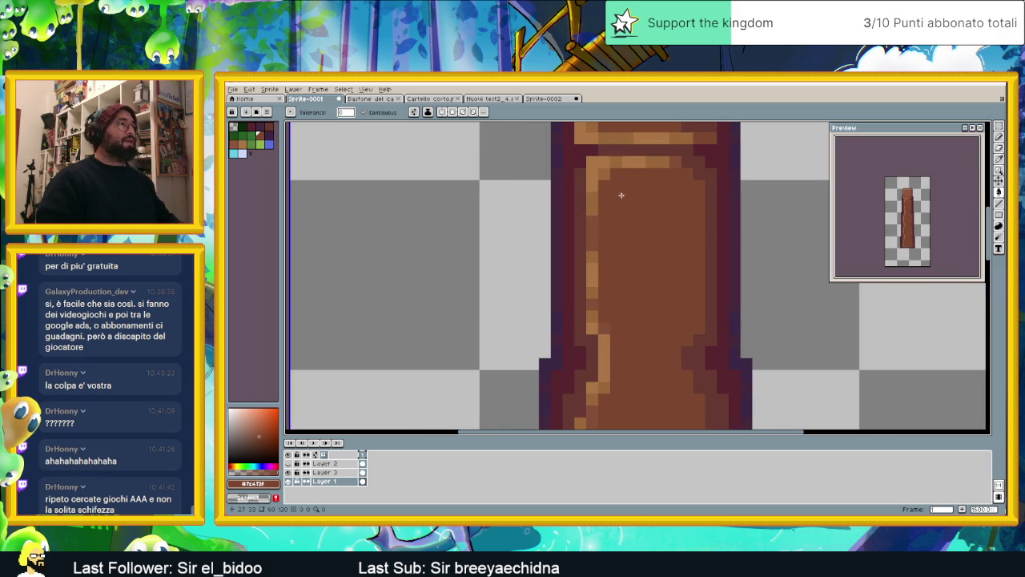
scroll(621, 195, down, 3)
scroll(655, 236, up, 1)
scroll(647, 231, up, 1)
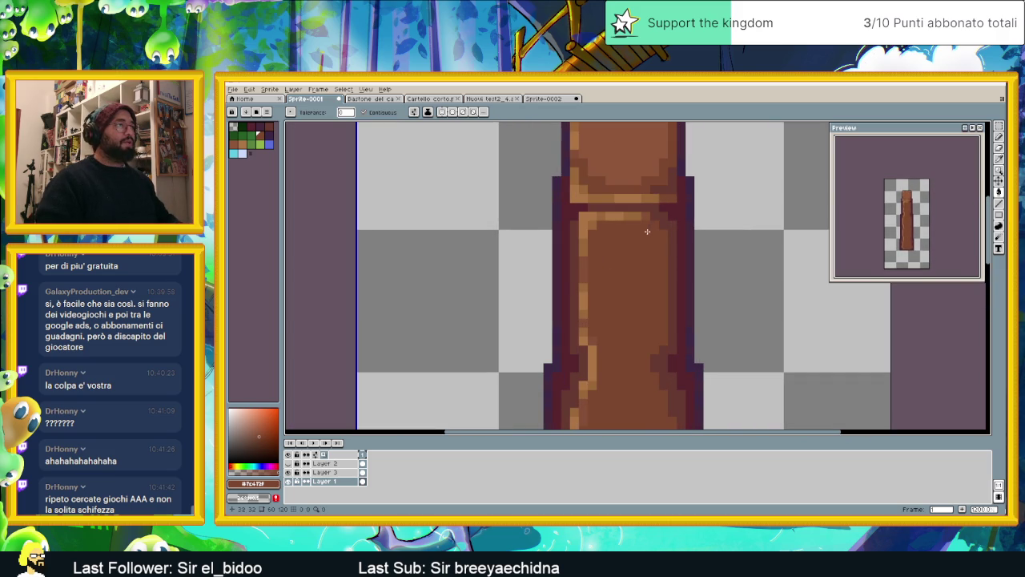
scroll(607, 235, up, 2)
scroll(573, 282, down, 3)
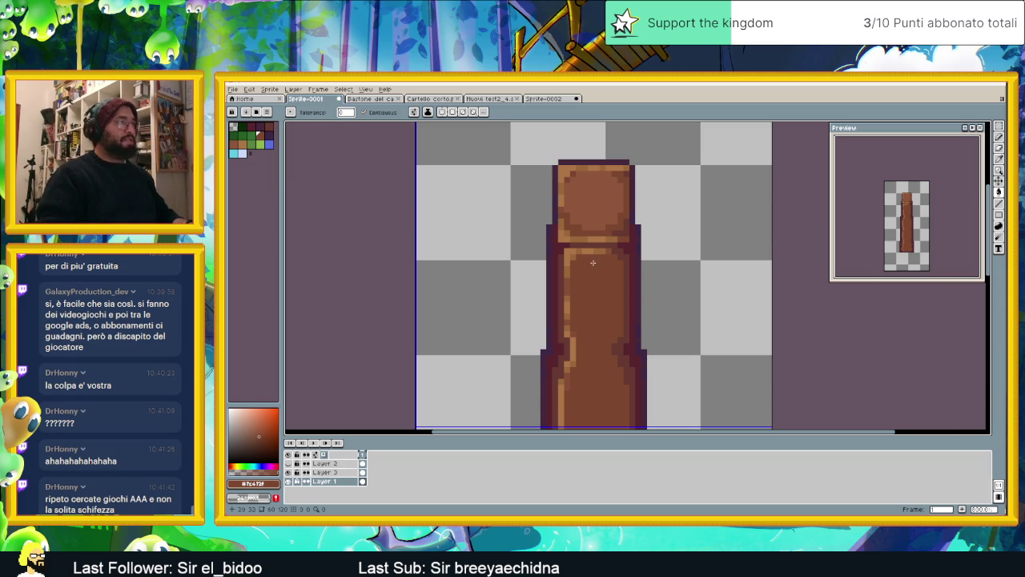
scroll(592, 263, up, 3)
alt+click(646, 239)
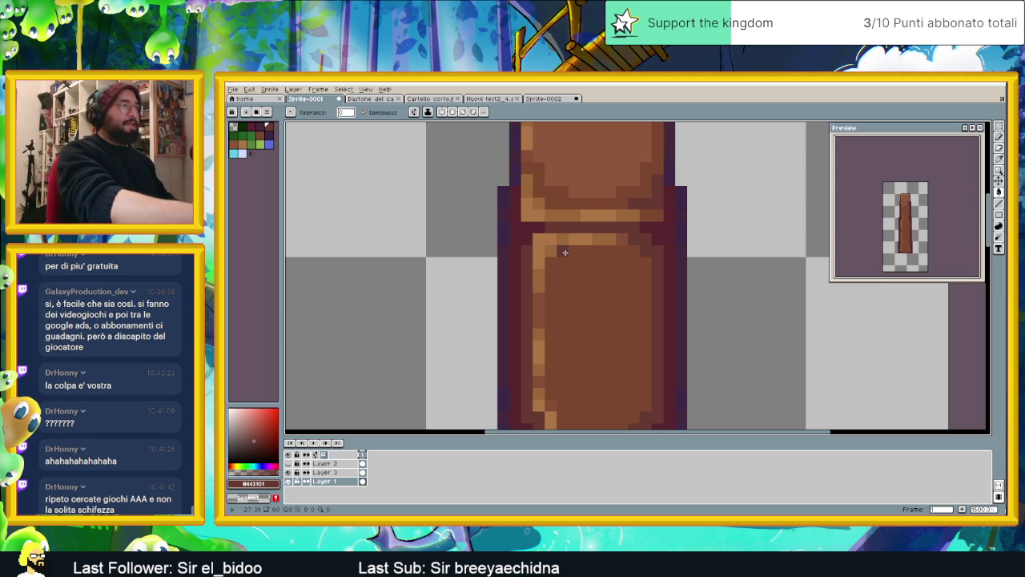
Sample a brown from the staff's body as the drawing colour
scroll(567, 248, down, 2)
scroll(567, 248, up, 3)
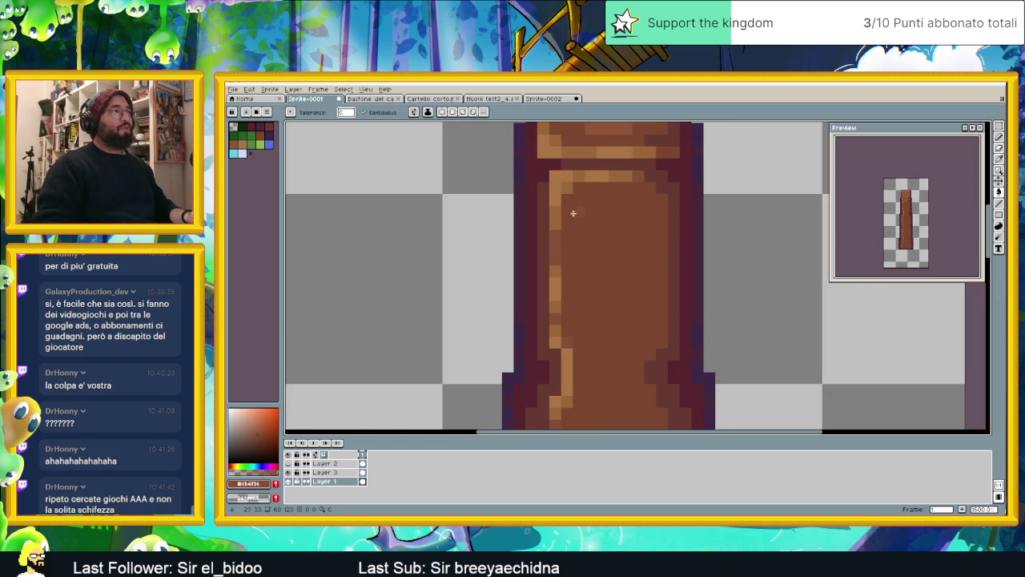
alt+click(609, 188)
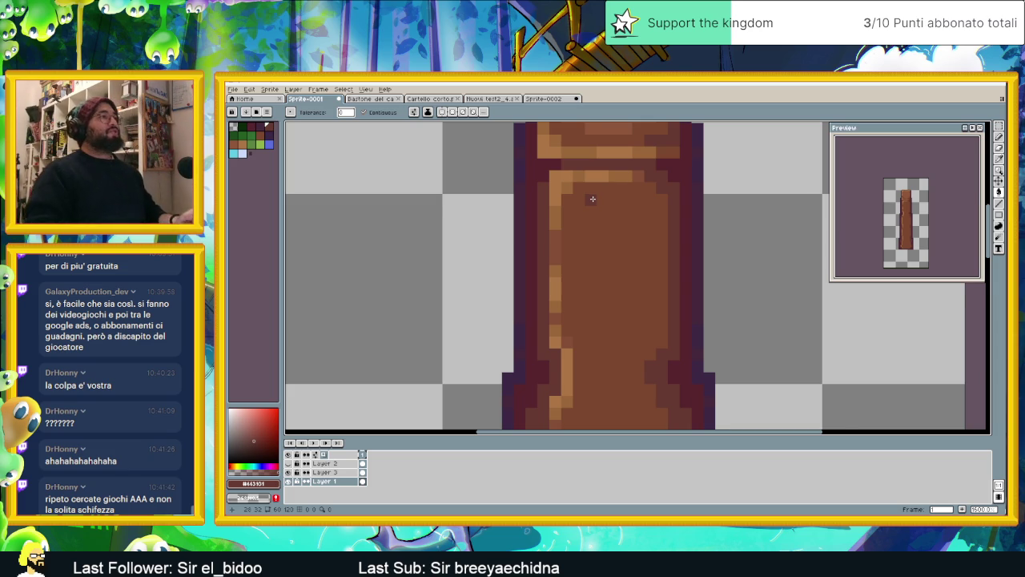
scroll(593, 198, down, 2)
scroll(618, 250, up, 1)
scroll(614, 236, up, 1)
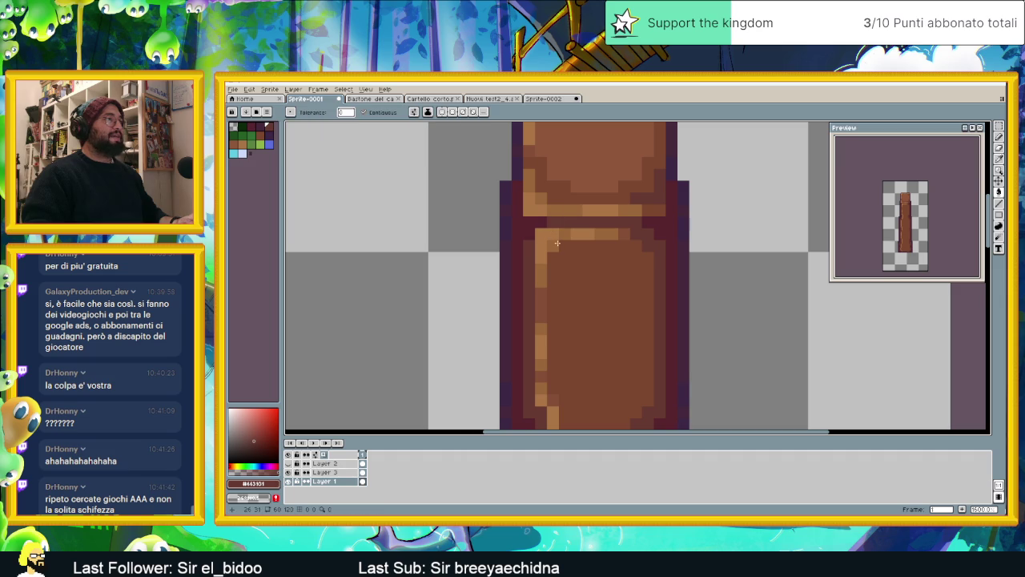
scroll(594, 244, down, 2)
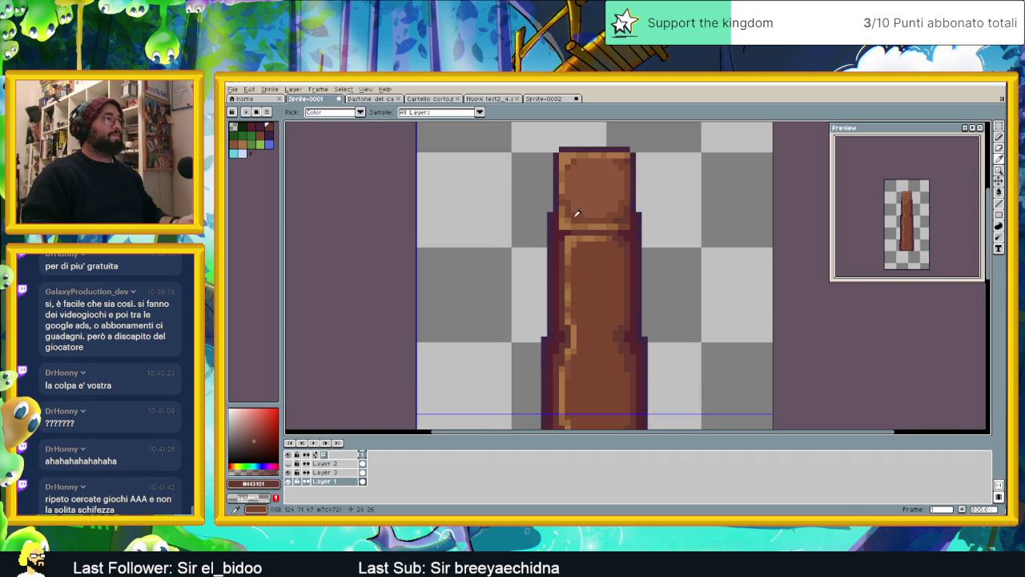
scroll(584, 254, up, 1)
alt+click(593, 255)
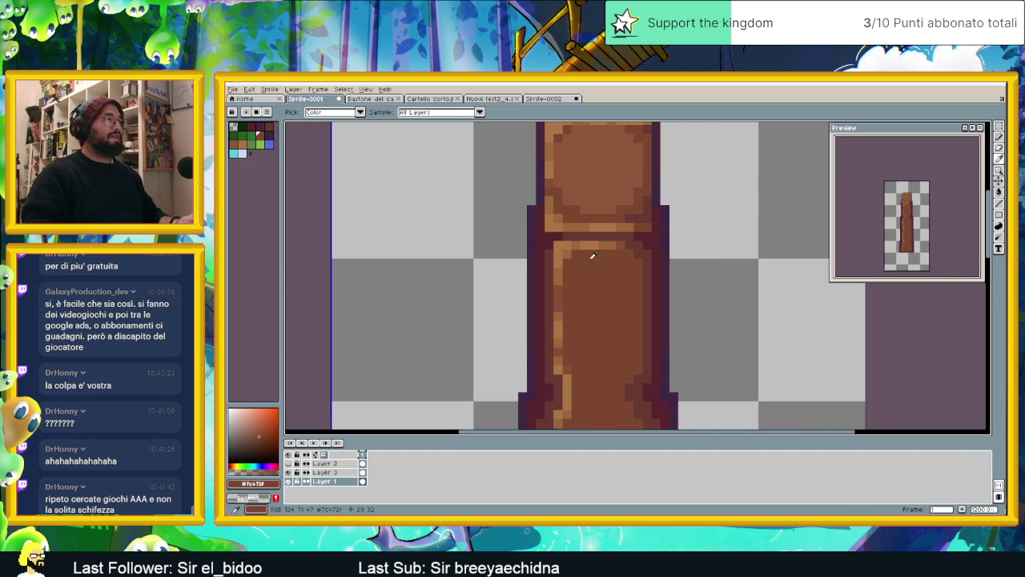
click(260, 439)
scroll(541, 265, up, 1)
click(585, 262)
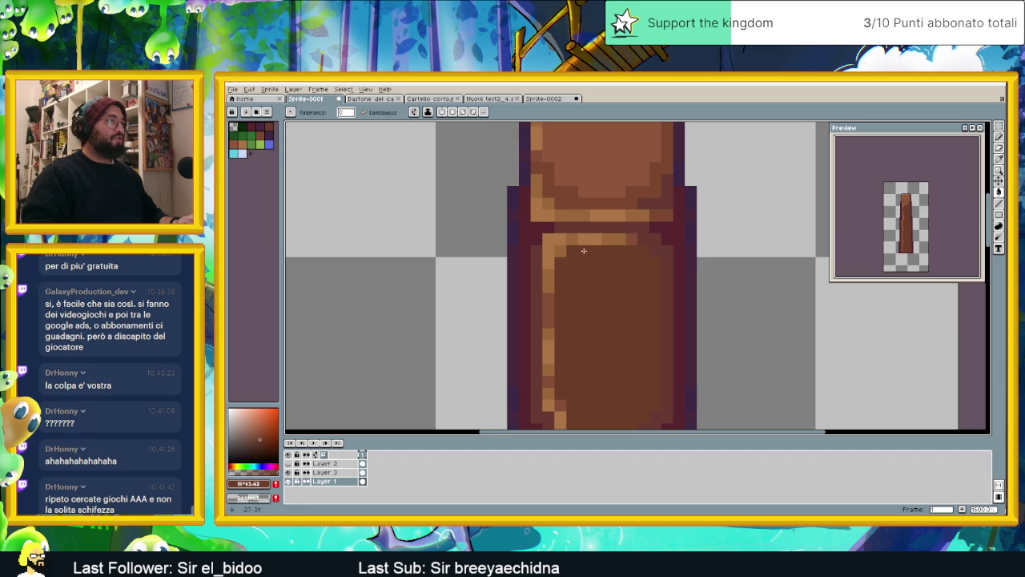
key(ctrl+z)
key(b)
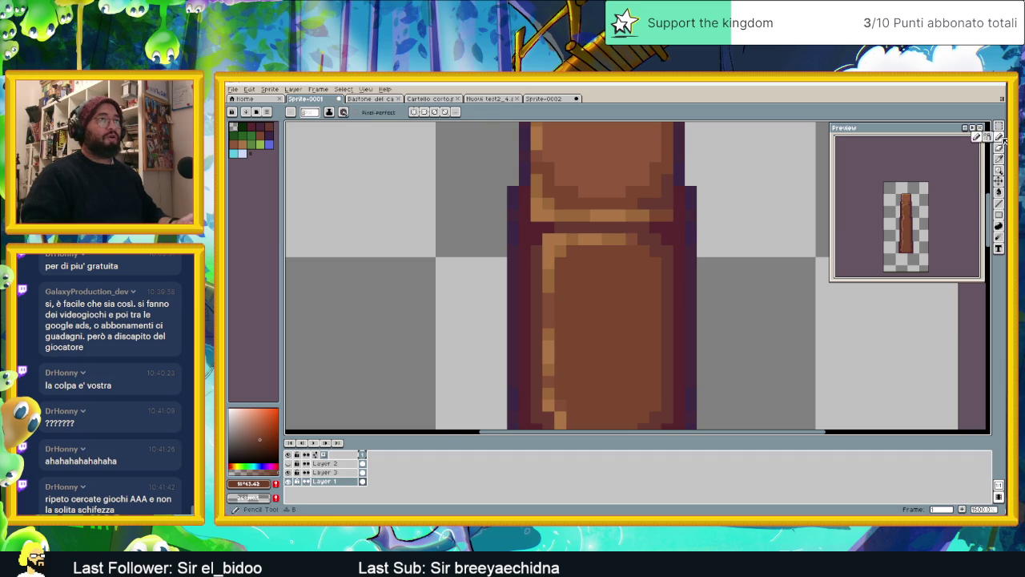
click(574, 254)
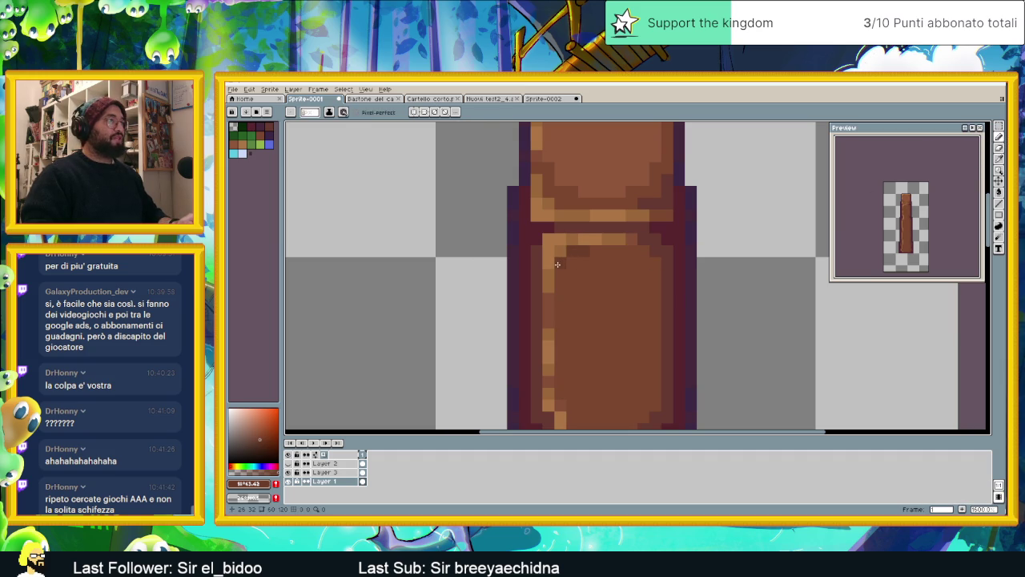
scroll(577, 276, down, 4)
scroll(633, 321, down, 1)
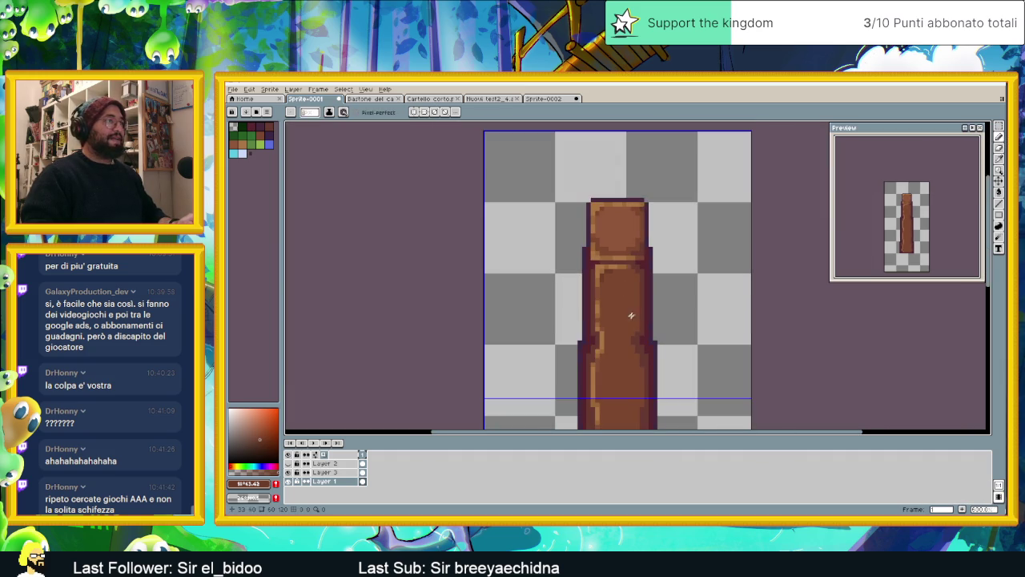
scroll(633, 316, up, 2)
scroll(635, 339, up, 2)
drag(637, 340, 650, 286)
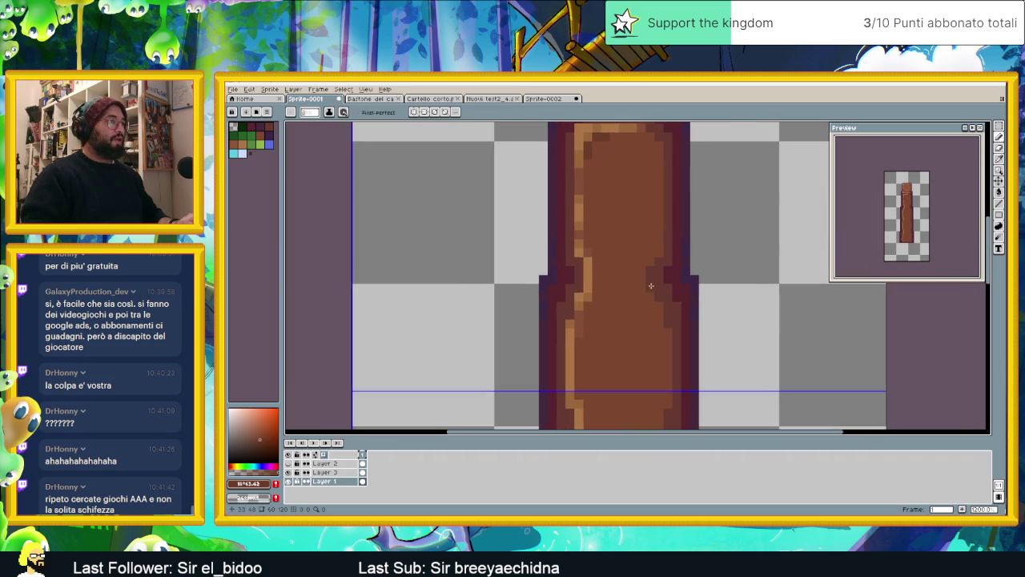
scroll(622, 308, down, 2)
scroll(619, 310, up, 3)
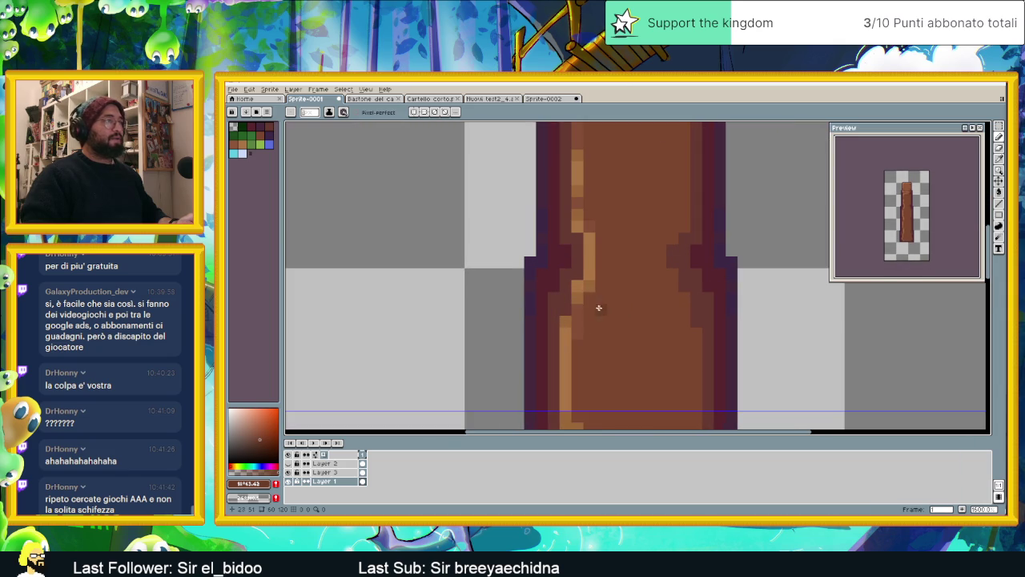
click(600, 268)
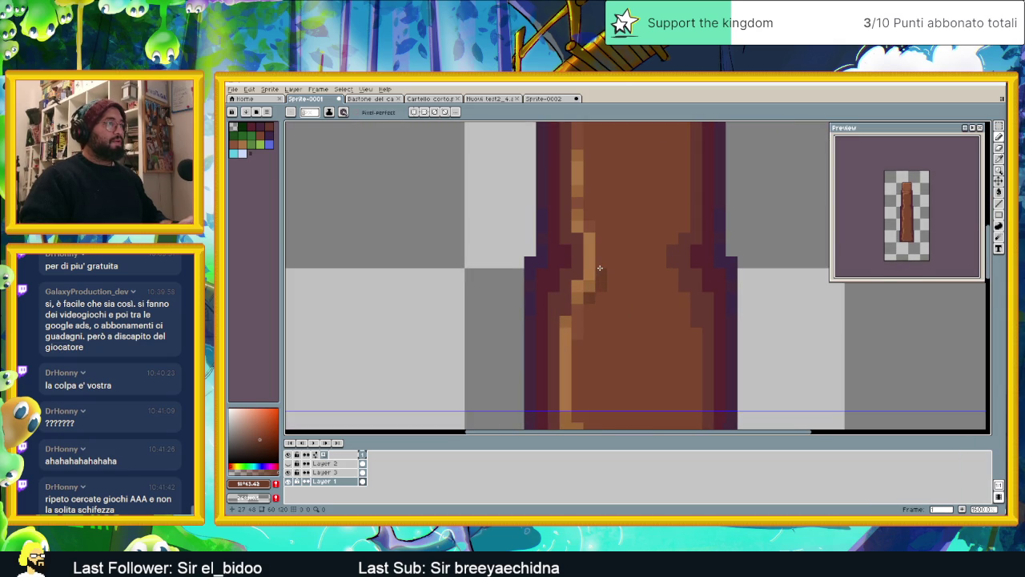
scroll(590, 321, down, 2)
scroll(590, 320, up, 2)
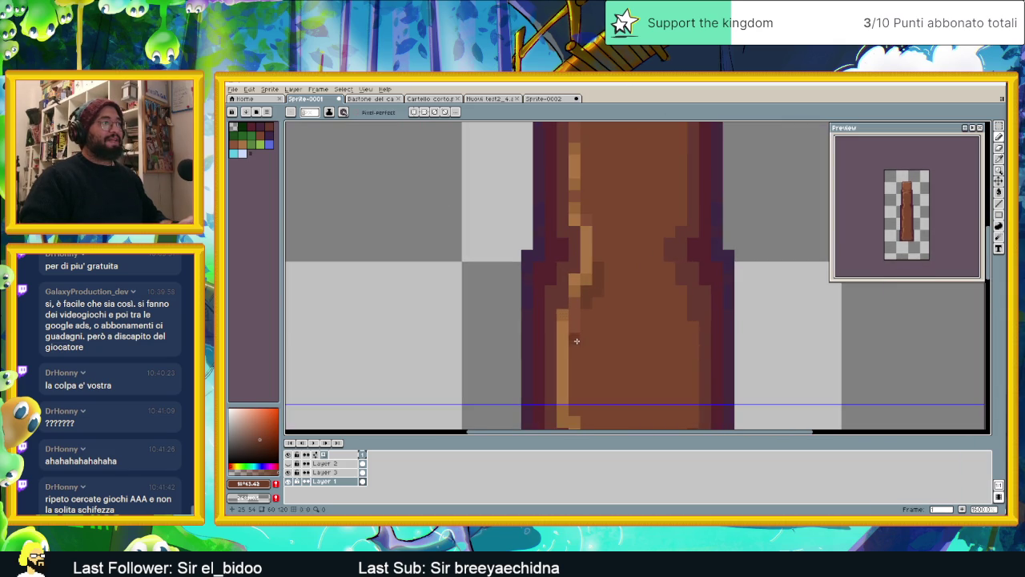
drag(641, 350, 613, 294)
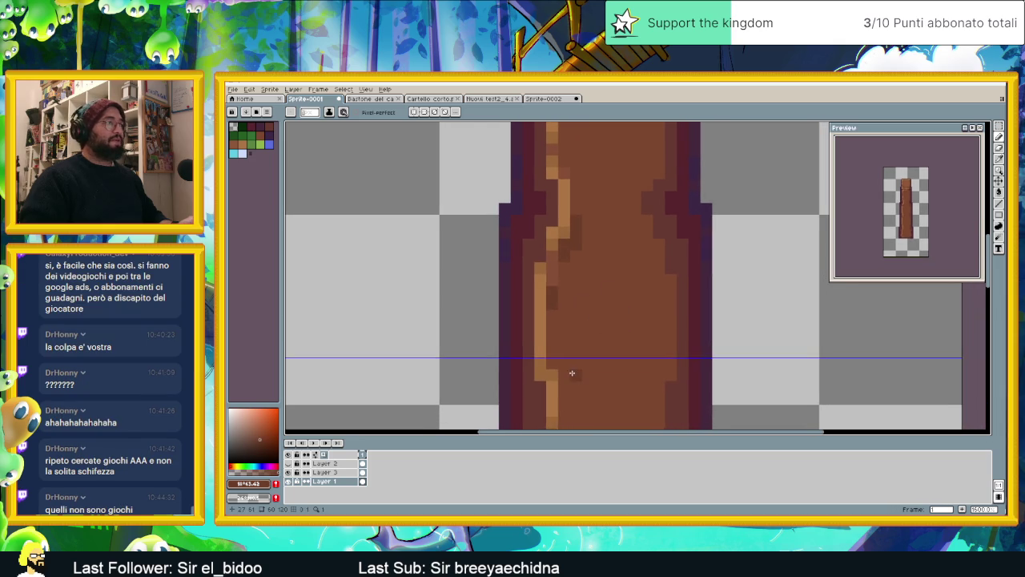
drag(574, 357, 566, 298)
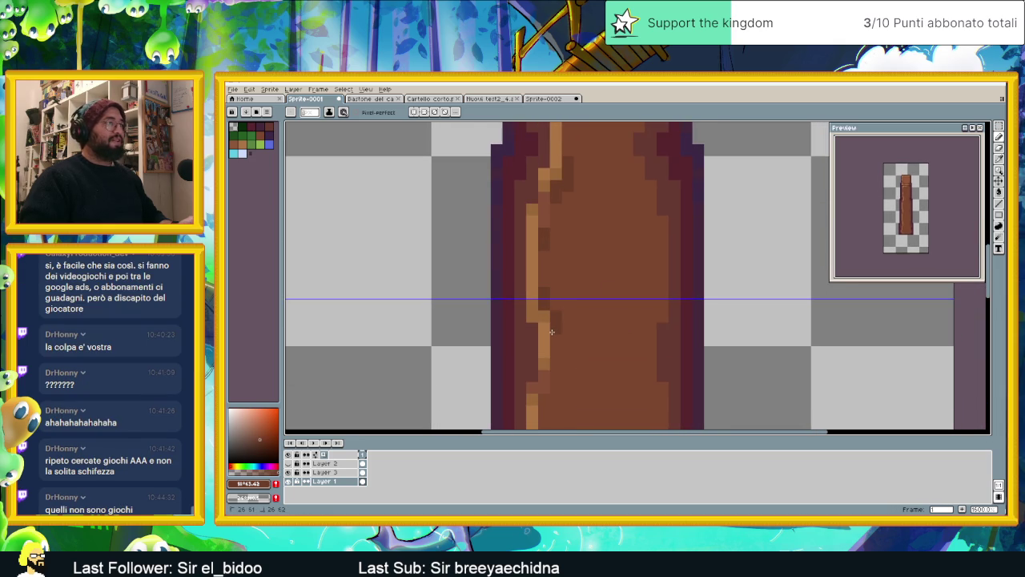
scroll(595, 351, down, 2)
scroll(601, 288, up, 1)
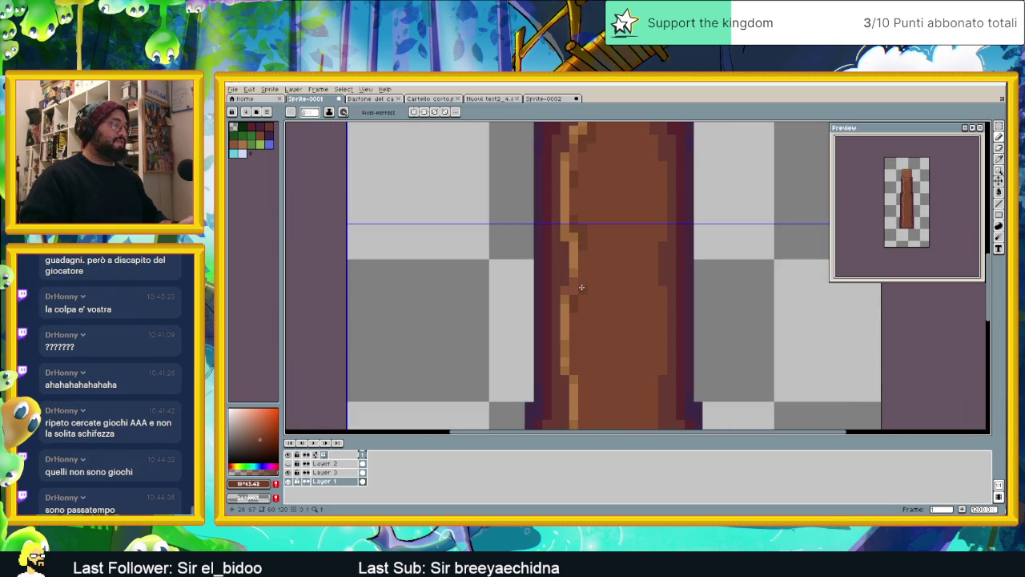
scroll(576, 304, down, 2)
scroll(589, 335, up, 2)
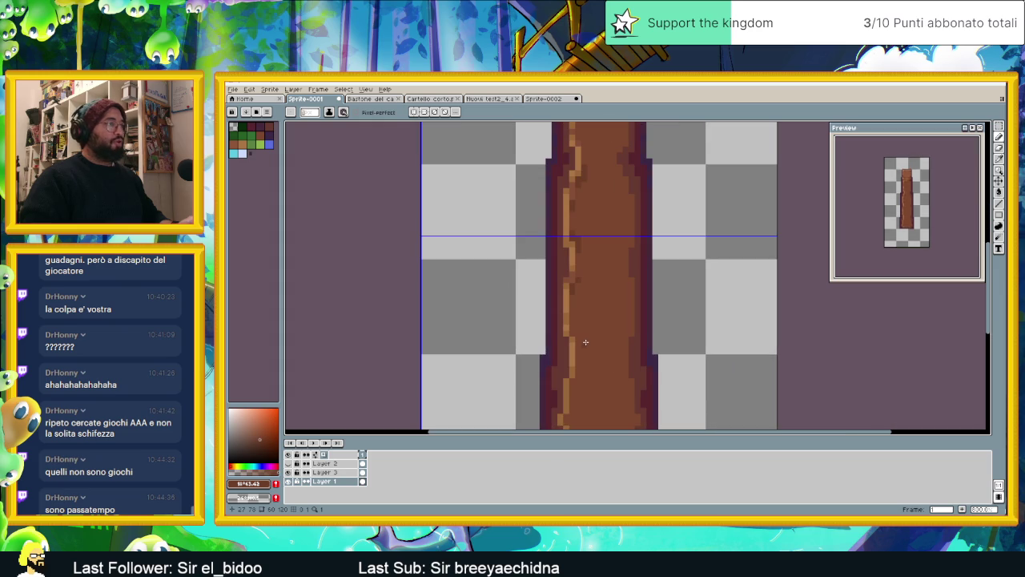
scroll(570, 294, up, 2)
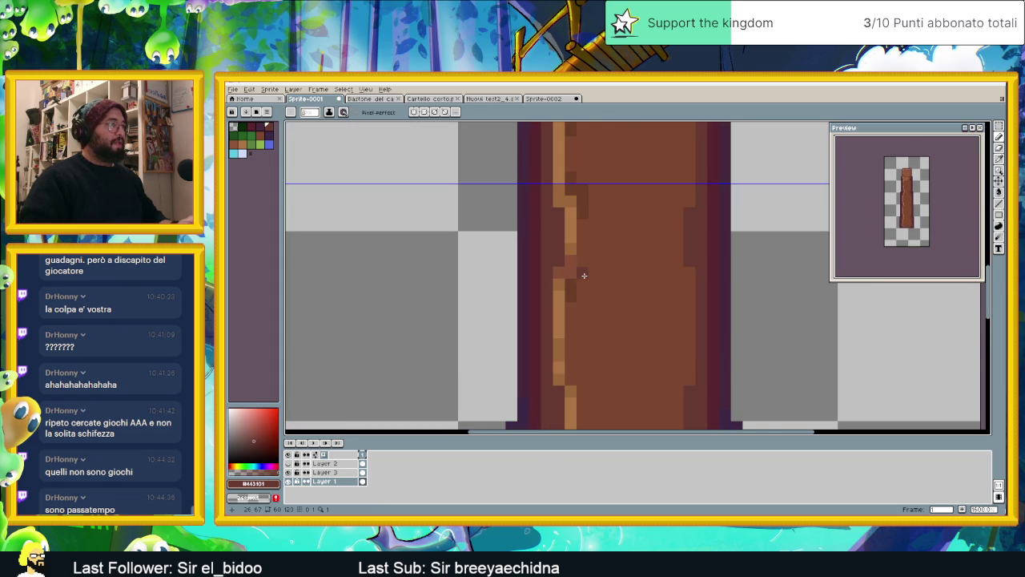
scroll(593, 295, down, 2)
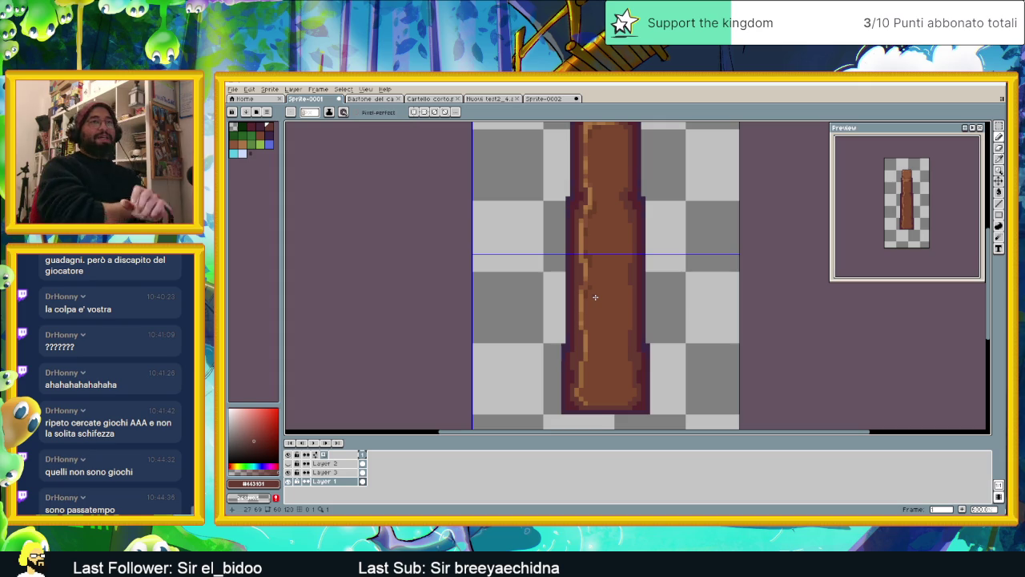
scroll(591, 353, up, 1)
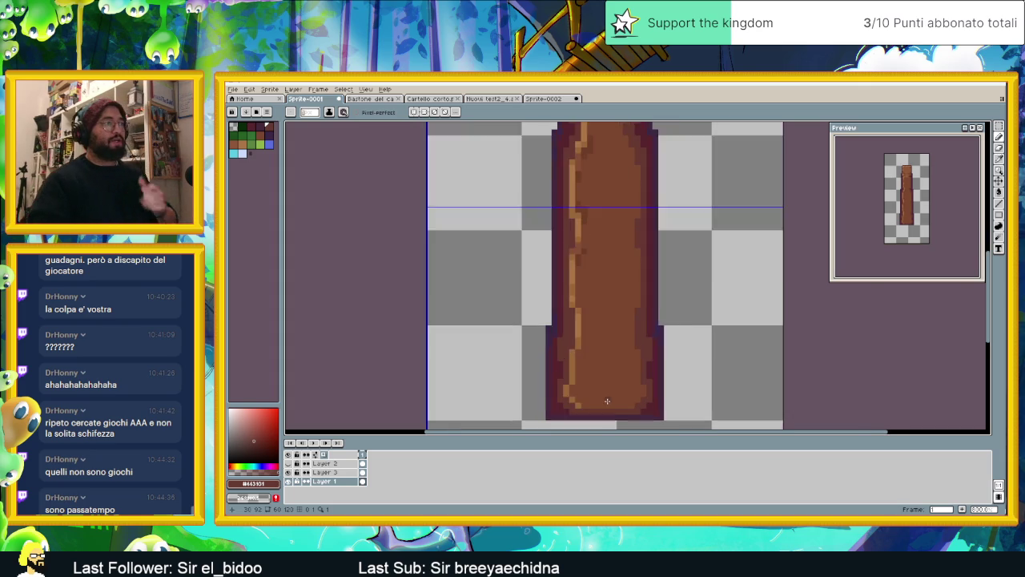
Drag a darker Pencil stroke along the staff's bottom edge
scroll(590, 400, up, 3)
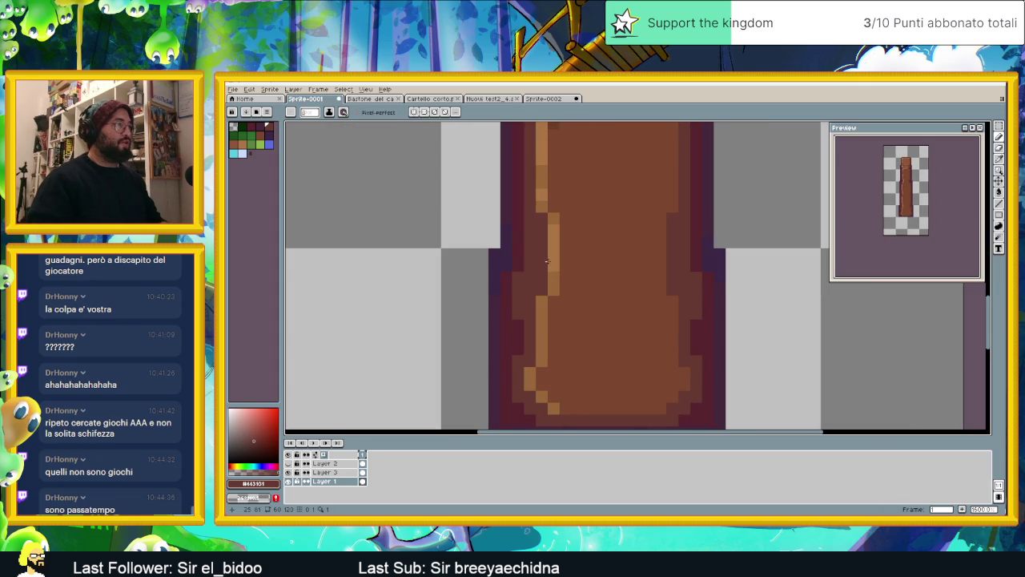
scroll(575, 218, up, 1)
scroll(561, 209, down, 2)
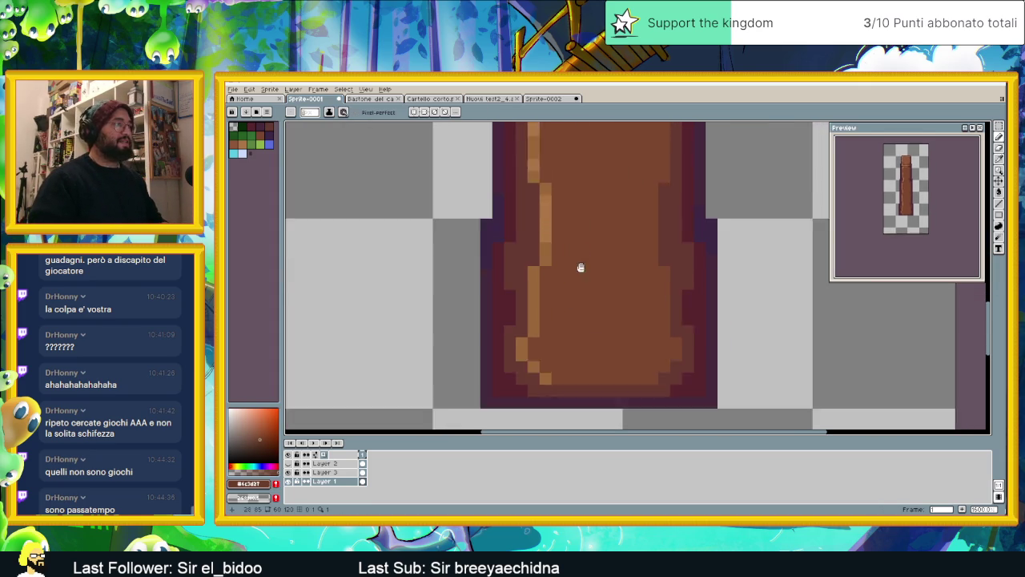
scroll(573, 276, down, 3)
mouse_move(542, 314)
mouse_down()
mouse_move(627, 311)
mouse_move(647, 300)
mouse_up()
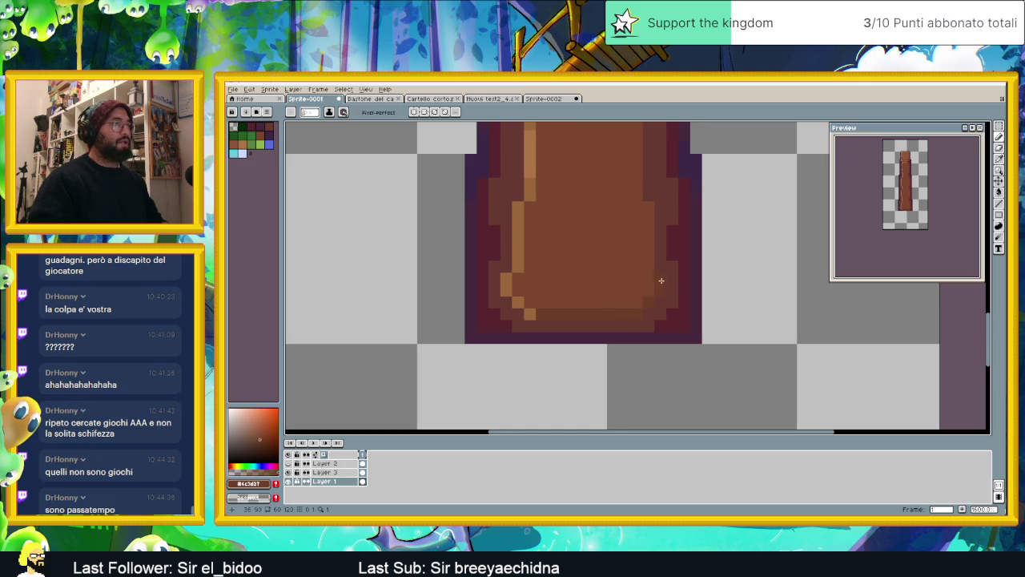
scroll(652, 273, down, 1)
scroll(645, 264, up, 1)
scroll(639, 257, up, 2)
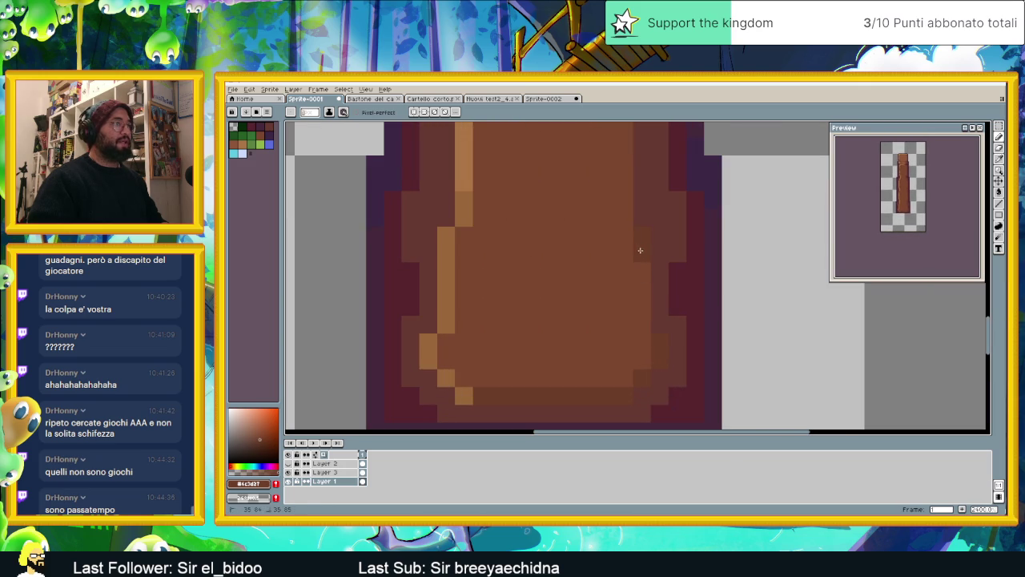
scroll(641, 272, down, 4)
Choose the mid brown #7c472f from the palette
scroll(641, 287, up, 1)
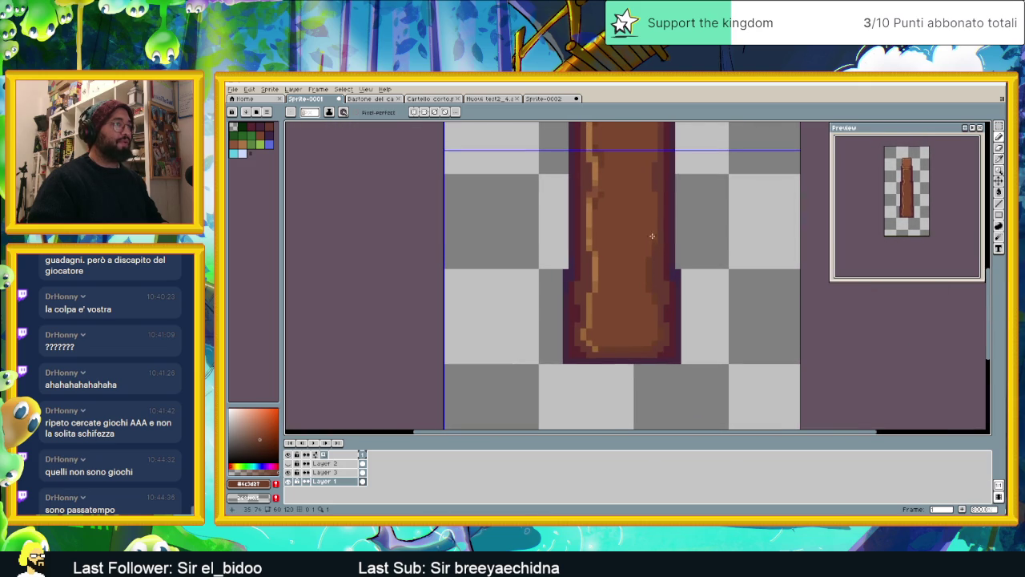
scroll(655, 264, up, 1)
scroll(661, 280, up, 1)
scroll(667, 298, up, 1)
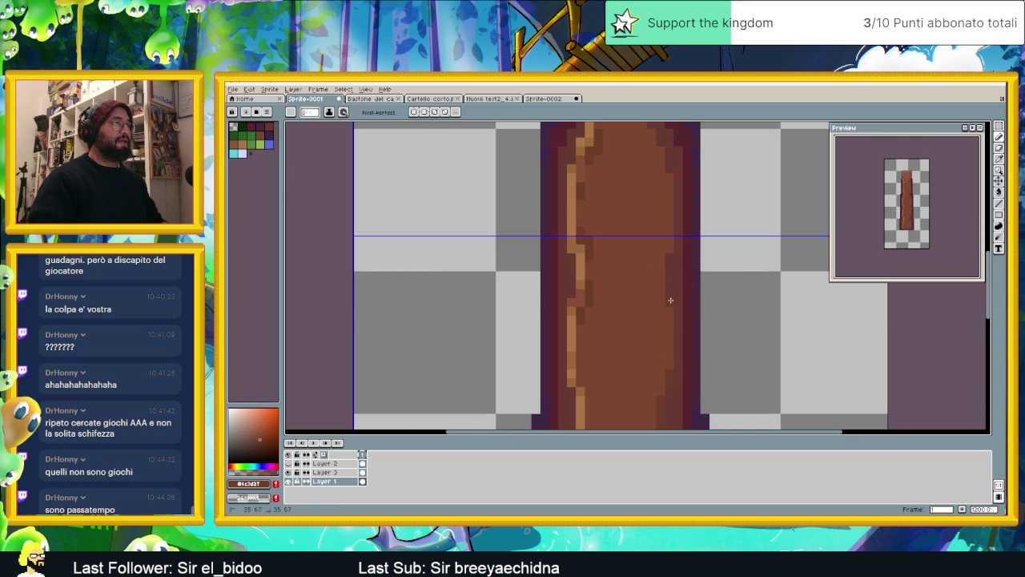
scroll(660, 285, up, 1)
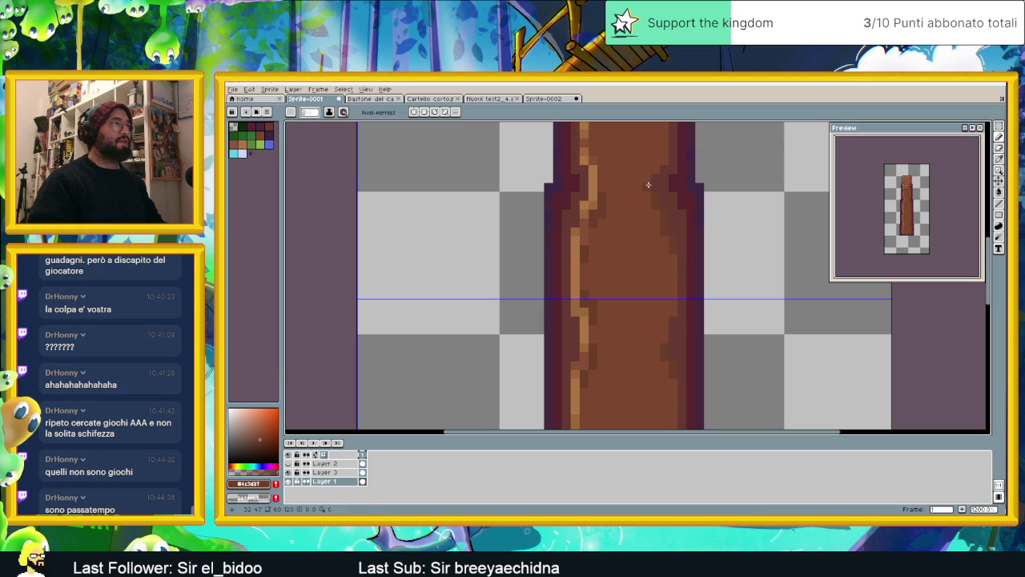
alt+click(641, 222)
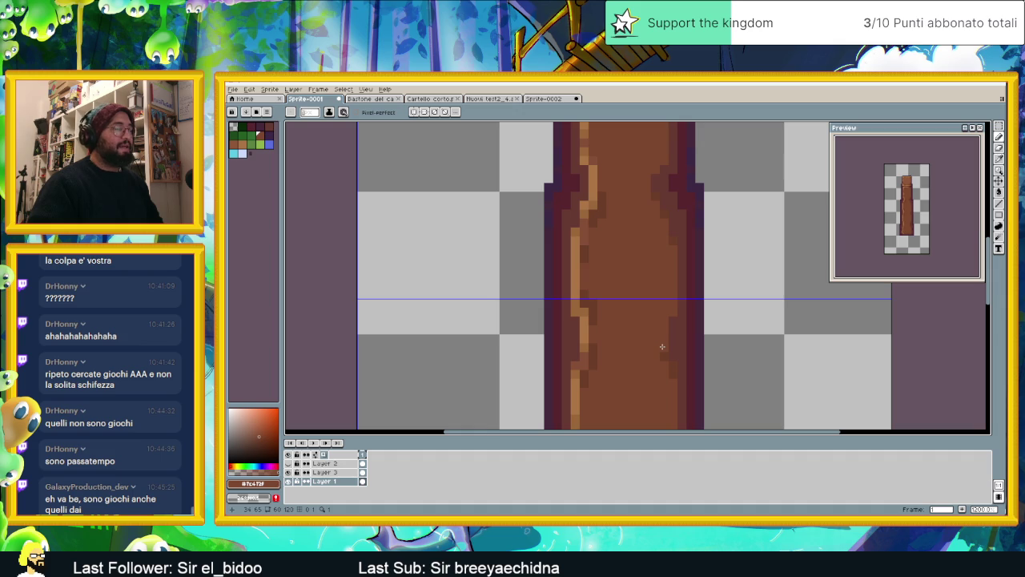
scroll(637, 290, down, 2)
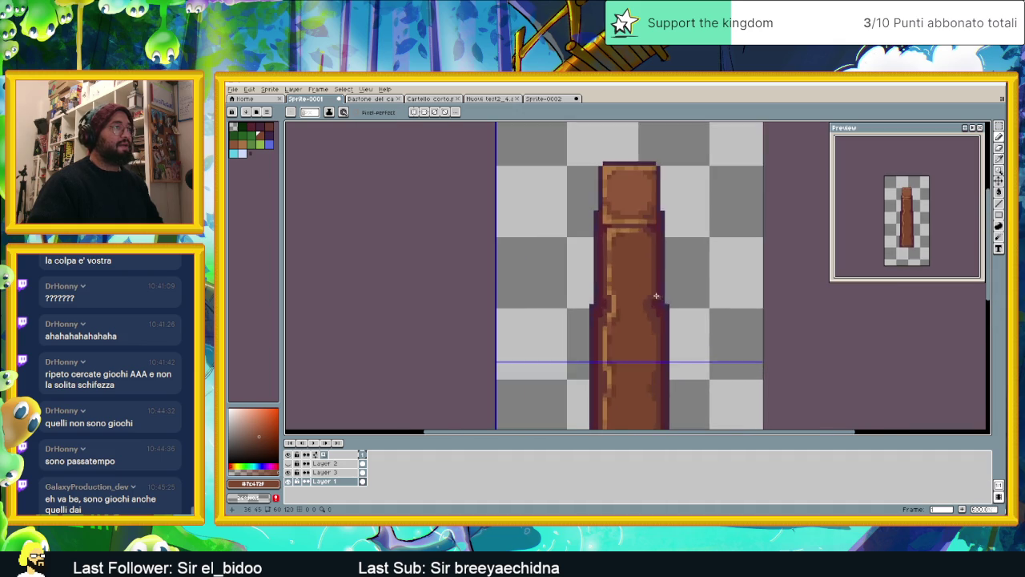
Eyedrop a staff colour and darken pixels in the shading and left edge
scroll(639, 269, up, 2)
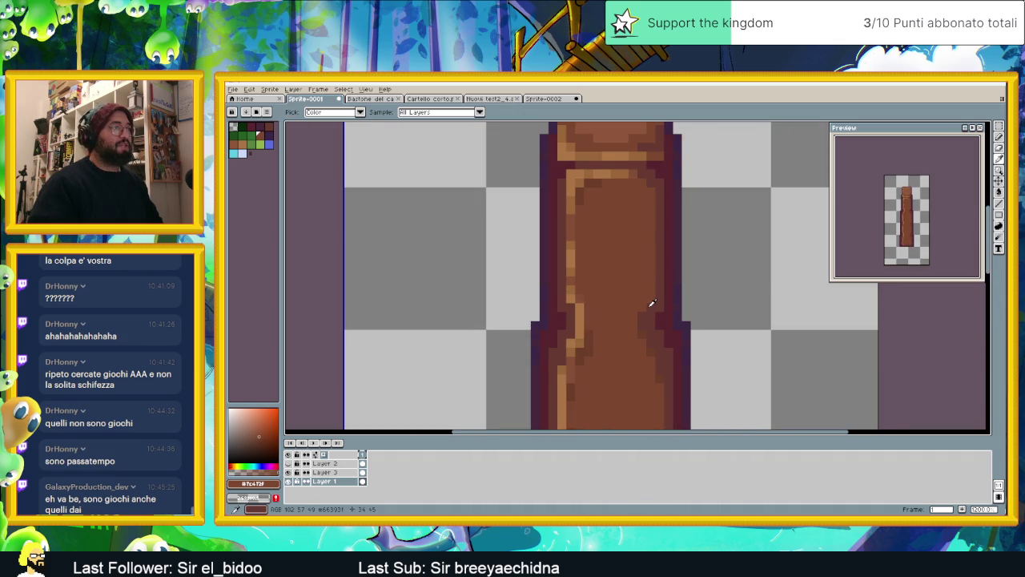
alt+click(647, 330)
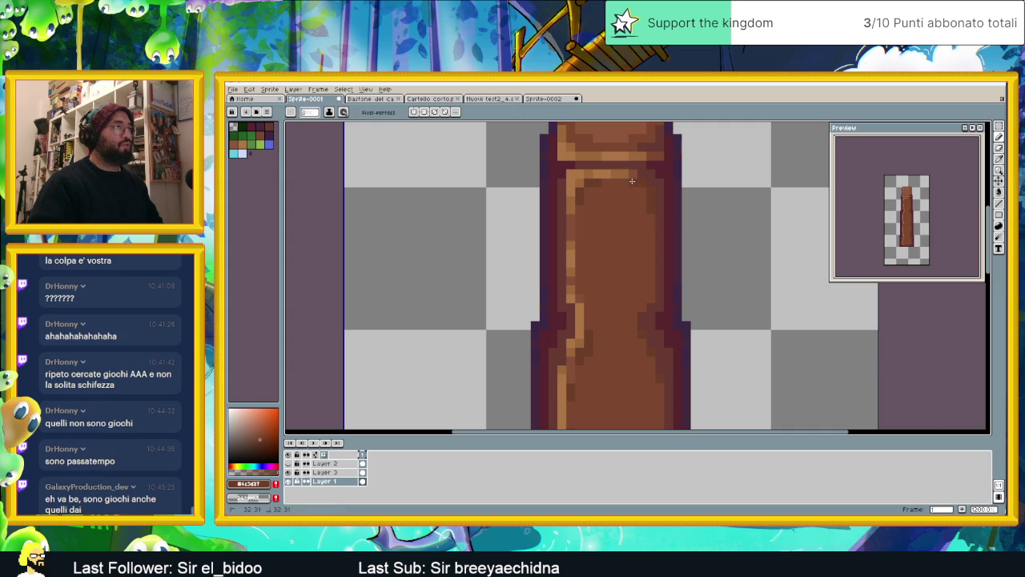
scroll(670, 286, down, 5)
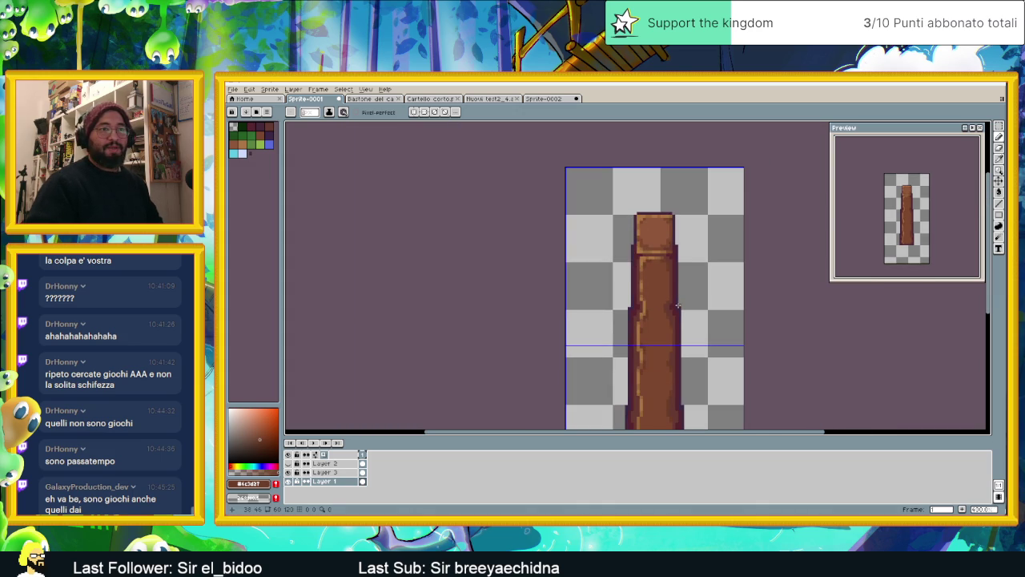
scroll(675, 288, up, 1)
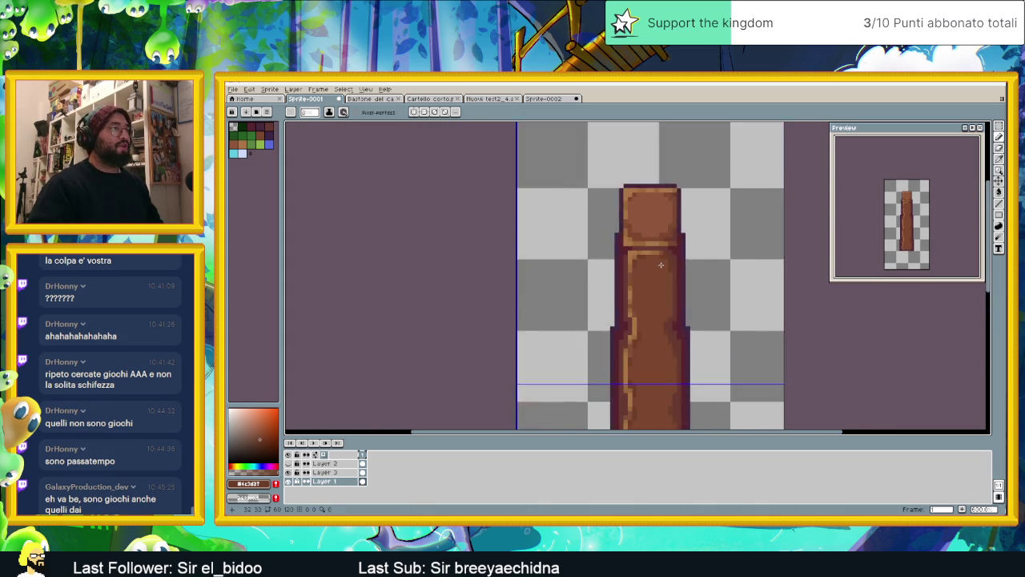
scroll(641, 256, up, 3)
click(629, 249)
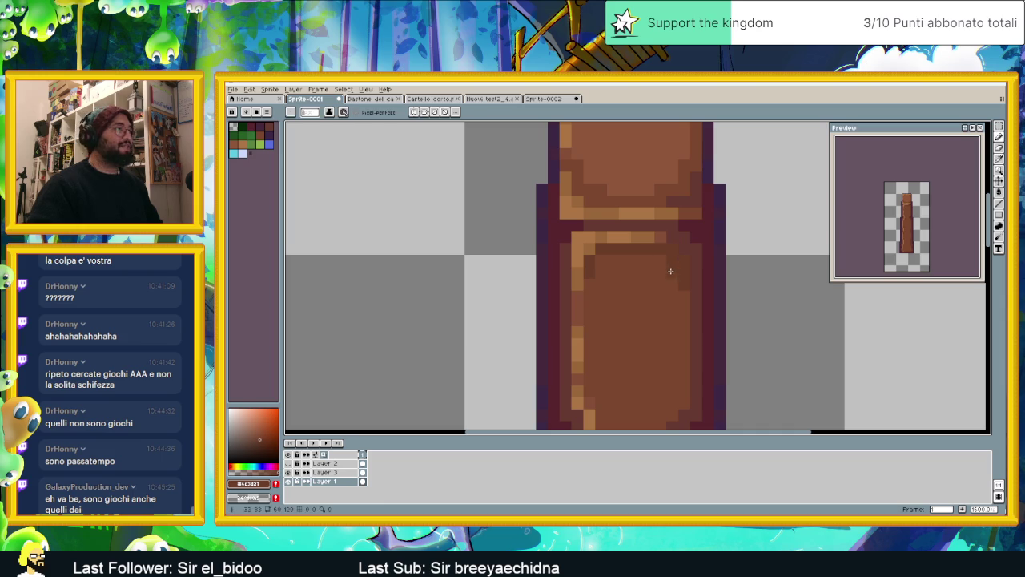
scroll(633, 258, up, 1)
click(590, 271)
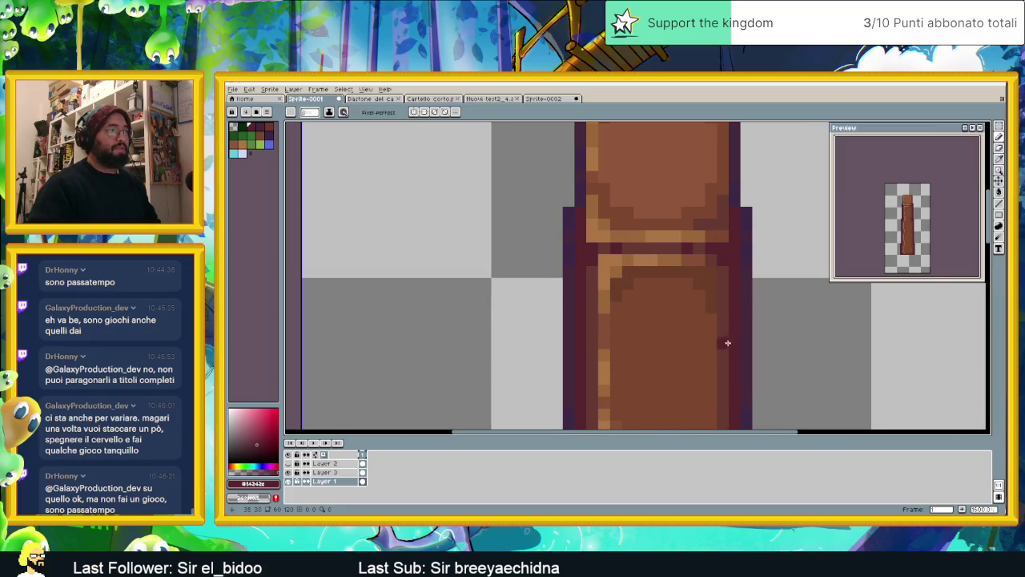
Pan along the staff and add a dark pixel to the wood grain
scroll(726, 343, down, 5)
scroll(716, 332, up, 2)
scroll(717, 352, up, 2)
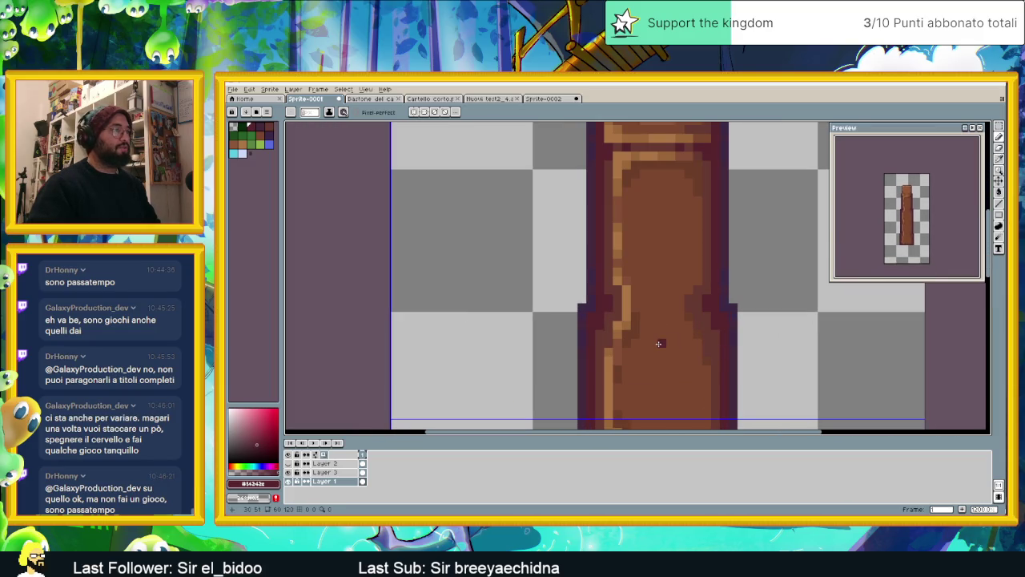
scroll(659, 343, down, 2)
drag(656, 341, 639, 275)
click(640, 275)
scroll(639, 281, up, 2)
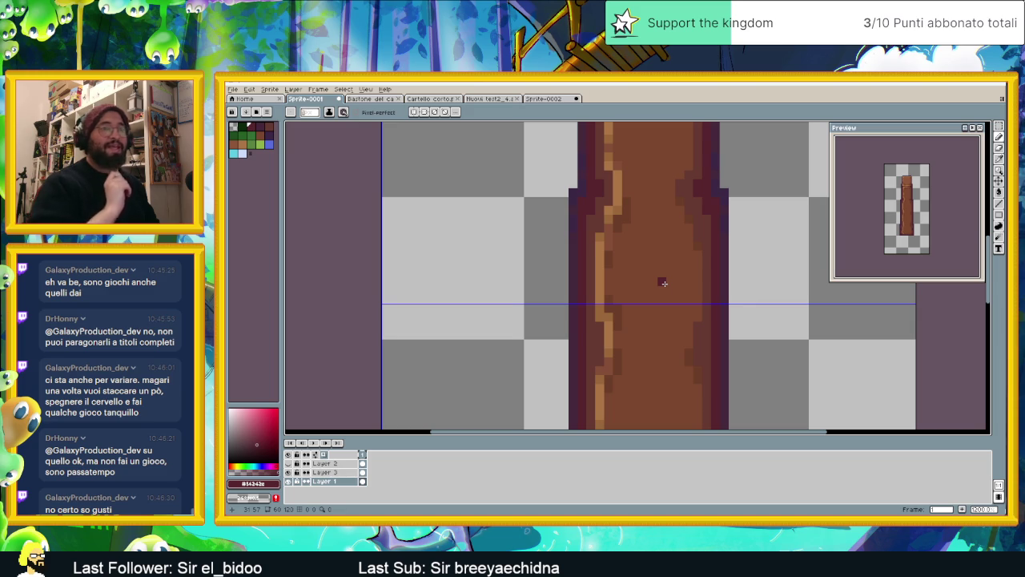
Sample the light tan highlight colour from the staff
scroll(662, 284, down, 1)
scroll(660, 290, down, 1)
scroll(662, 336, down, 1)
scroll(664, 368, up, 1)
scroll(641, 384, up, 1)
scroll(616, 398, up, 1)
alt+click(615, 398)
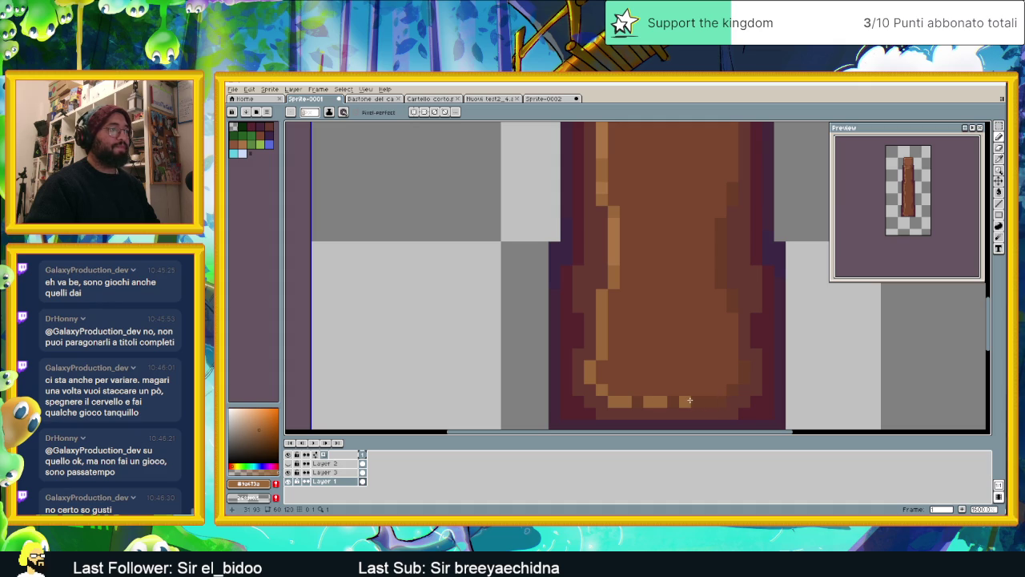
scroll(733, 320, down, 3)
scroll(715, 295, down, 2)
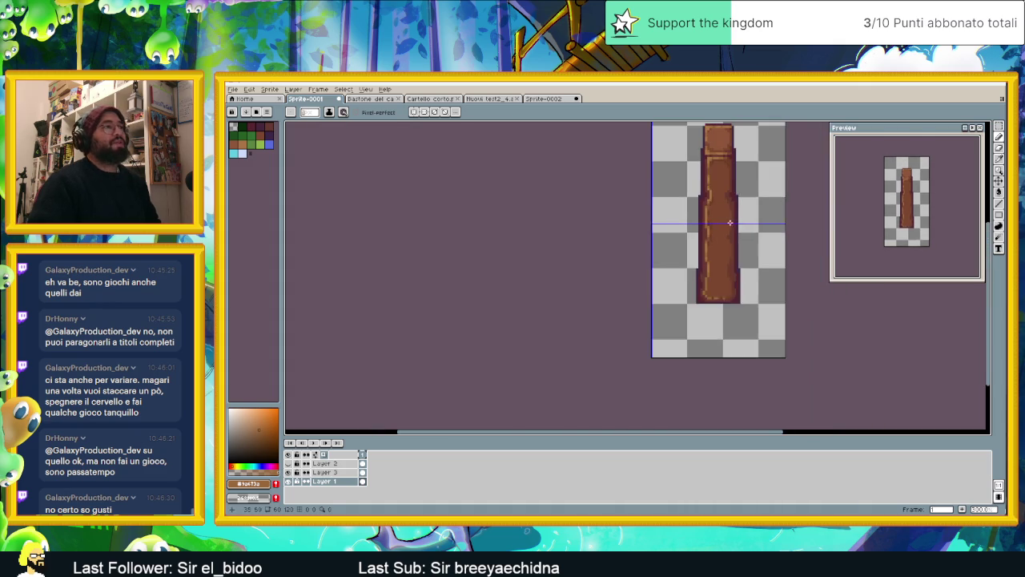
scroll(711, 284, up, 1)
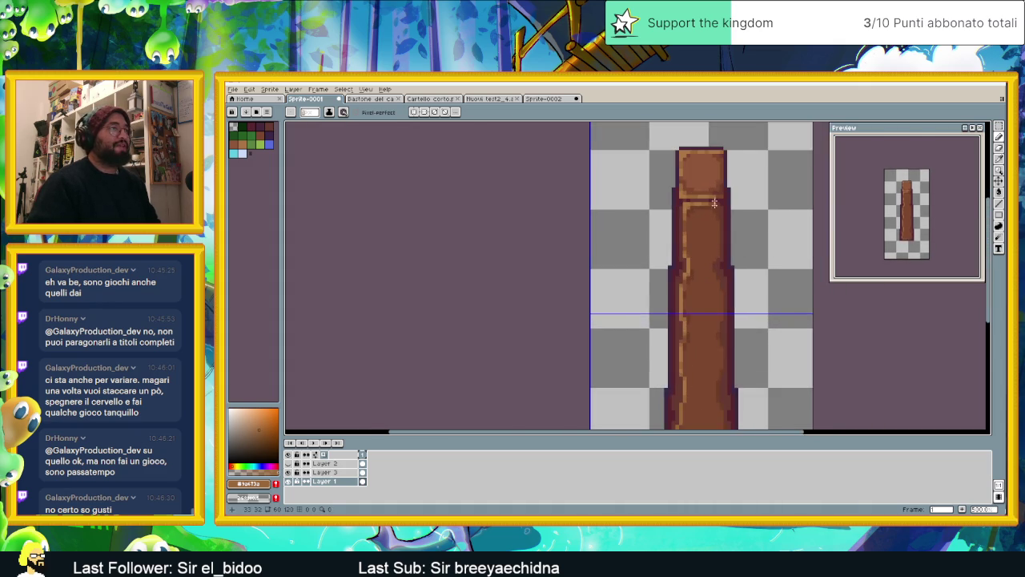
scroll(689, 257, up, 2)
scroll(665, 225, up, 2)
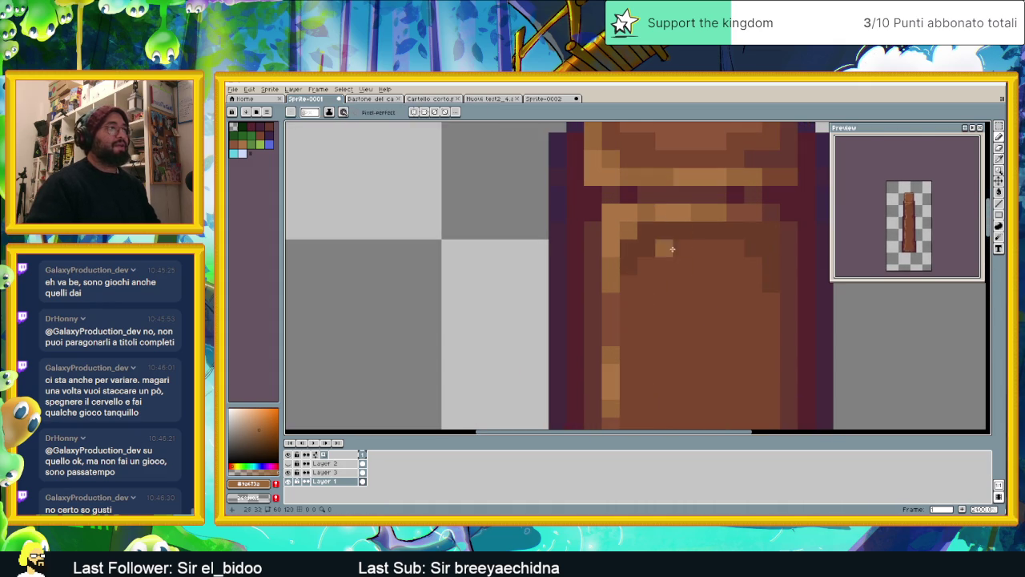
scroll(673, 336, down, 3)
scroll(663, 315, up, 1)
scroll(626, 346, up, 1)
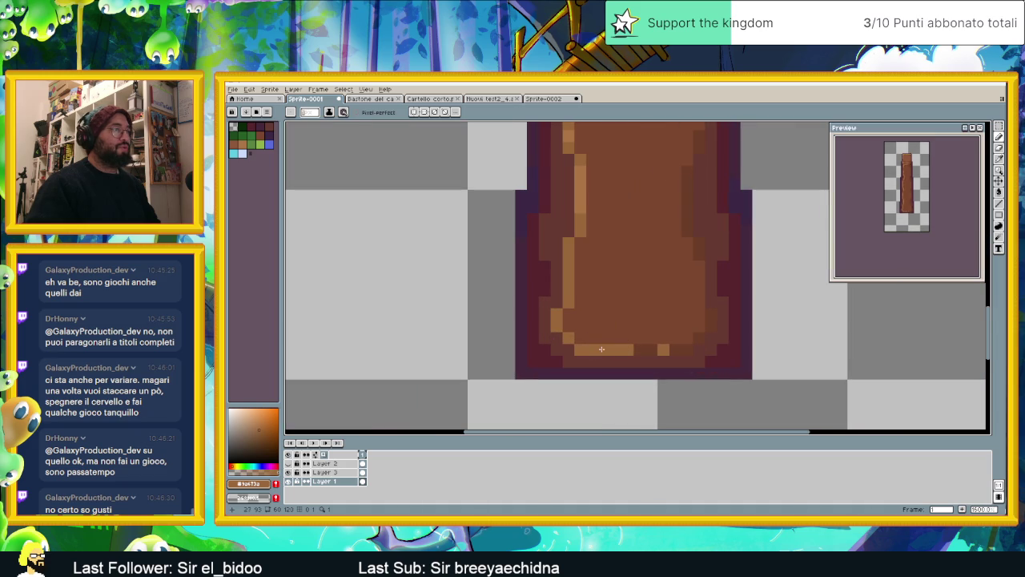
scroll(633, 200, up, 1)
alt+click(579, 210)
click(597, 361)
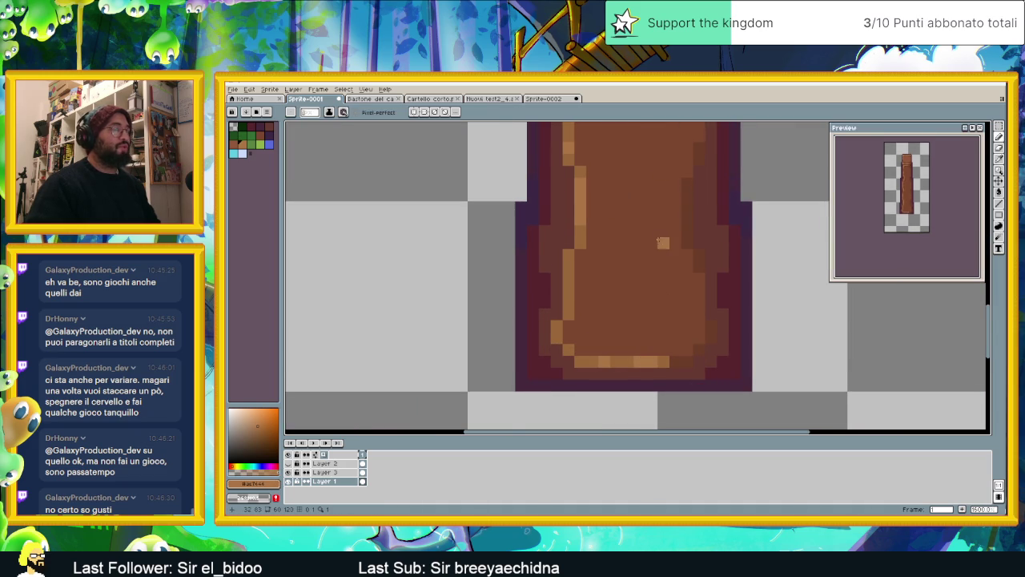
scroll(658, 241, down, 3)
scroll(627, 336, up, 2)
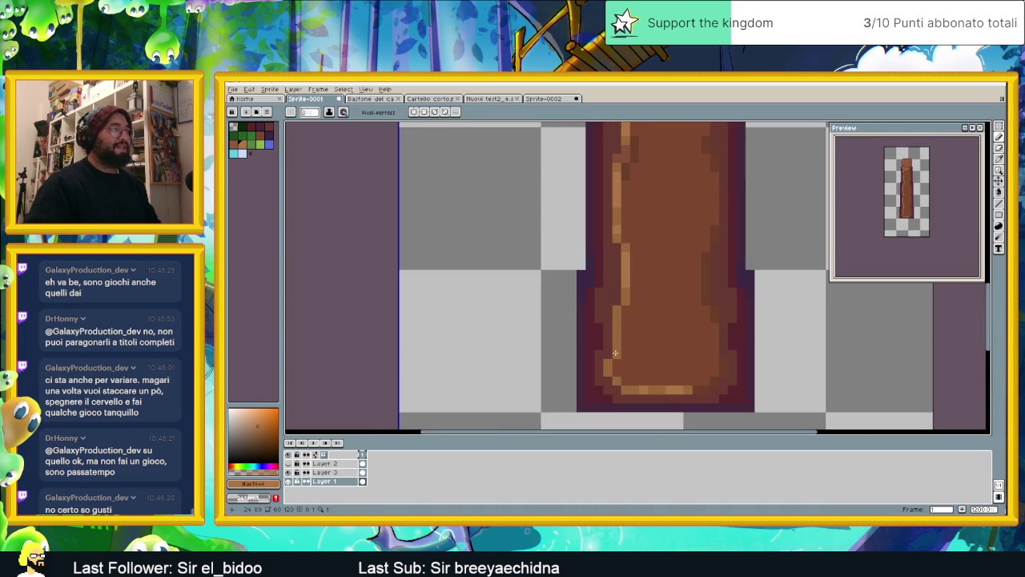
scroll(645, 328, down, 2)
scroll(649, 321, down, 1)
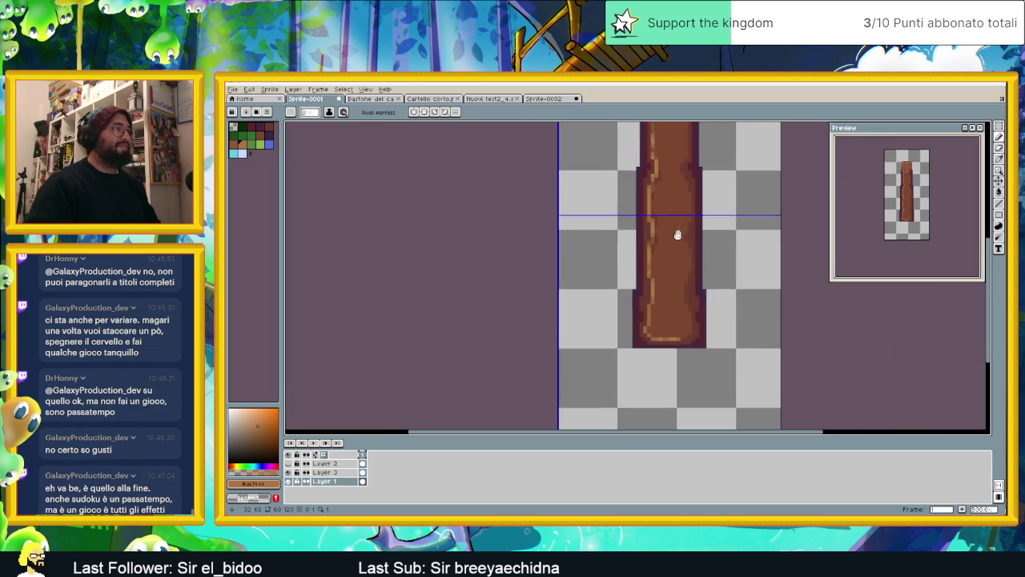
scroll(652, 313, down, 1)
scroll(657, 288, up, 1)
scroll(659, 284, up, 1)
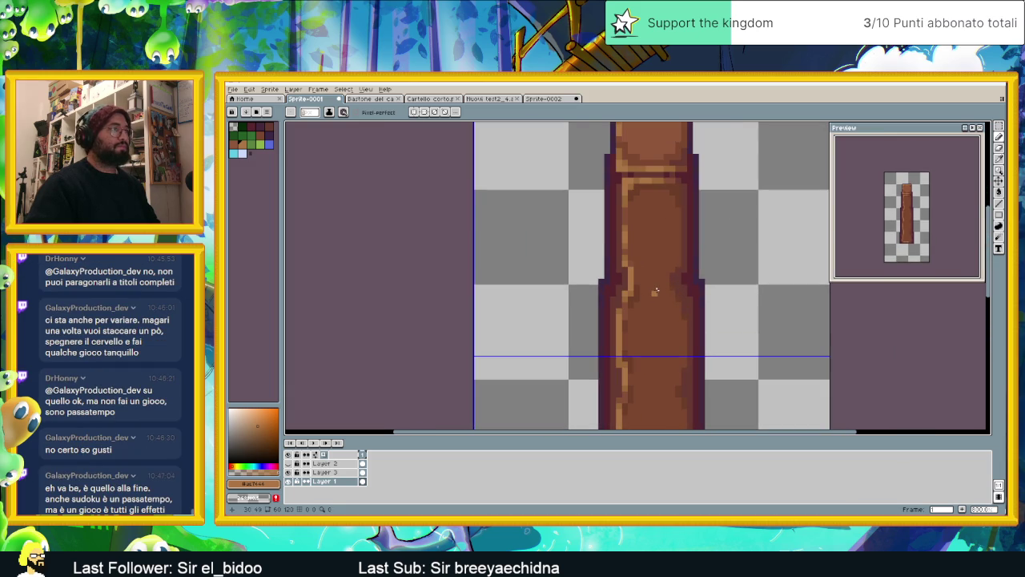
scroll(661, 278, down, 2)
scroll(664, 294, down, 1)
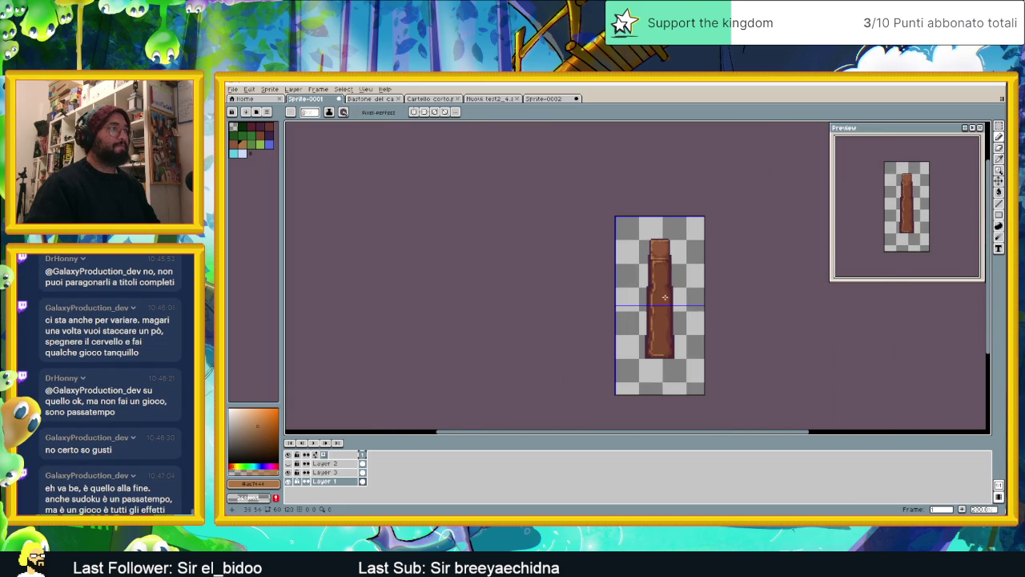
scroll(713, 303, up, 1)
scroll(689, 298, up, 1)
scroll(625, 291, up, 1)
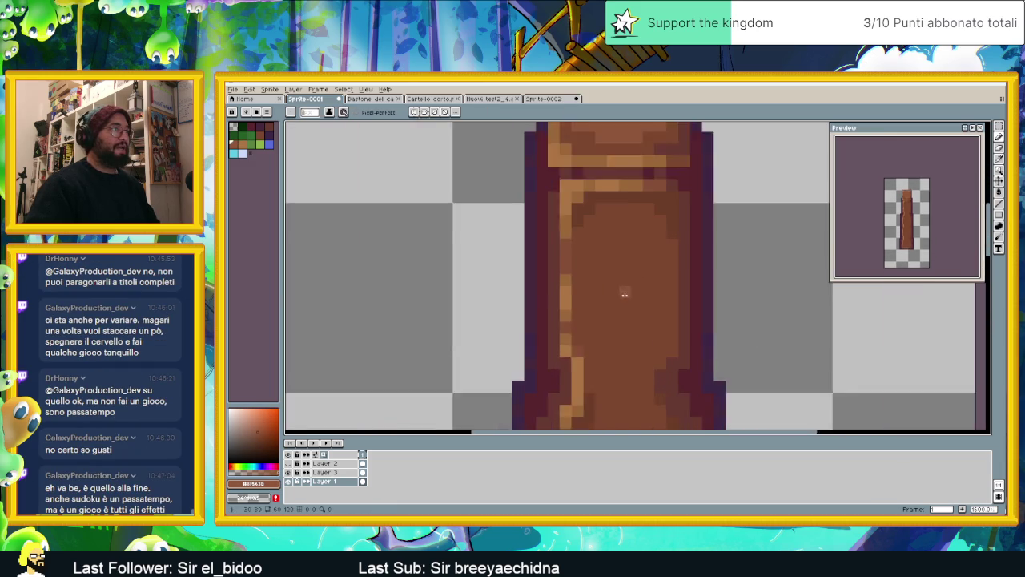
Draw a curved light knot stroke, replacing an undone diagonal line
scroll(620, 240, up, 1)
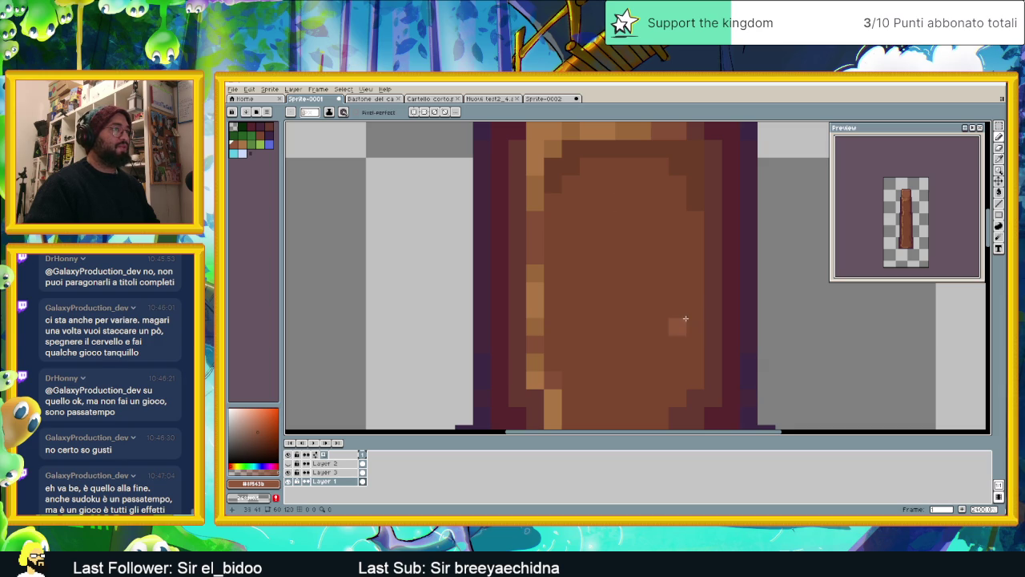
drag(687, 304, 655, 269)
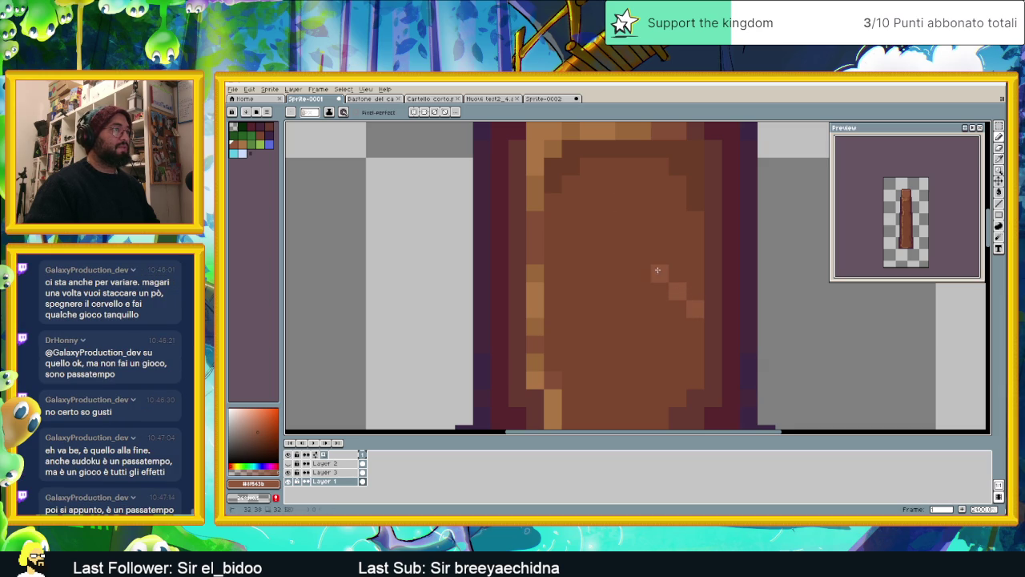
key(ctrl+z)
key(ctrl+z)
key(ctrl+z)
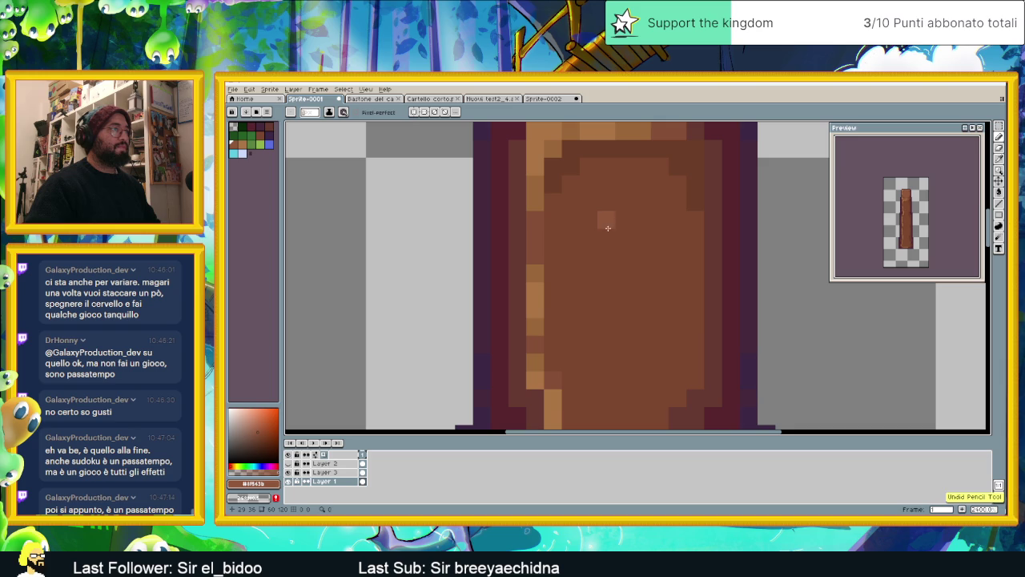
mouse_move(616, 223)
mouse_down()
mouse_move(605, 231)
mouse_move(607, 254)
mouse_move(623, 273)
mouse_move(655, 255)
mouse_move(649, 199)
mouse_move(657, 201)
mouse_move(643, 184)
mouse_move(607, 179)
mouse_move(618, 183)
mouse_move(572, 217)
mouse_move(574, 280)
mouse_move(605, 307)
mouse_move(659, 305)
mouse_move(678, 290)
mouse_move(692, 220)
mouse_up()
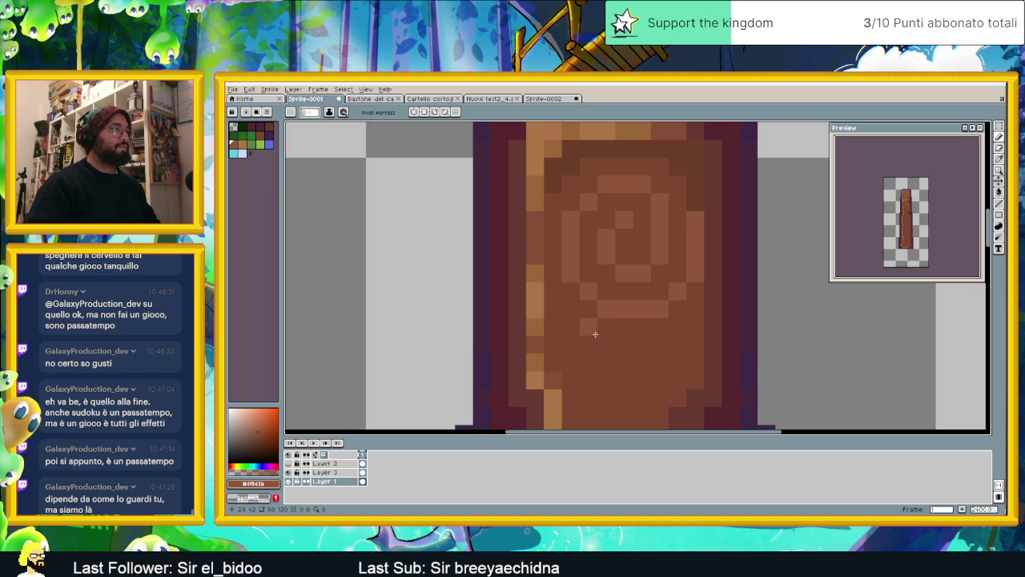
Add light grain pixels and two horizontal light grain rows across the staff
scroll(592, 344, down, 1)
scroll(602, 331, down, 3)
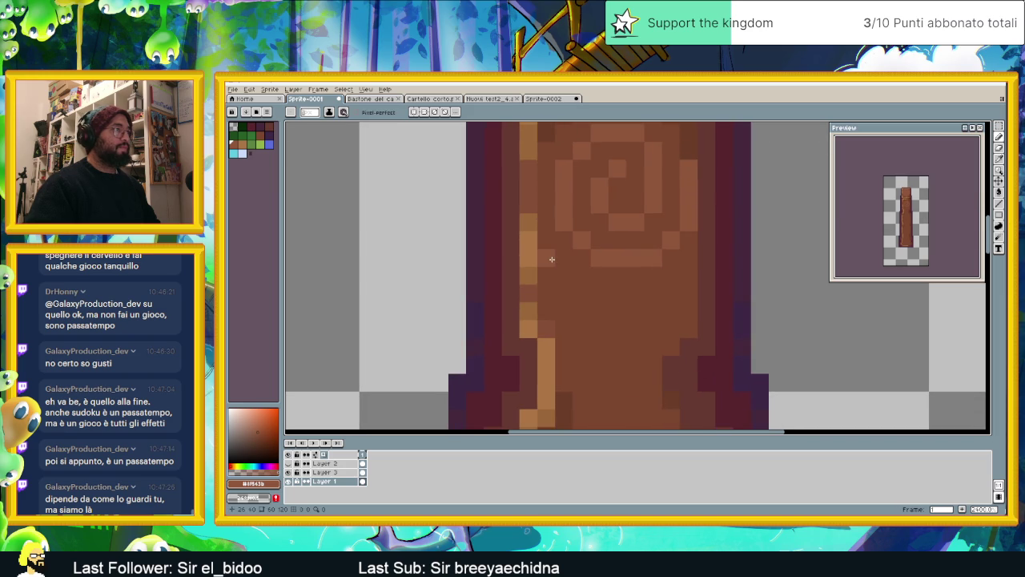
click(565, 275)
drag(583, 290, 647, 288)
click(671, 280)
click(671, 294)
click(689, 277)
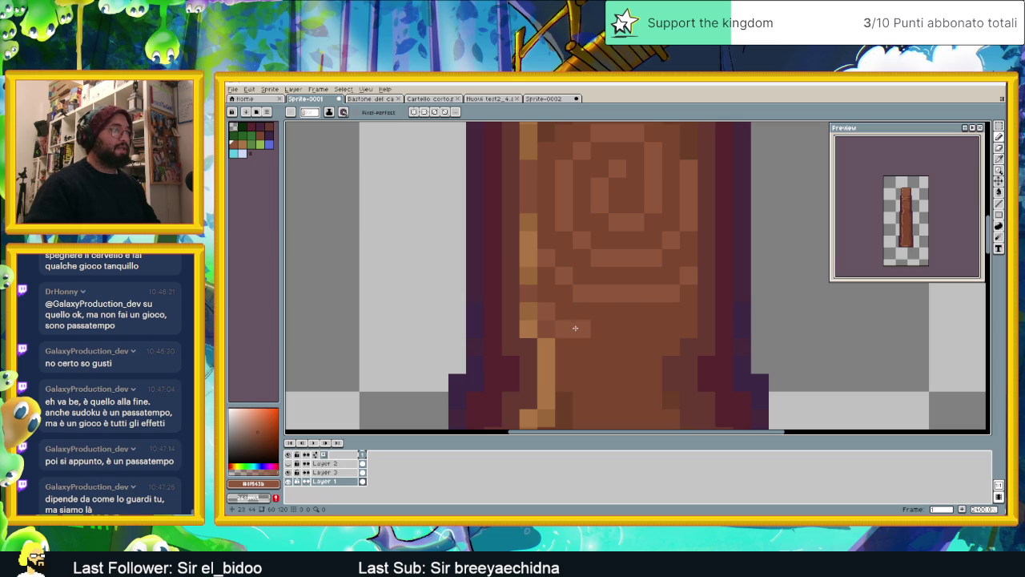
drag(573, 329, 679, 328)
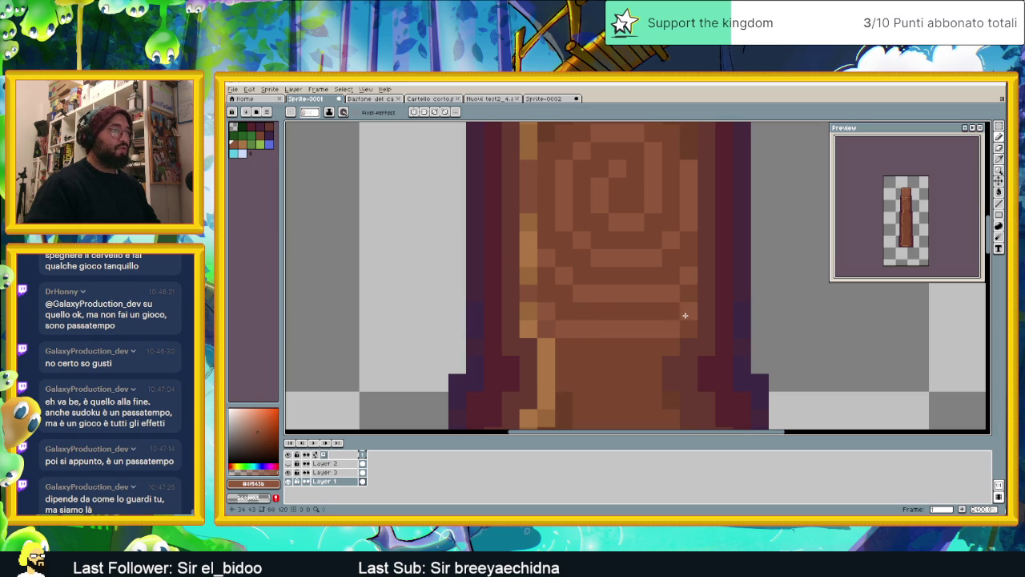
Sample a lighter brown from the sprite and draw another grain row
key(i)
click(665, 310)
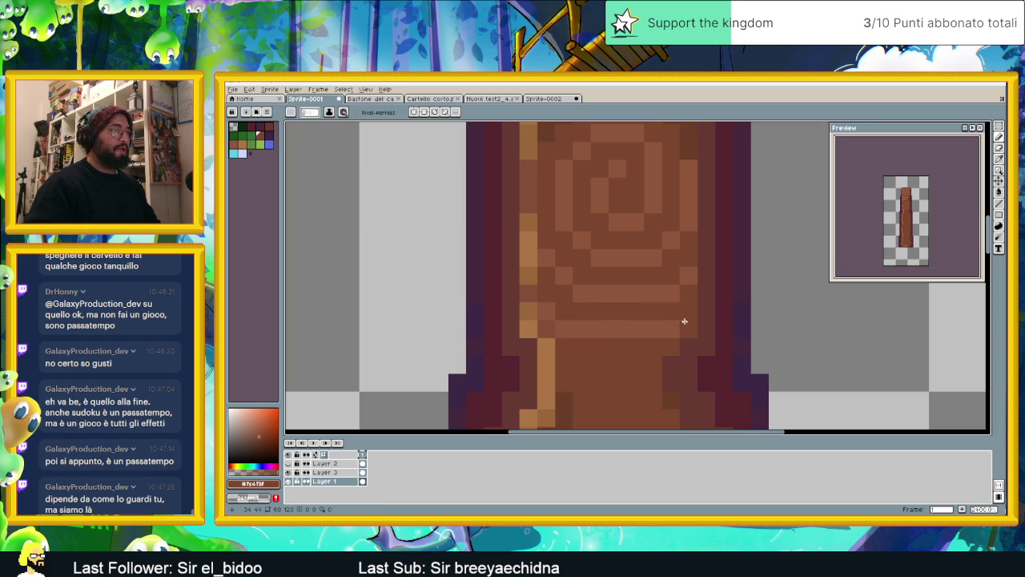
alt+click(652, 332)
mouse_move(608, 350)
mouse_down()
mouse_move(600, 285)
mouse_move(574, 295)
mouse_up()
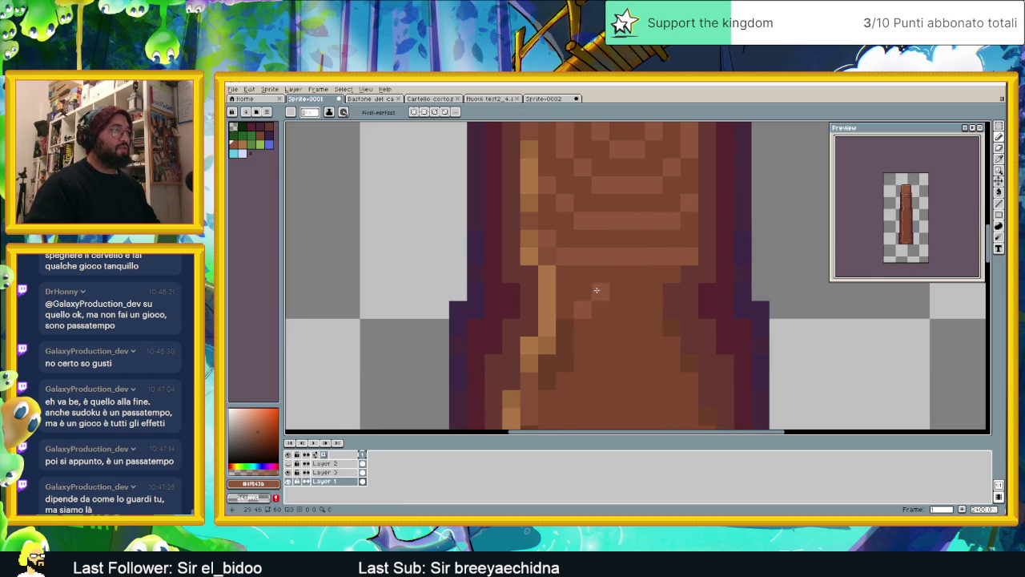
drag(577, 307, 649, 293)
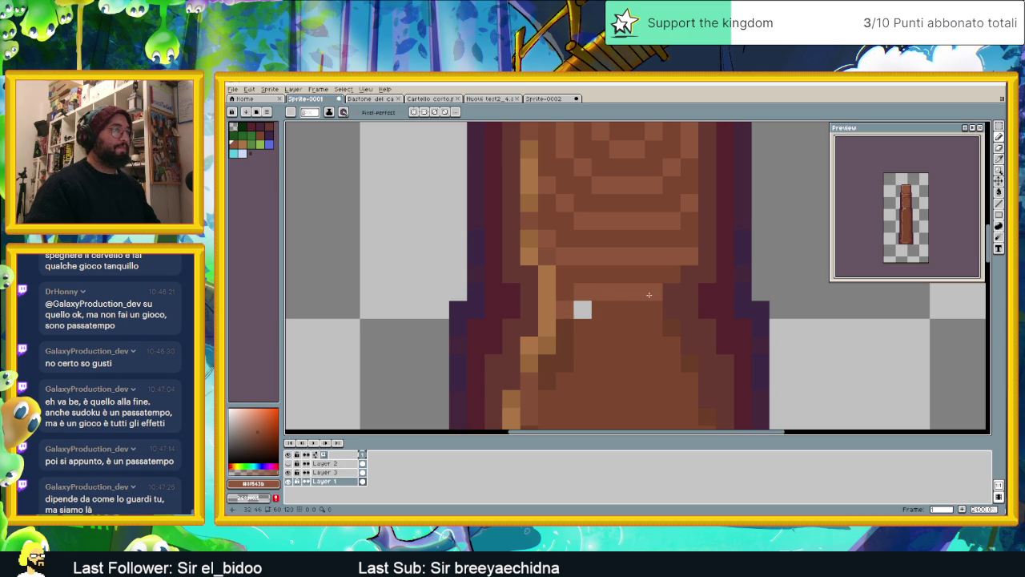
Resample a brown and paint a vertical lighter-brown grain column
alt+click(612, 307)
alt+click(620, 291)
drag(649, 314, 653, 352)
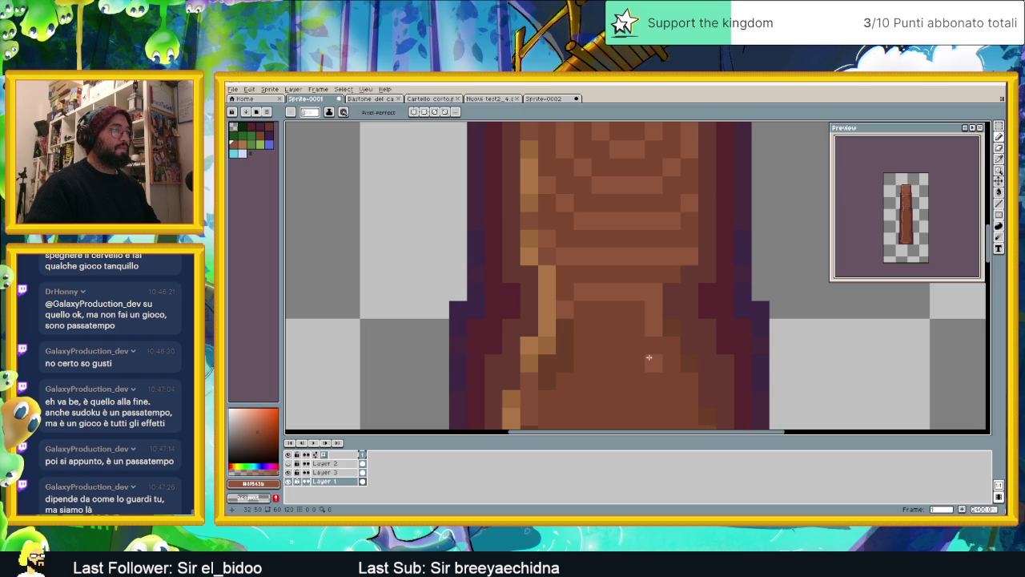
scroll(654, 359, down, 5)
scroll(647, 301, up, 1)
scroll(647, 301, down, 1)
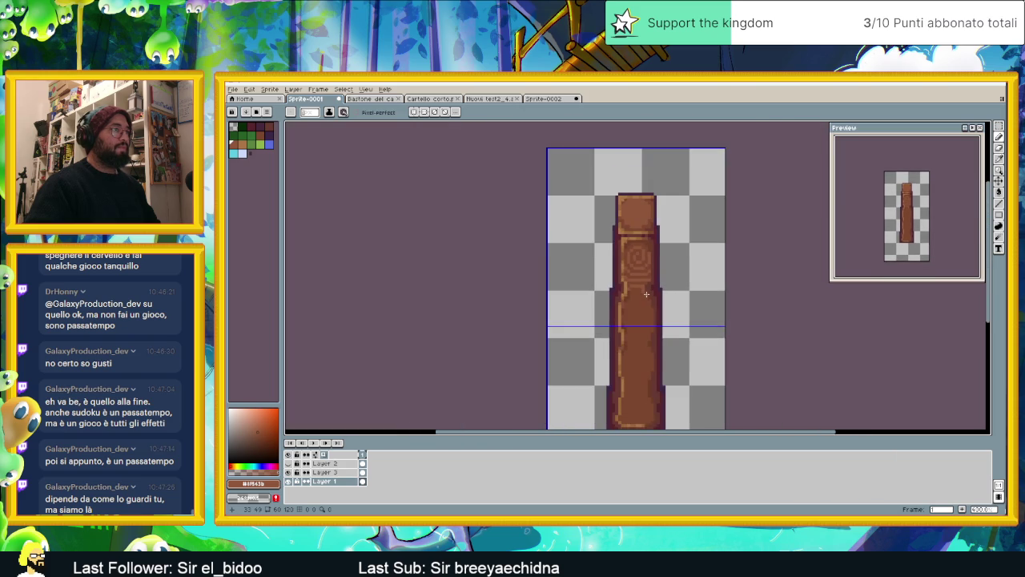
Undo the last three strokes to remove the spiral knot
scroll(646, 294, up, 1)
scroll(645, 292, up, 1)
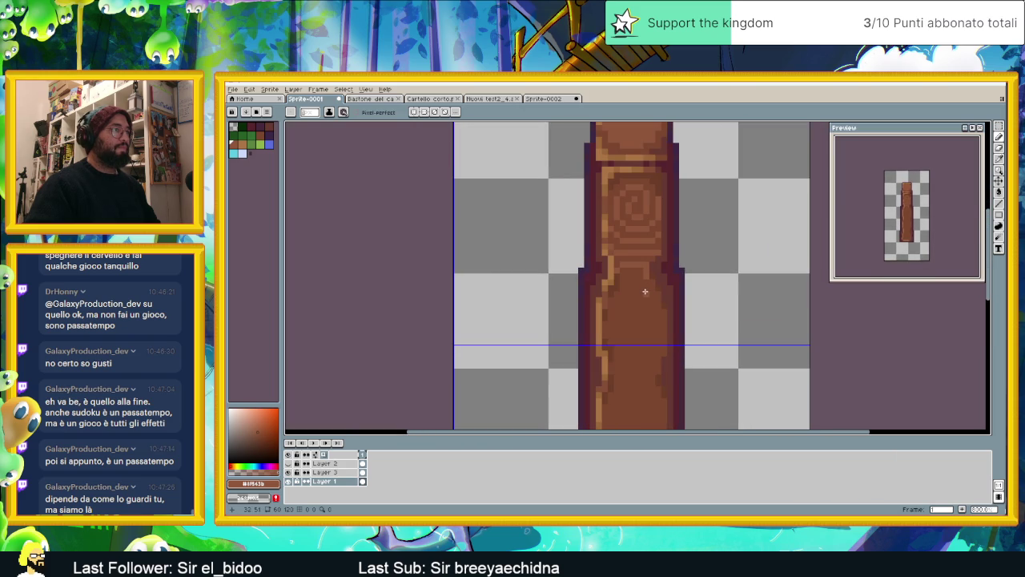
key(ctrl+z)
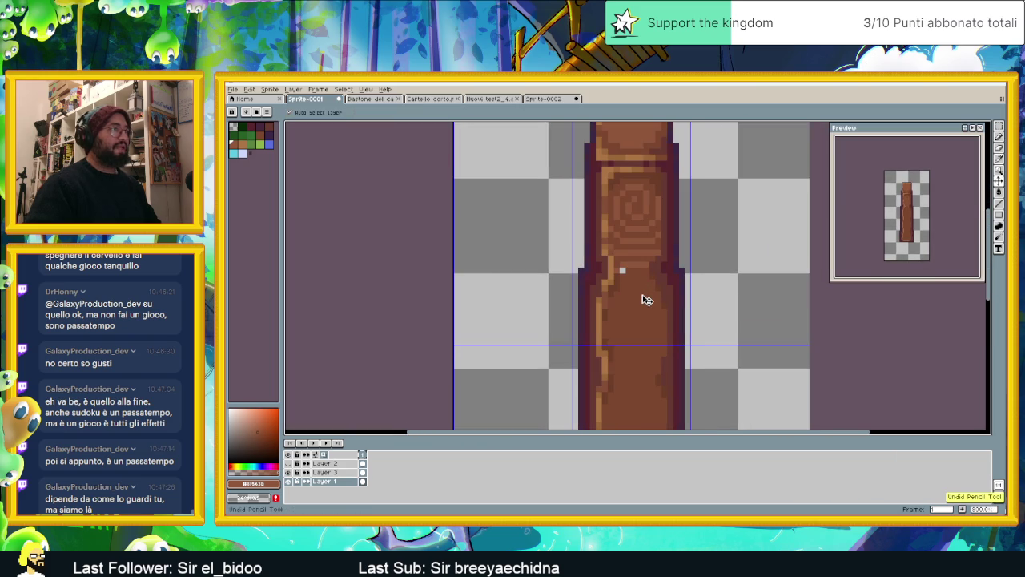
key(ctrl+z)
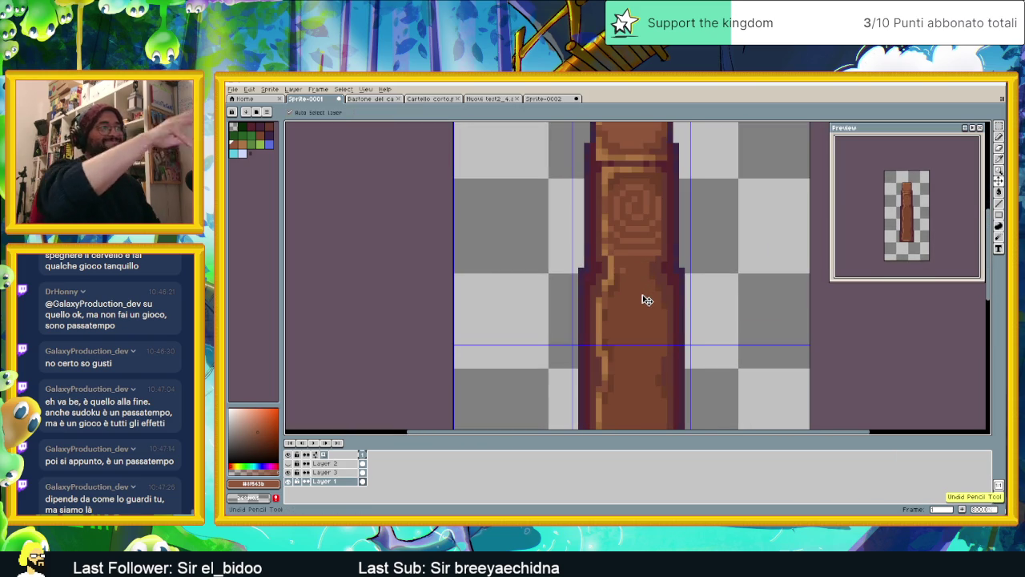
key(ctrl+z)
key(ctrl+z)
key(ctrl+z)
key(ctrl+z)
key(ctrl+z)
key(ctrl+z)
key(ctrl+z)
key(ctrl+z)
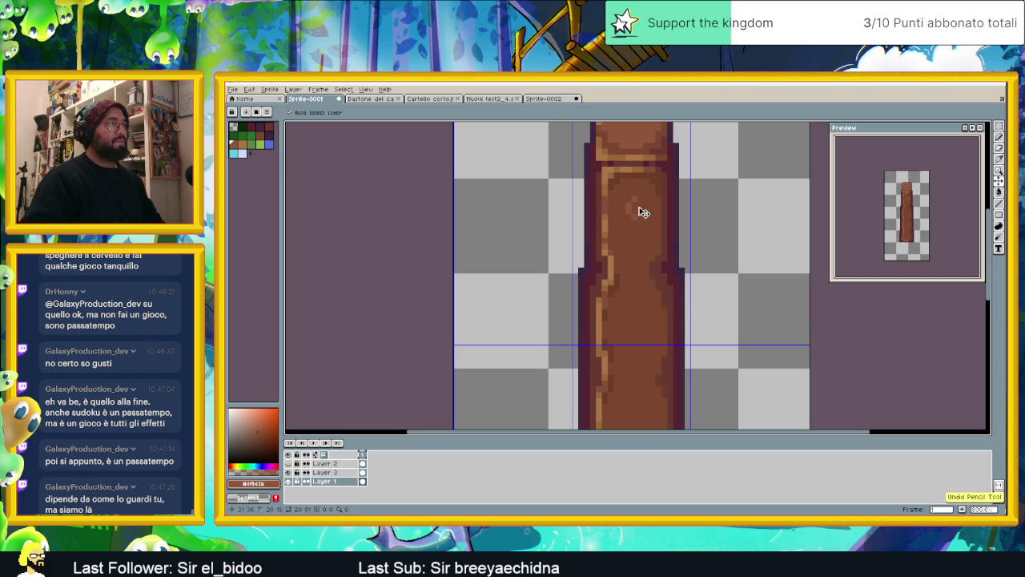
Draw a light-brown vertical highlight down the trunk
scroll(634, 222, up, 3)
drag(641, 213, 636, 329)
scroll(633, 357, down, 3)
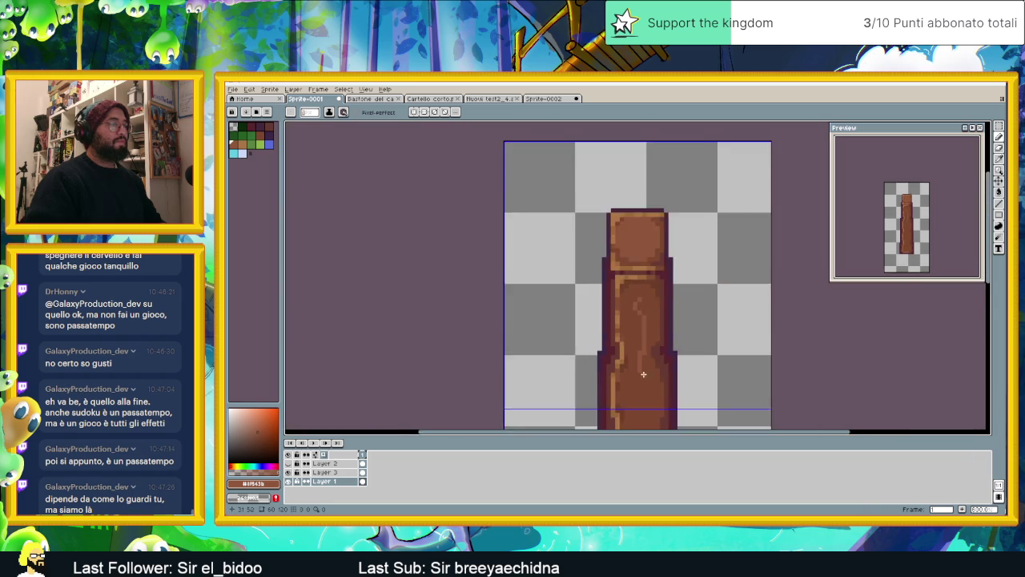
scroll(644, 364, up, 1)
scroll(639, 332, up, 1)
scroll(617, 256, up, 1)
Undo a trial move of the layer content and return to the Pencil on Layer 3
key(v)
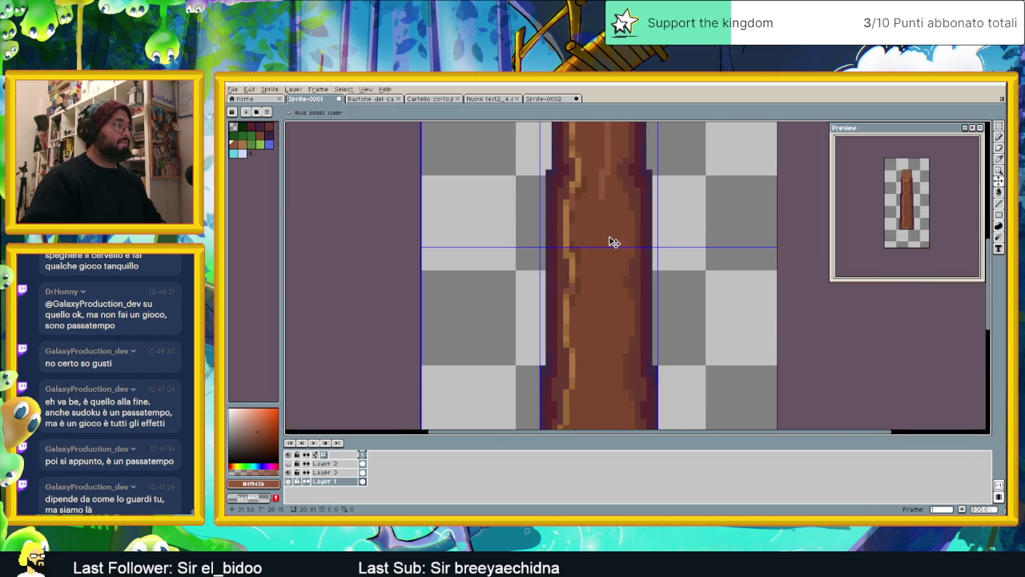
mouse_move(623, 213)
mouse_down()
mouse_move(629, 332)
mouse_move(612, 307)
mouse_up()
key(ctrl+z)
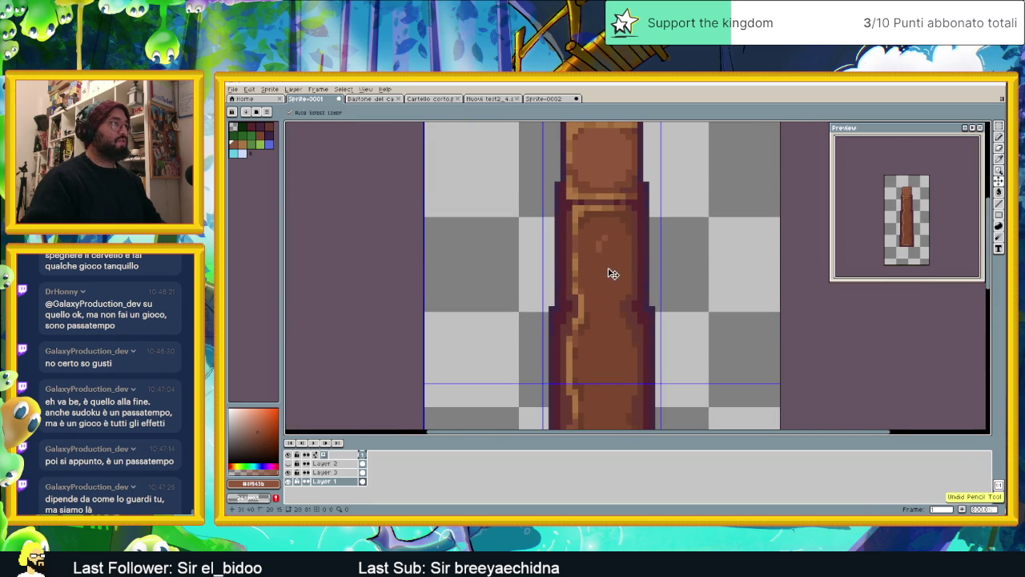
key(b)
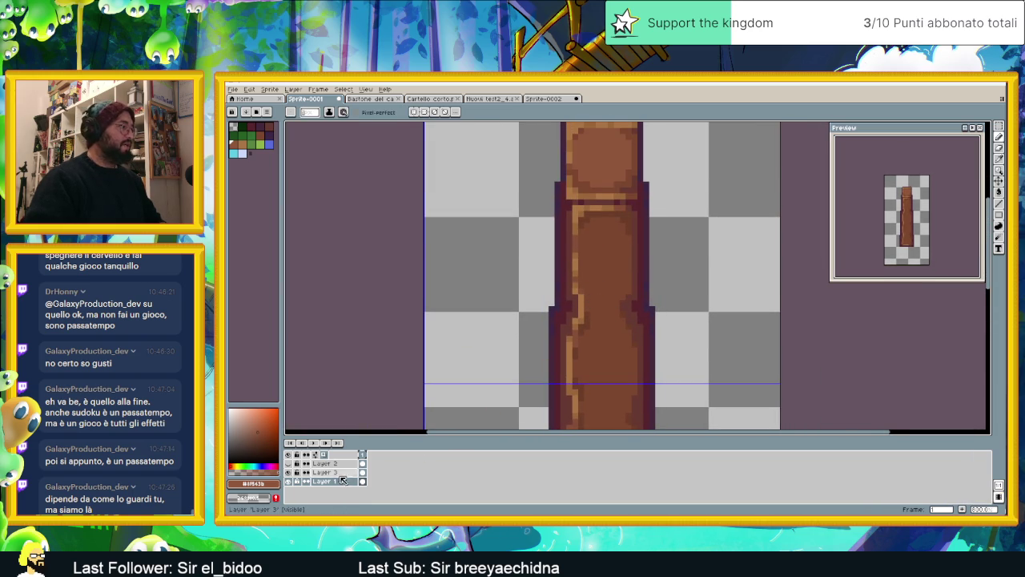
key(alt+Up)
Paint a light pixel and vertical light grain strokes down the staff
scroll(611, 244, up, 3)
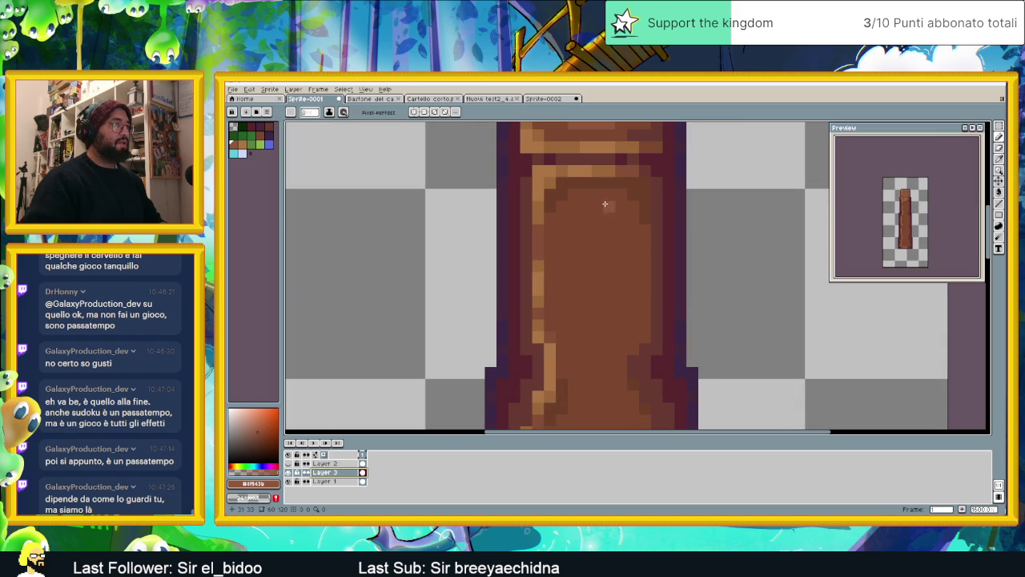
click(593, 196)
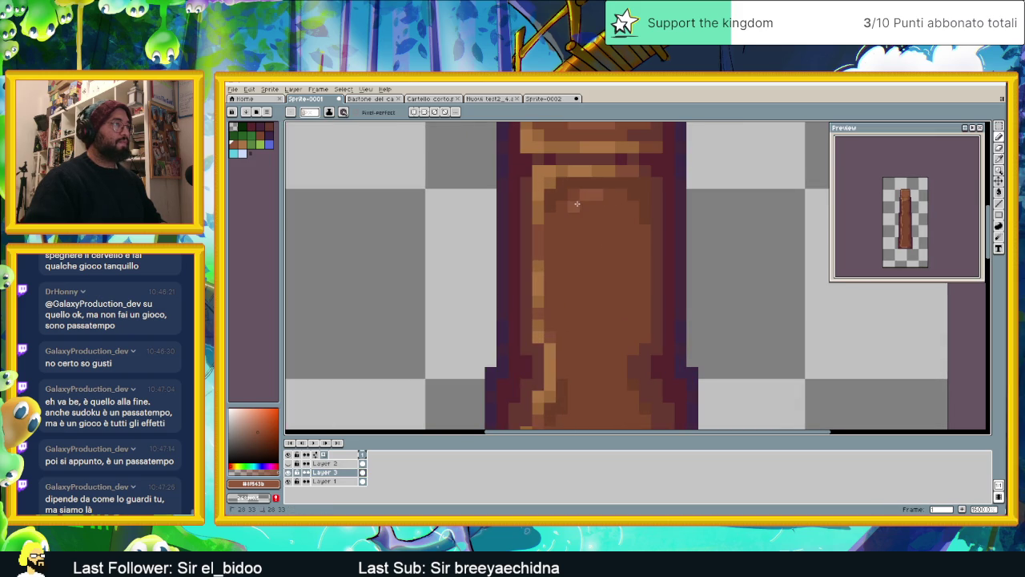
drag(583, 249, 600, 350)
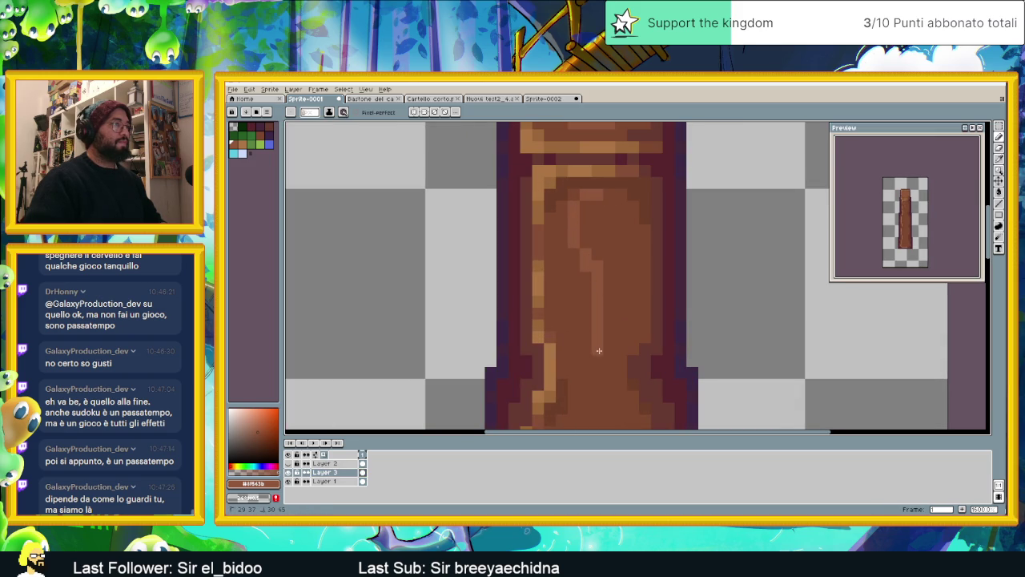
scroll(600, 350, down, 5)
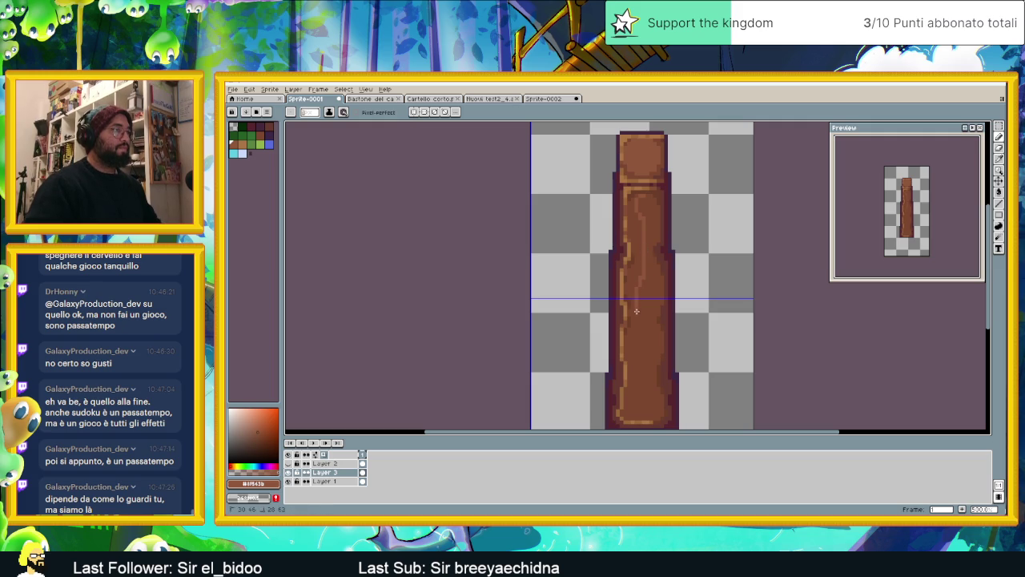
drag(638, 307, 638, 337)
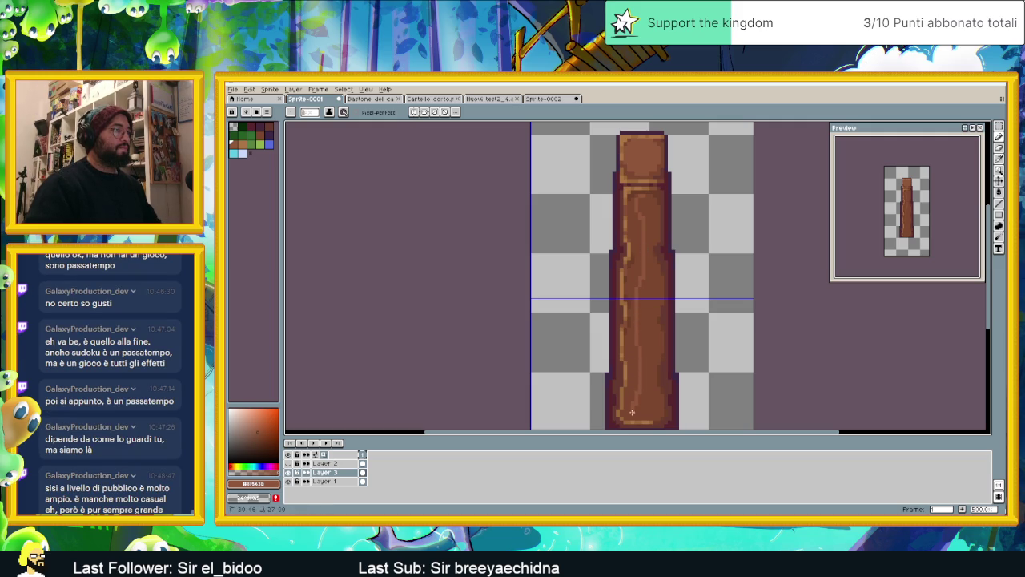
Lighten a pixel on the upper staff and paint a light grain stripe down it
scroll(626, 163, up, 1)
scroll(626, 162, up, 1)
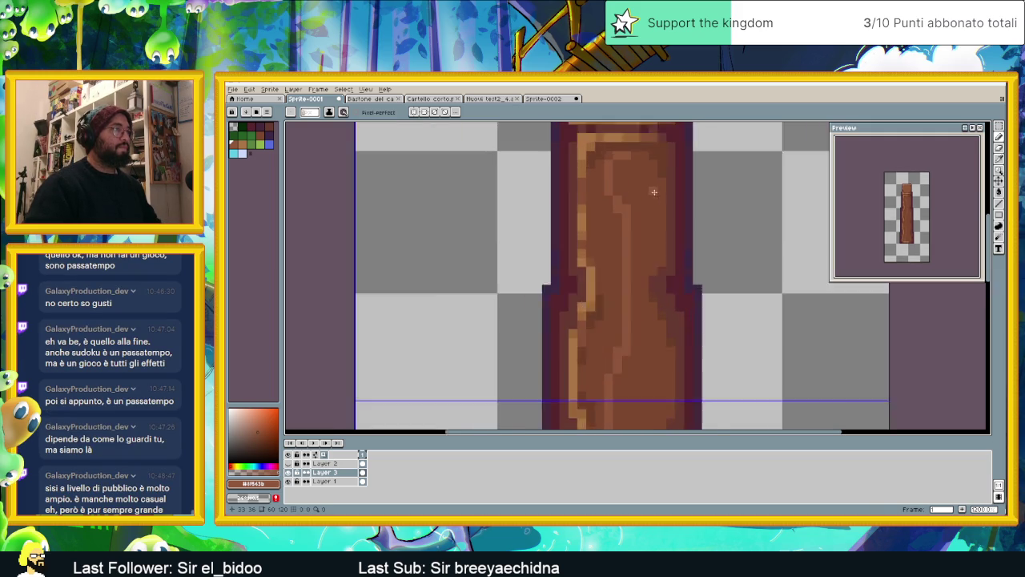
scroll(627, 163, up, 1)
click(621, 177)
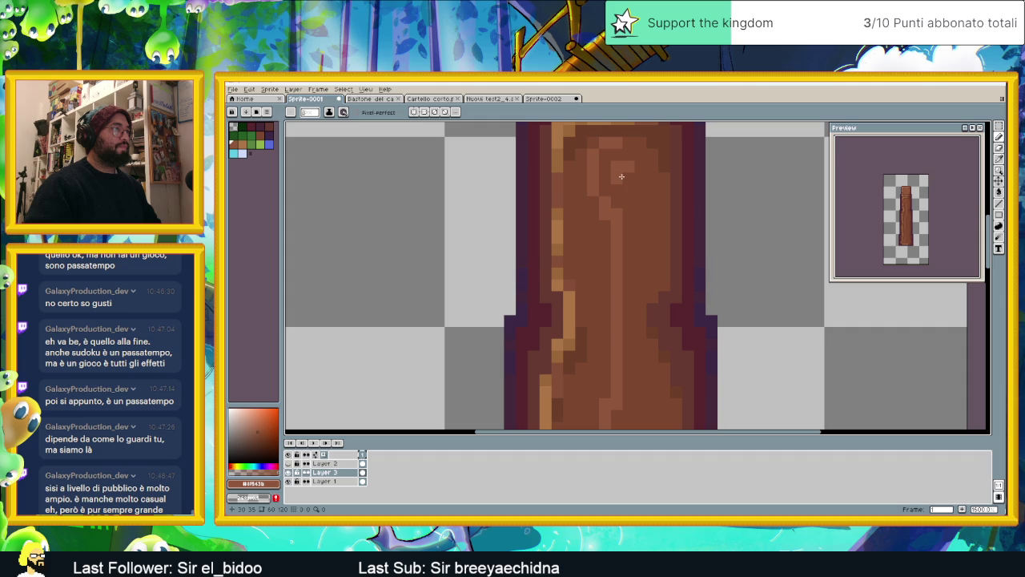
drag(645, 224, 642, 292)
mouse_move(653, 342)
mouse_down()
mouse_move(620, 217)
mouse_move(611, 244)
mouse_move(641, 302)
mouse_move(638, 336)
mouse_up()
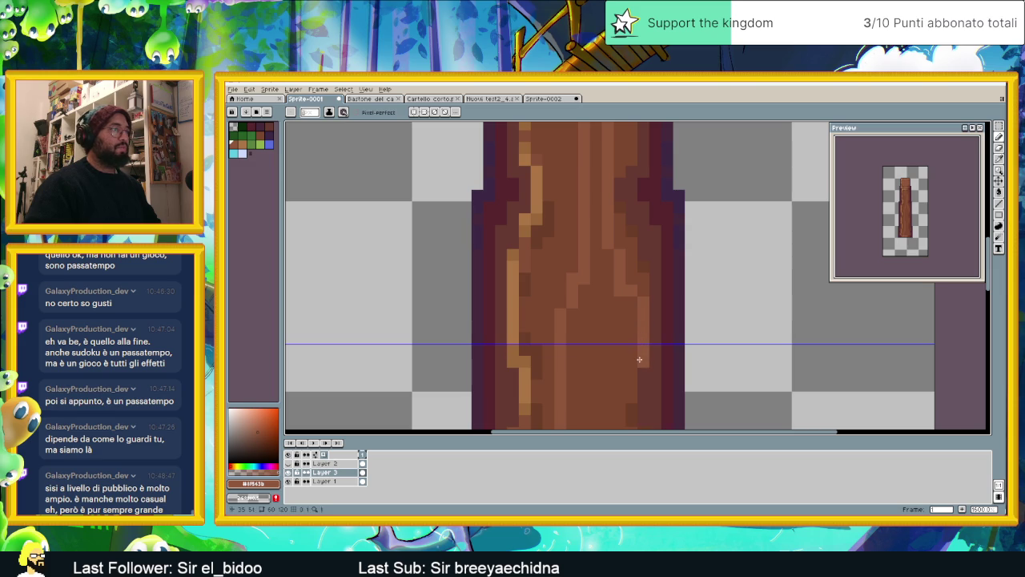
Paint a lighter brown grain line down the staff and darken a spot in it
scroll(597, 223, down, 3)
scroll(597, 223, up, 1)
scroll(600, 287, up, 1)
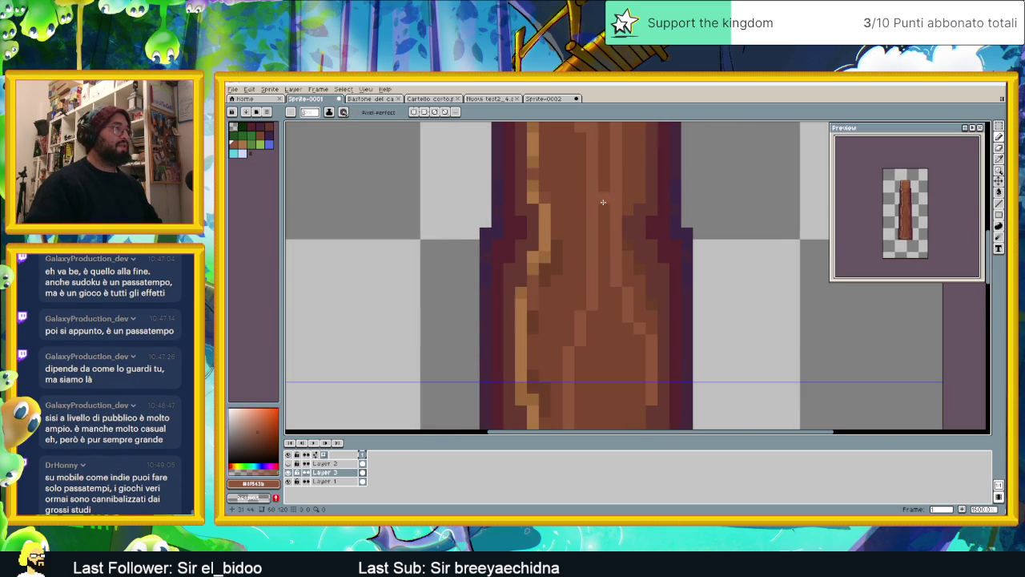
scroll(602, 202, left, 1)
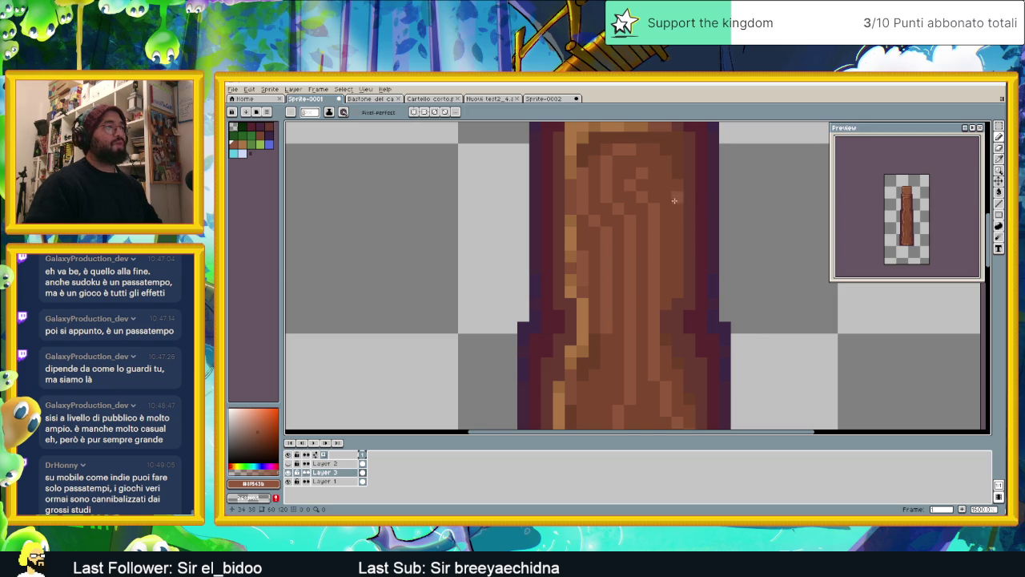
scroll(681, 267, down, 4)
scroll(681, 256, up, 1)
scroll(677, 208, up, 1)
scroll(672, 168, up, 1)
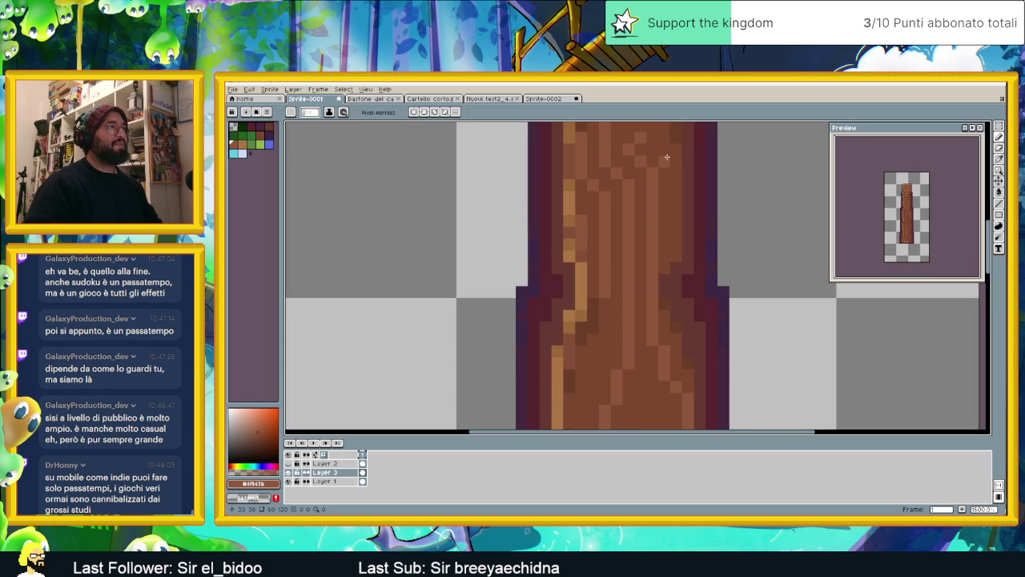
mouse_move(672, 154)
mouse_down()
mouse_move(672, 248)
mouse_move(665, 223)
mouse_up()
click(673, 240)
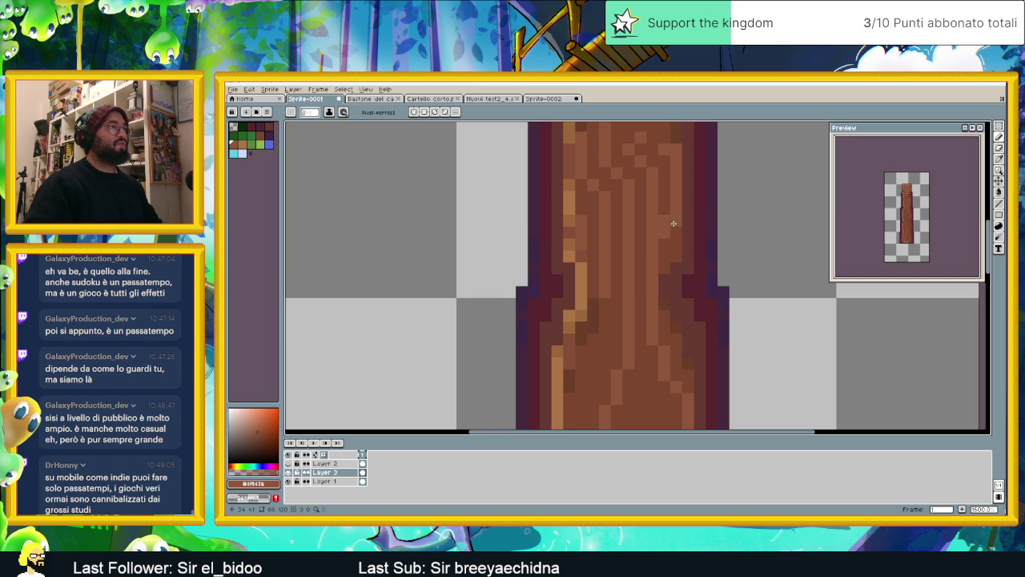
Add two more light vertical grain strokes down the staff
scroll(634, 257, down, 3)
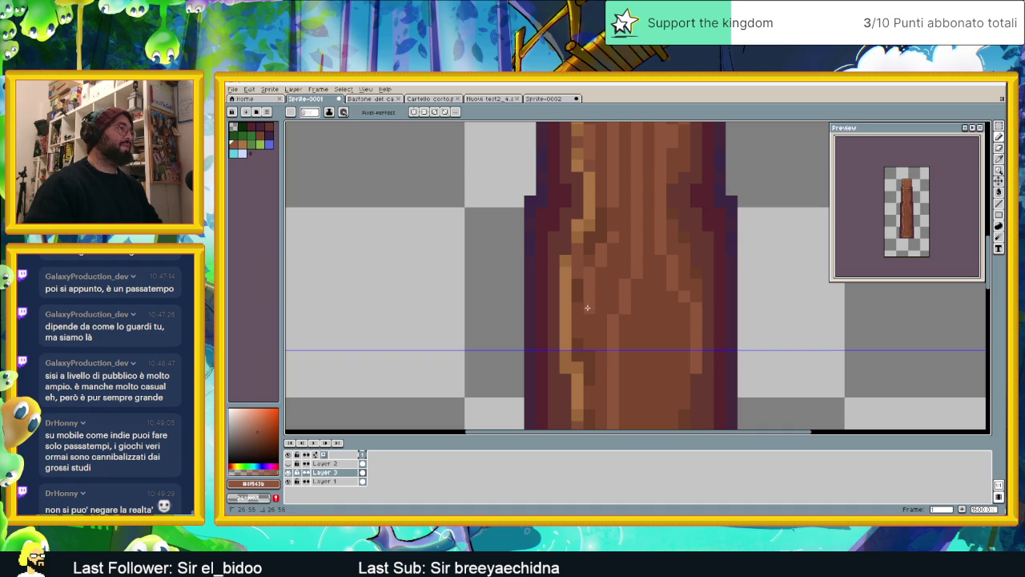
scroll(597, 296, down, 2)
scroll(617, 256, down, 1)
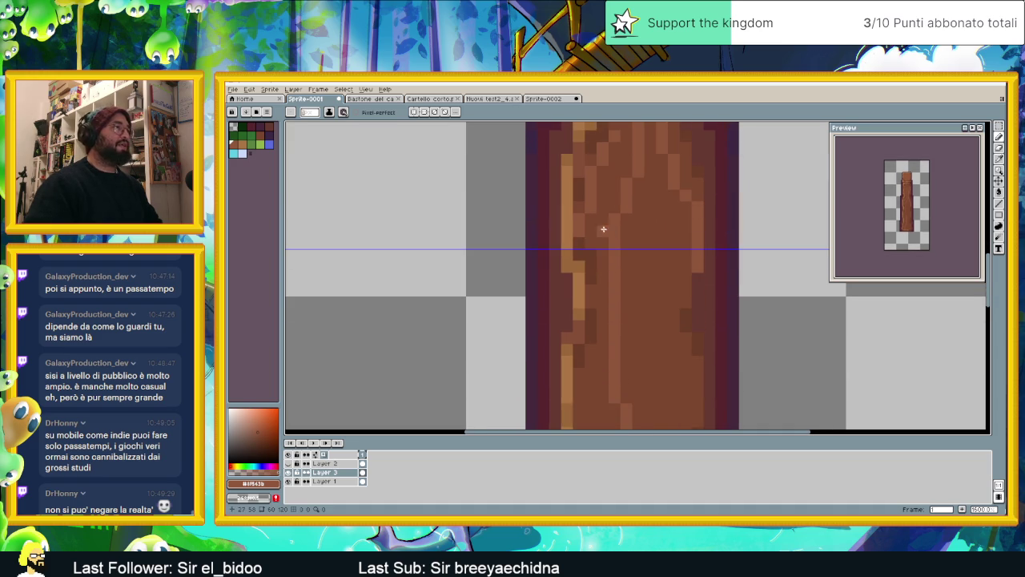
drag(651, 200, 635, 282)
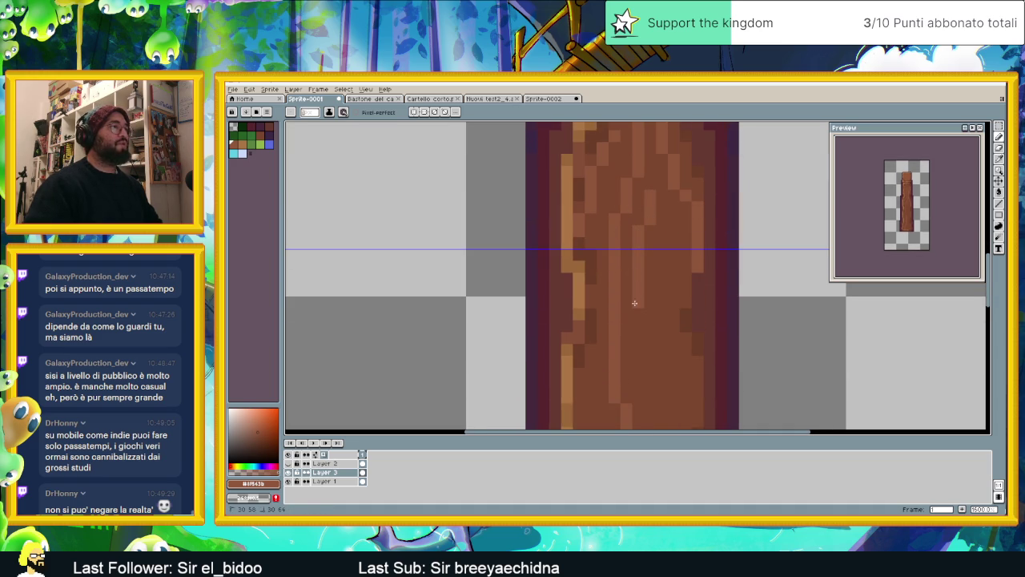
scroll(635, 303, down, 3)
mouse_move(596, 204)
mouse_down()
mouse_move(584, 222)
mouse_move(588, 265)
mouse_up()
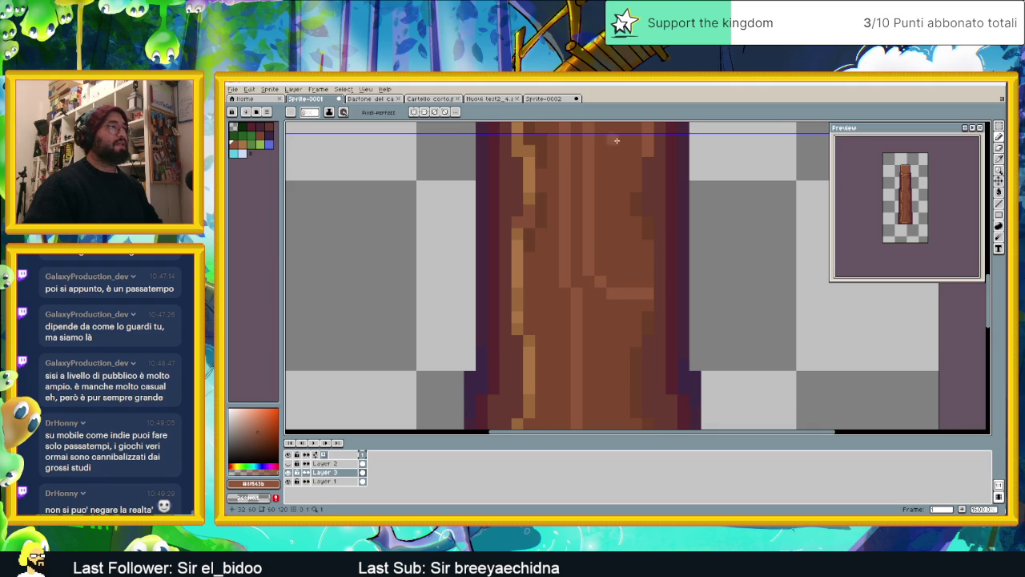
Paint light and dark vertical grain streaks down the staff's lower shaft
scroll(617, 140, up, 3)
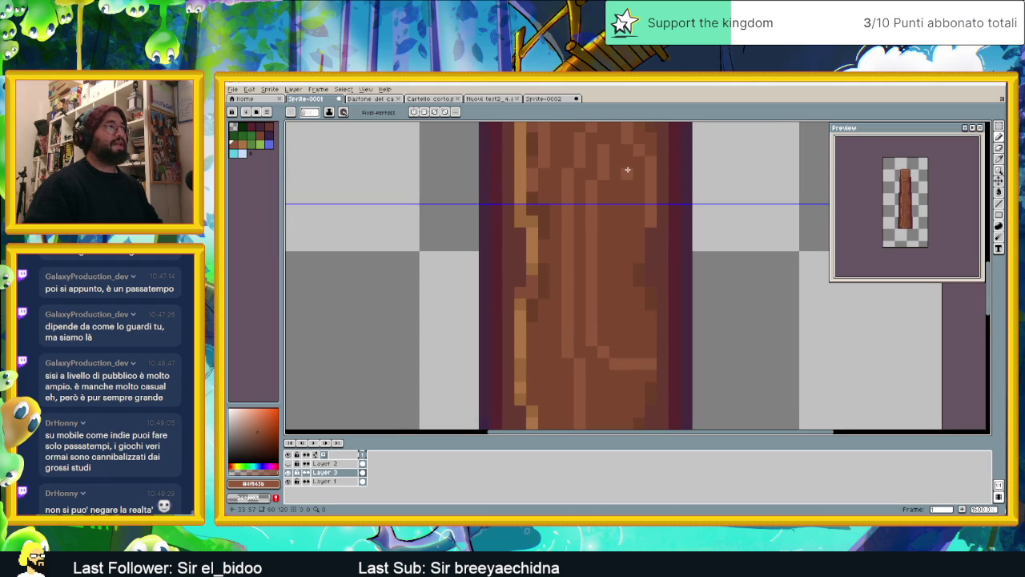
drag(618, 193, 618, 309)
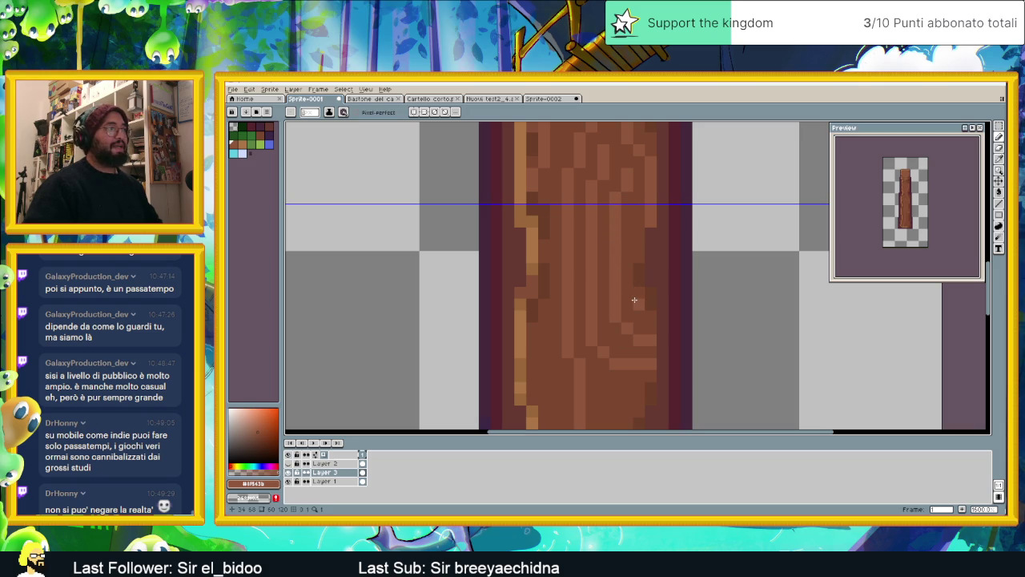
drag(621, 300, 602, 314)
scroll(601, 313, down, 1)
scroll(601, 312, down, 1)
scroll(597, 311, up, 1)
scroll(589, 309, up, 2)
scroll(584, 307, up, 1)
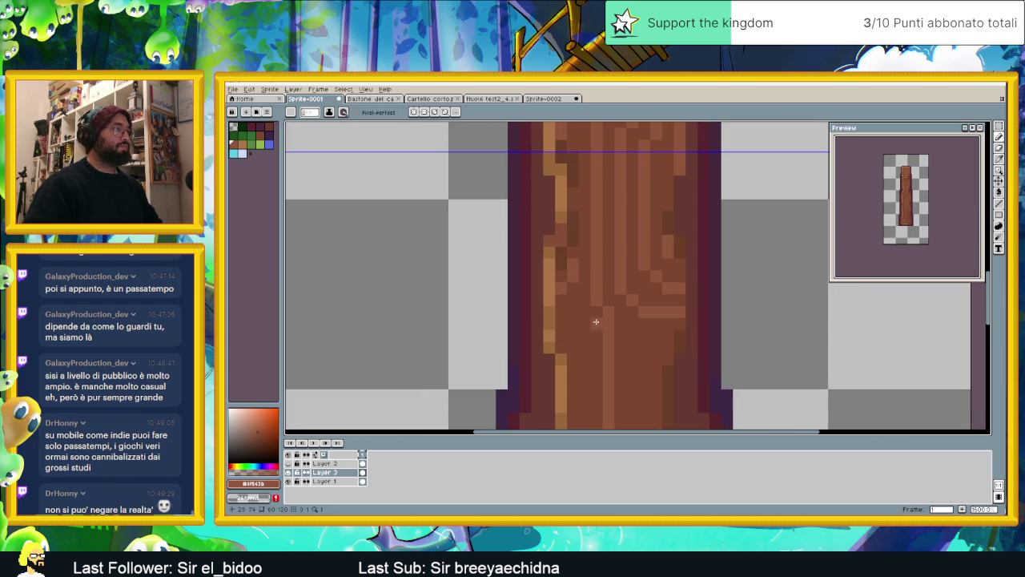
scroll(566, 269, down, 3)
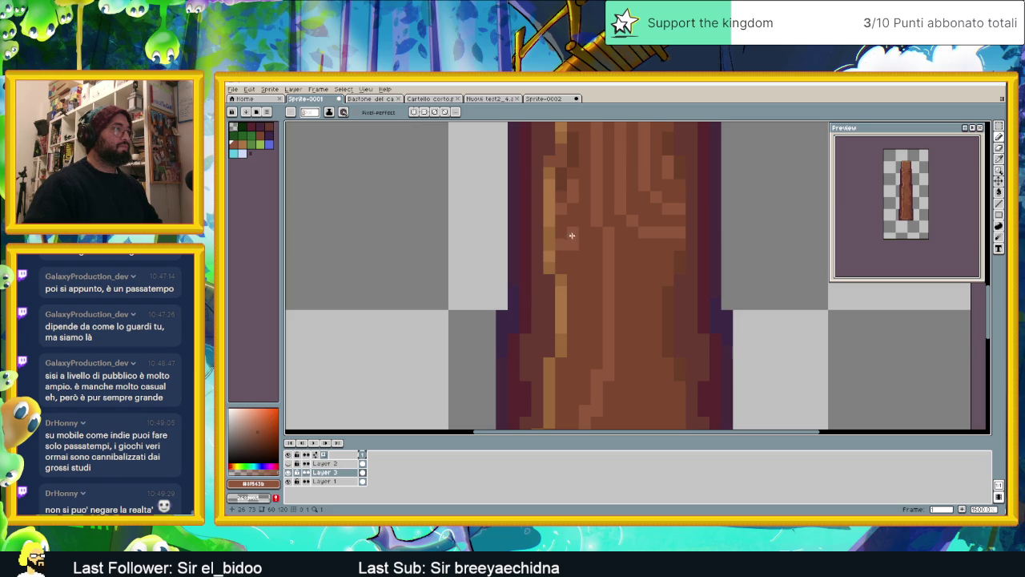
mouse_move(581, 244)
mouse_down()
mouse_move(585, 332)
mouse_move(575, 356)
mouse_up()
scroll(589, 324, down, 1)
scroll(565, 288, down, 3)
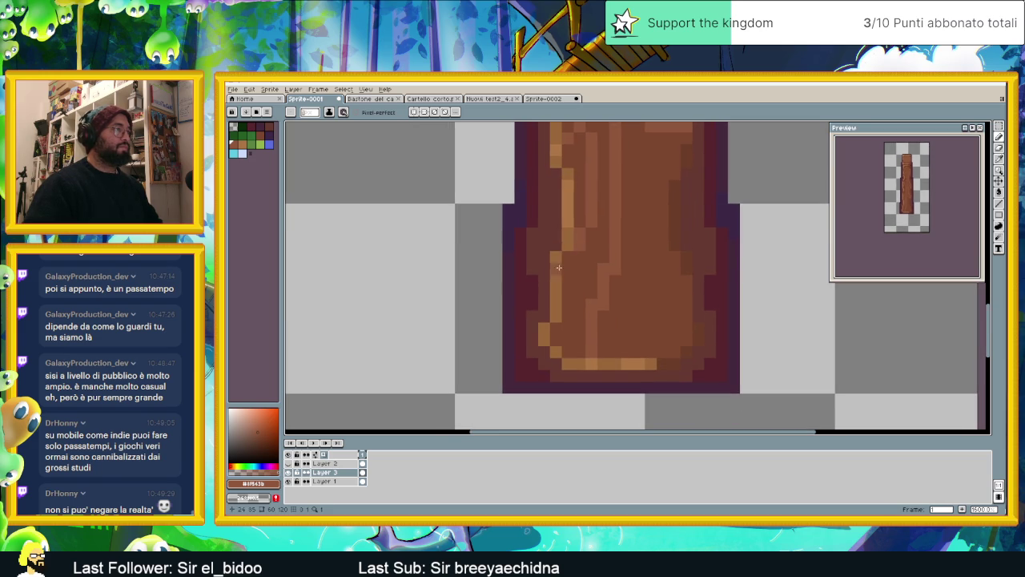
drag(571, 260, 557, 339)
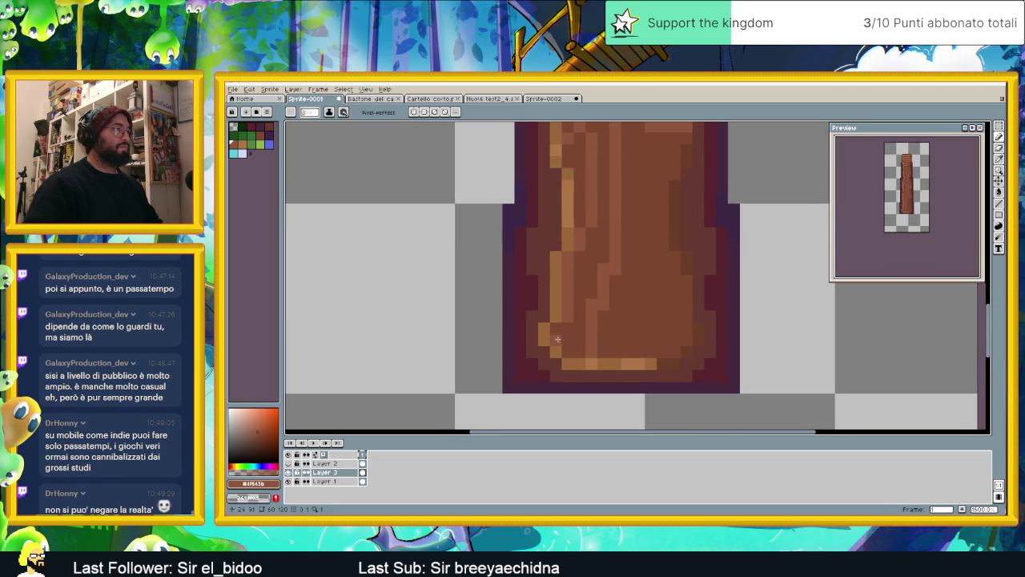
Detail the rounded base with light grain pixels, a vertical stroke and a curving line
scroll(633, 228, down, 2)
scroll(646, 179, up, 1)
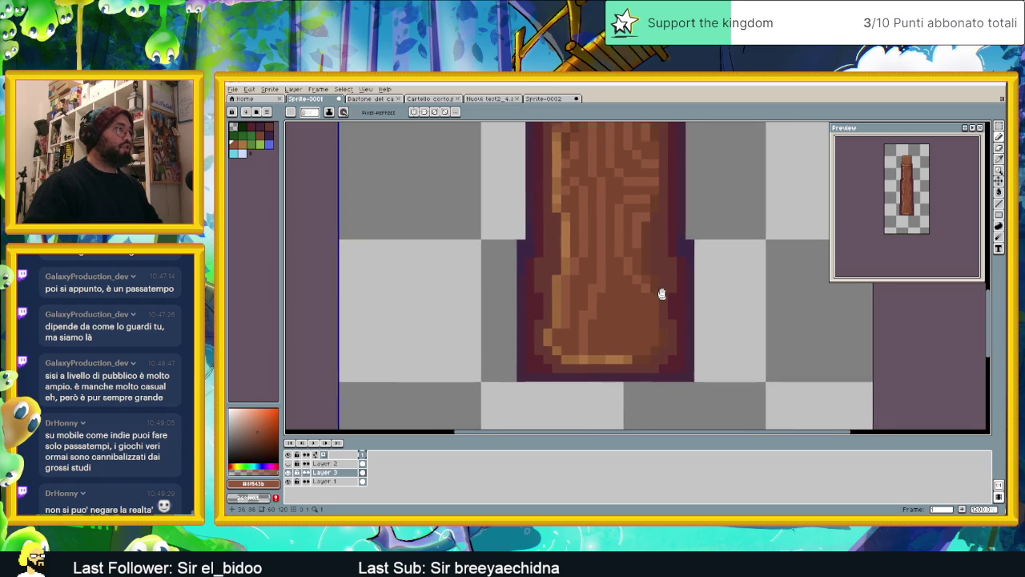
scroll(616, 281, up, 3)
drag(637, 298, 691, 316)
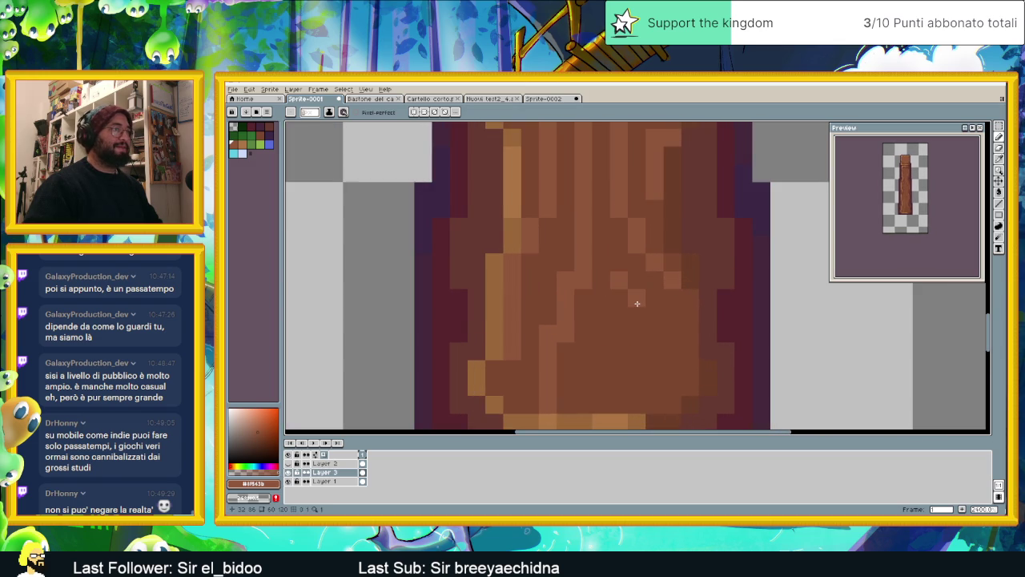
click(619, 316)
click(602, 298)
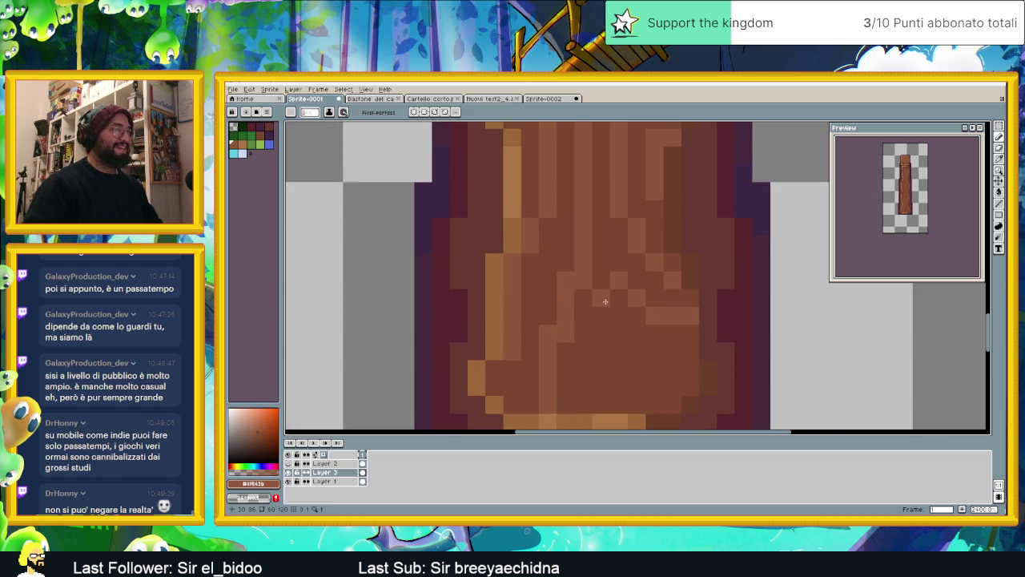
click(602, 315)
drag(604, 323, 595, 399)
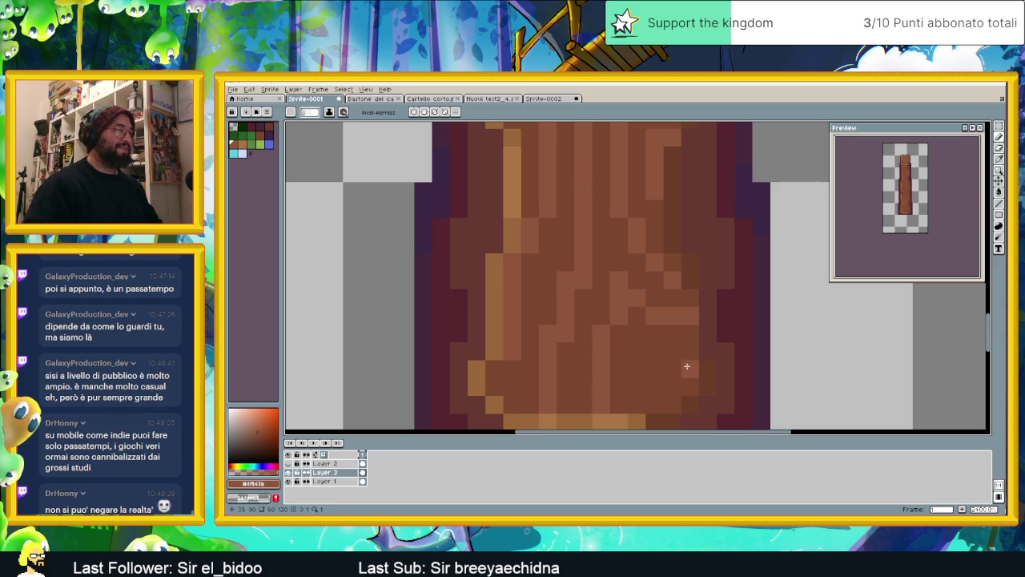
mouse_move(687, 362)
mouse_down()
mouse_move(650, 355)
mouse_move(632, 369)
mouse_move(627, 401)
mouse_up()
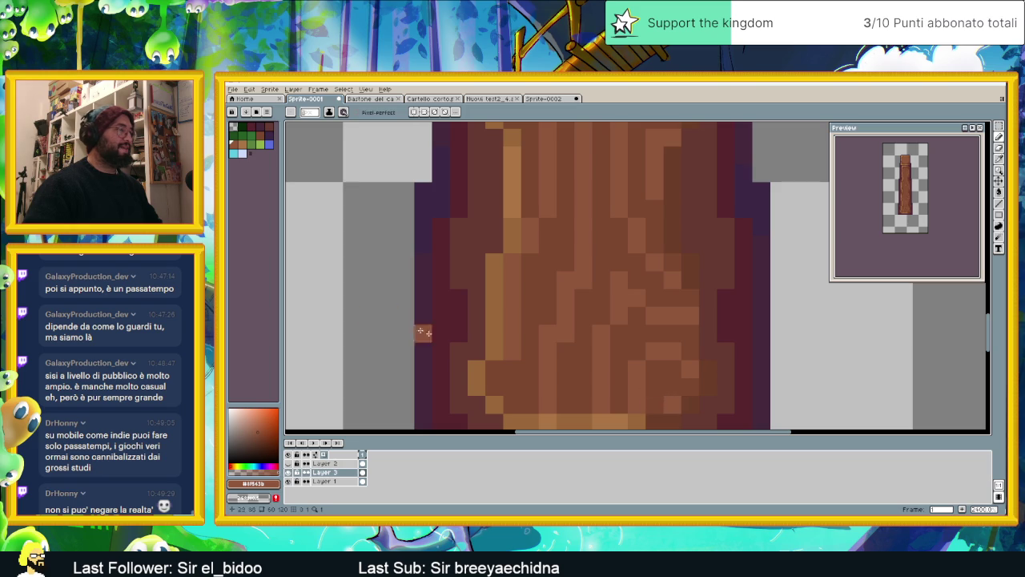
scroll(508, 388, down, 1)
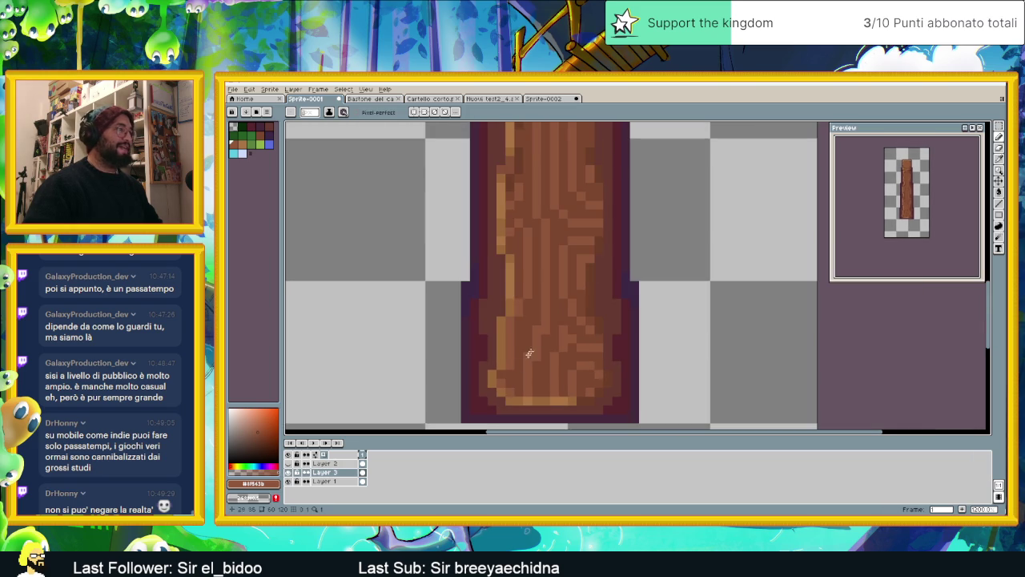
scroll(529, 353, down, 1)
scroll(556, 305, down, 1)
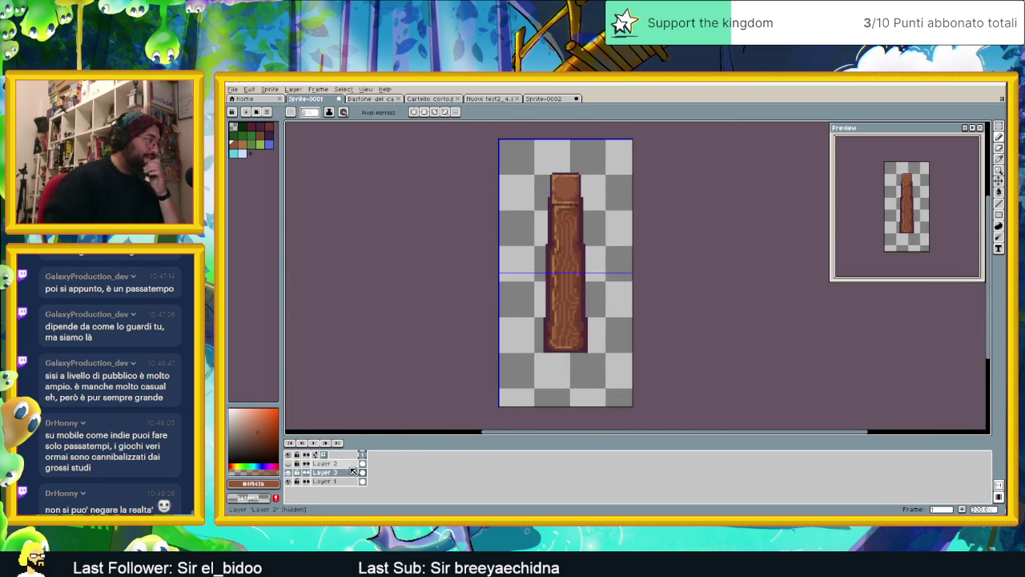
Marquee-select the staff's inner shaft to adjust its grain highlights, then deselect
click(997, 128)
scroll(553, 176, up, 1)
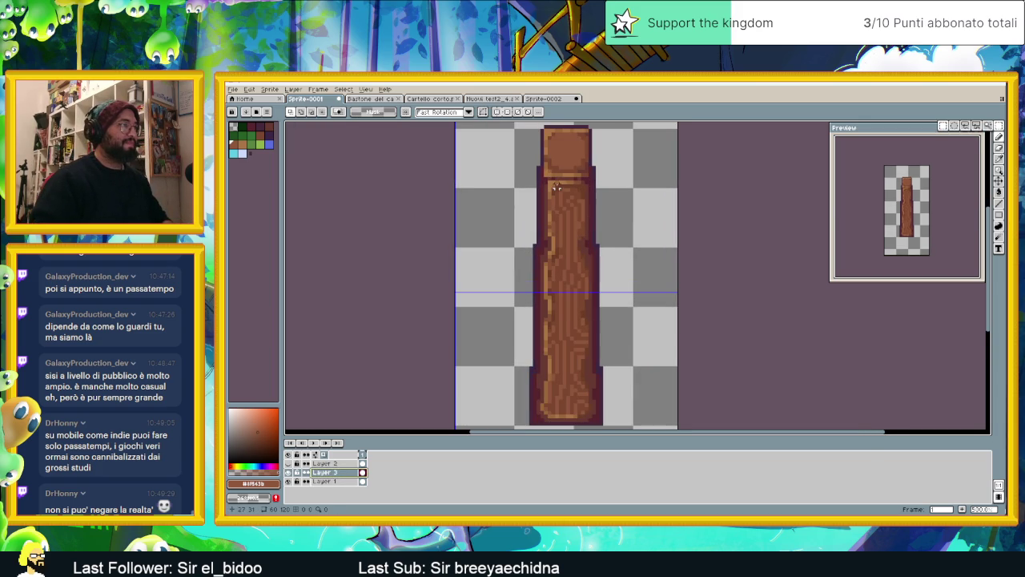
drag(552, 185, 586, 417)
scroll(557, 415, up, 1)
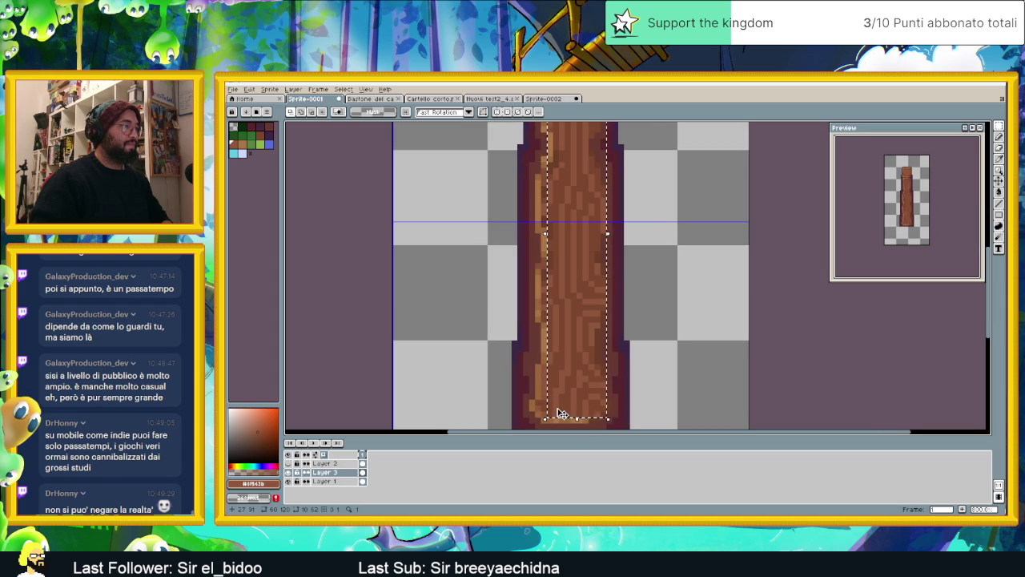
scroll(568, 378, down, 1)
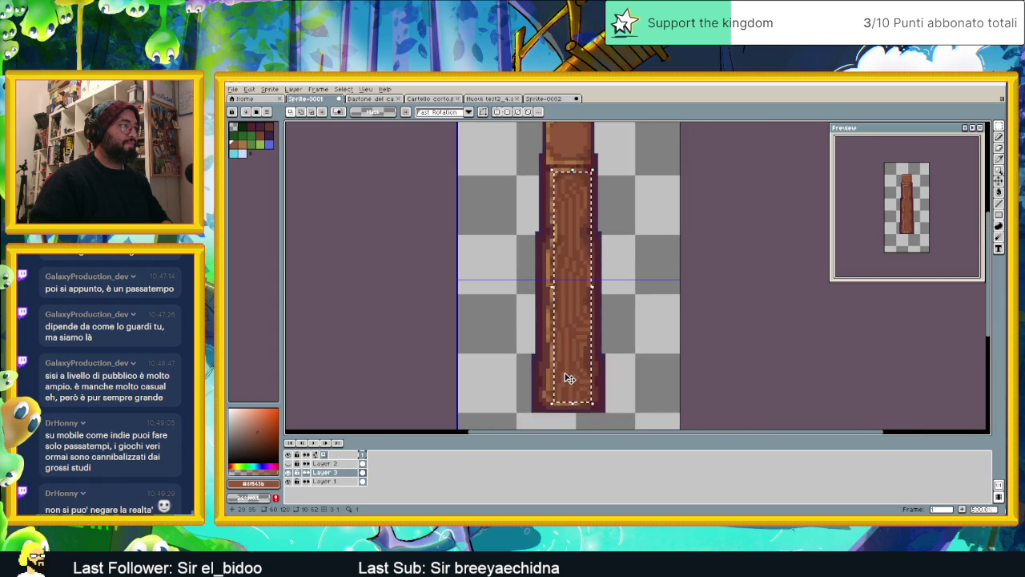
click(658, 286)
scroll(600, 265, up, 1)
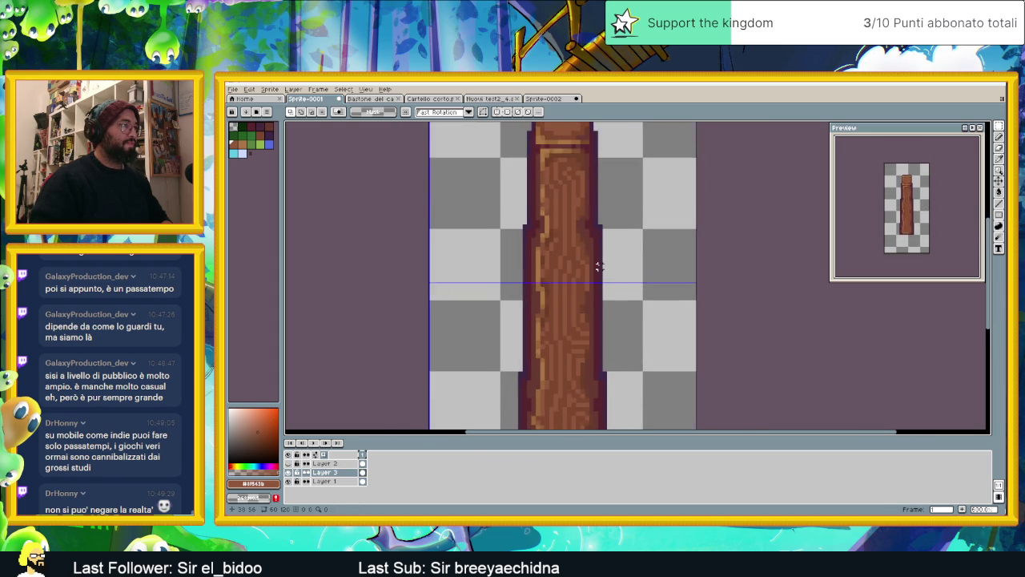
Duplicate the wood-grain Layer 3 and hide it to see only the strokes
right_click(345, 473)
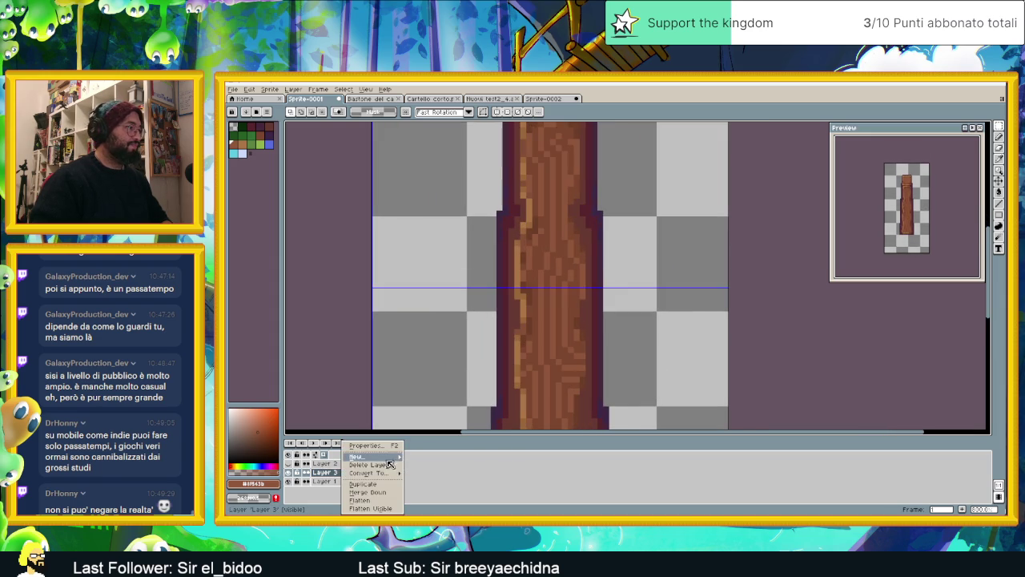
click(376, 484)
click(325, 481)
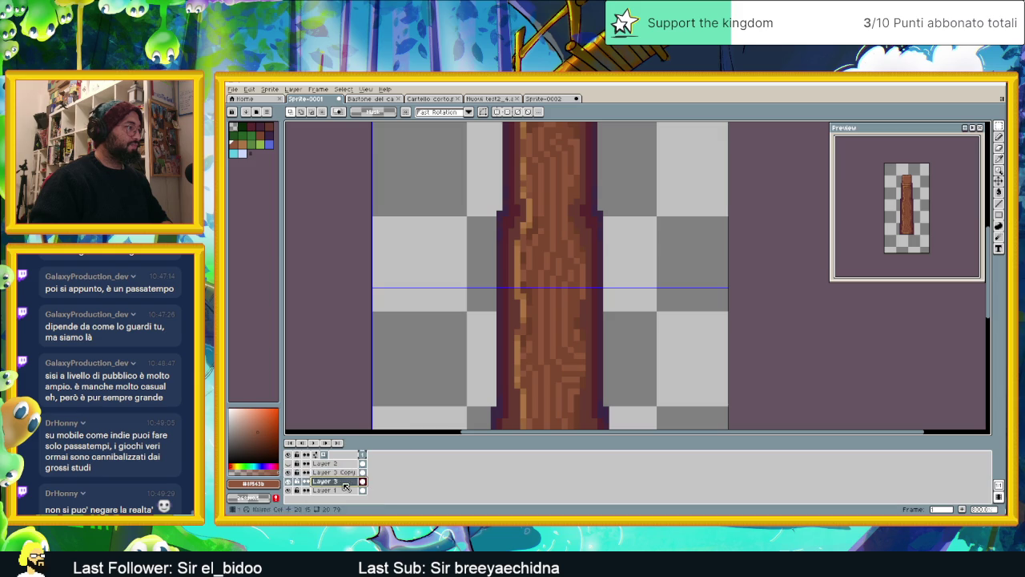
scroll(528, 370, down, 1)
scroll(528, 370, down, 1)
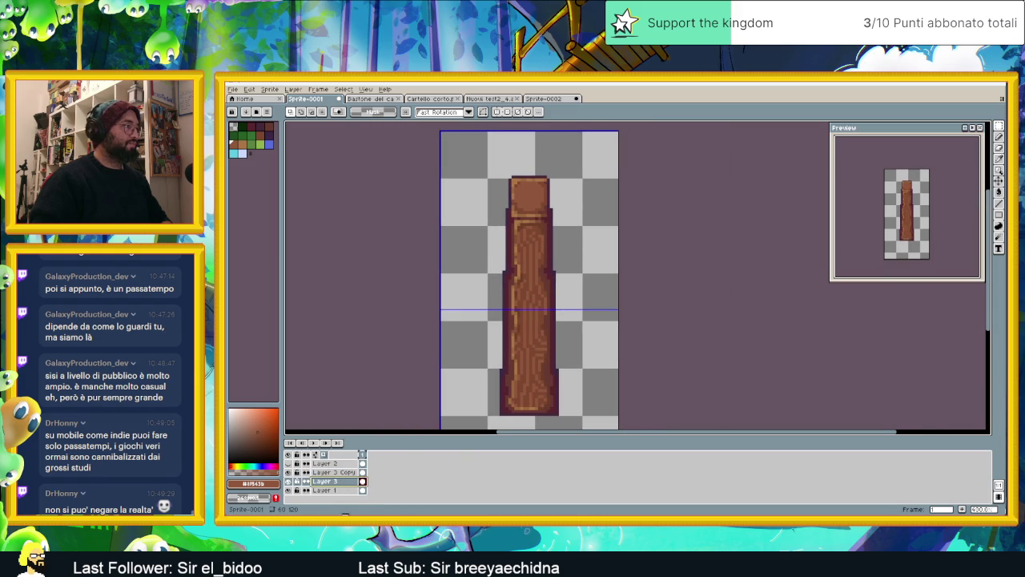
click(289, 481)
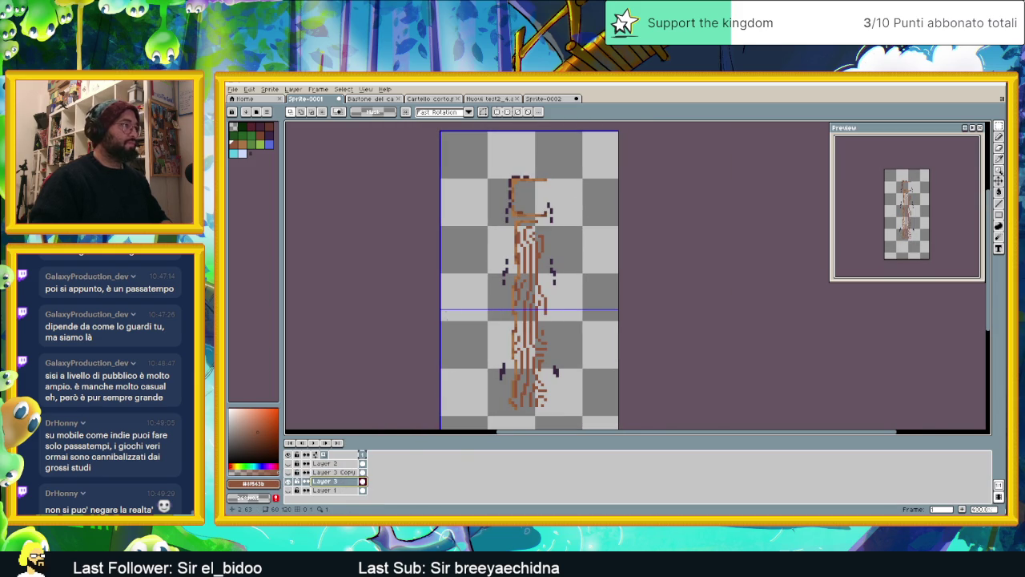
Delete the stray dark outline pixels along the left side and down the shaft
drag(495, 239, 498, 389)
key(Delete)
drag(575, 346, 548, 382)
key(Delete)
drag(564, 242, 550, 290)
key(Delete)
drag(566, 189, 544, 234)
key(Delete)
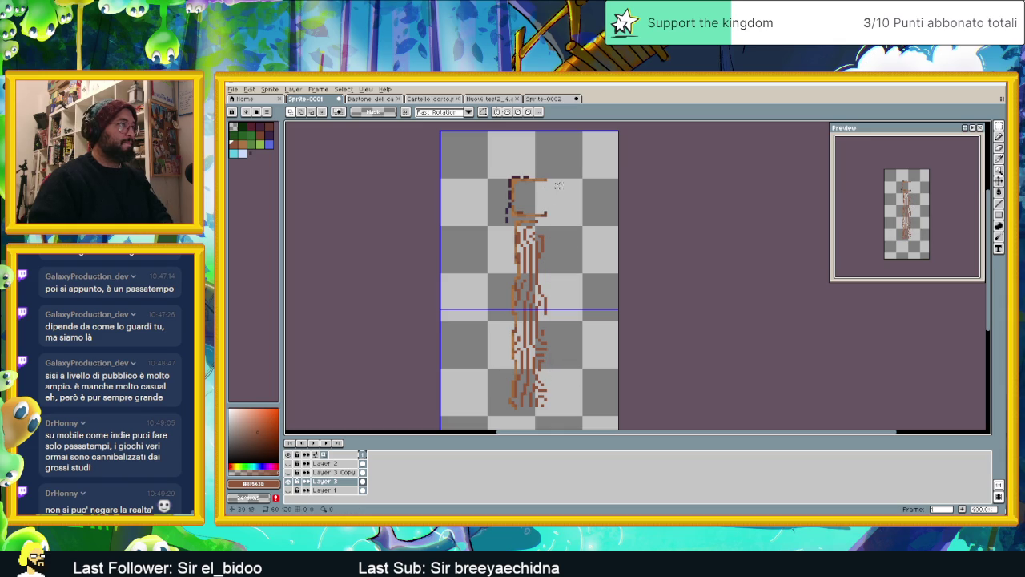
Clear the leftover hat-like strokes and pixels at the top of the figure
drag(469, 152, 572, 218)
key(Delete)
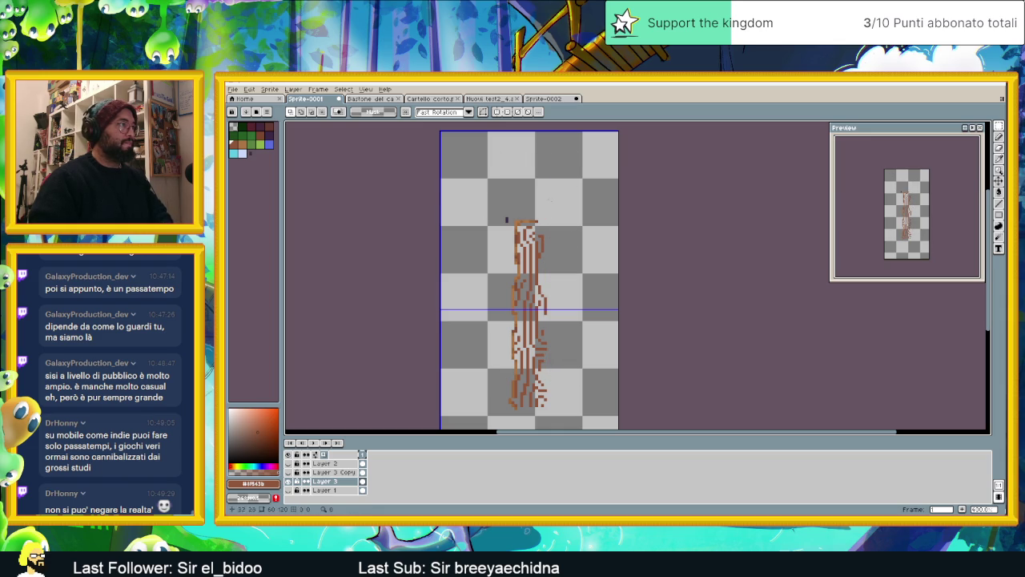
mouse_move(505, 195)
mouse_down()
mouse_move(516, 230)
mouse_move(487, 227)
mouse_move(513, 234)
mouse_move(499, 310)
mouse_move(506, 367)
mouse_move(511, 249)
mouse_move(519, 278)
mouse_up()
key(Delete)
scroll(553, 213, up, 1)
key(Delete)
key(Delete)
key(Delete)
key(Delete)
key(Delete)
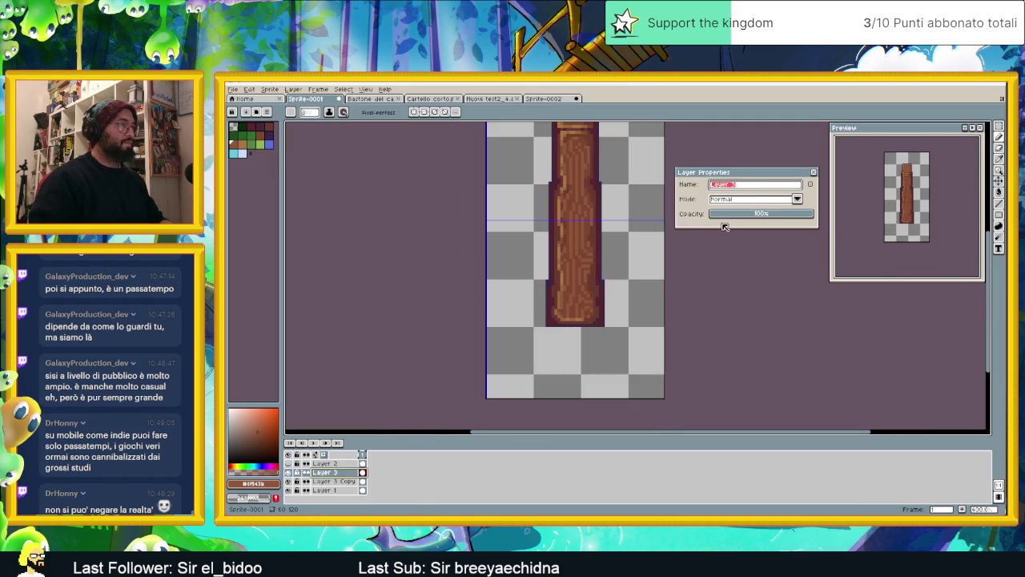
Try Multiply at about 36%, then set Layer 3 to Color Burn at 29% opacity
click(751, 201)
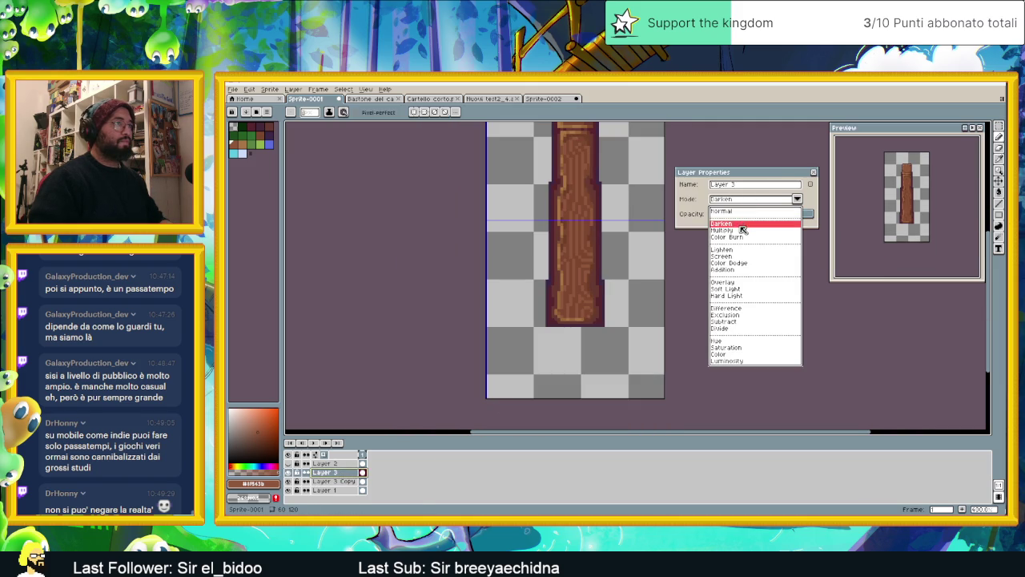
click(740, 231)
key(minus)
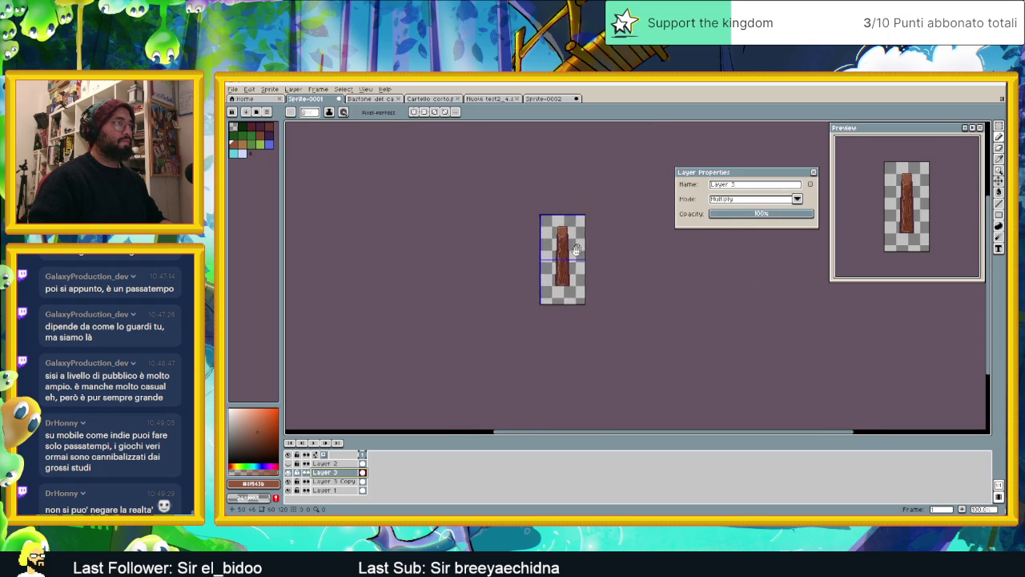
key(plus)
drag(739, 217, 767, 218)
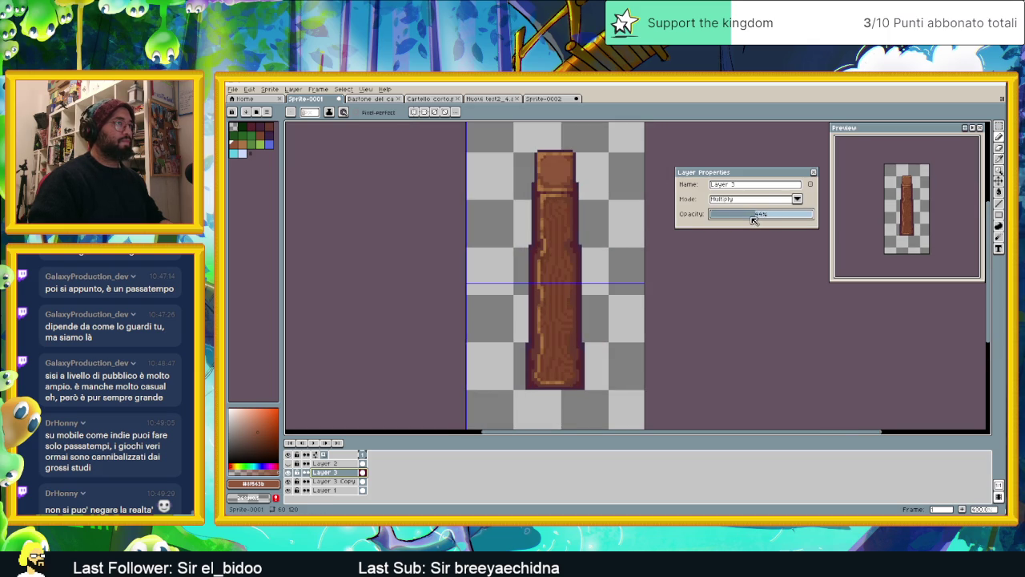
click(763, 202)
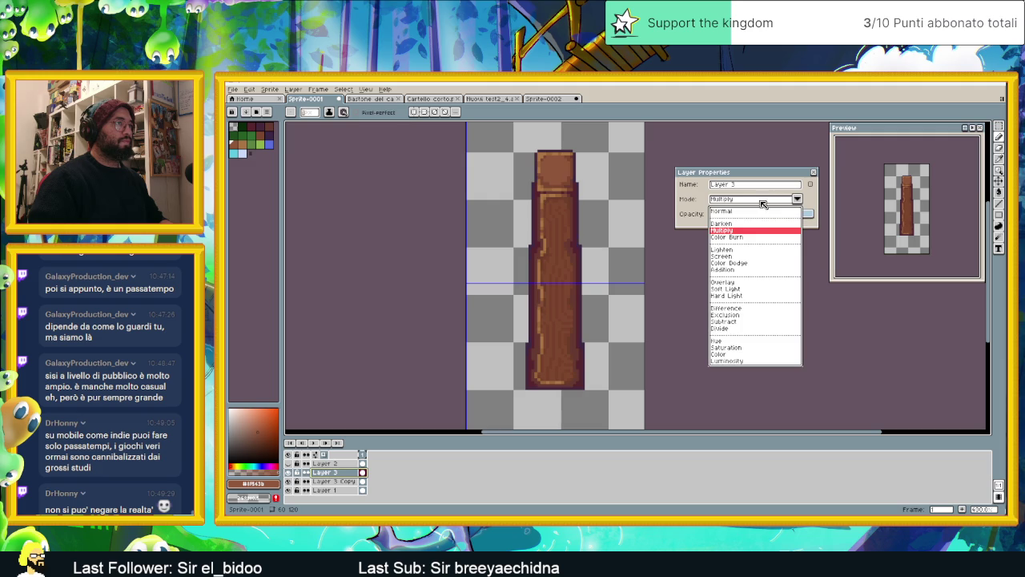
click(753, 238)
drag(737, 215, 748, 215)
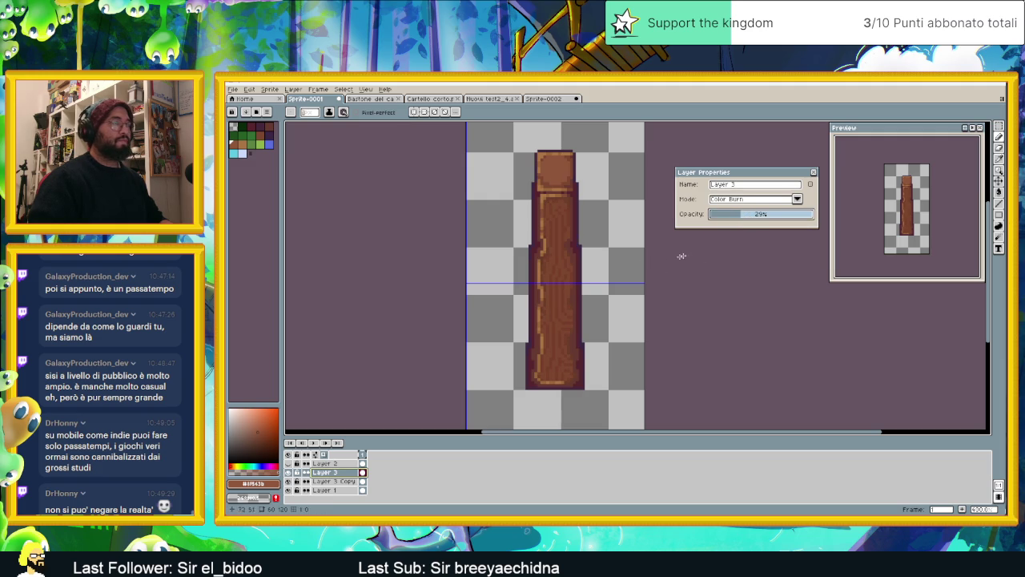
click(814, 172)
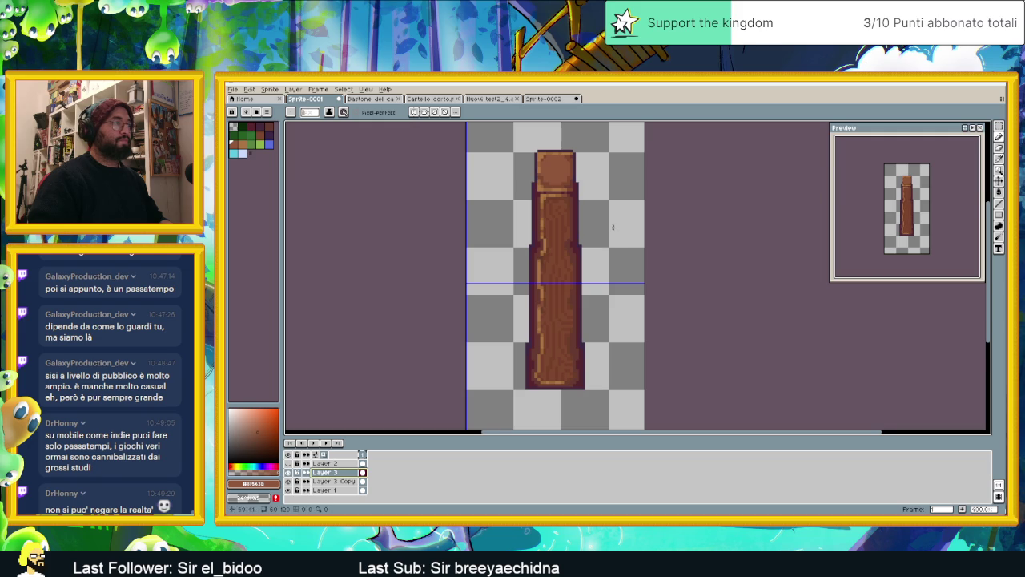
Toggle Layer 3 Copy's visibility to compare the staff with and without it
scroll(614, 225, down, 1)
click(333, 480)
click(289, 481)
click(290, 483)
Toggle Layer 3 Copy on and off to compare, leave it hidden, and pick the Move tool
click(290, 483)
click(289, 482)
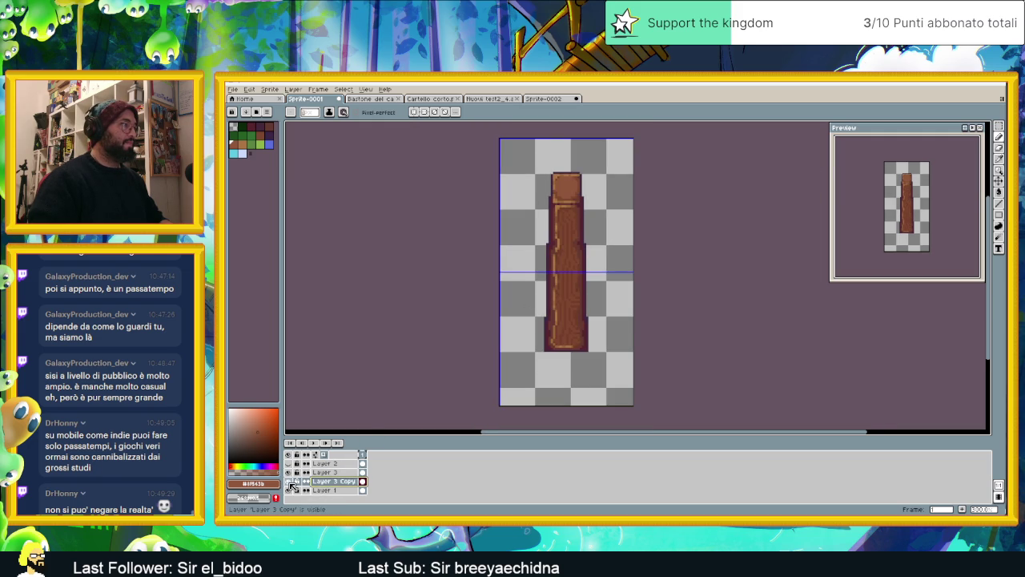
click(290, 481)
scroll(596, 295, up, 1)
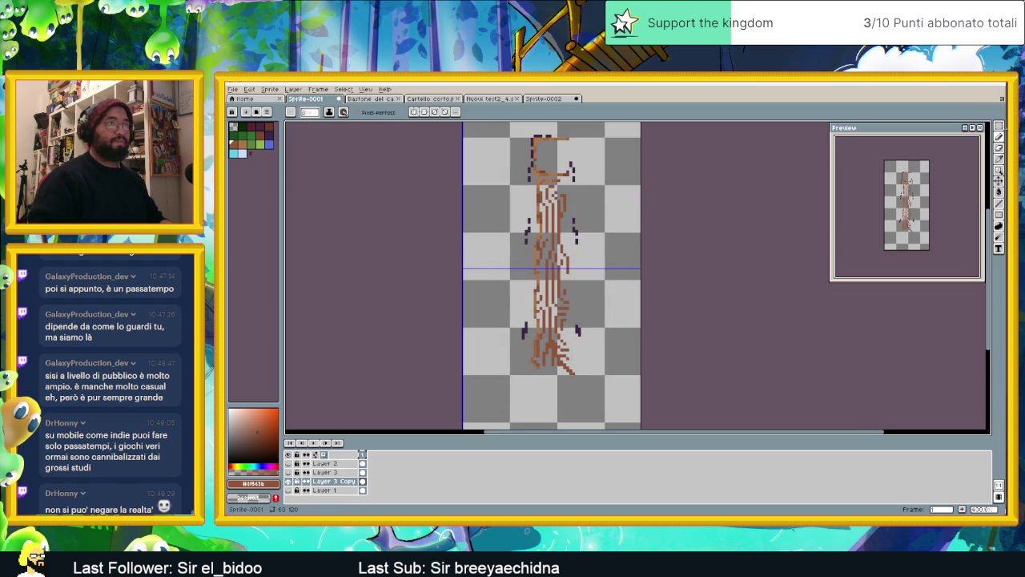
click(999, 126)
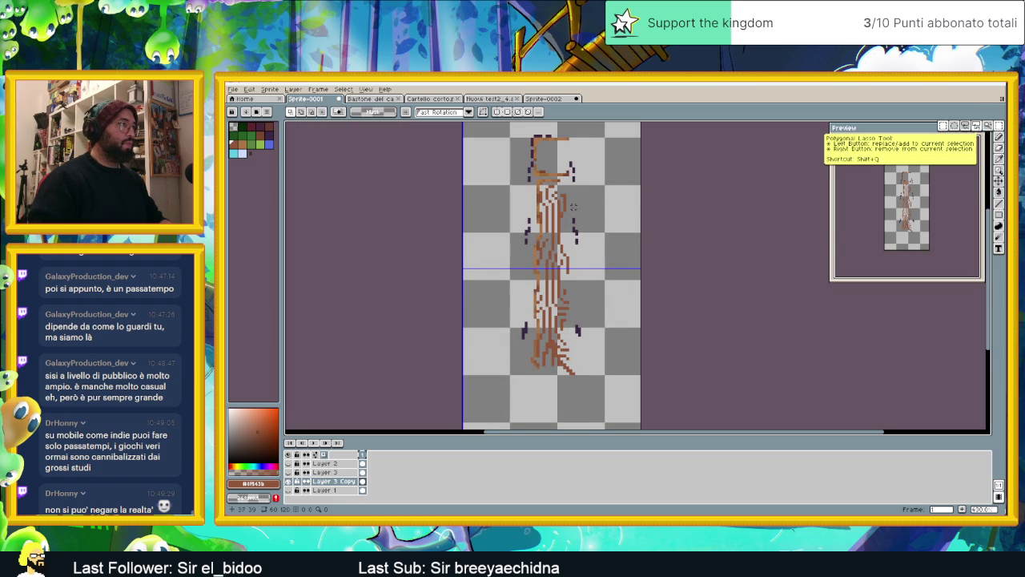
scroll(569, 200, up, 1)
scroll(560, 188, up, 1)
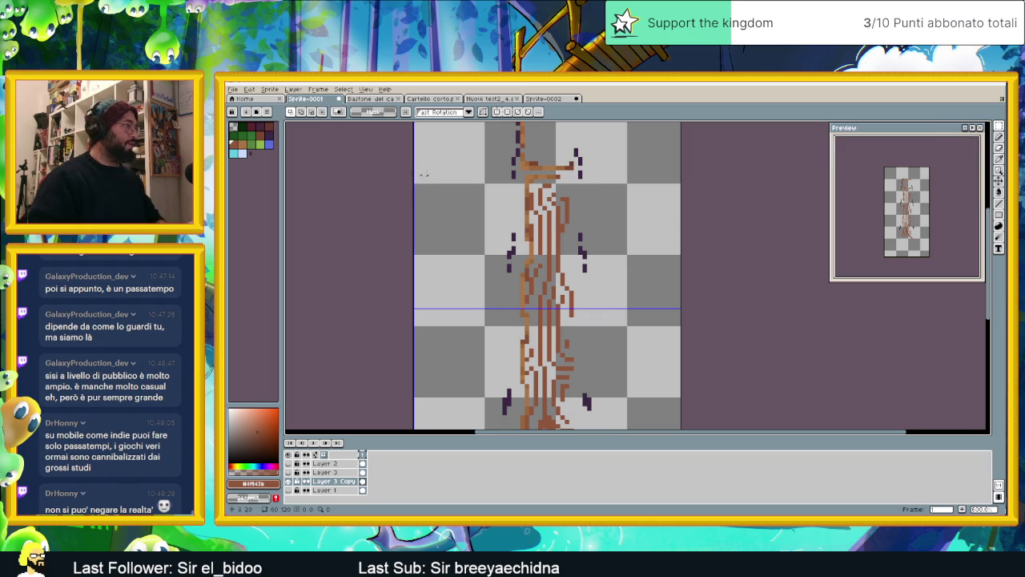
click(999, 137)
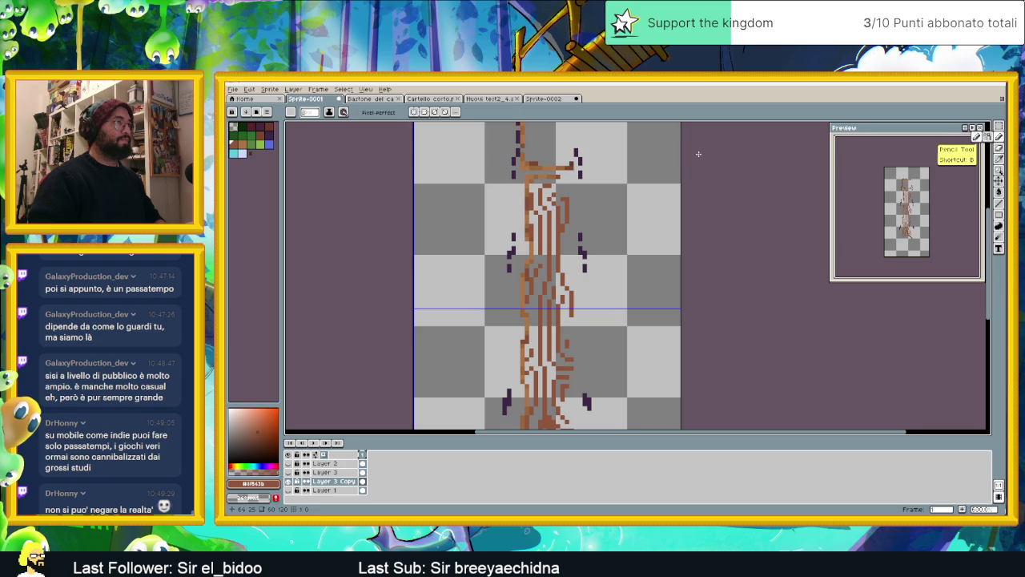
Apply Edit > Replace Color to remove the mid-brown from the grain strokes
key(b)
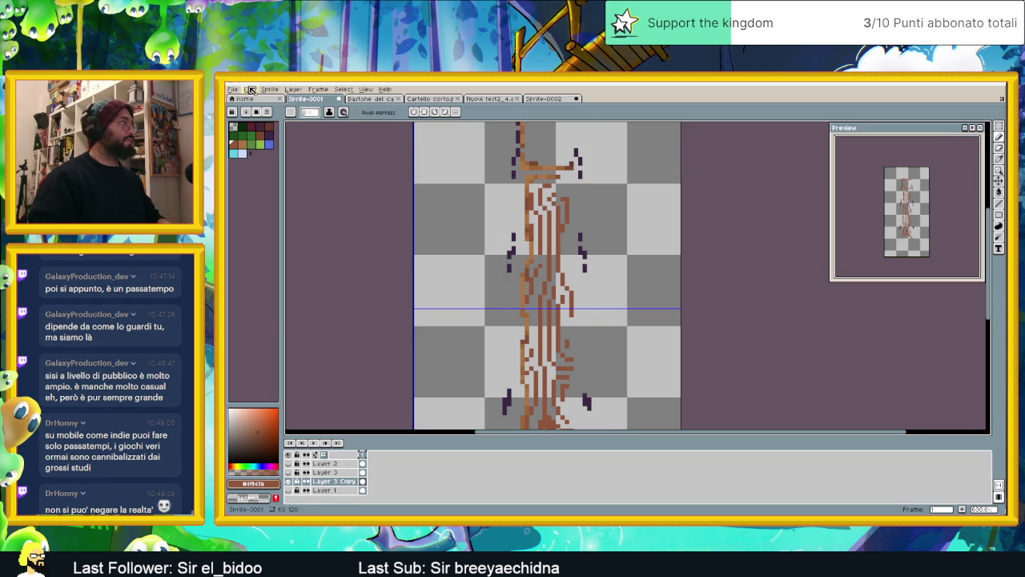
click(250, 89)
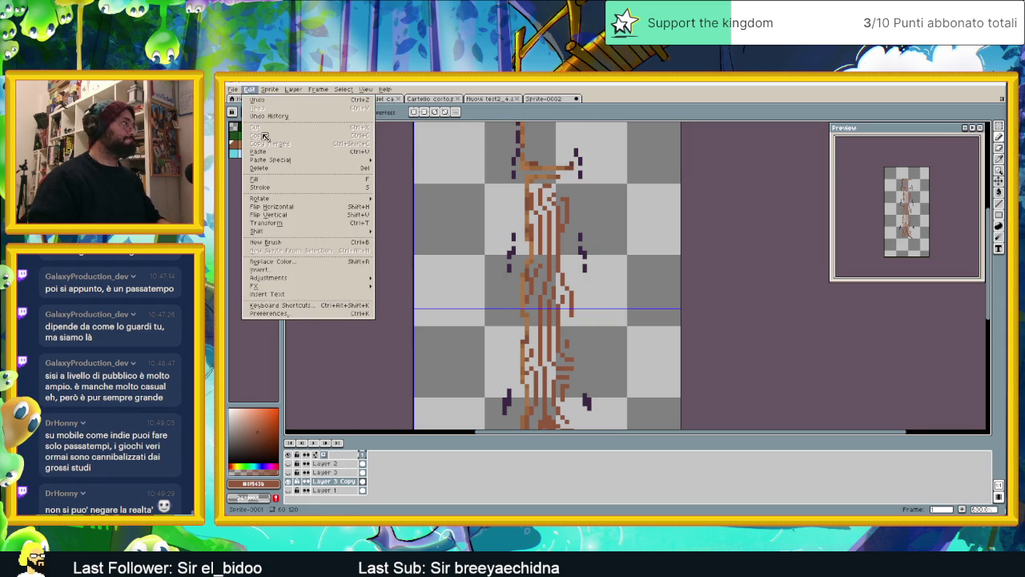
click(316, 262)
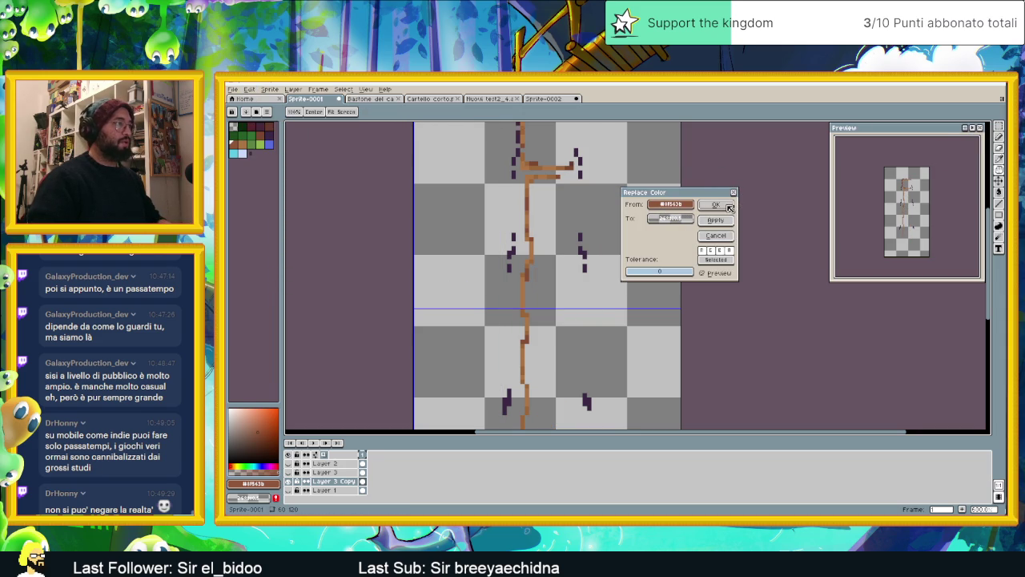
click(729, 207)
scroll(689, 233, down, 1)
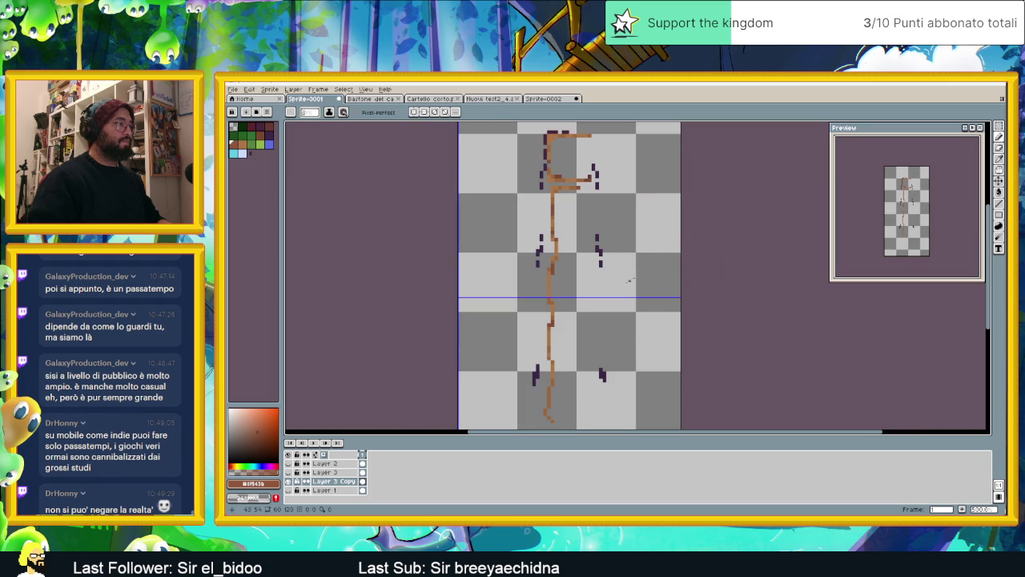
Make the hidden layers visible again, view the staff at 400%, and select Layer 3
click(288, 472)
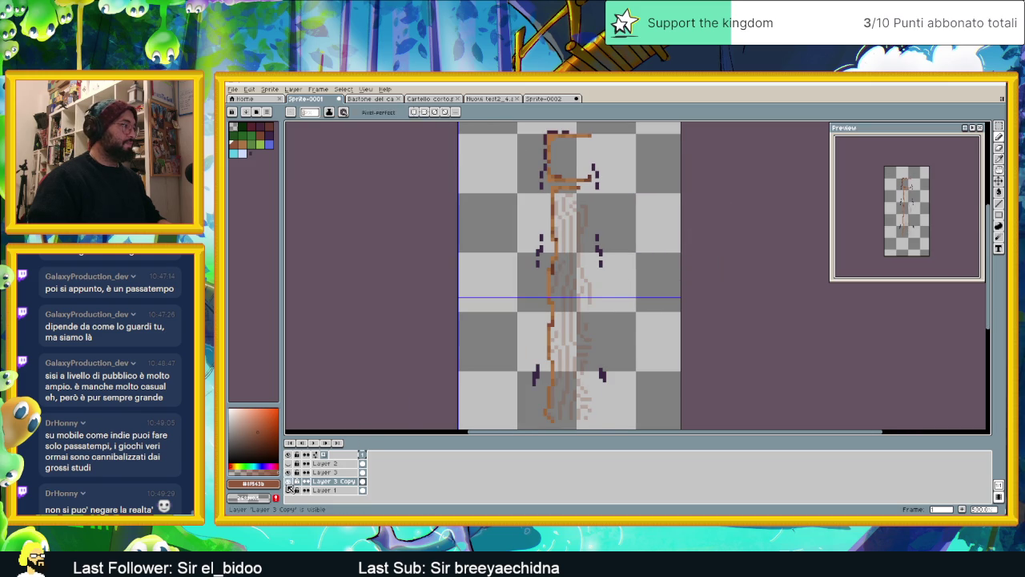
click(288, 481)
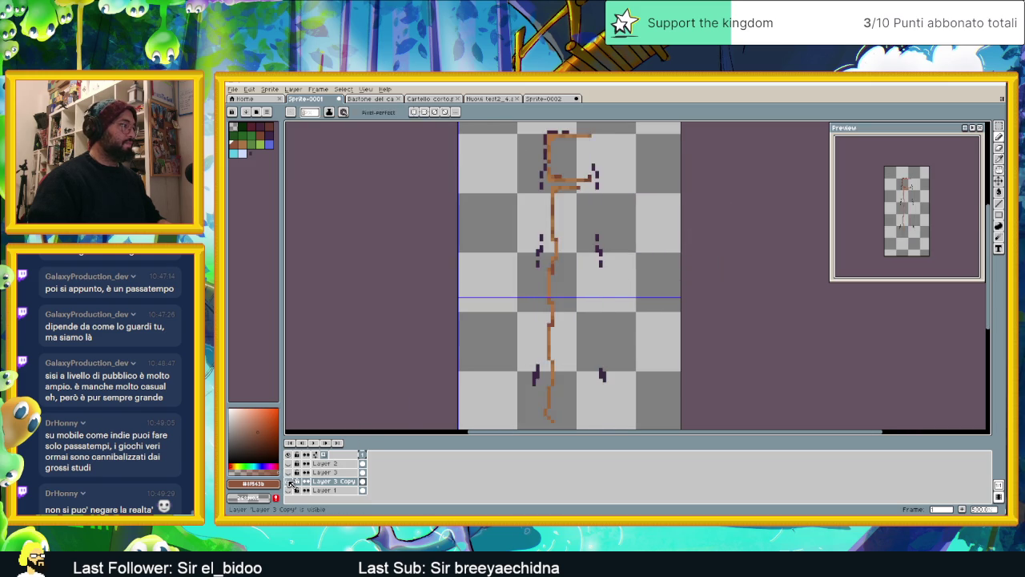
key(minus)
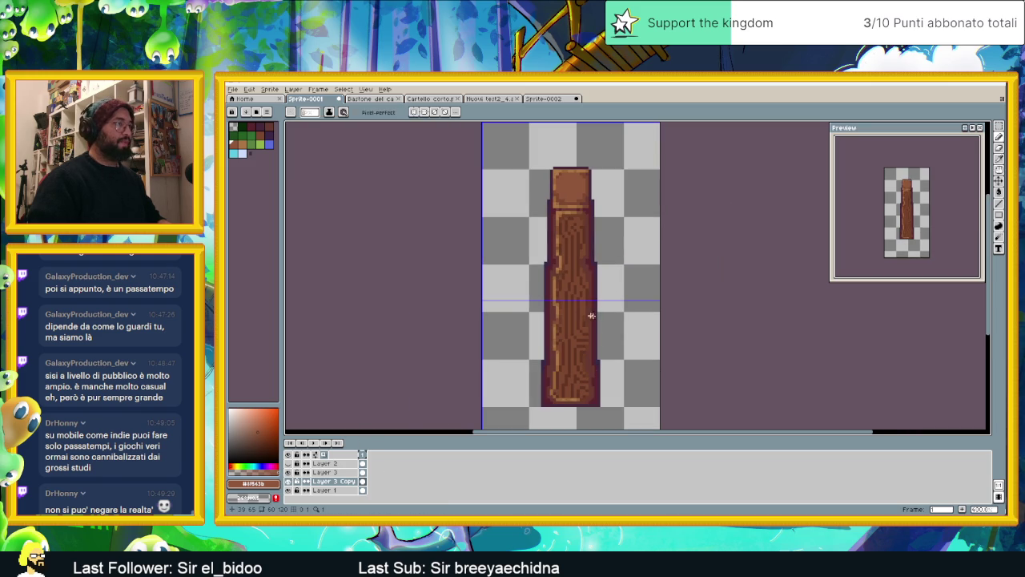
click(324, 474)
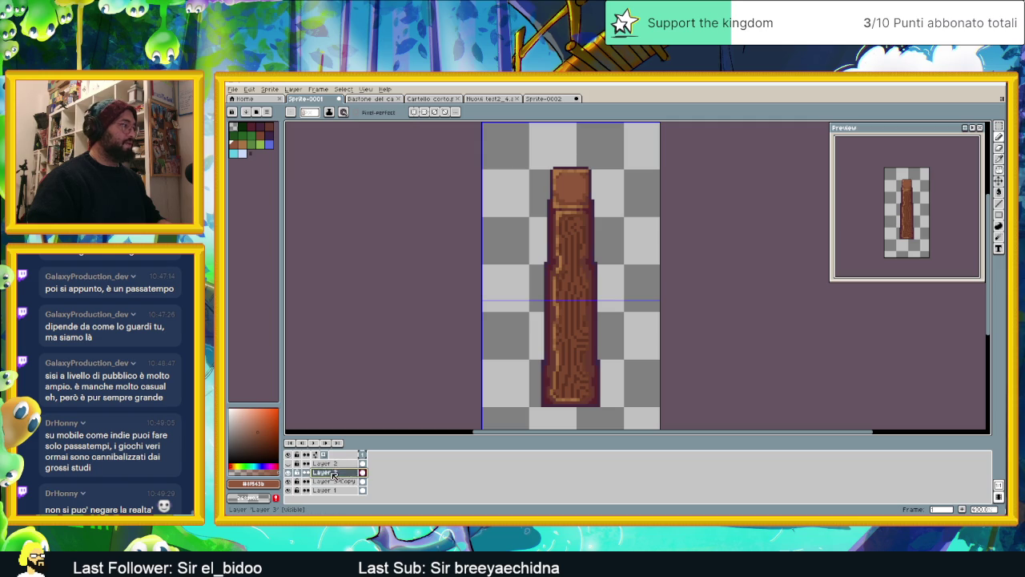
Rename Layer 3 to 'Legnosita'
double_click(334, 474)
text(Legno)
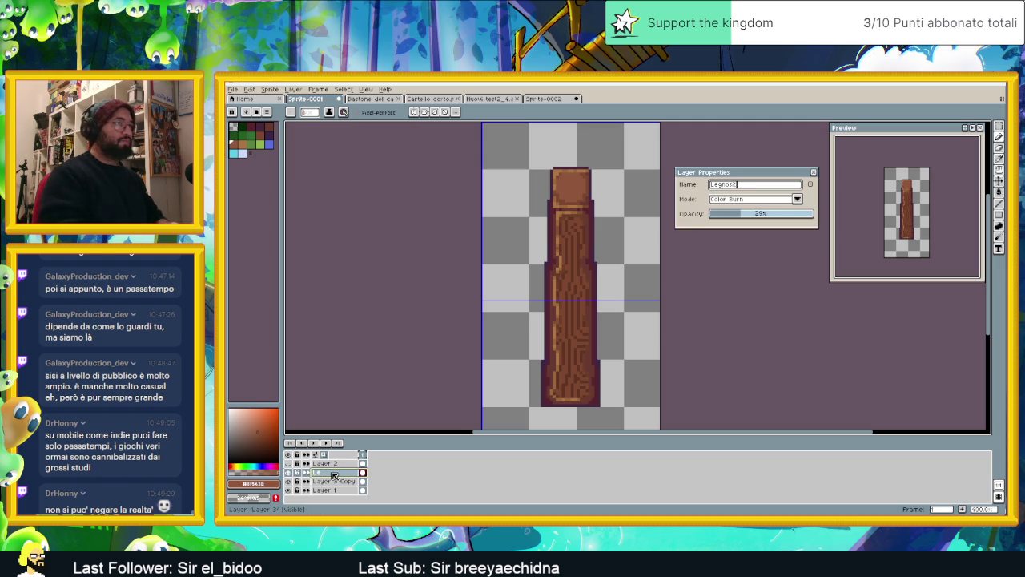
text(sita)
key(Return)
Set Legnosita to Multiply blending with lower opacity and close its properties
double_click(324, 472)
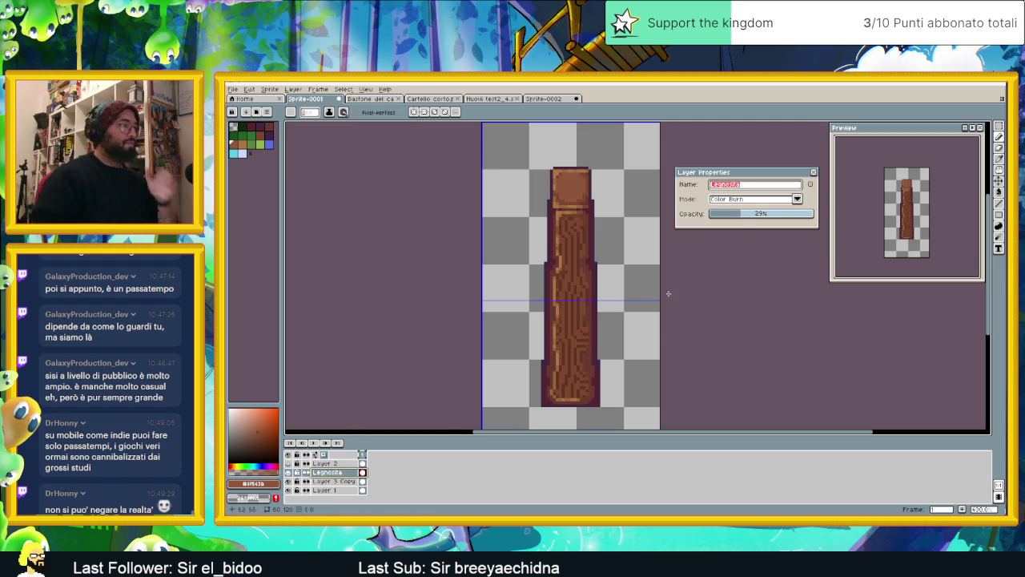
click(750, 199)
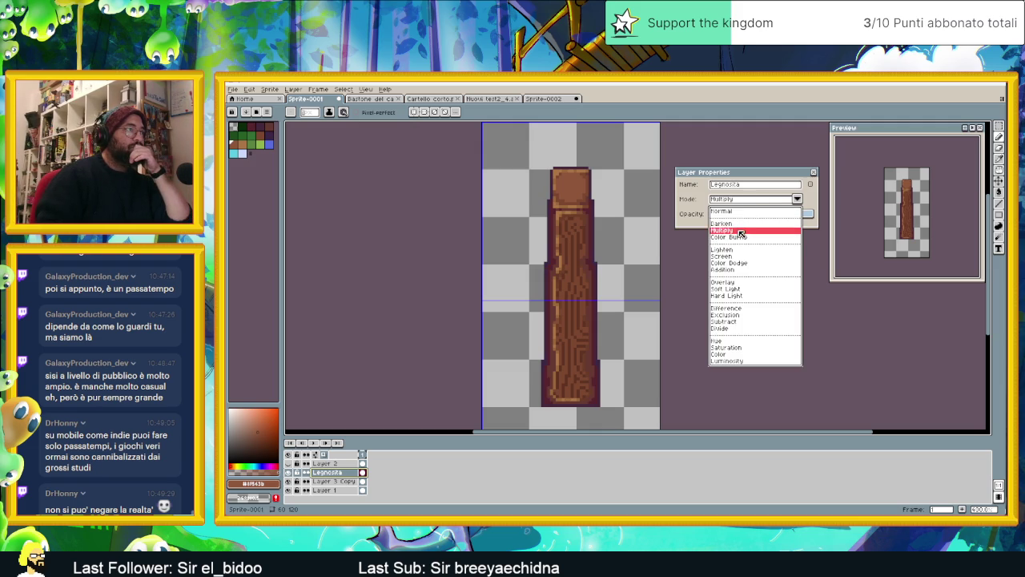
click(741, 230)
click(736, 214)
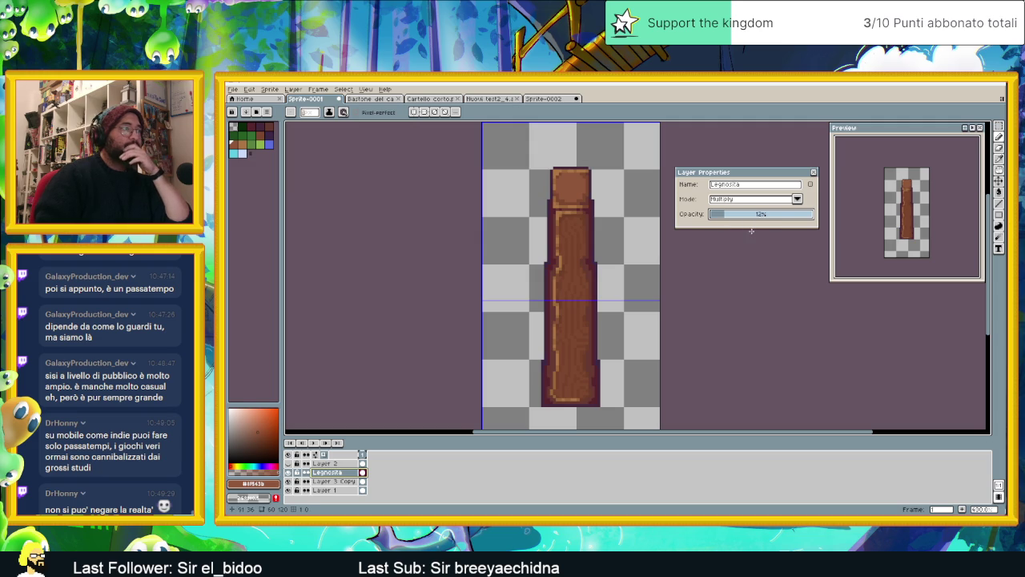
click(815, 173)
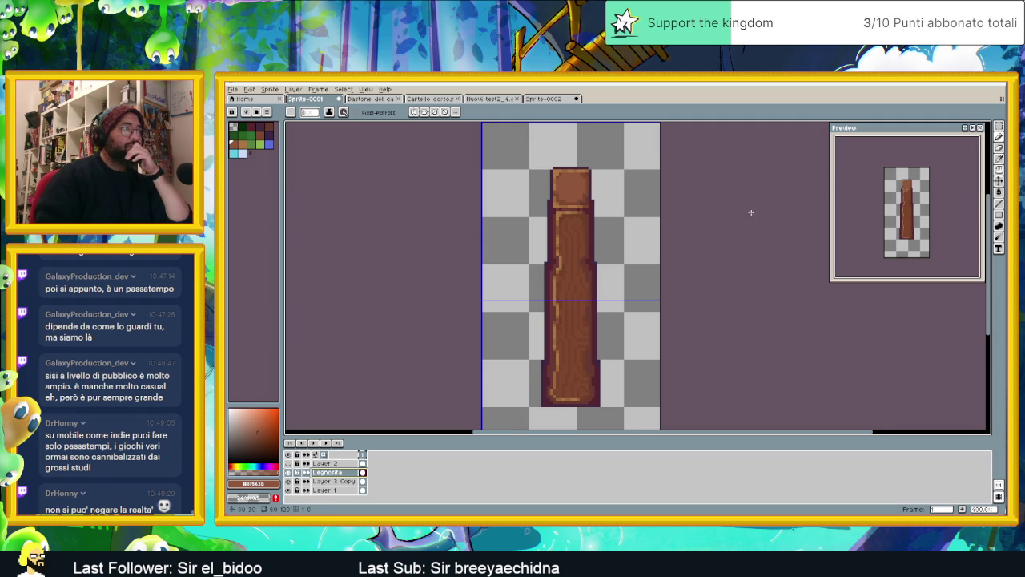
scroll(589, 300, up, 1)
scroll(573, 329, up, 2)
scroll(562, 345, up, 2)
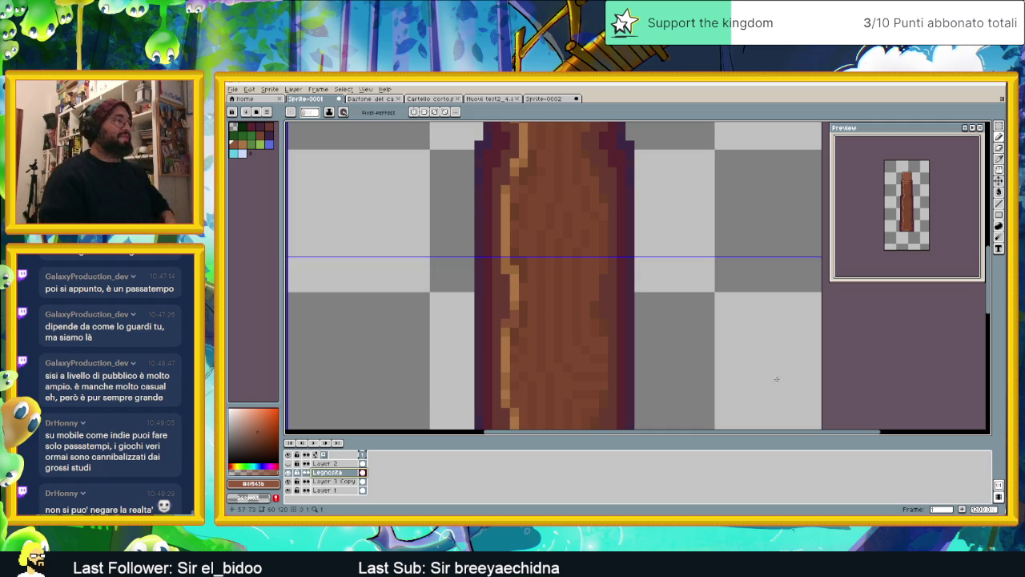
scroll(592, 343, down, 1)
scroll(577, 248, up, 2)
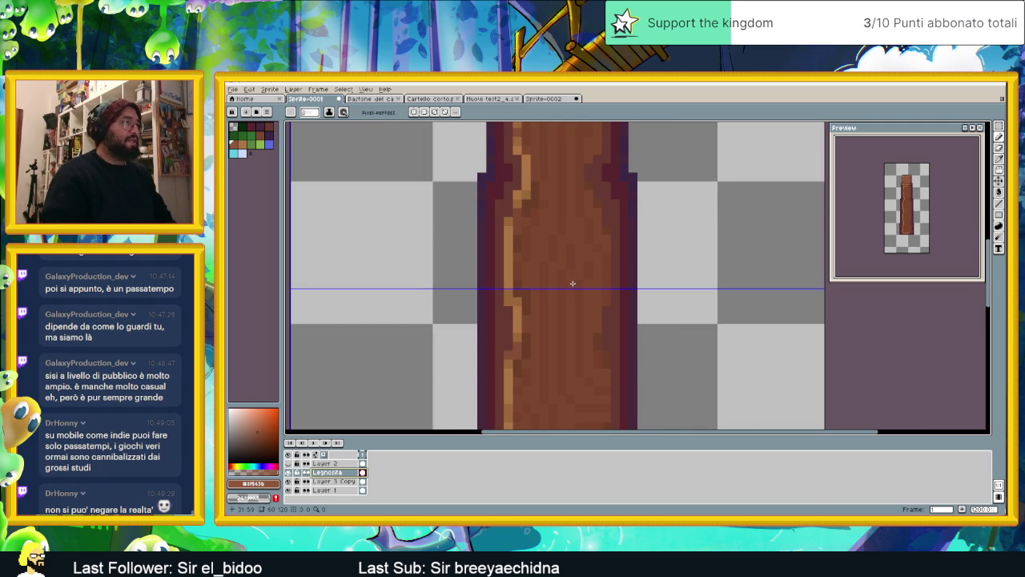
right_click(345, 473)
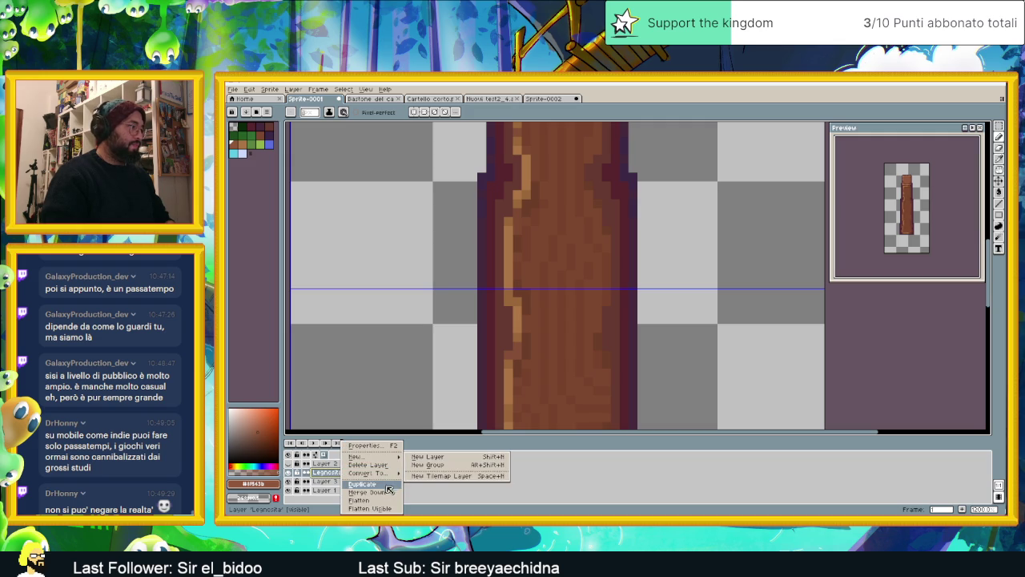
Duplicate Legnosita into 'Legnosita Copy' and pick the Eraser tool
click(389, 485)
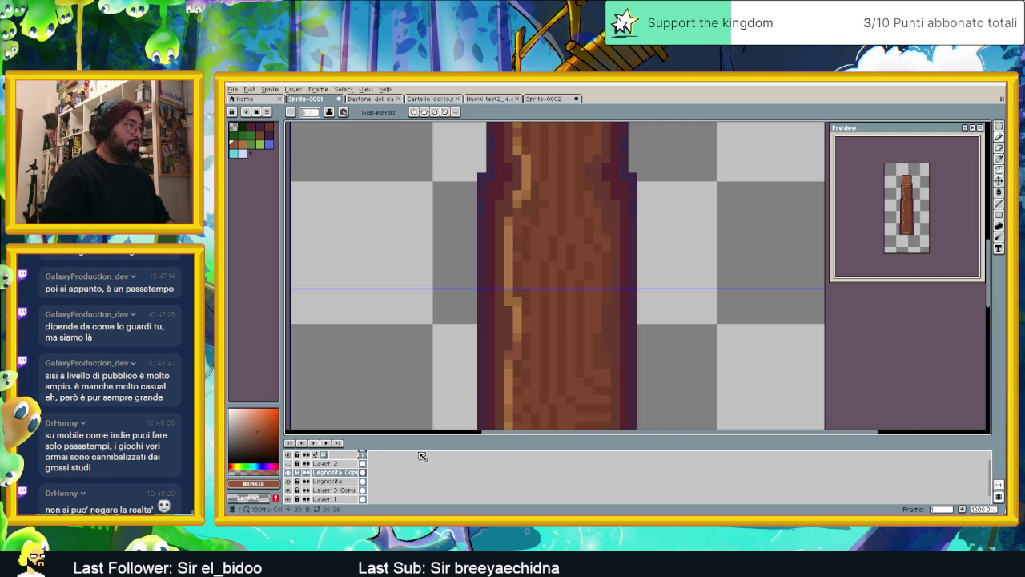
scroll(574, 310, down, 2)
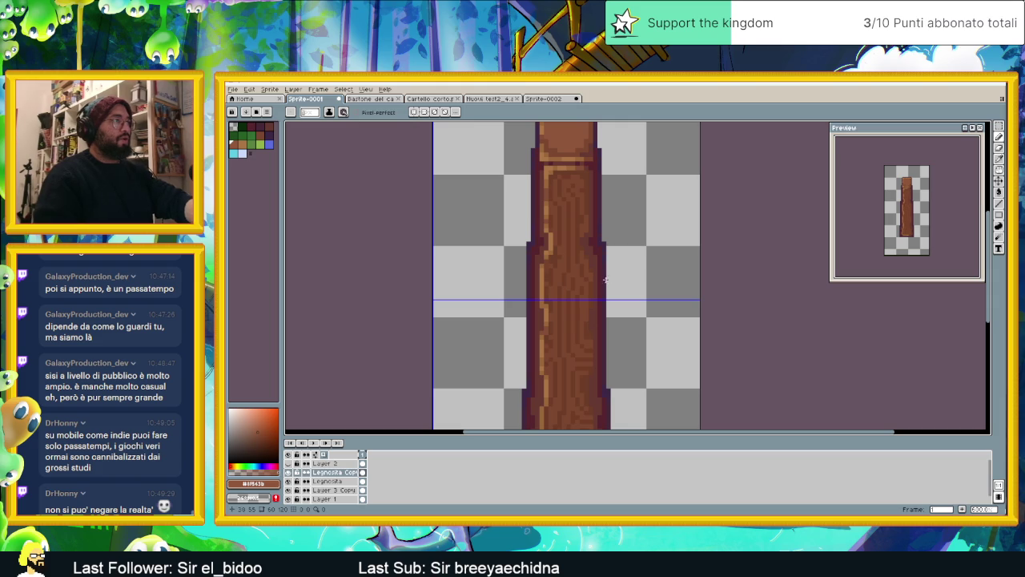
click(999, 160)
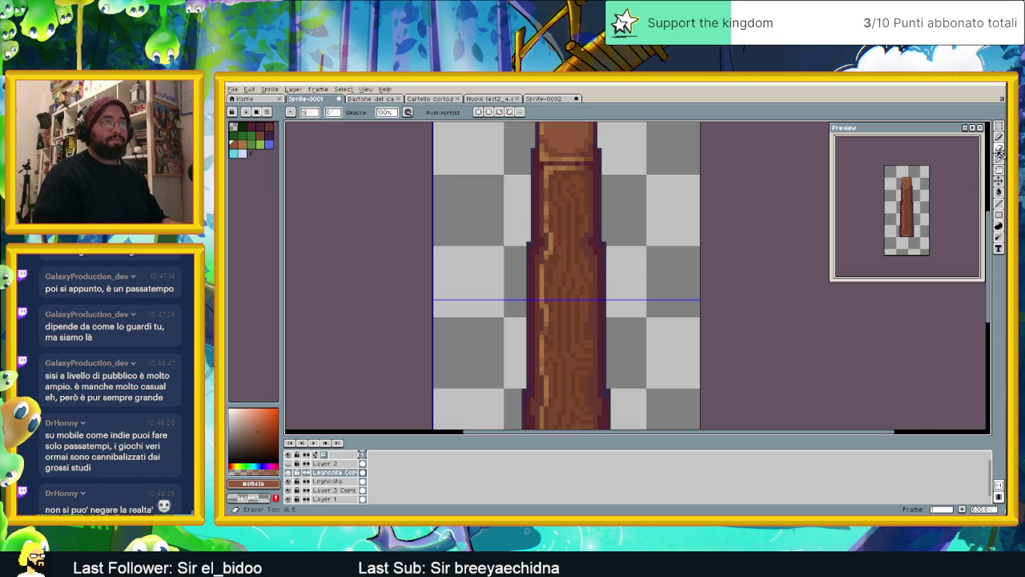
scroll(531, 258, up, 1)
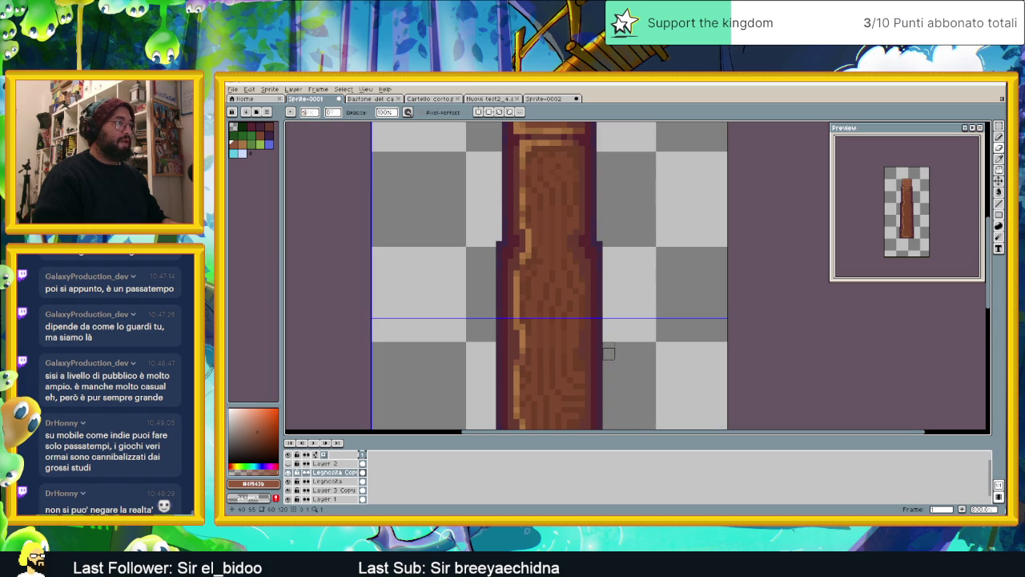
Touch up the light highlight along the staff's bottom edge
drag(591, 323, 588, 275)
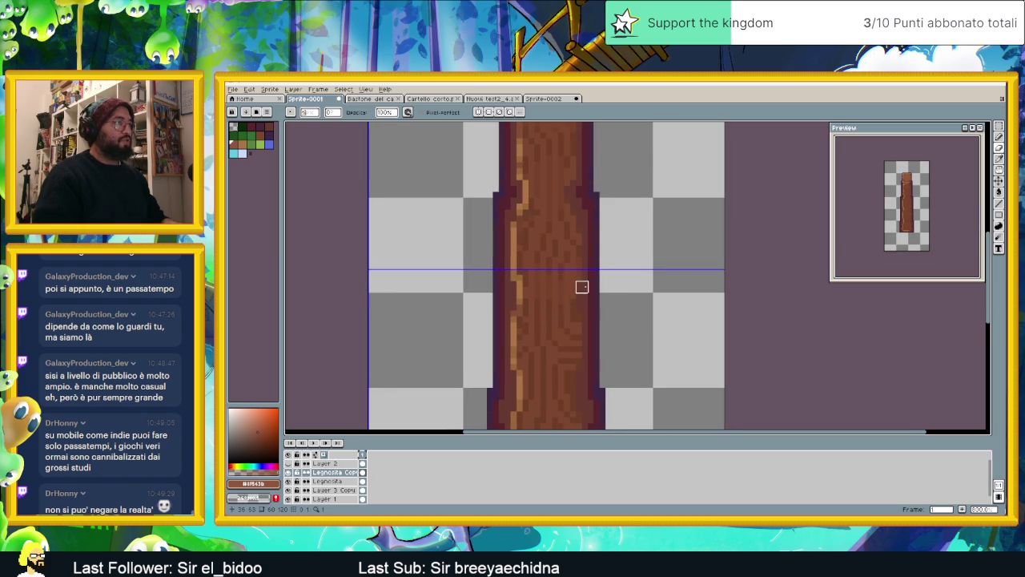
scroll(615, 299, down, 1)
scroll(615, 299, up, 2)
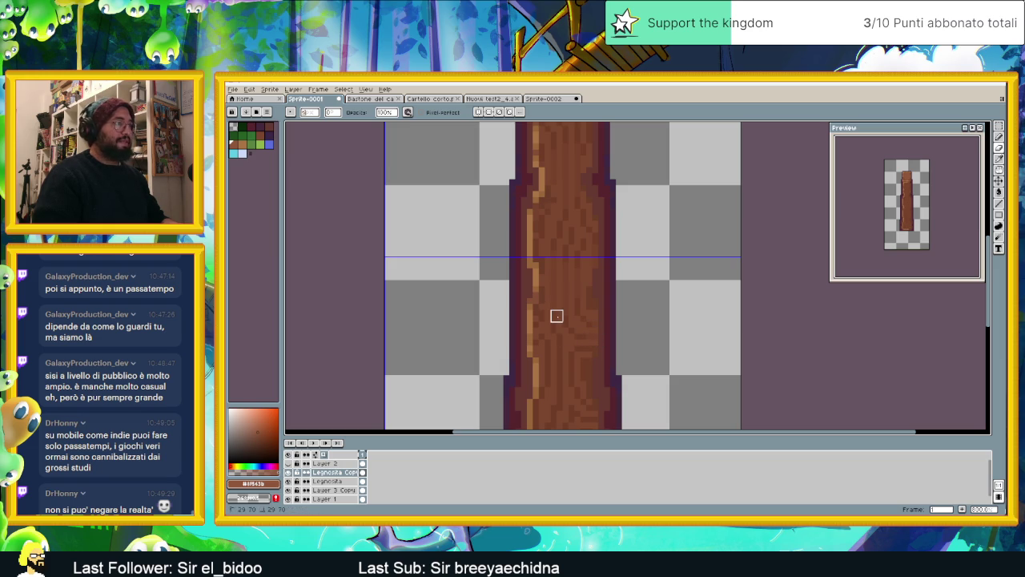
scroll(616, 331, down, 2)
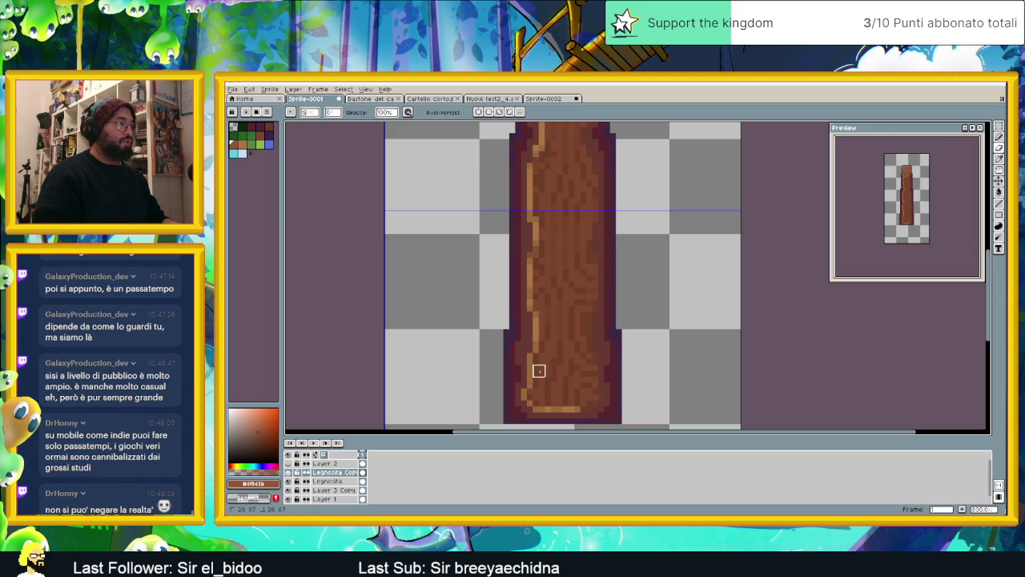
drag(545, 406, 579, 405)
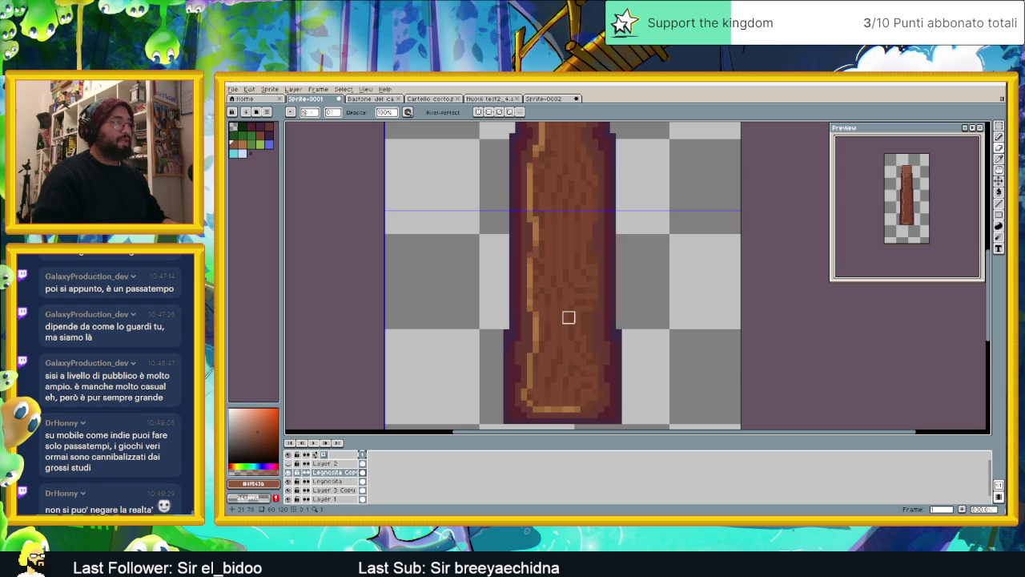
scroll(616, 328, down, 2)
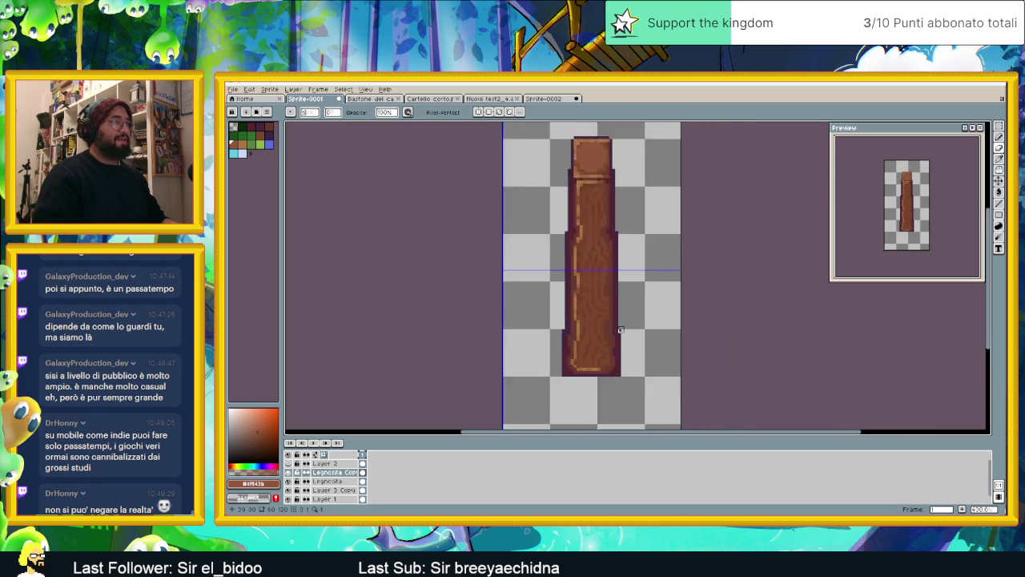
scroll(669, 272, down, 2)
scroll(612, 291, up, 1)
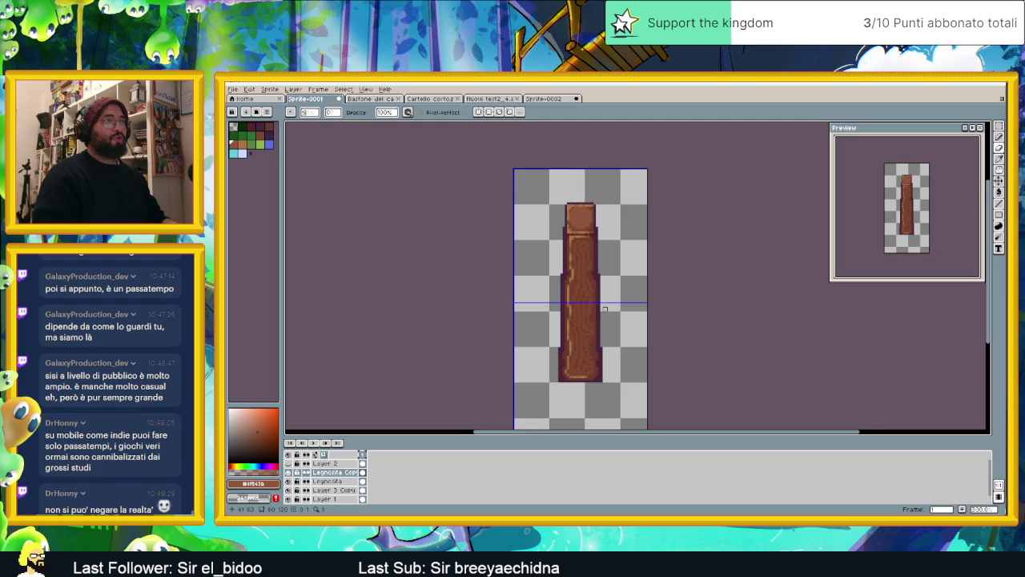
scroll(605, 308, up, 1)
scroll(578, 264, up, 1)
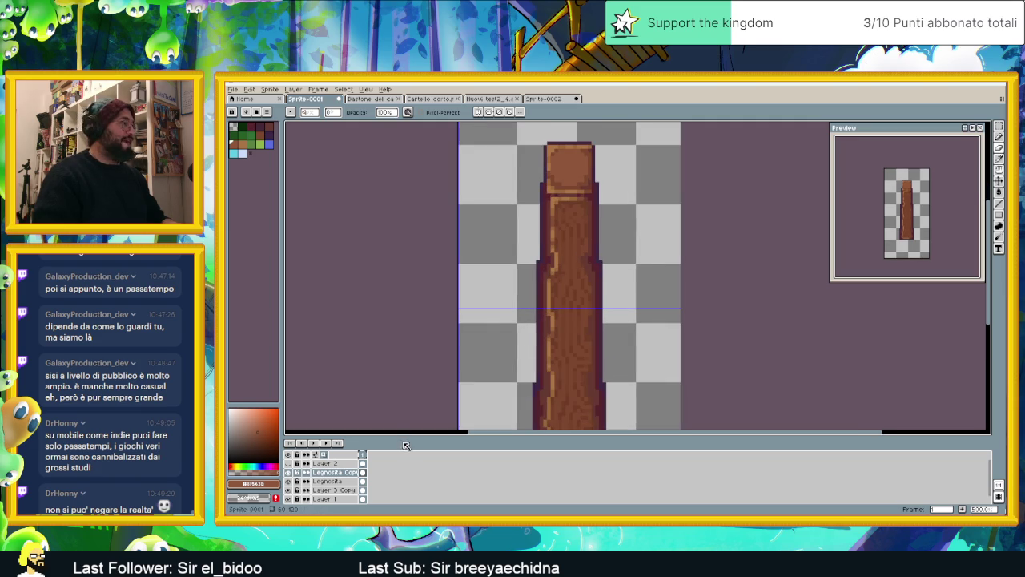
Lower the Legnosita Copy layer's opacity so its texture is fainter
double_click(340, 473)
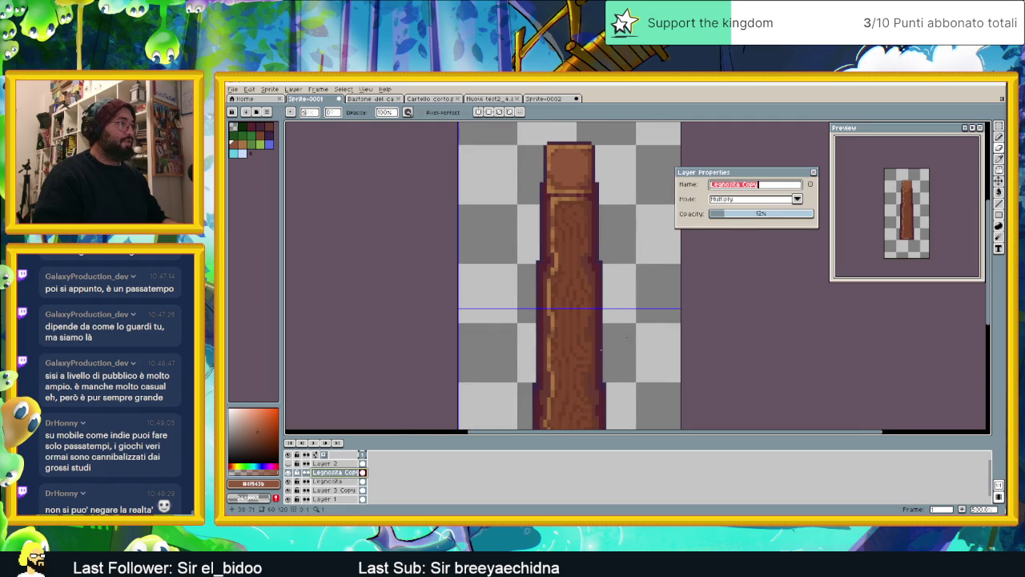
click(722, 216)
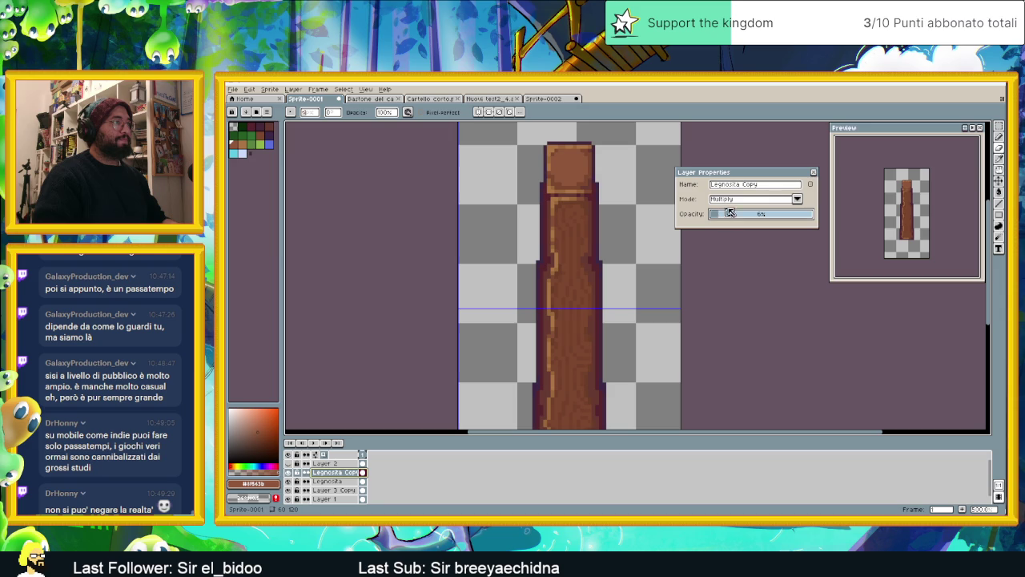
click(816, 173)
scroll(705, 249, down, 2)
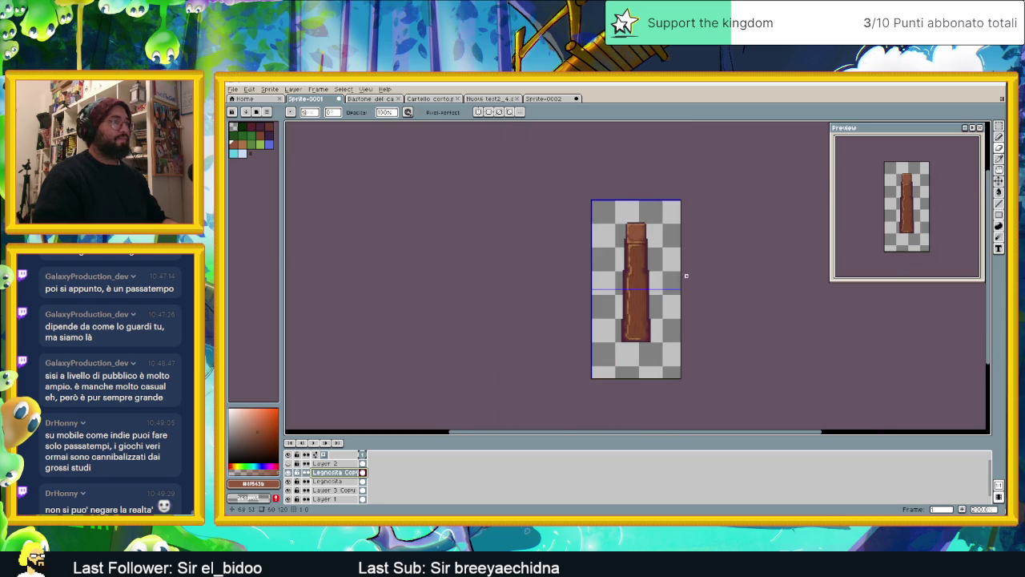
scroll(641, 279, up, 1)
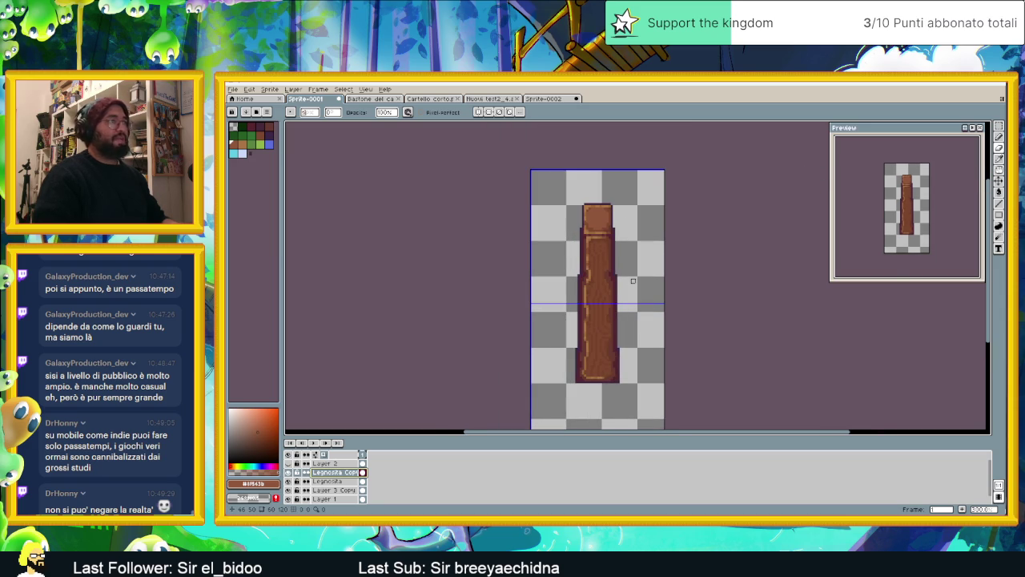
scroll(633, 280, down, 1)
scroll(621, 247, up, 1)
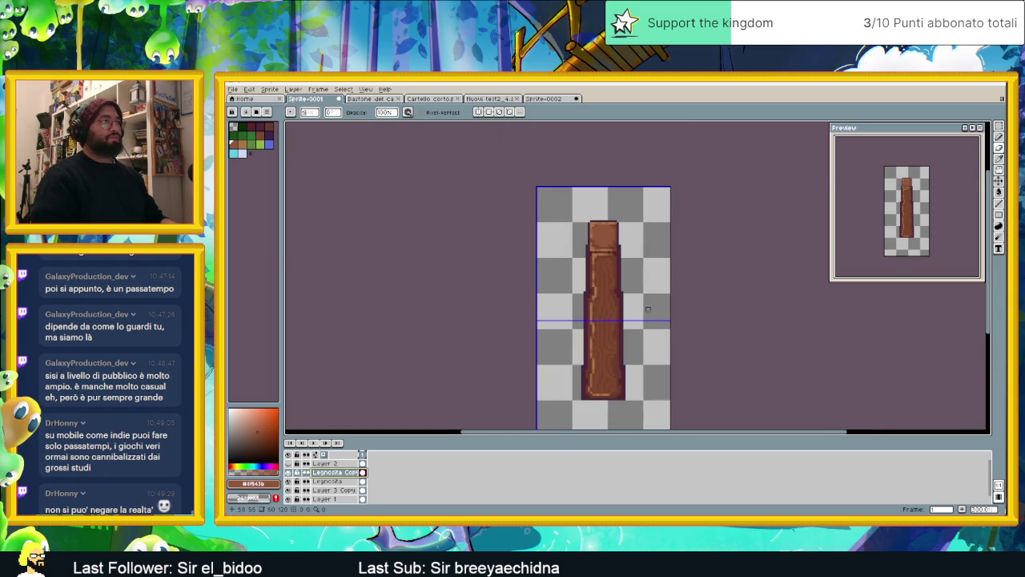
Show Layer 2 again and group Legnosita Copy through Layer 1 into Group 1
click(321, 464)
click(289, 464)
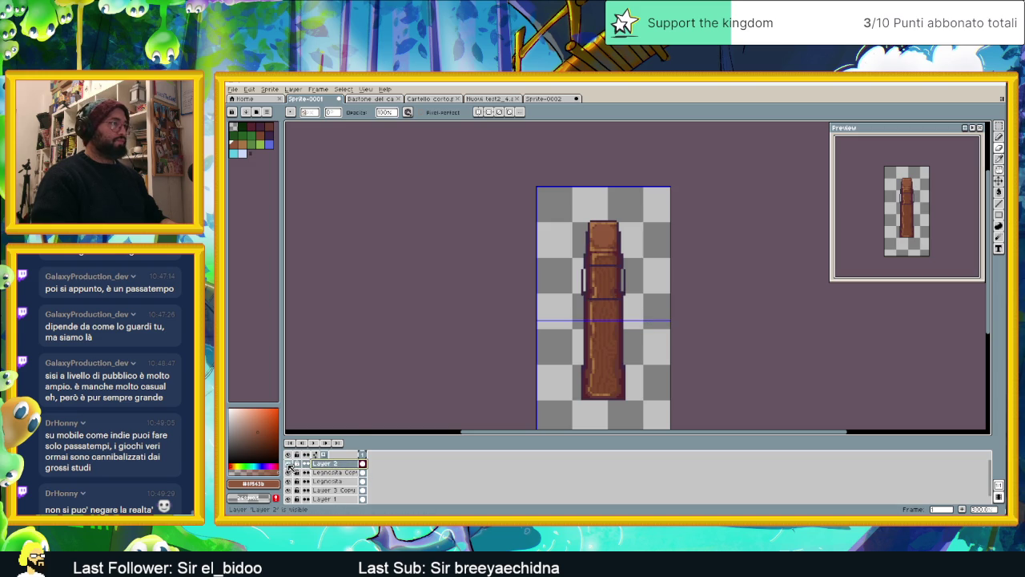
click(325, 472)
shift+click(338, 499)
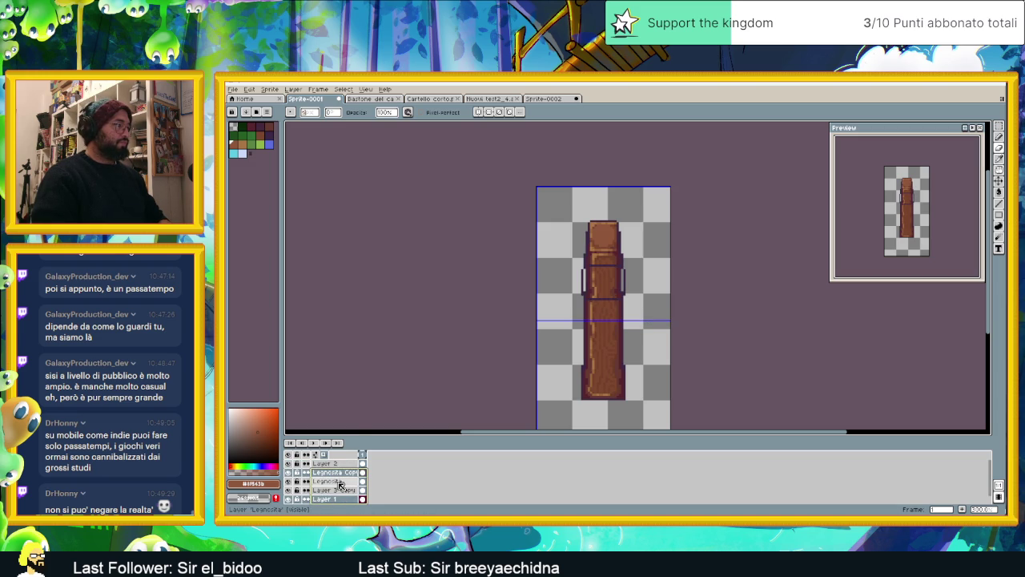
drag(341, 486, 343, 473)
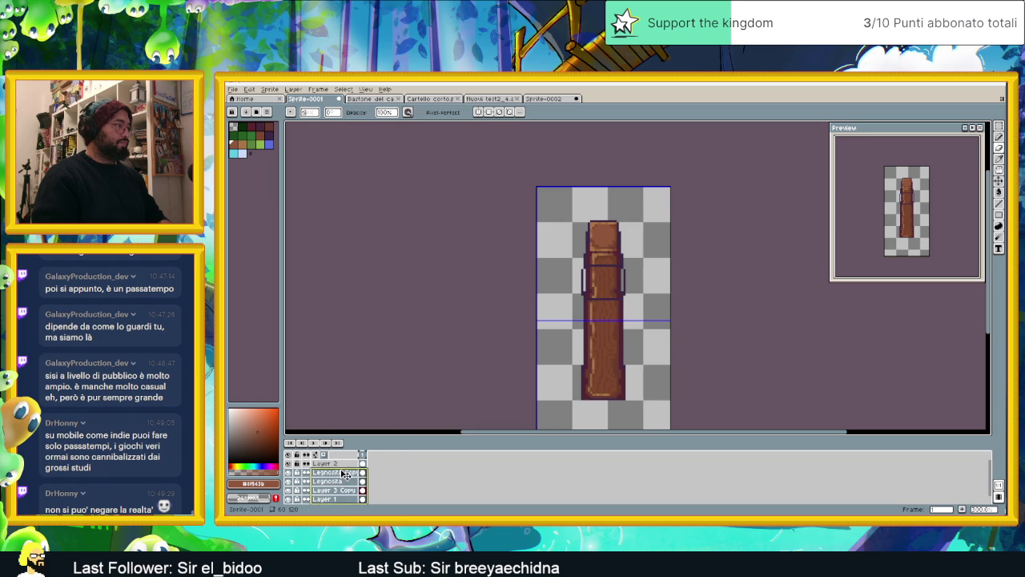
right_click(343, 474)
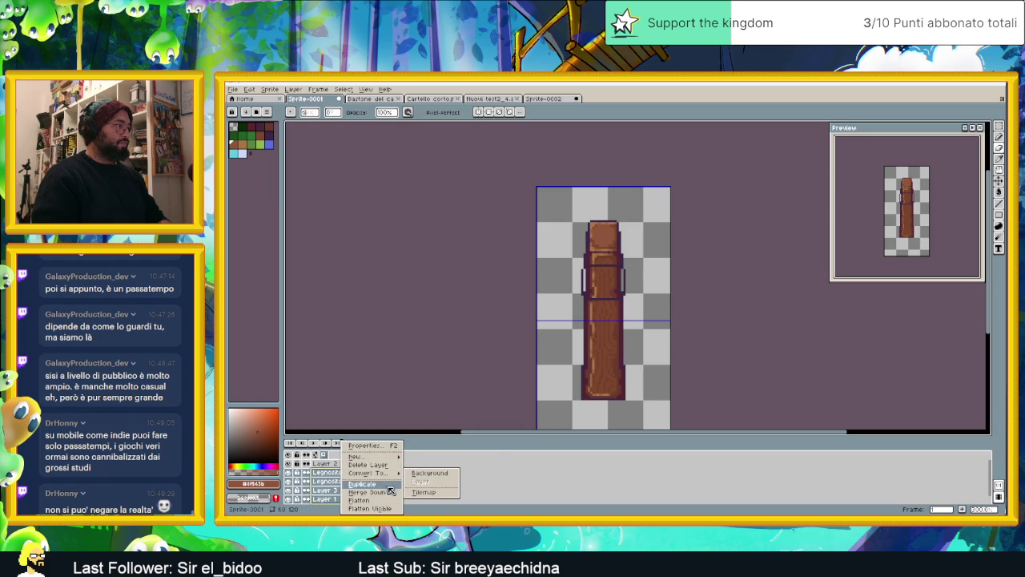
click(433, 465)
double_click(356, 473)
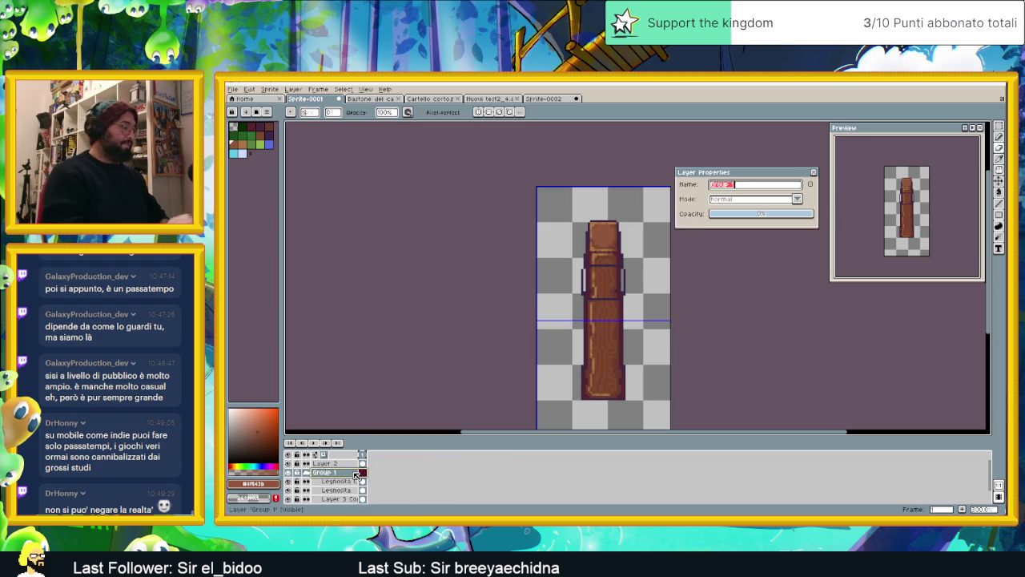
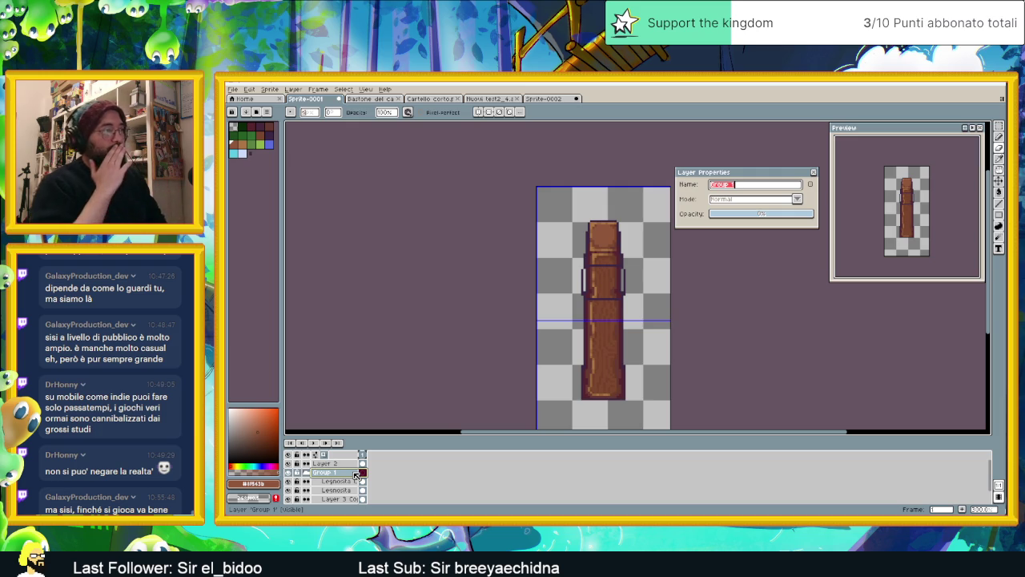
Rename the group to 'Base' and hide it to reveal the outline sketch
text(Base)
key(Return)
click(288, 471)
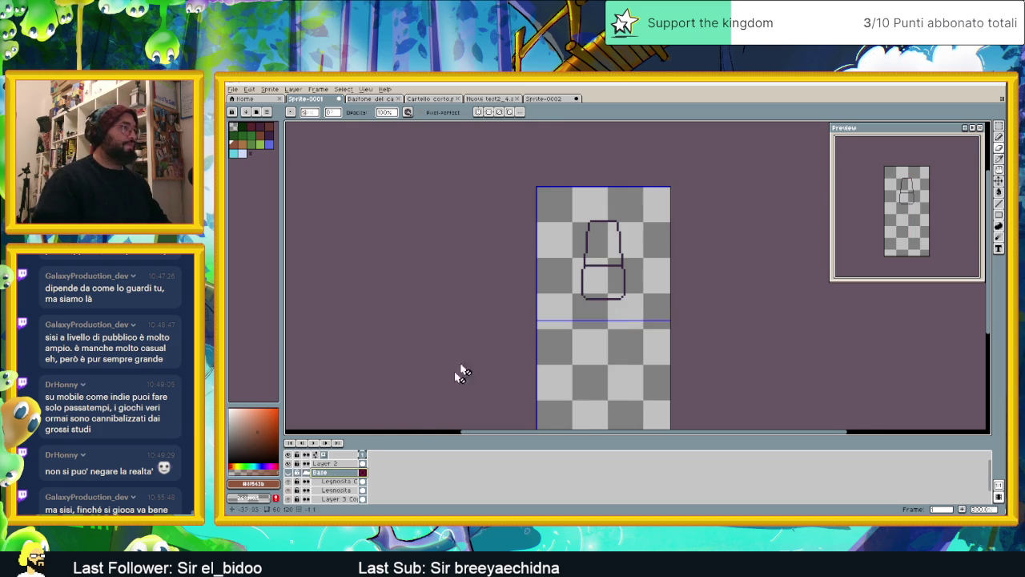
Pick a new palette colour, make Layer 2 active and switch to the Paint Bucket
scroll(614, 273, up, 1)
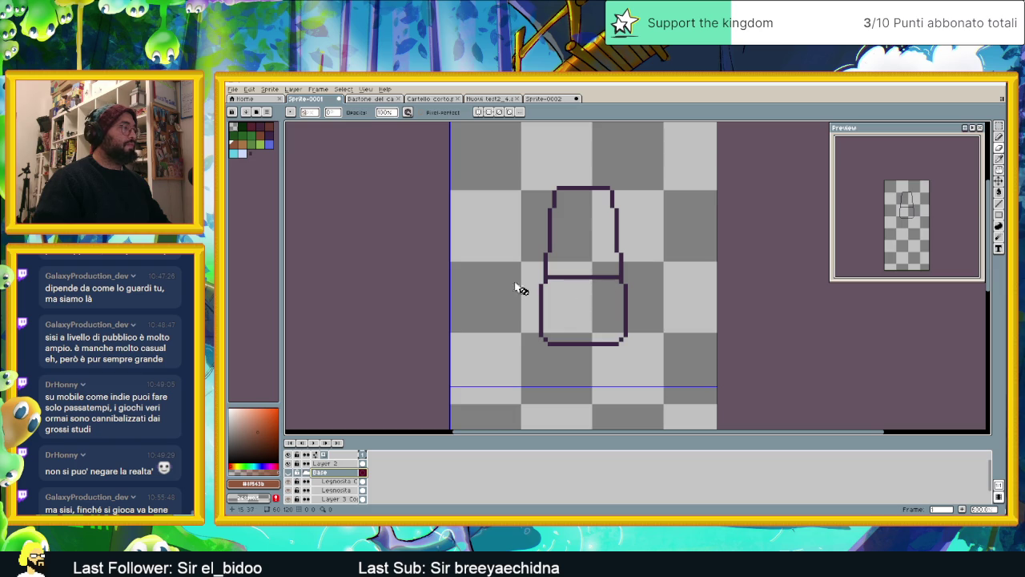
scroll(512, 217, up, 1)
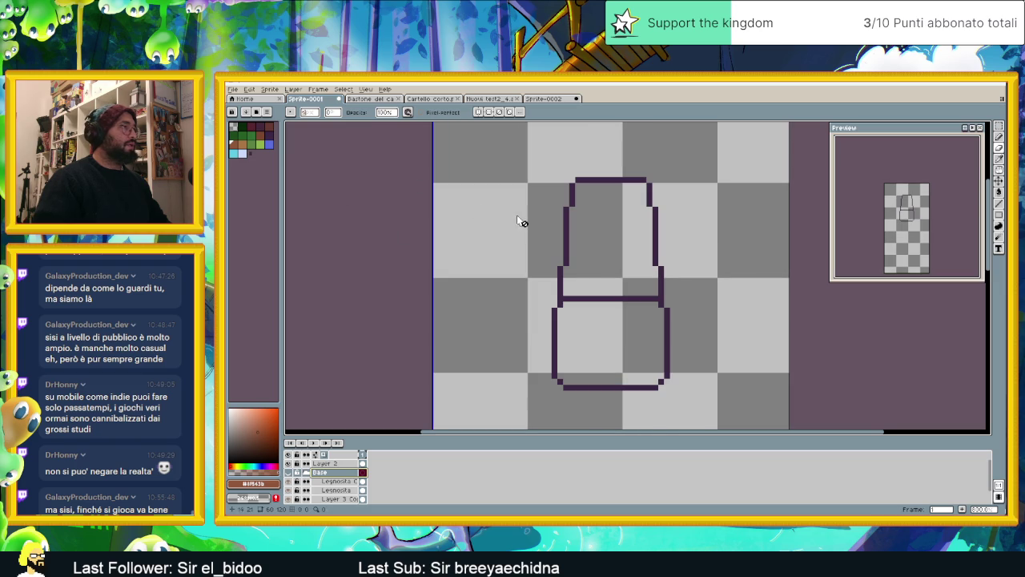
click(265, 129)
click(336, 463)
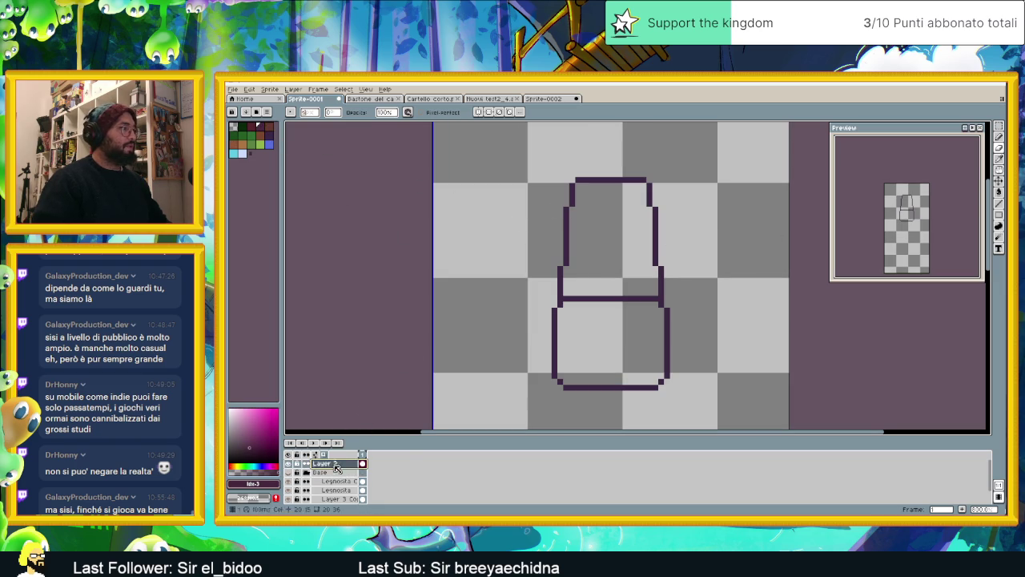
click(999, 192)
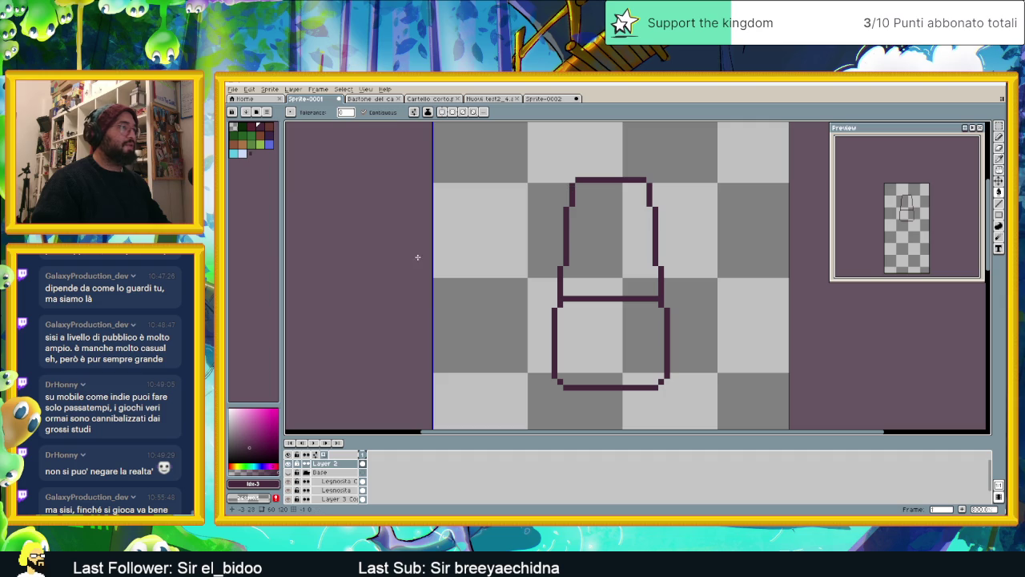
Show the Base trunk layer again and sample the trunk's brown
drag(615, 315, 582, 309)
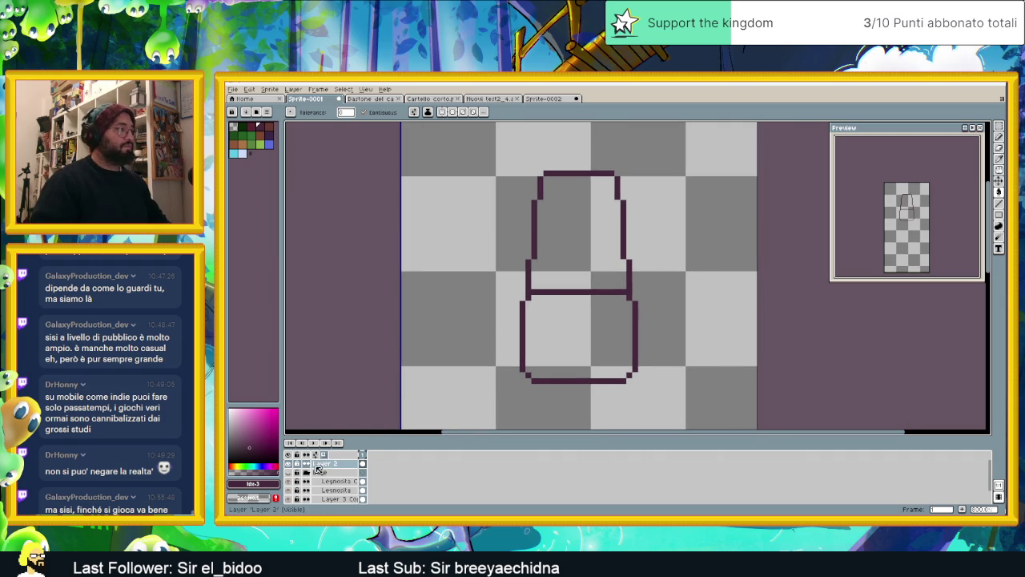
scroll(486, 331, down, 1)
scroll(487, 331, down, 1)
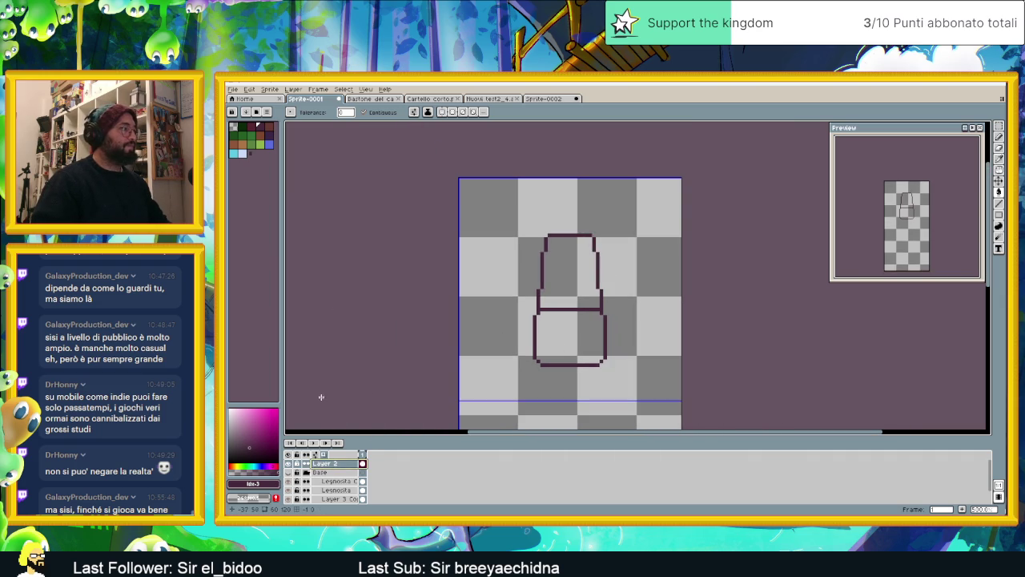
click(288, 472)
scroll(564, 368, down, 1)
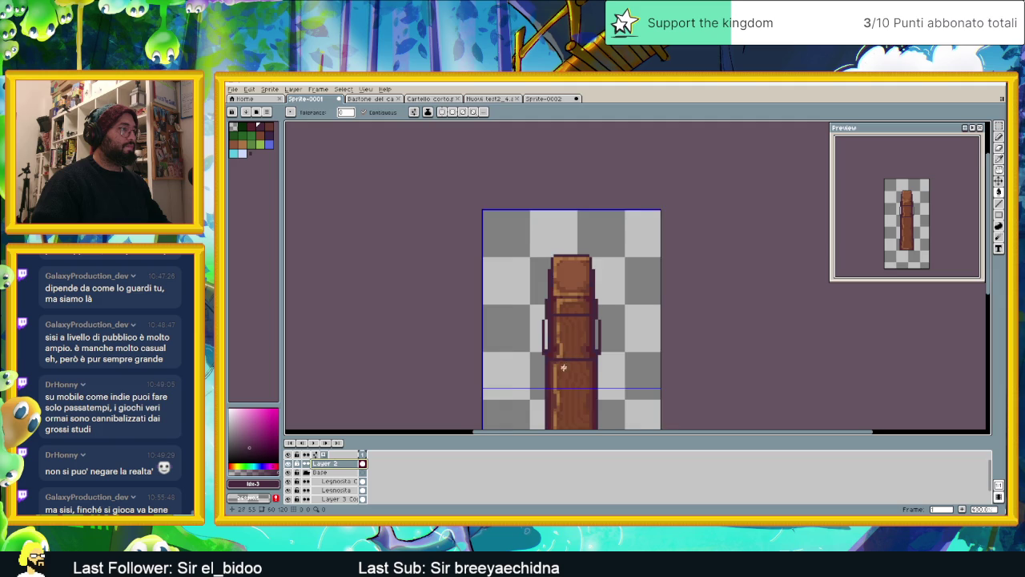
scroll(564, 368, up, 1)
alt+click(573, 363)
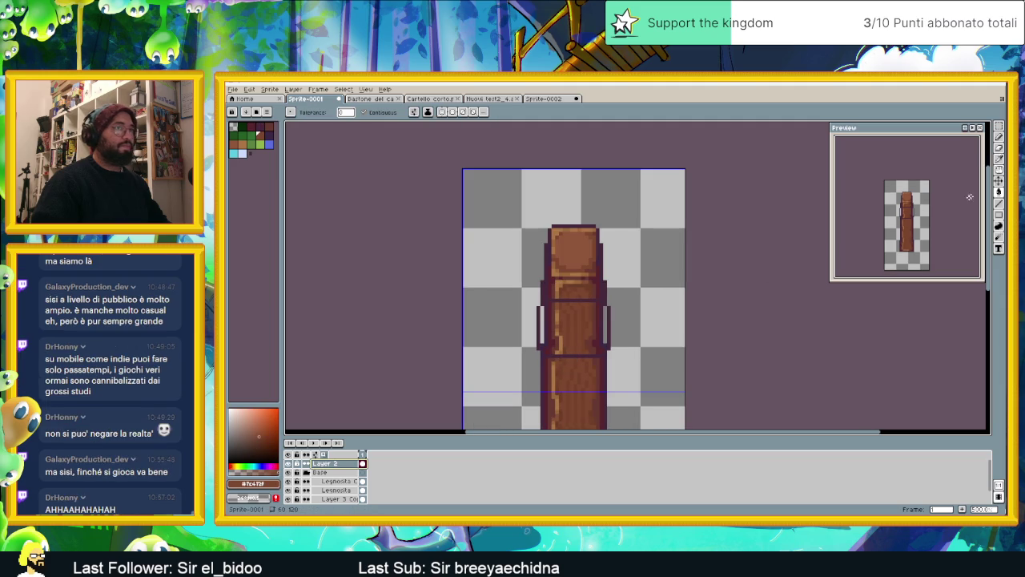
Bucket-fill the collar band and the top cap with the flat trunk brown
click(999, 193)
click(570, 319)
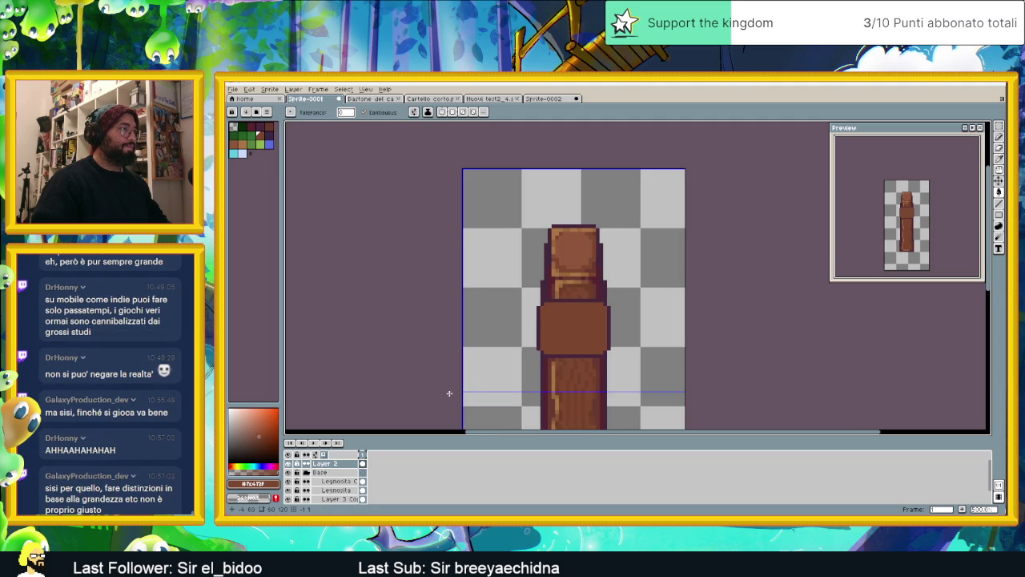
click(573, 256)
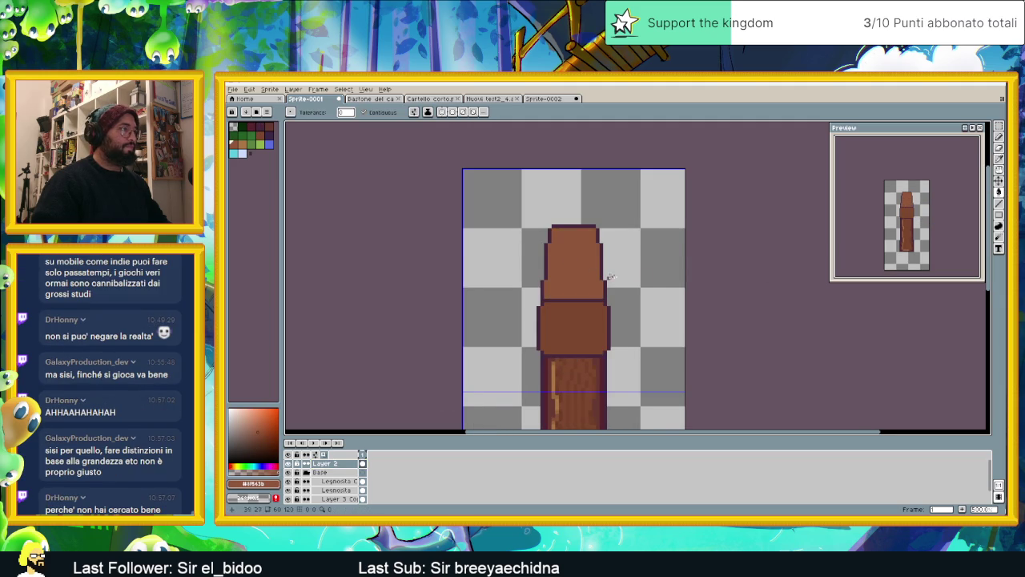
scroll(633, 310, down, 1)
drag(632, 310, 626, 296)
scroll(589, 251, down, 1)
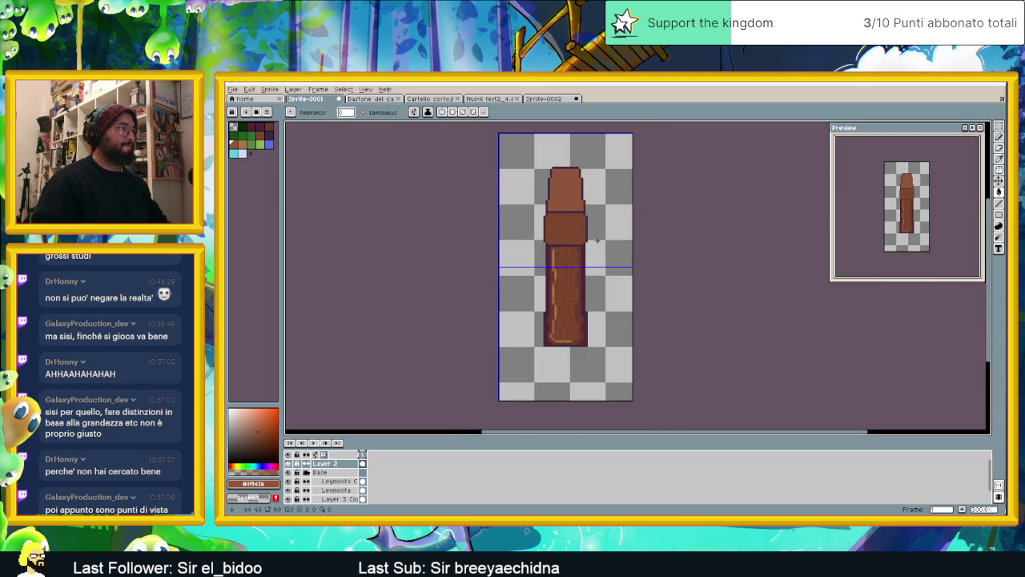
scroll(573, 224, up, 1)
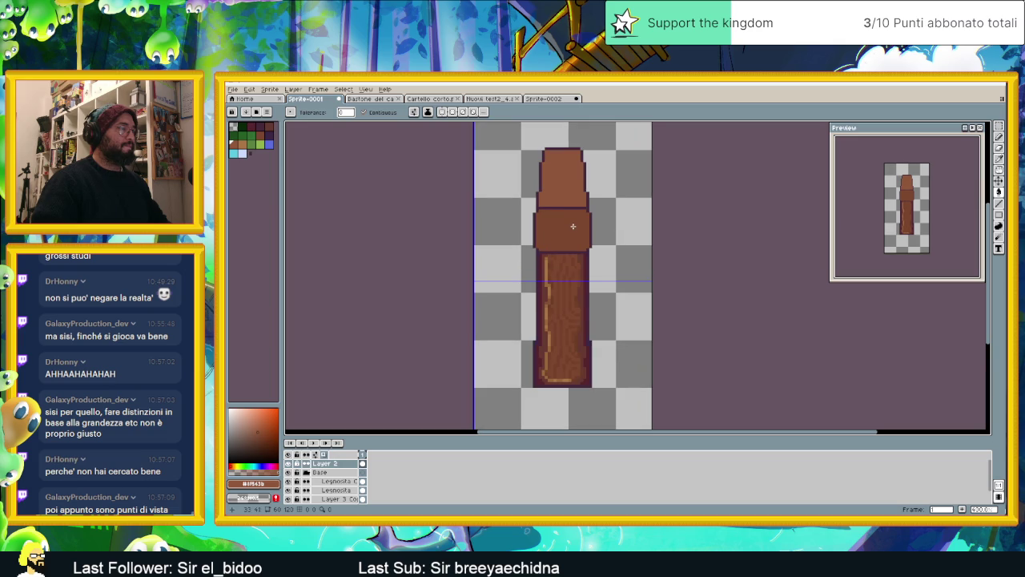
scroll(574, 232, up, 1)
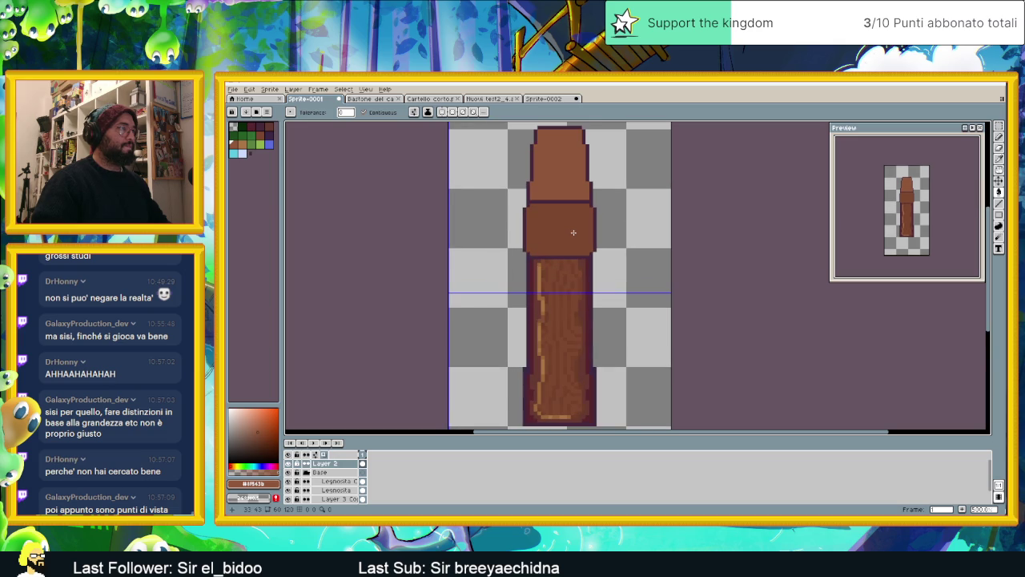
scroll(574, 232, down, 1)
scroll(574, 233, down, 1)
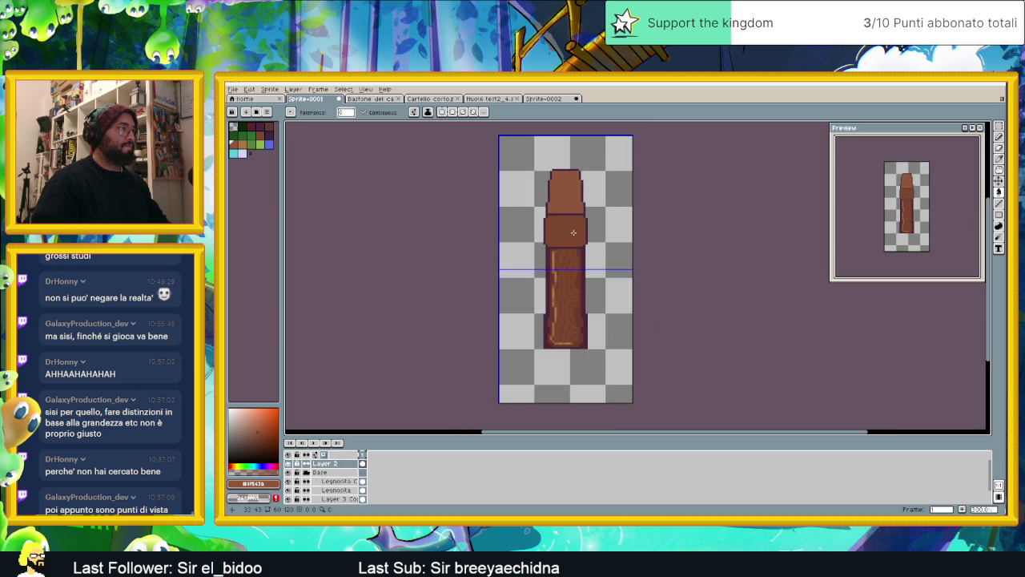
key(w)
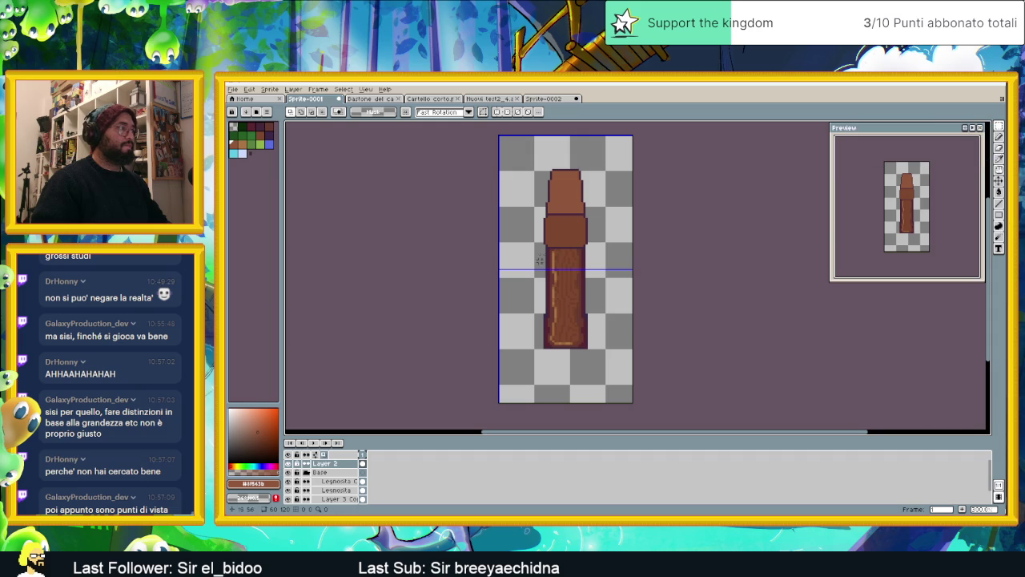
click(999, 182)
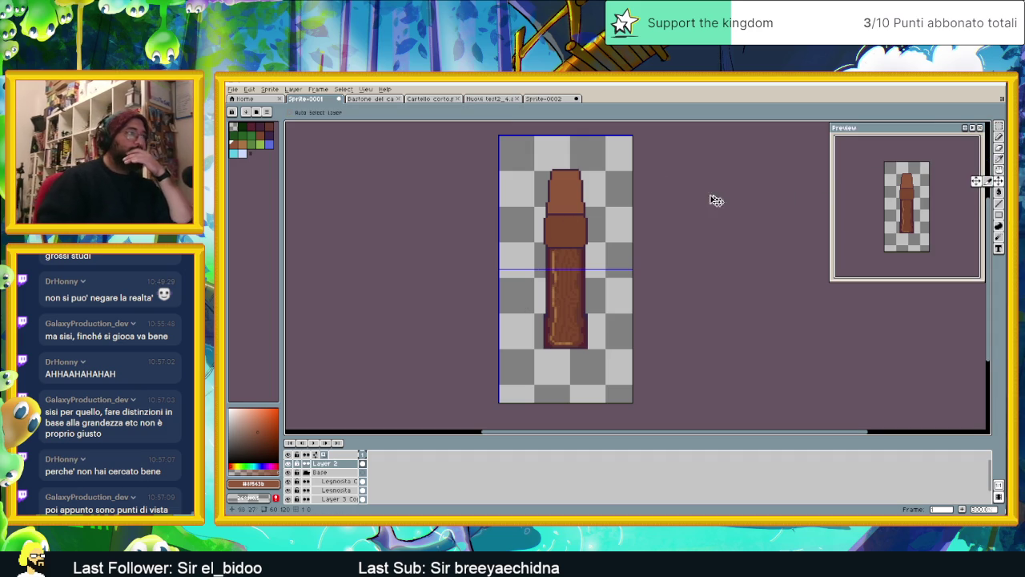
drag(615, 220, 614, 243)
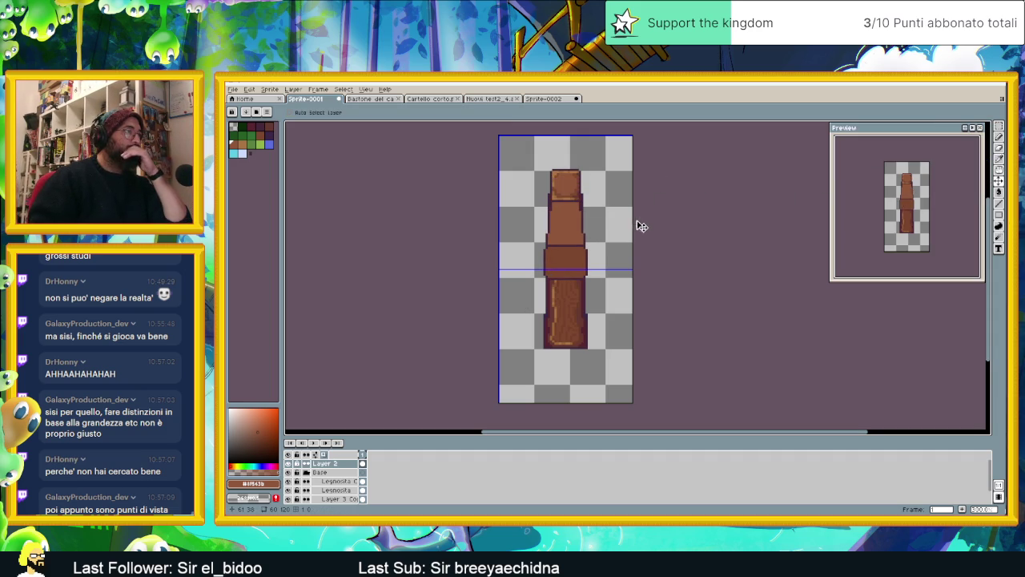
key(Up)
drag(605, 223, 604, 193)
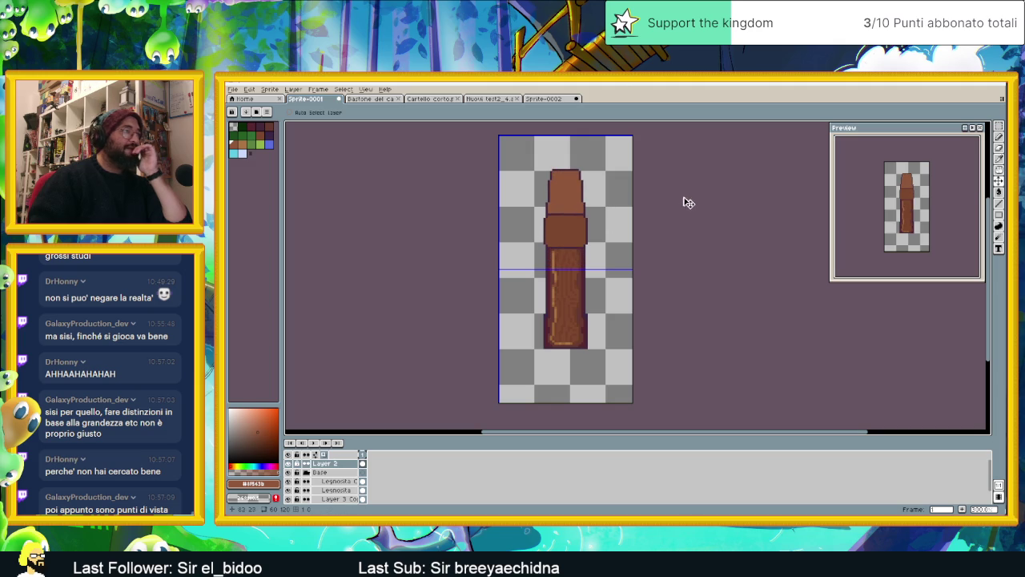
scroll(591, 232, up, 1)
scroll(590, 231, up, 1)
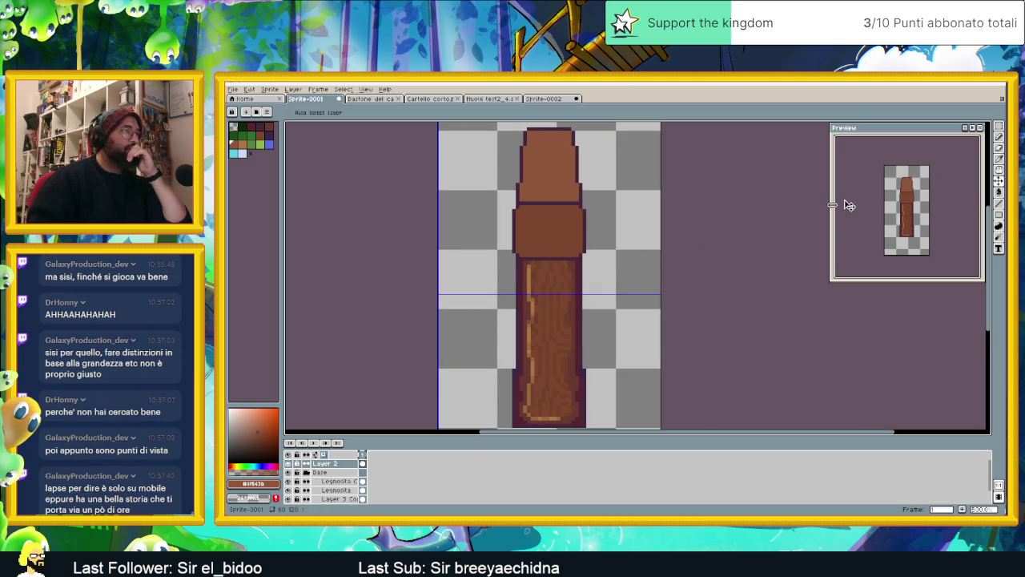
click(1000, 127)
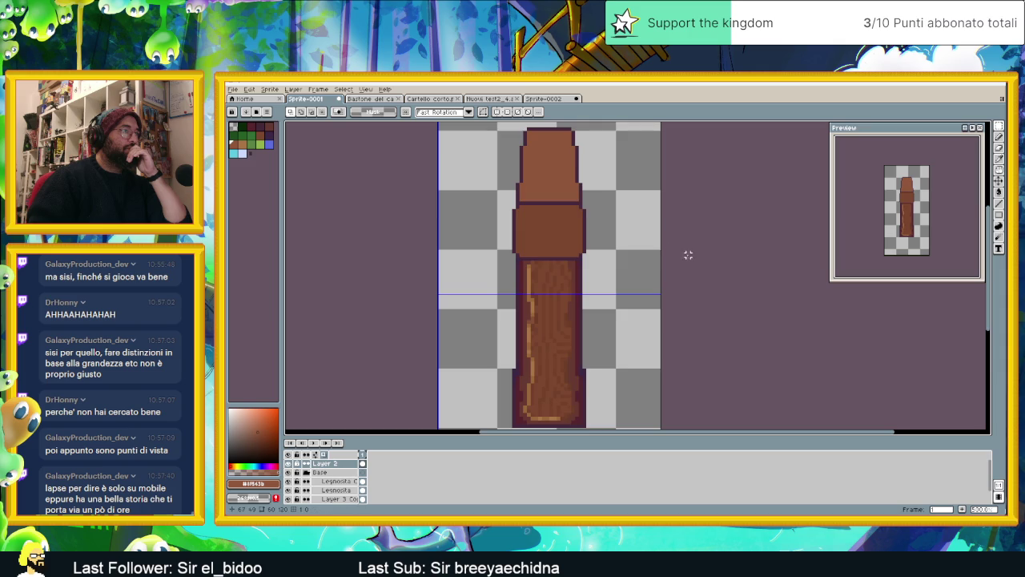
scroll(687, 256, down, 3)
scroll(653, 269, up, 1)
scroll(641, 268, up, 1)
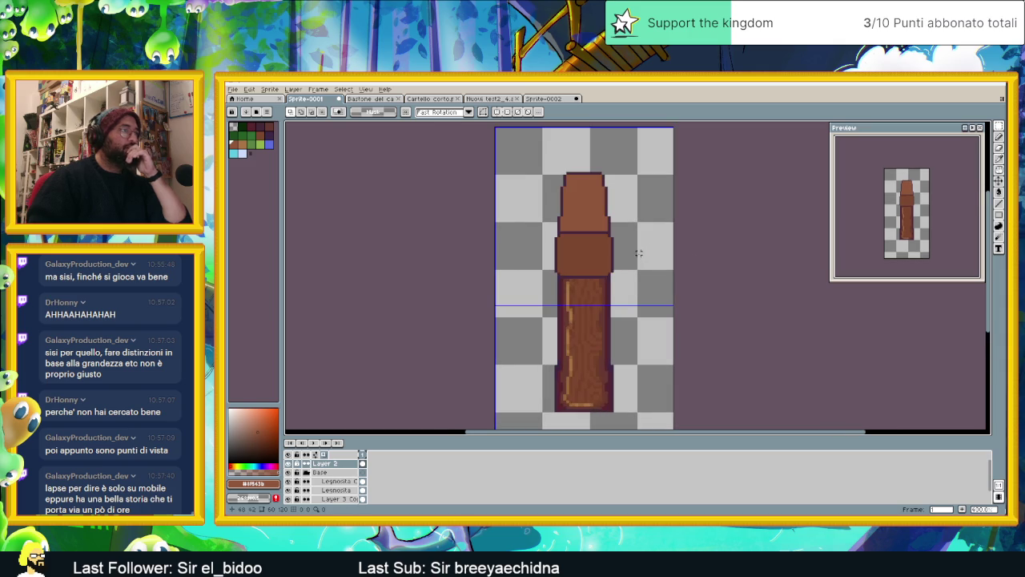
scroll(617, 266, up, 1)
alt+click(609, 267)
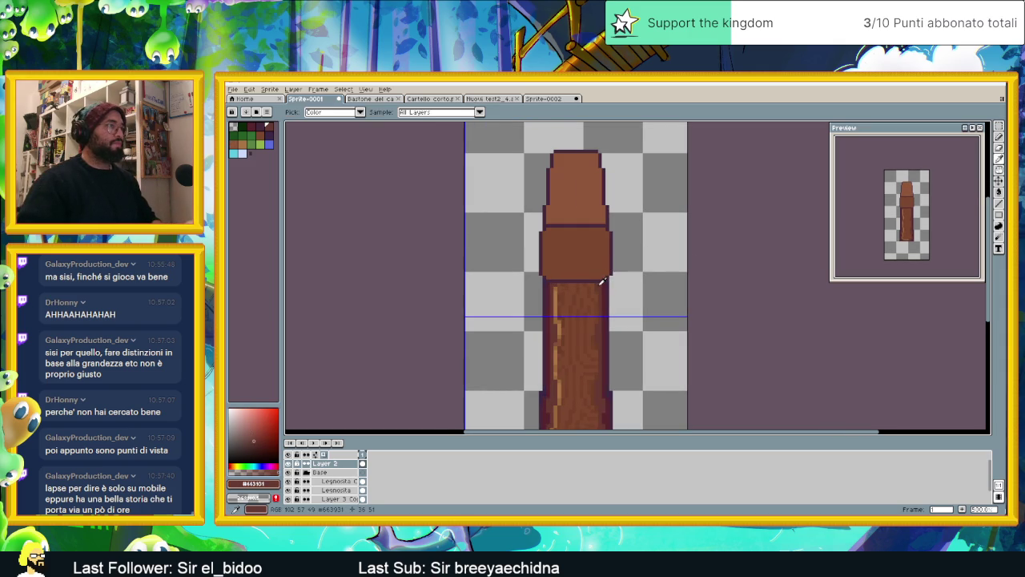
Fill the collar band with the dark #663931 outline colour
click(999, 192)
click(565, 246)
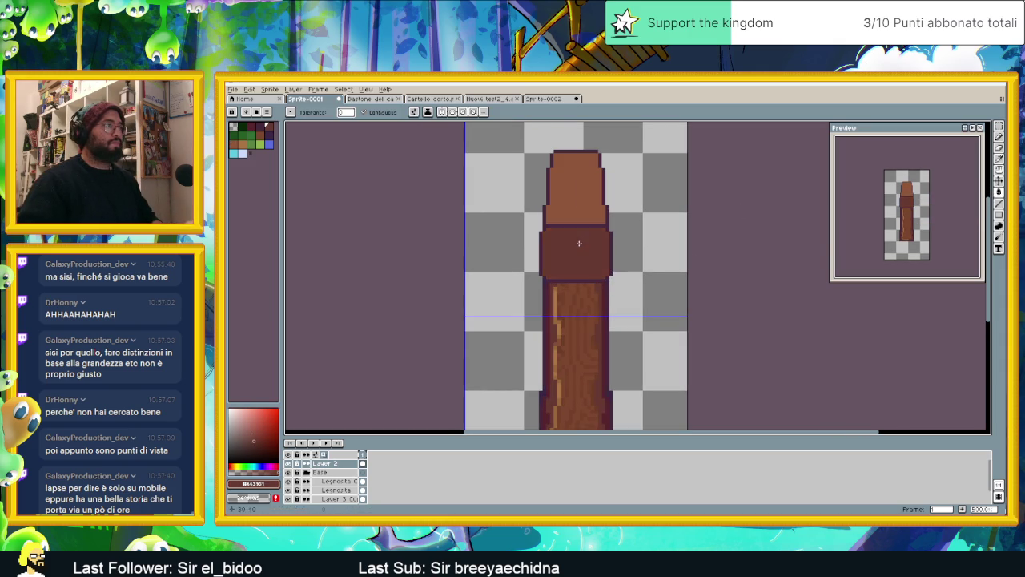
scroll(714, 258, down, 3)
scroll(697, 263, up, 2)
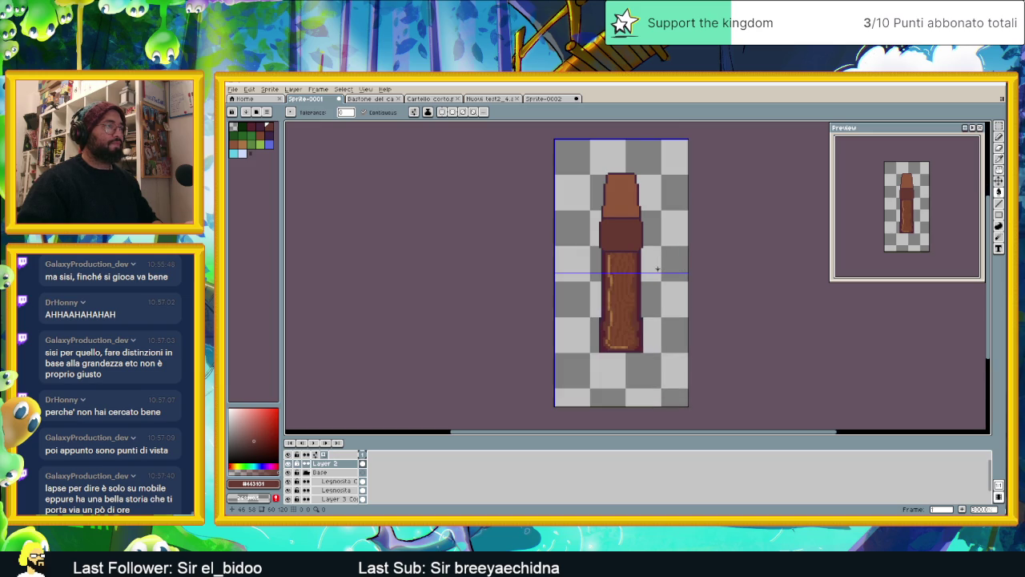
scroll(655, 263, up, 1)
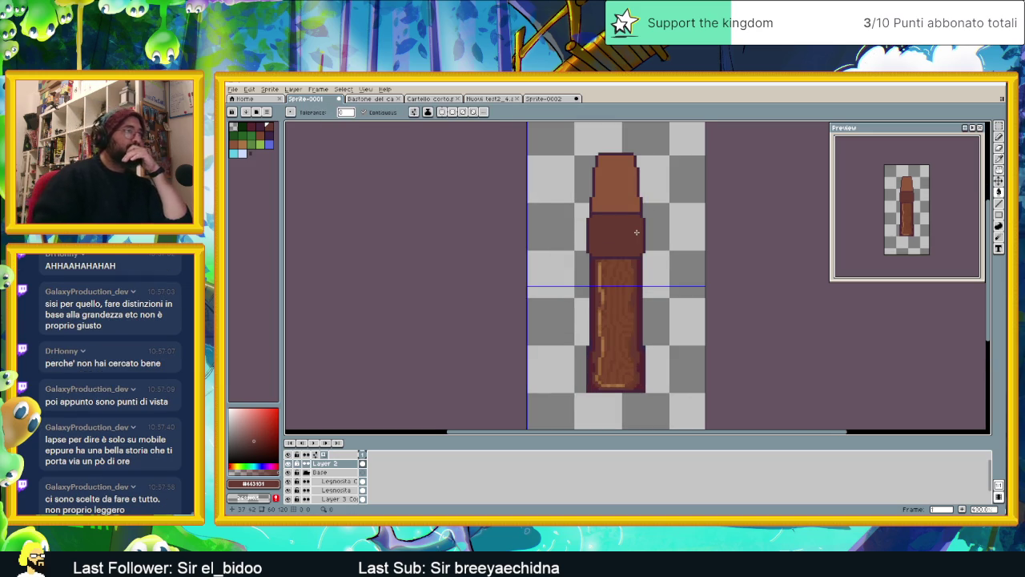
scroll(637, 232, up, 1)
scroll(637, 256, up, 1)
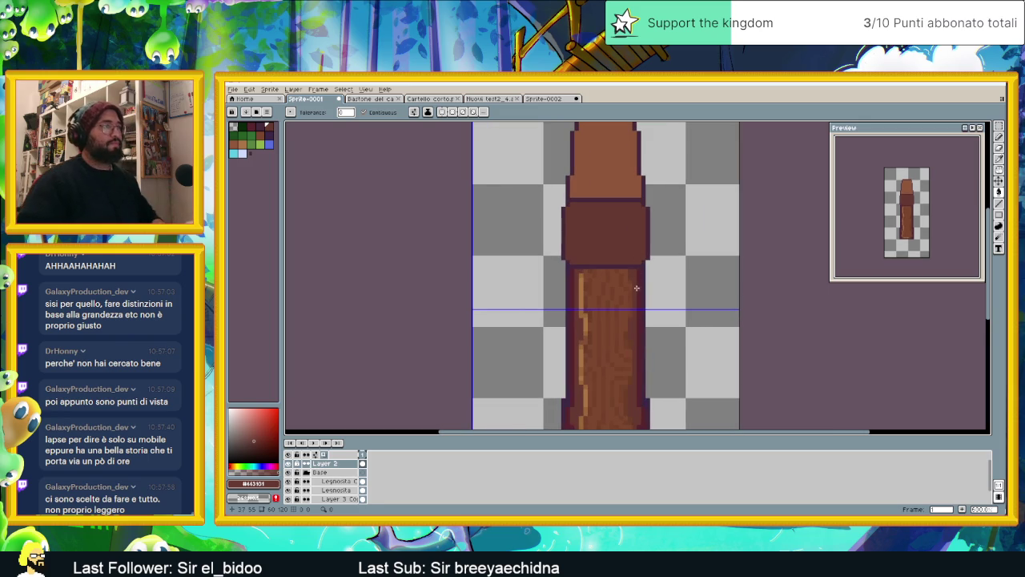
Sample a darker brown and draw a straight dark line on the collar
key(i)
click(641, 255)
key(w)
scroll(645, 244, up, 1)
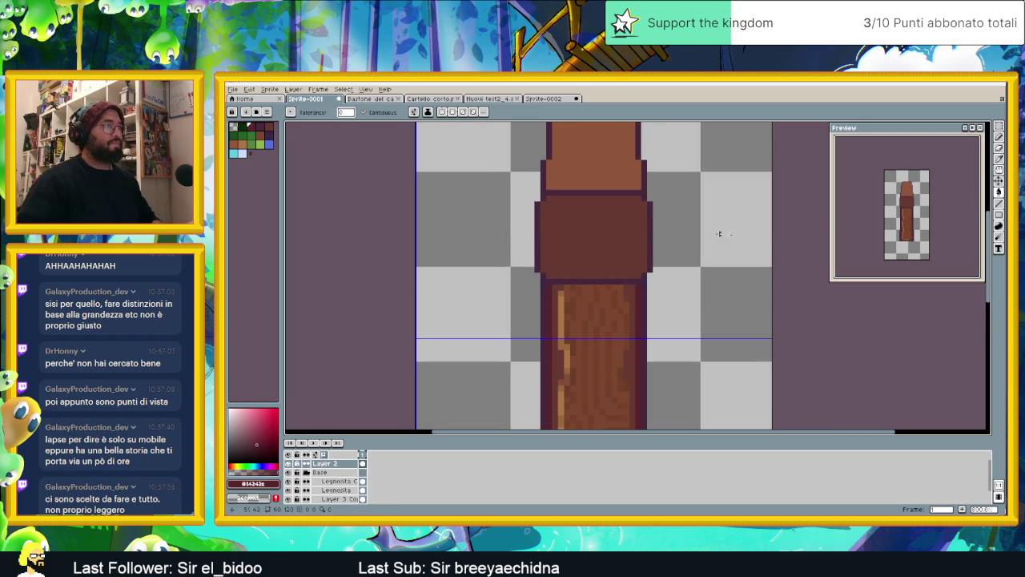
click(999, 203)
mouse_move(644, 207)
mouse_down()
mouse_move(643, 264)
mouse_move(549, 276)
mouse_move(543, 201)
mouse_up()
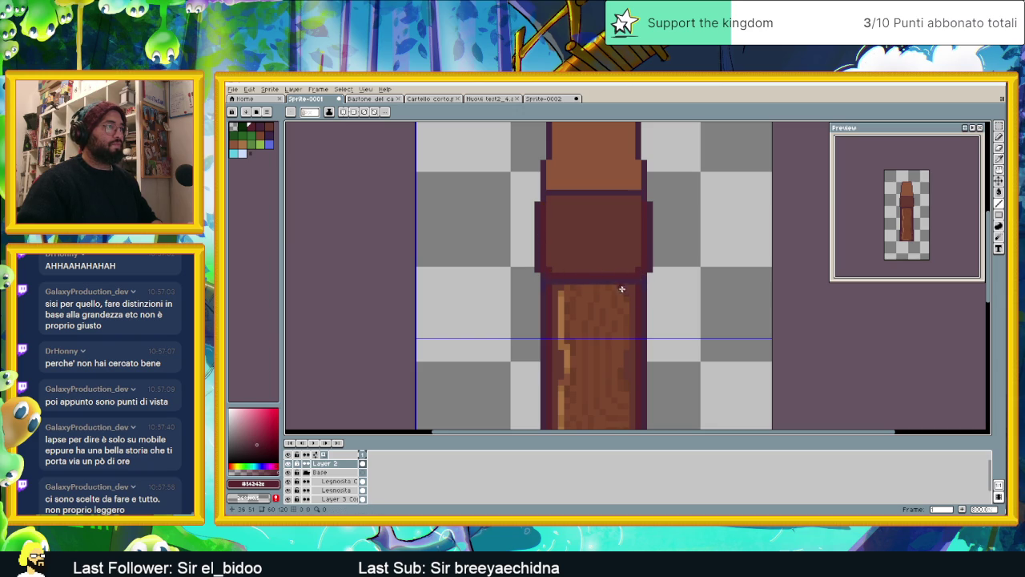
Sample the wood brown and repaint the cap's top row and bottom rim with it
scroll(633, 260, up, 1)
scroll(625, 240, up, 1)
scroll(615, 220, up, 1)
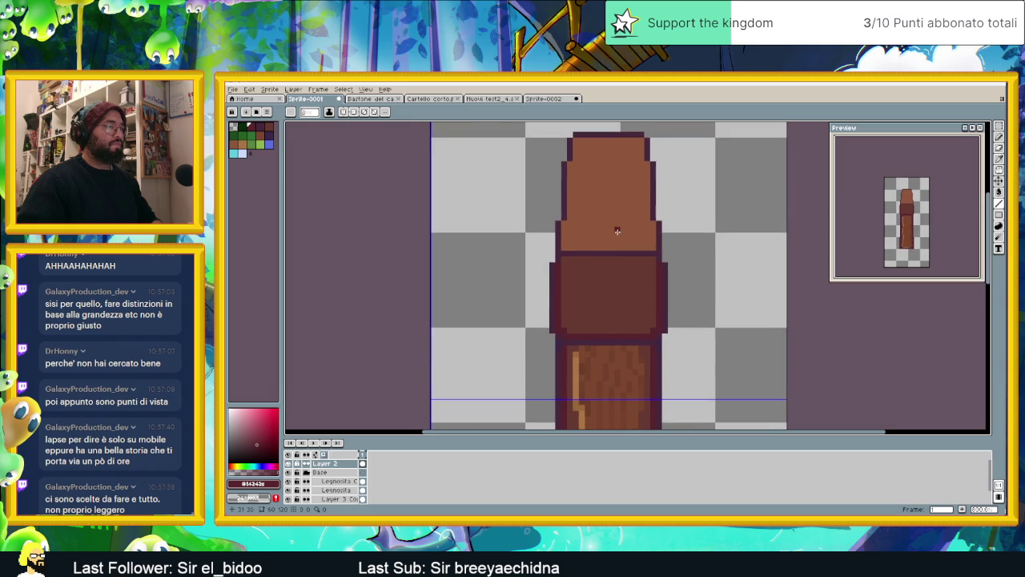
key(alt)
alt+click(604, 354)
scroll(633, 265, up, 1)
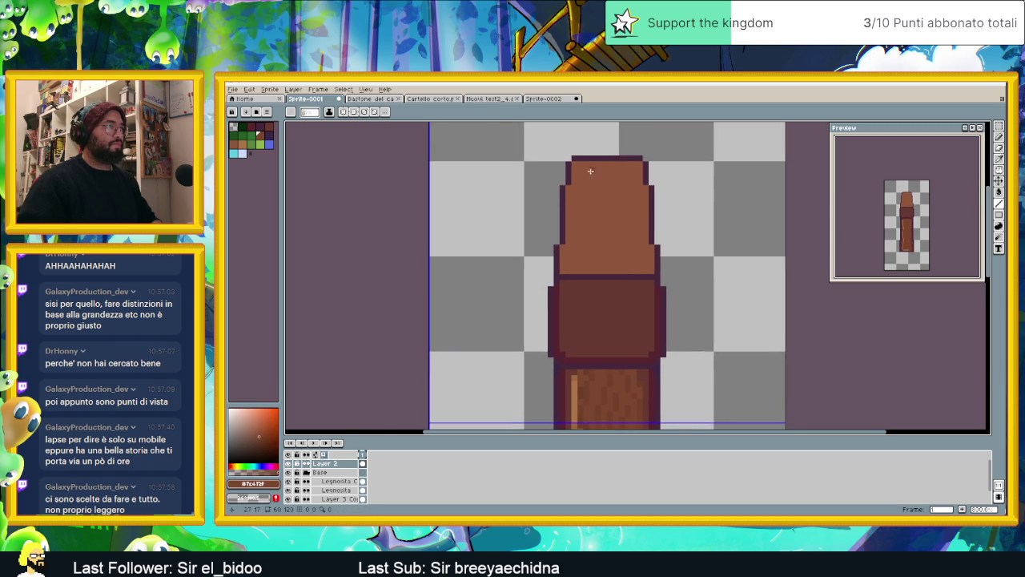
drag(578, 165, 633, 165)
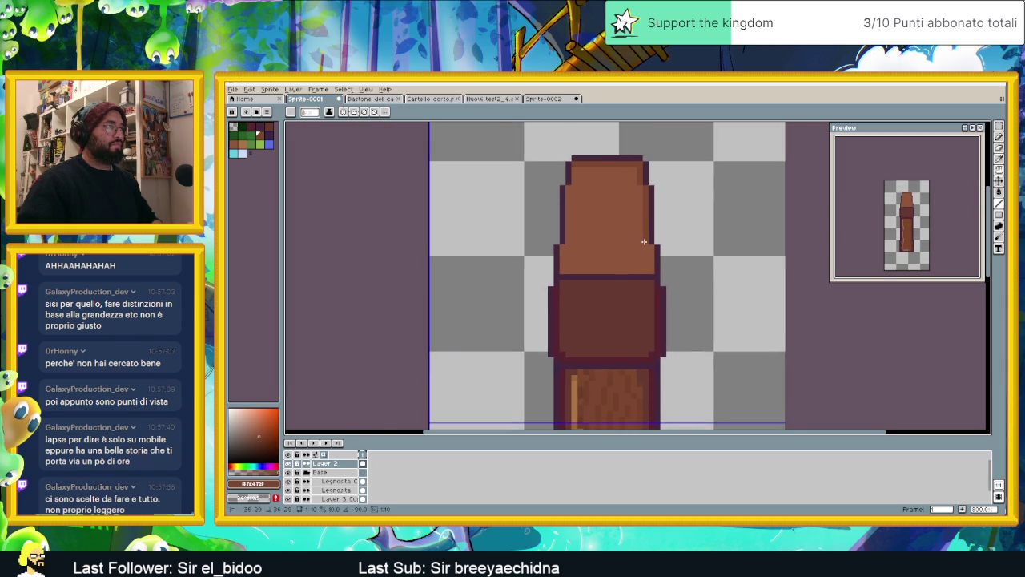
drag(652, 270, 560, 270)
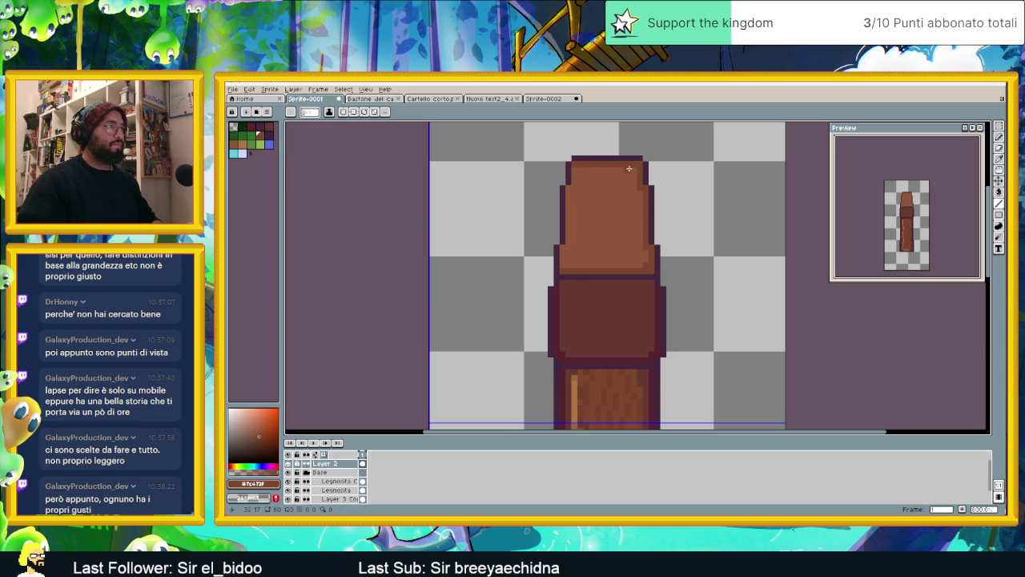
click(565, 265)
click(631, 265)
scroll(647, 240, down, 1)
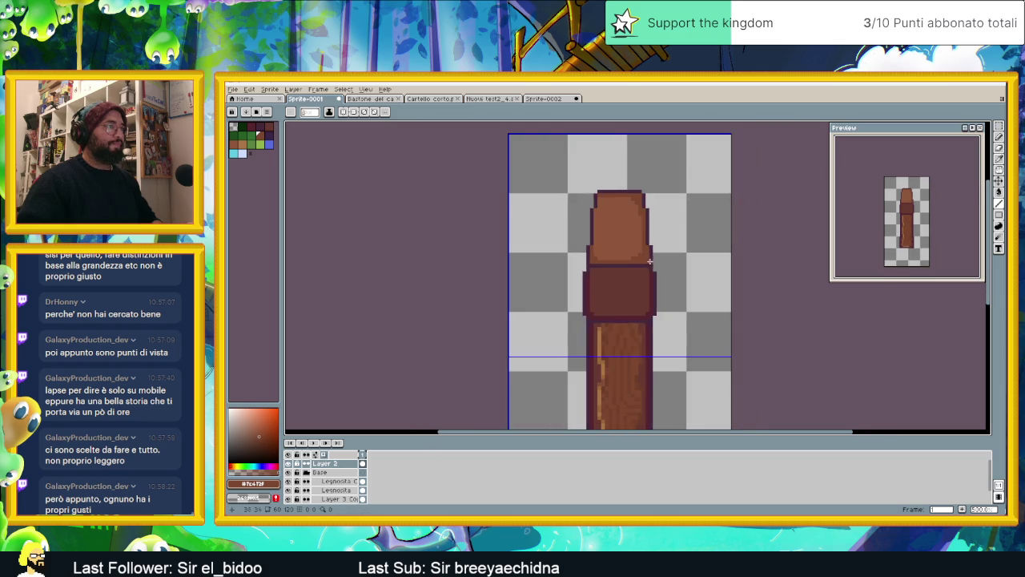
scroll(649, 276, down, 1)
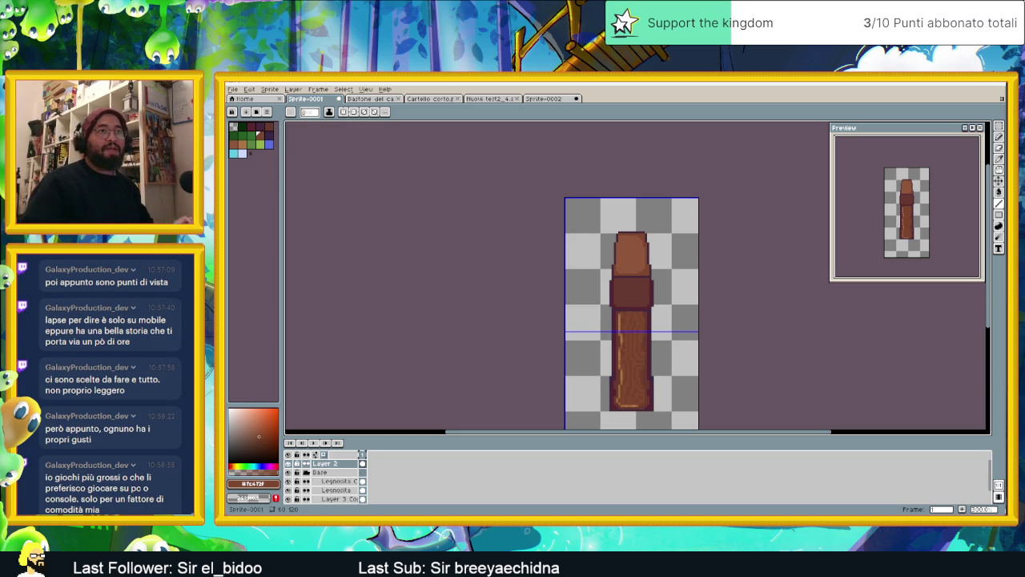
Select the word 'lapse' in the chat and switch to Chrome
double_click(55, 320)
key(ctrl+c)
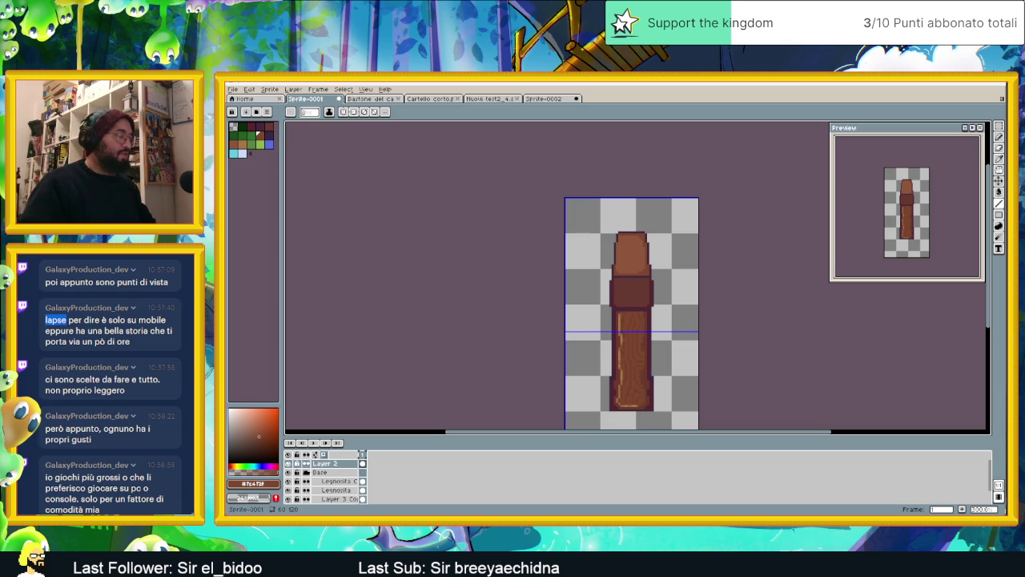
key(alt+Tab)
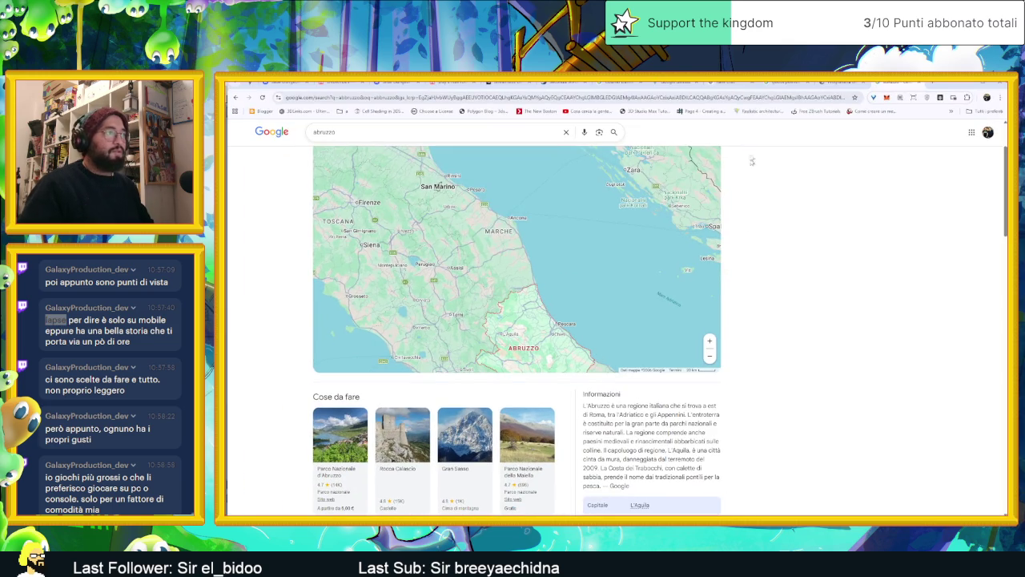
Search Google for 'lapse', then refine the query to 'lapse game'
click(487, 136)
key(ctrl+a)
key(ctrl+v)
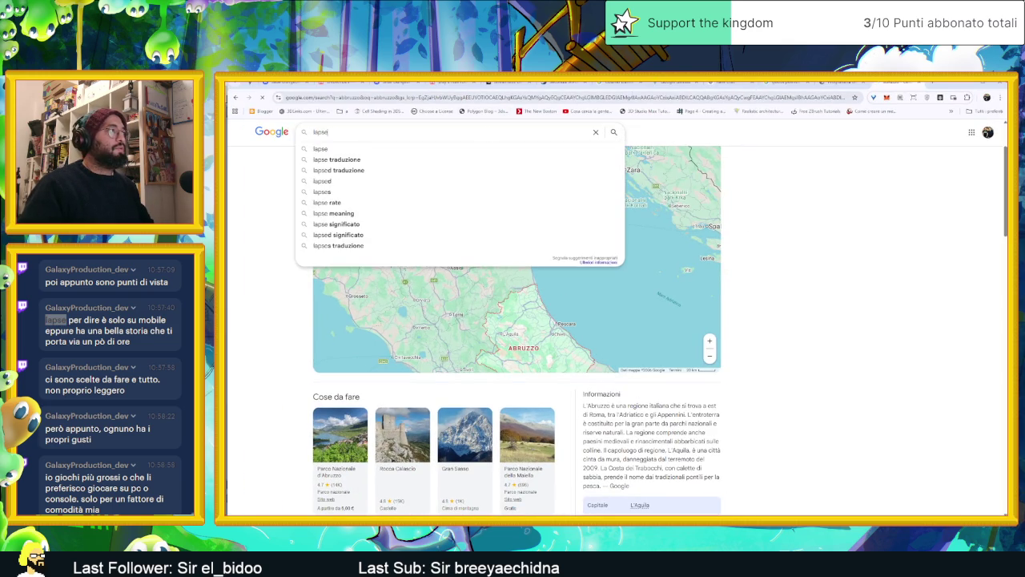
key(Return)
click(325, 138)
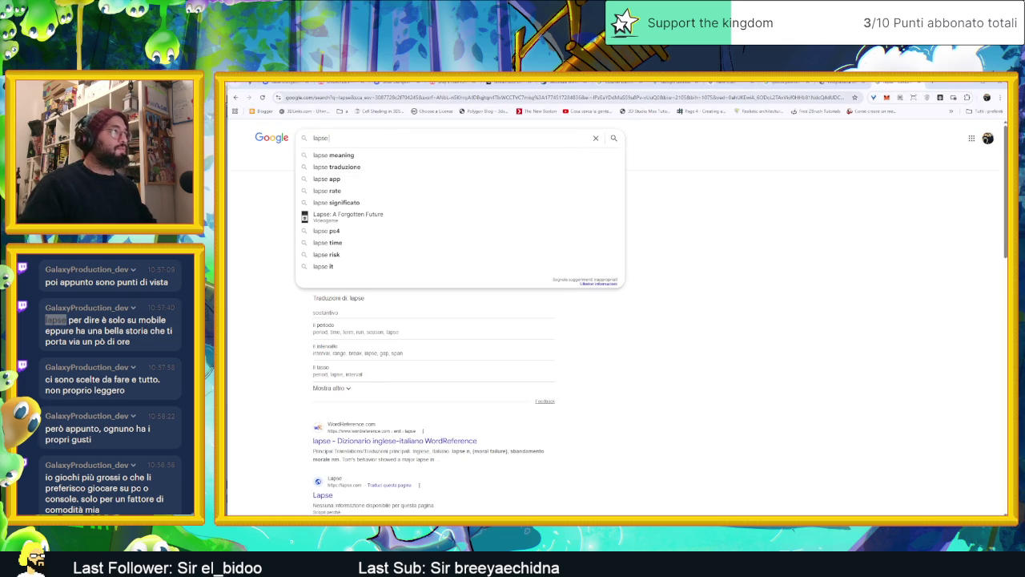
text( game)
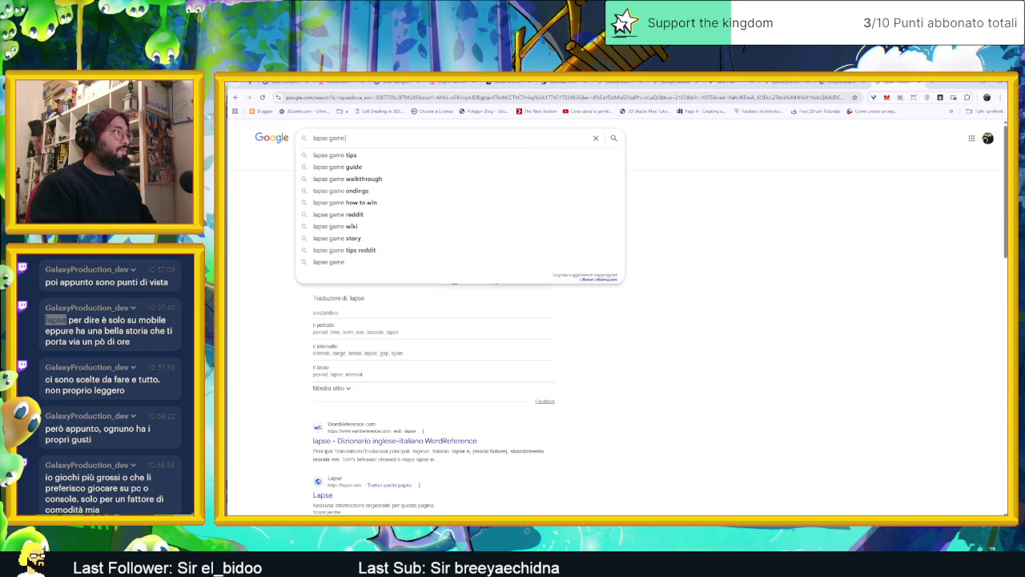
key(Return)
click(392, 138)
key(ctrl+shift+Left)
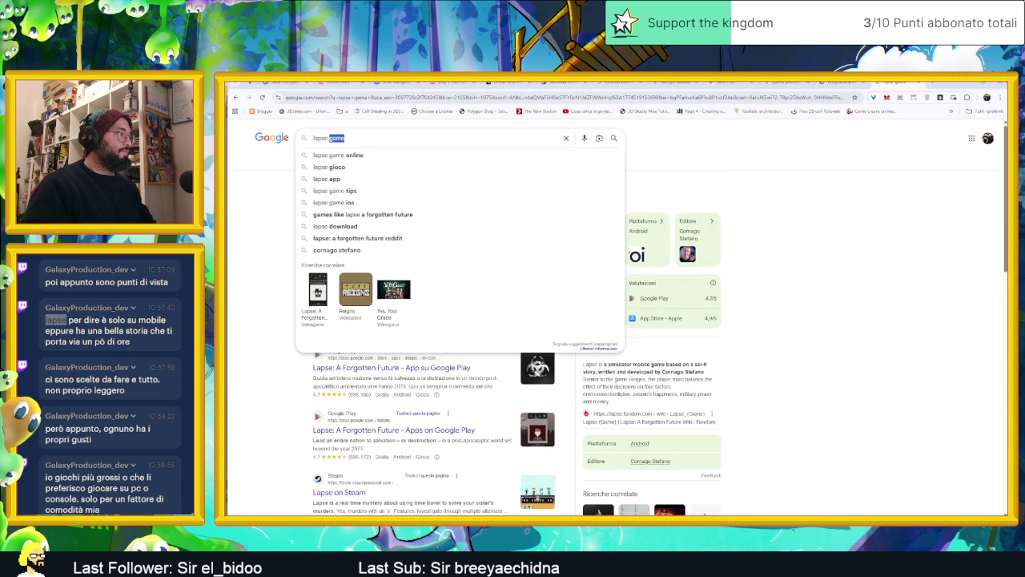
Open the Lapse: A Forgotten Future Google Play page and page through its screenshots
click(248, 309)
click(376, 369)
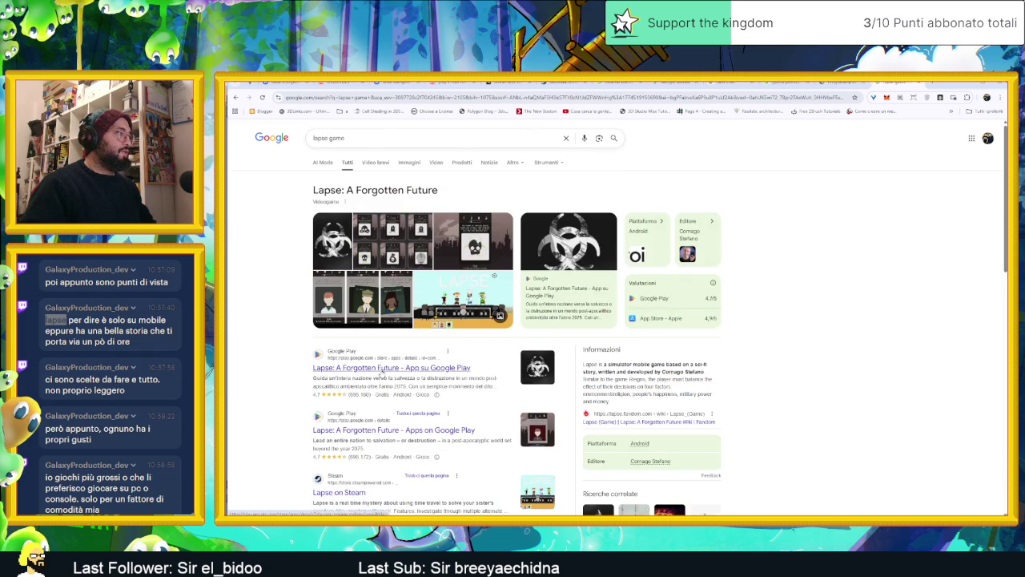
scroll(541, 331, down, 1)
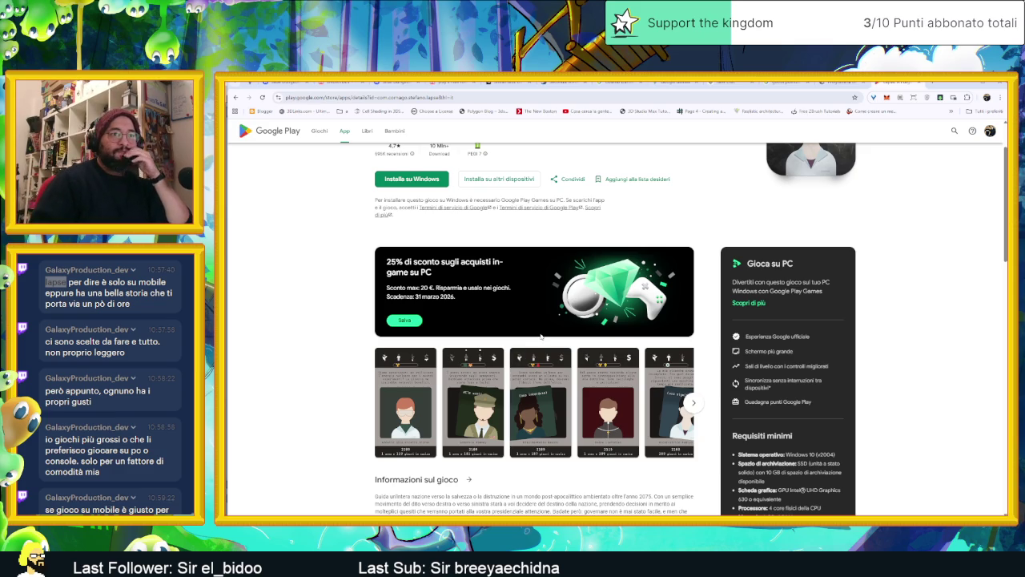
scroll(541, 337, down, 1)
scroll(691, 329, down, 1)
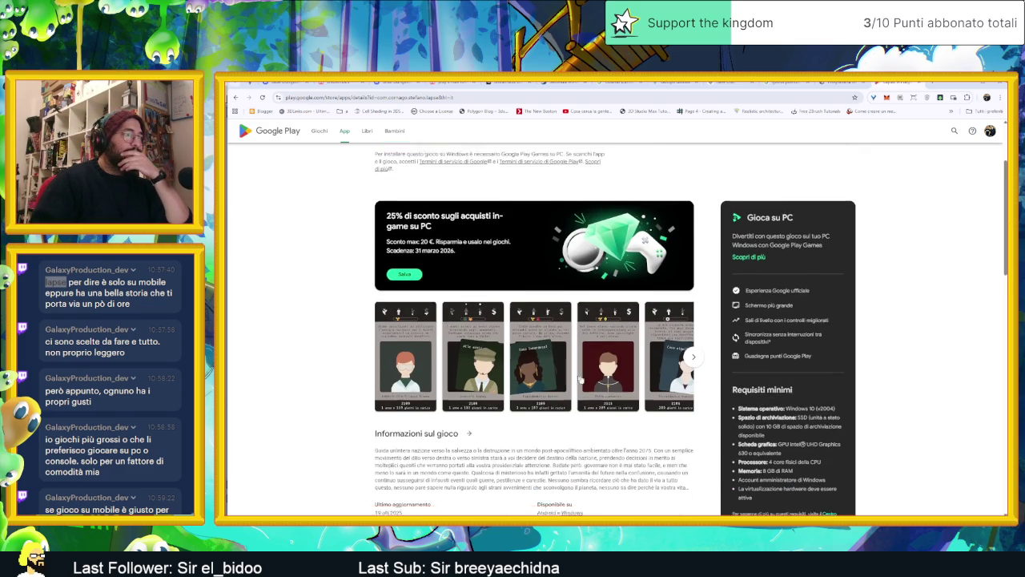
click(691, 328)
click(690, 328)
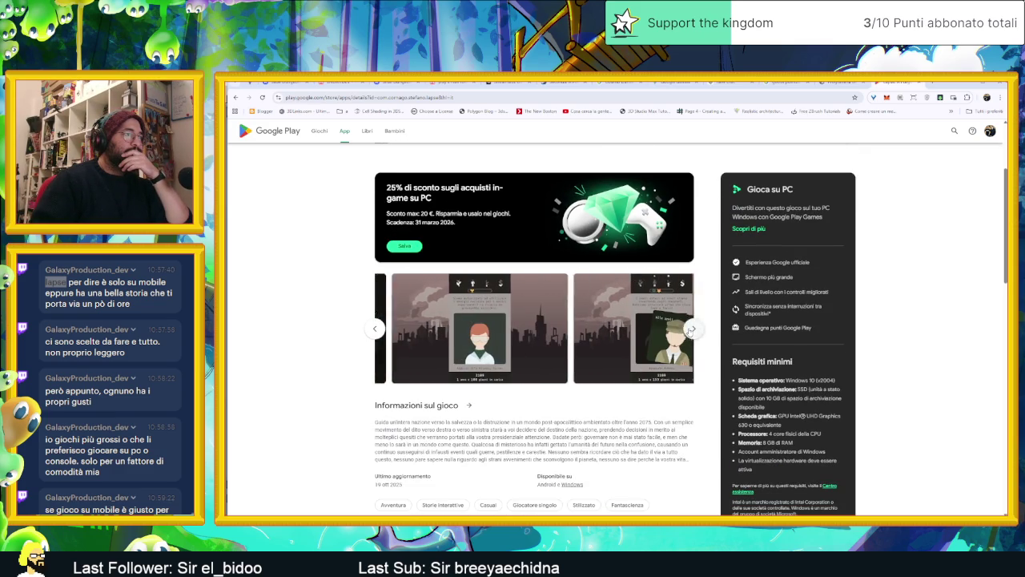
click(690, 328)
click(690, 329)
click(690, 328)
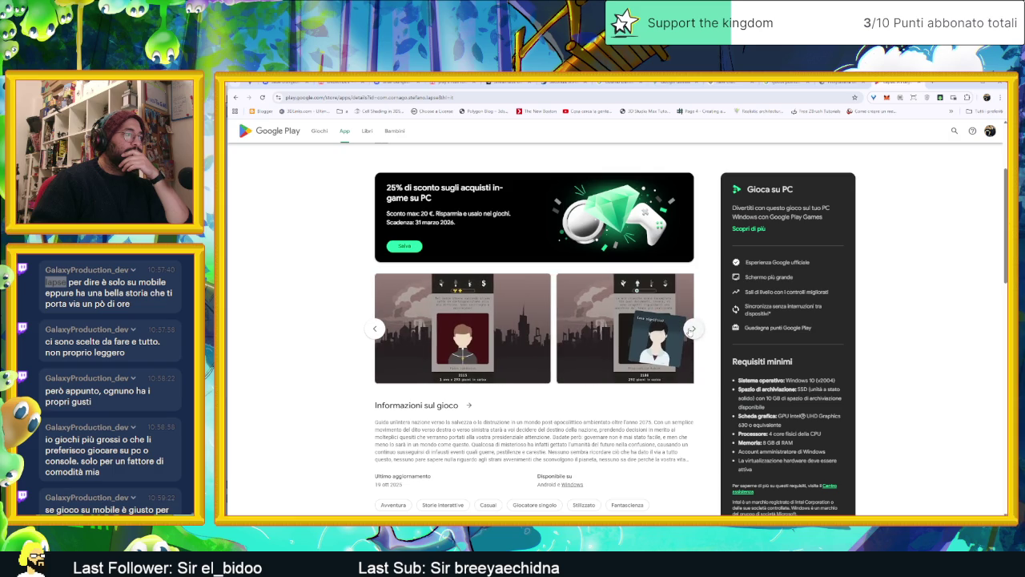
Scroll the Play page, view more screenshots, and return to Aseprite
scroll(625, 387, down, 2)
scroll(625, 387, down, 1)
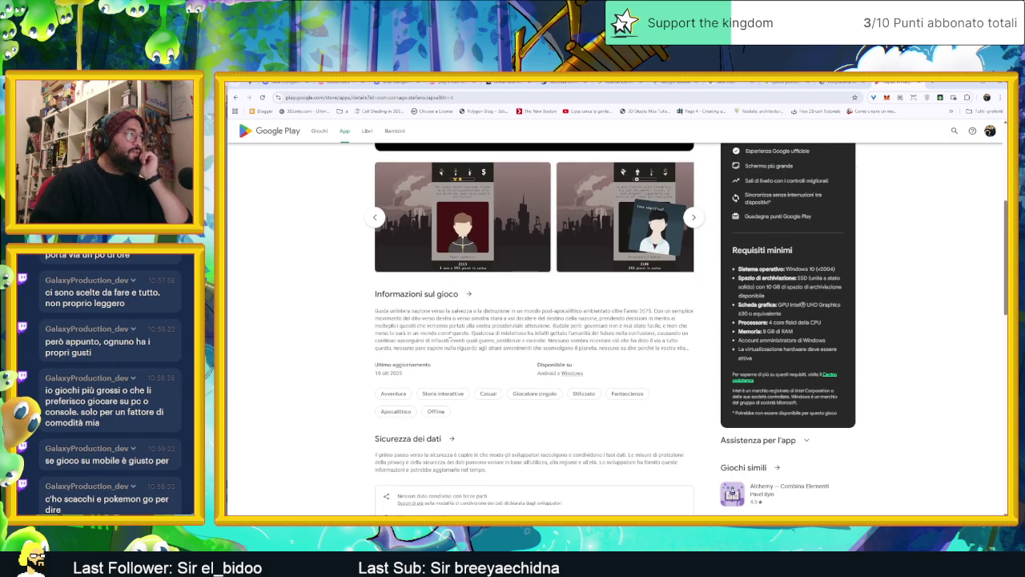
scroll(512, 305, up, 5)
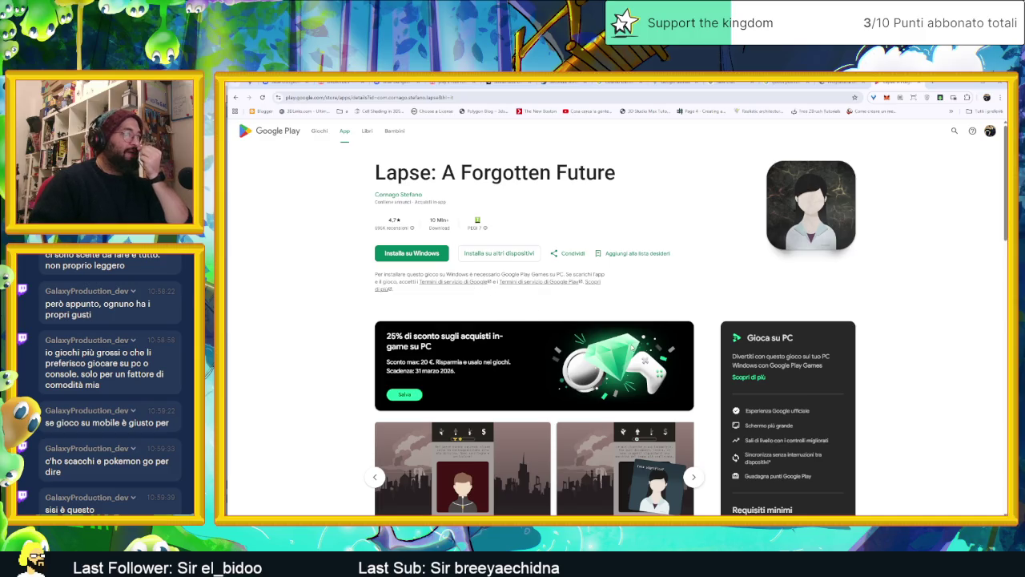
scroll(693, 374, down, 3)
click(693, 374)
click(693, 374)
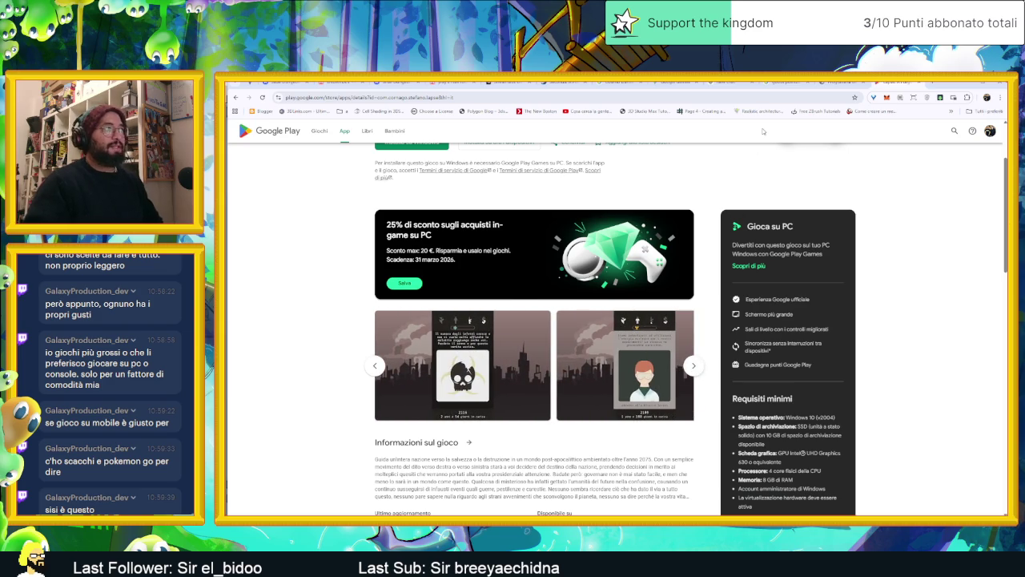
key(alt+Tab)
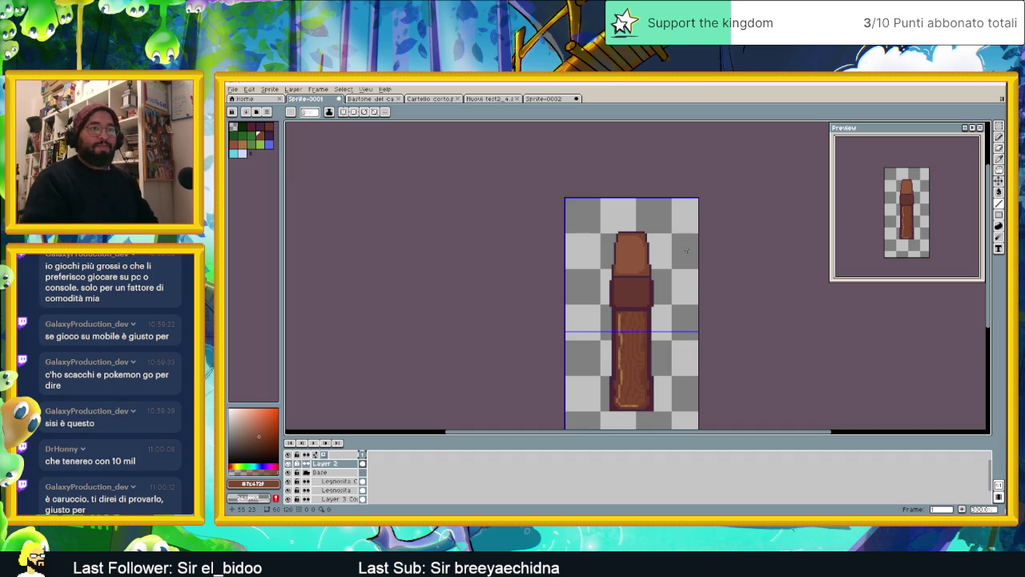
Zoom in closely on the staff's dark collar band
scroll(638, 281, up, 1)
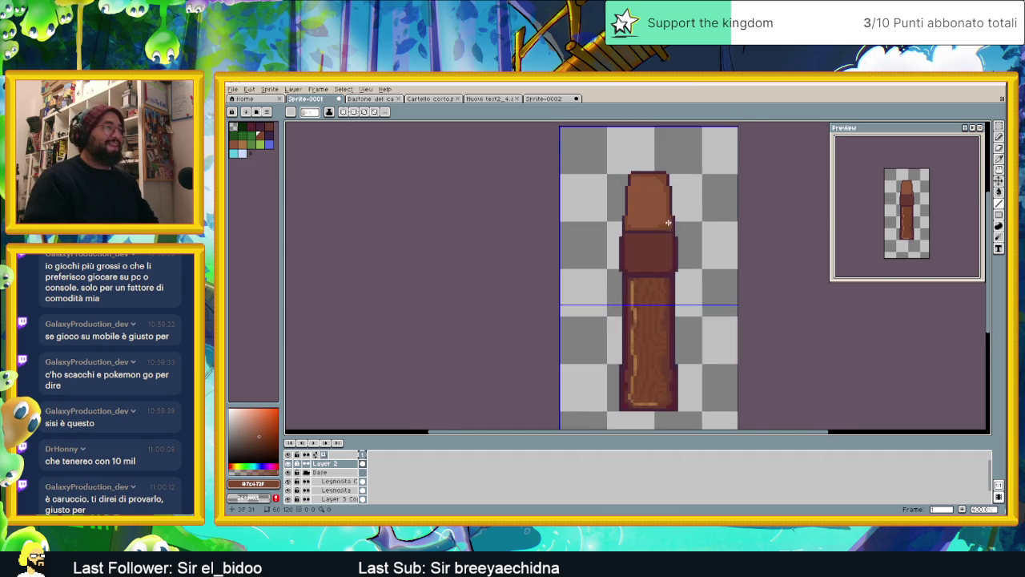
scroll(645, 272, up, 1)
scroll(657, 273, up, 1)
scroll(655, 273, up, 1)
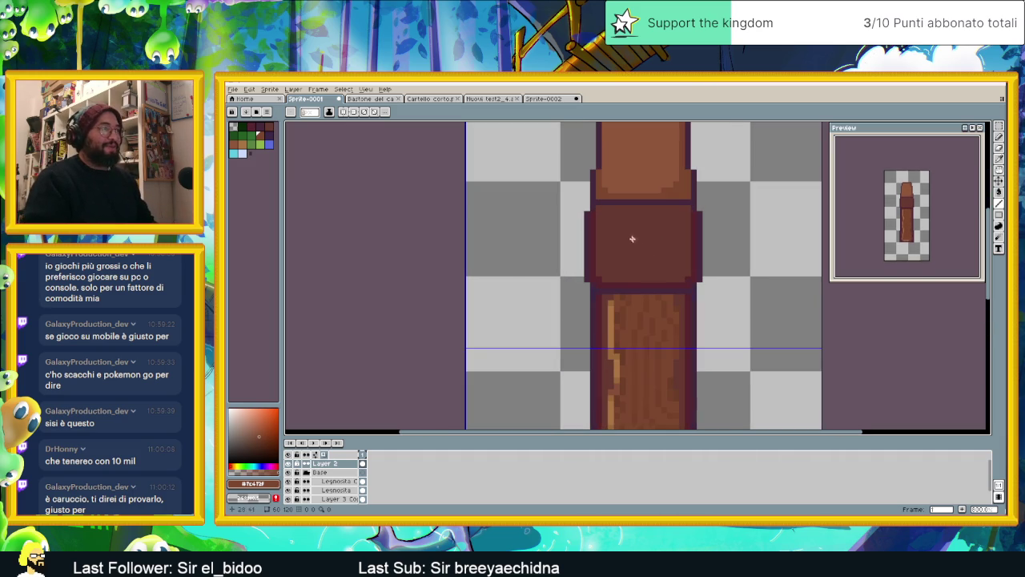
scroll(650, 237, up, 1)
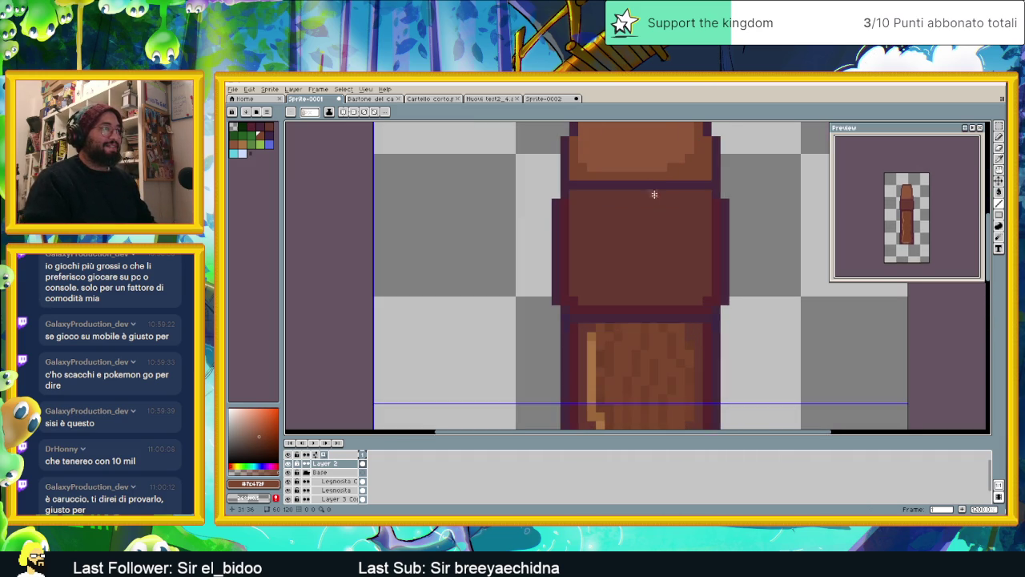
scroll(655, 194, up, 1)
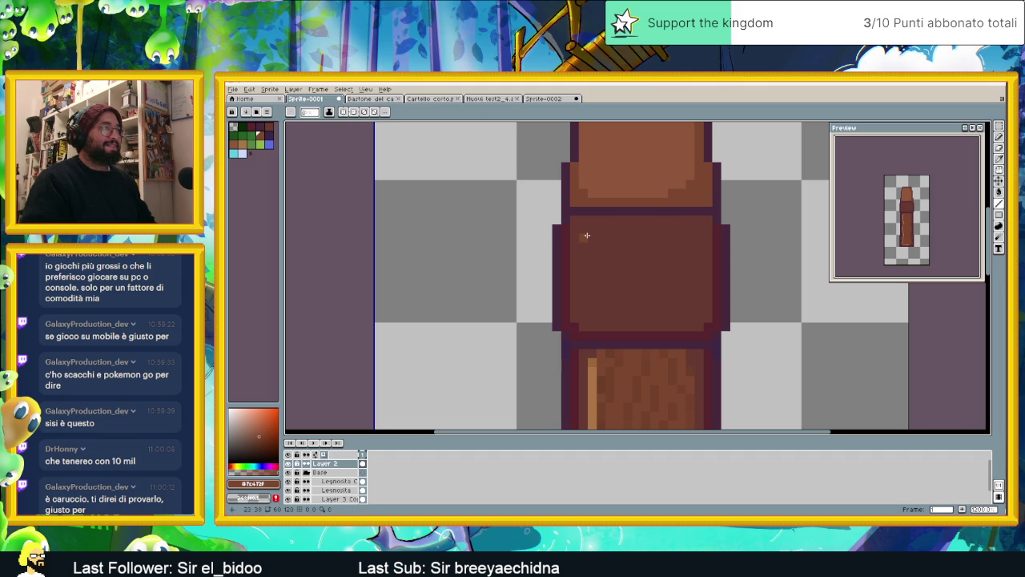
Draw lighter brown highlight lines on the collar and fill its interior lighter brown
drag(594, 230, 672, 228)
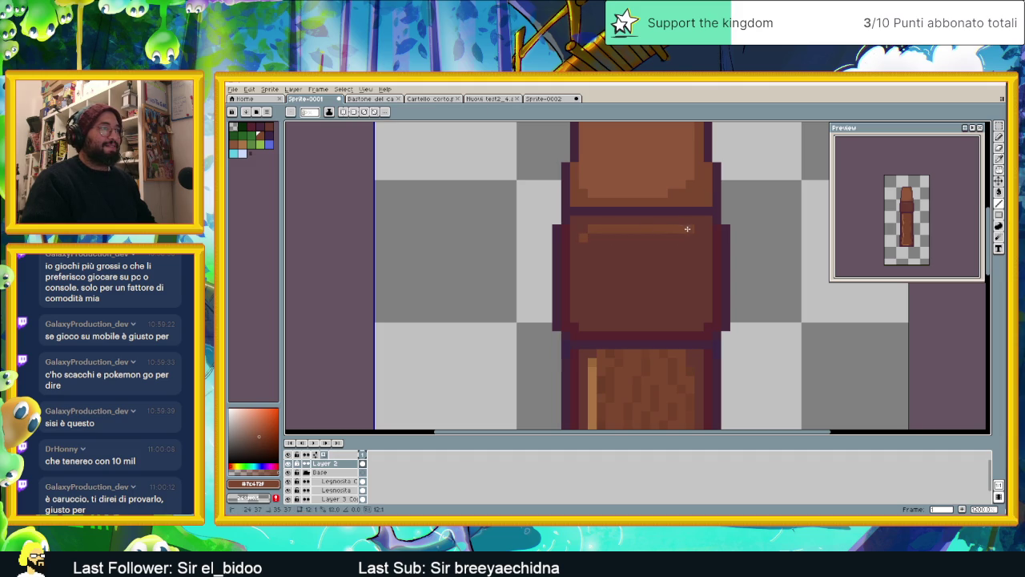
mouse_move(702, 296)
mouse_down()
mouse_move(700, 309)
mouse_move(594, 319)
mouse_up()
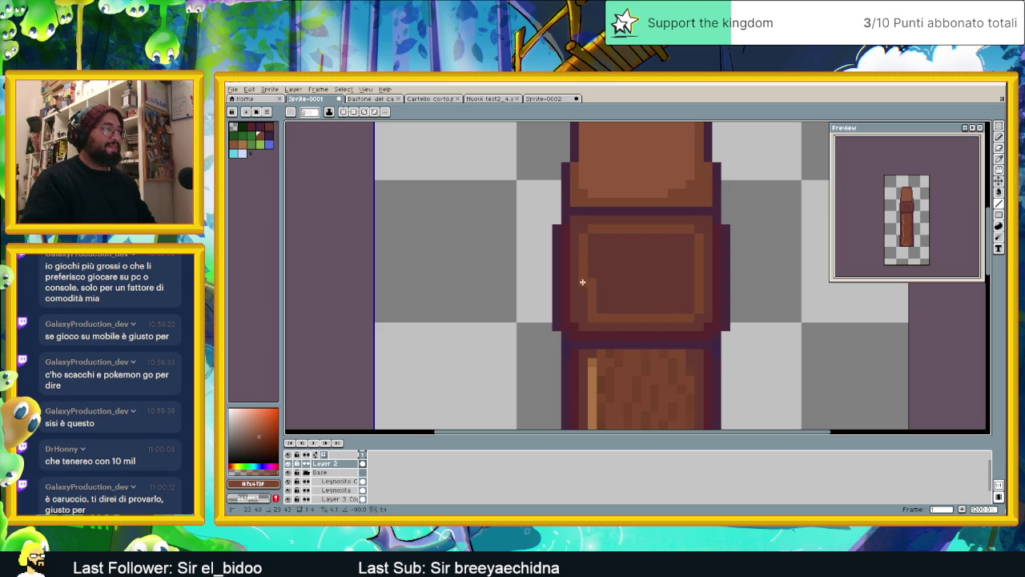
click(999, 192)
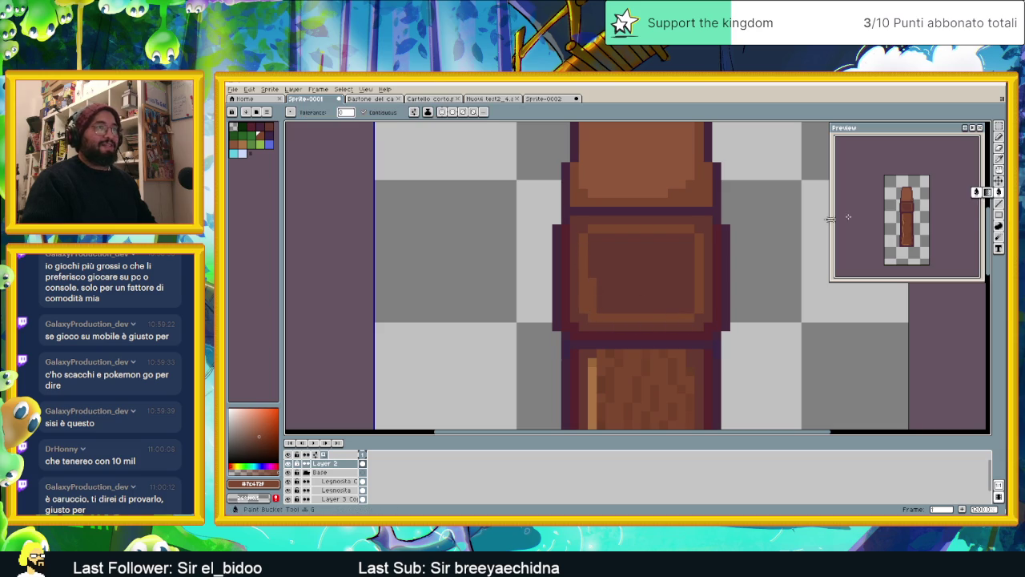
click(657, 252)
Pick the dark outline colour #54343d and undo the stray bucket fill
scroll(641, 245, down, 2)
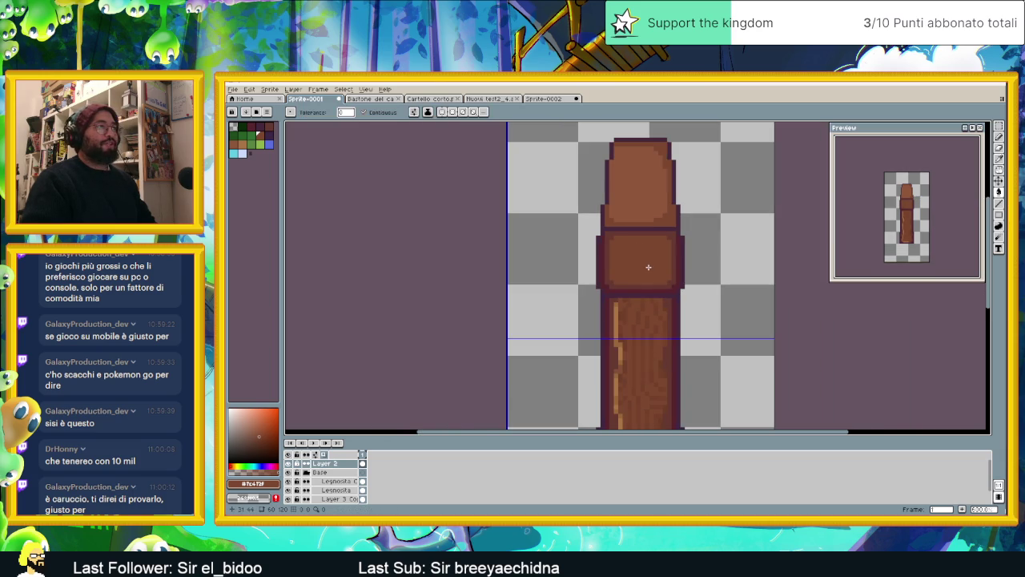
scroll(647, 268, up, 1)
scroll(657, 268, up, 1)
scroll(663, 269, down, 1)
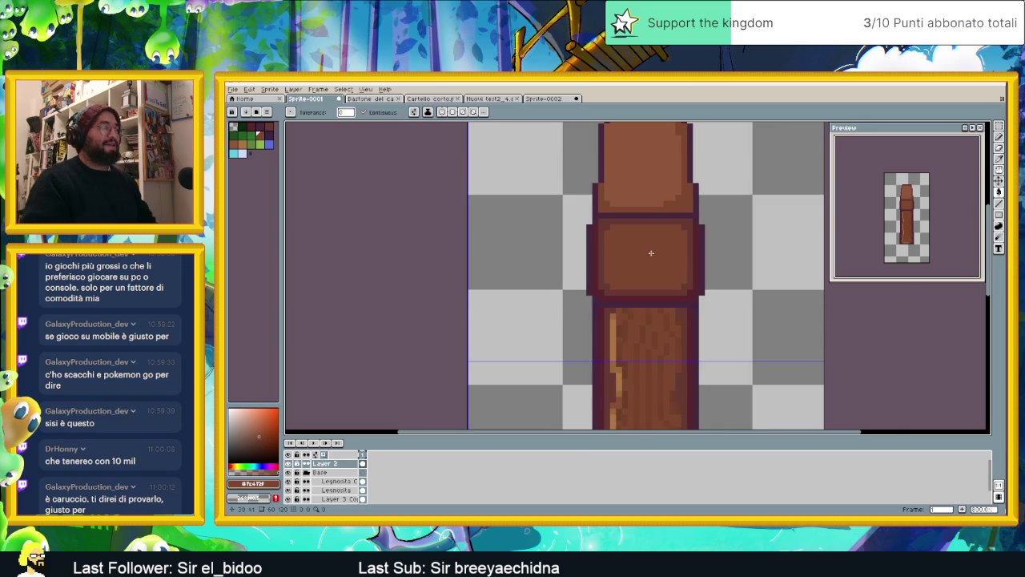
scroll(649, 252, up, 1)
scroll(625, 240, up, 1)
key(i)
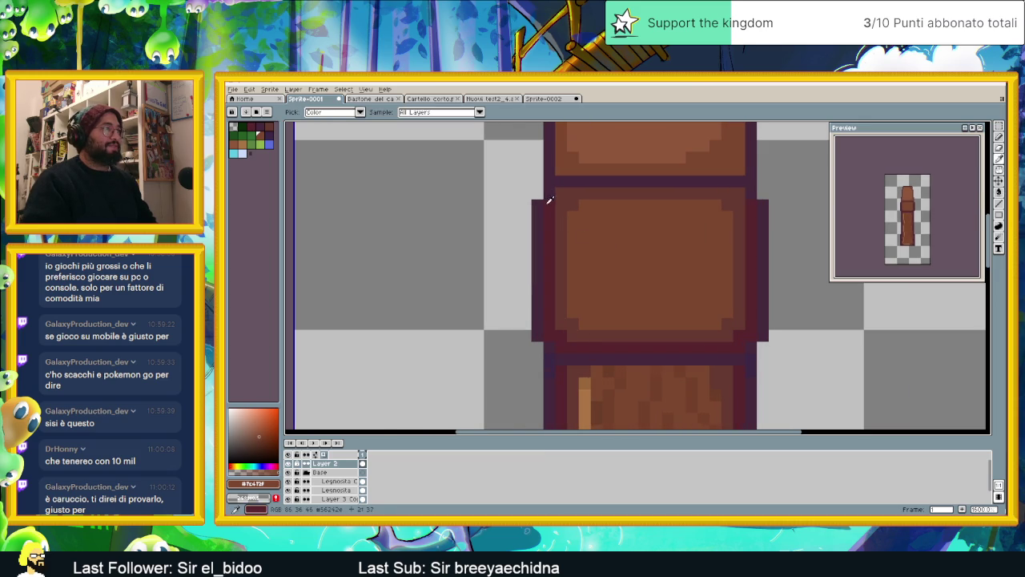
alt+click(551, 197)
key(ctrl+z)
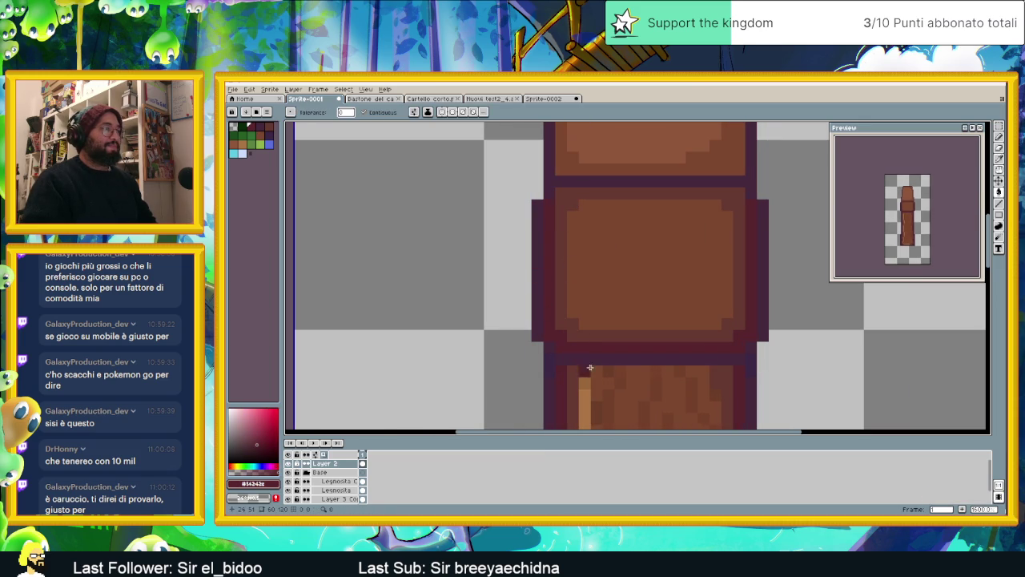
Sample a darker shade from the collar area
scroll(590, 367, down, 3)
scroll(641, 321, down, 1)
scroll(637, 308, up, 1)
scroll(635, 309, up, 2)
scroll(609, 298, up, 2)
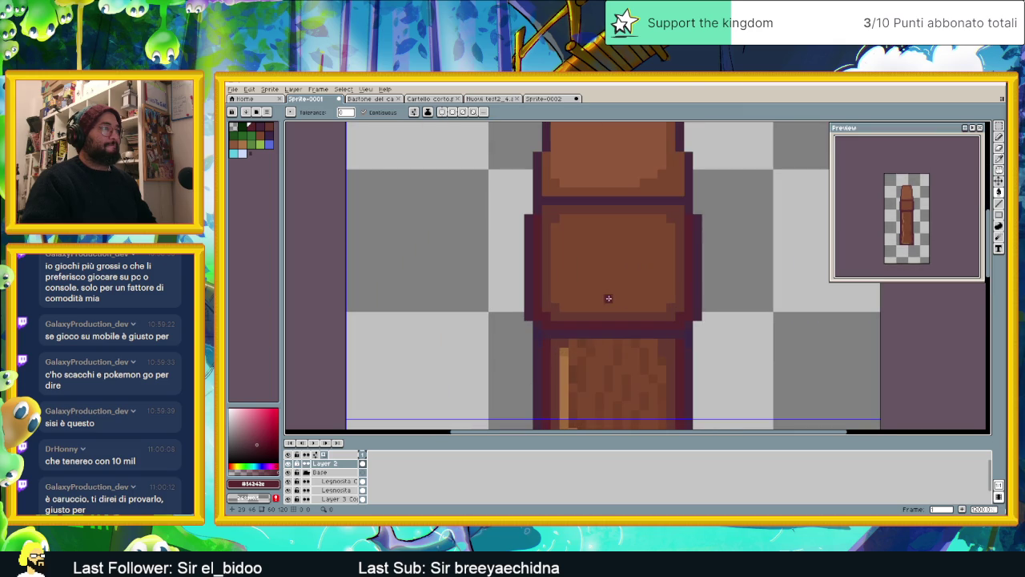
alt+click(565, 311)
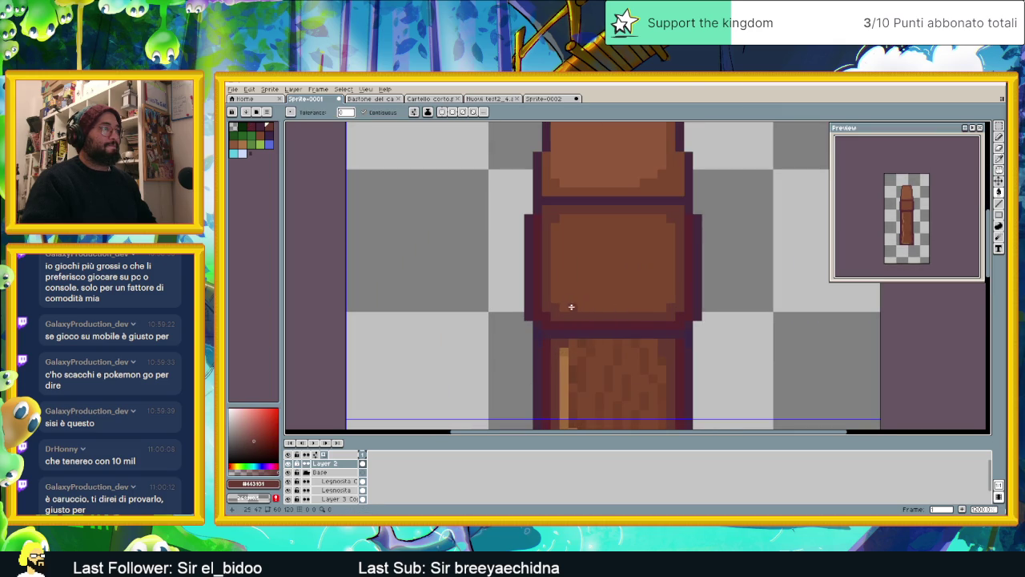
Fill the collar band with the darker maroon brown and undo its lighter inner lines
click(565, 307)
key(ctrl+z)
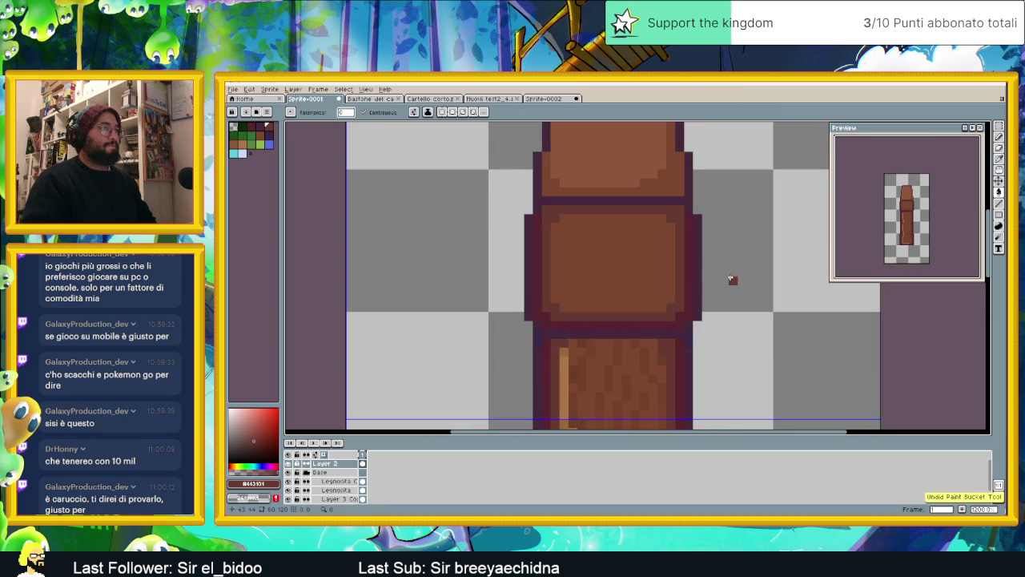
key(ctrl+y)
key(ctrl+z)
key(ctrl+z)
key(ctrl+z)
key(ctrl+z)
key(ctrl+z)
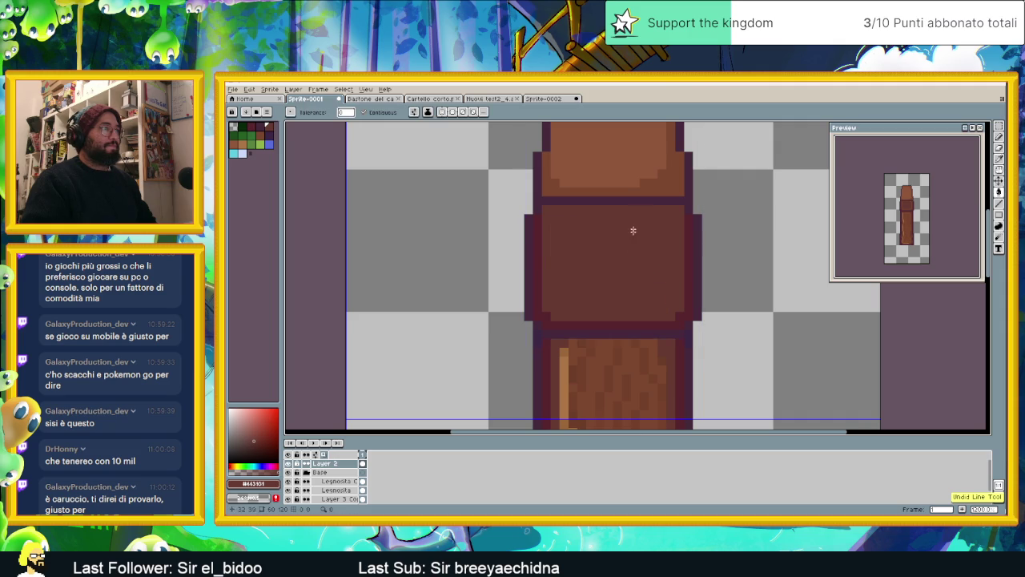
Draw two straight dark purple outline lines across the collar band
alt+click(669, 208)
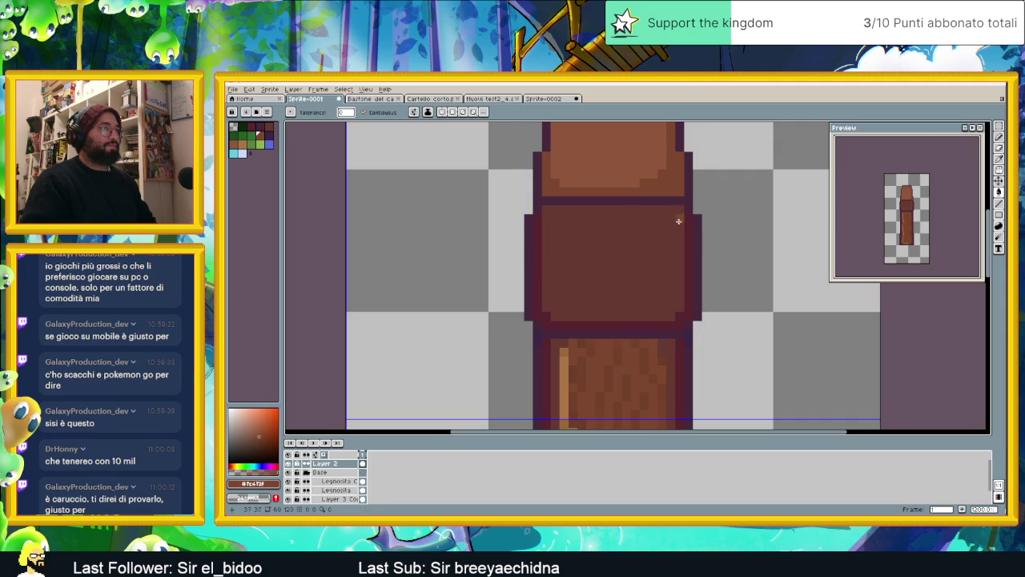
alt+click(680, 200)
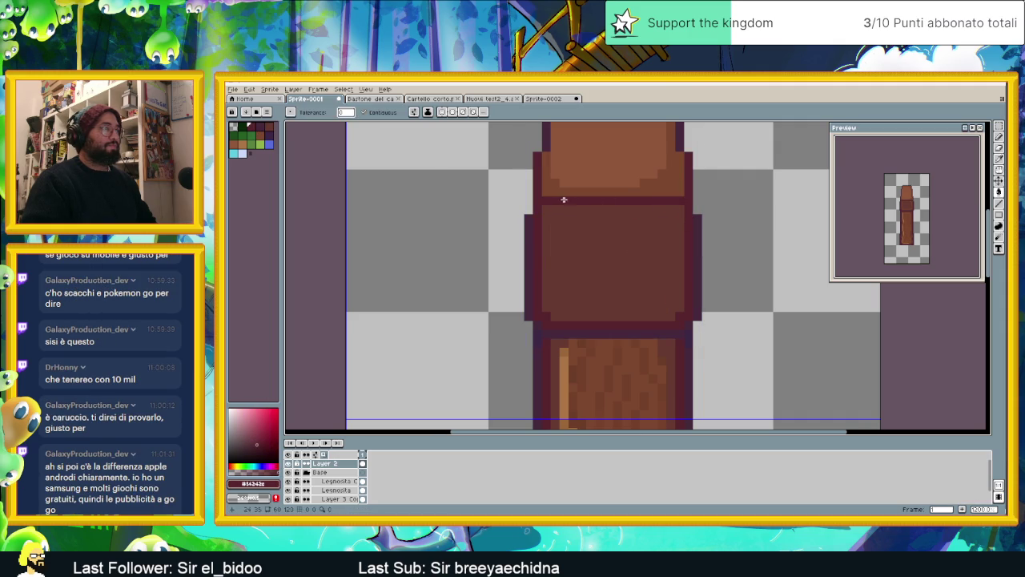
click(1001, 203)
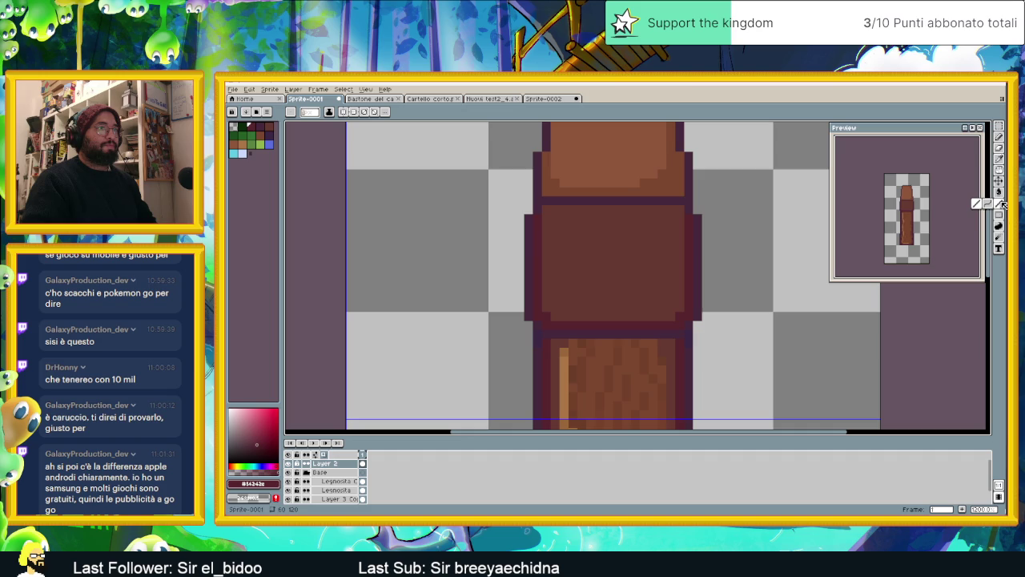
drag(682, 201, 547, 201)
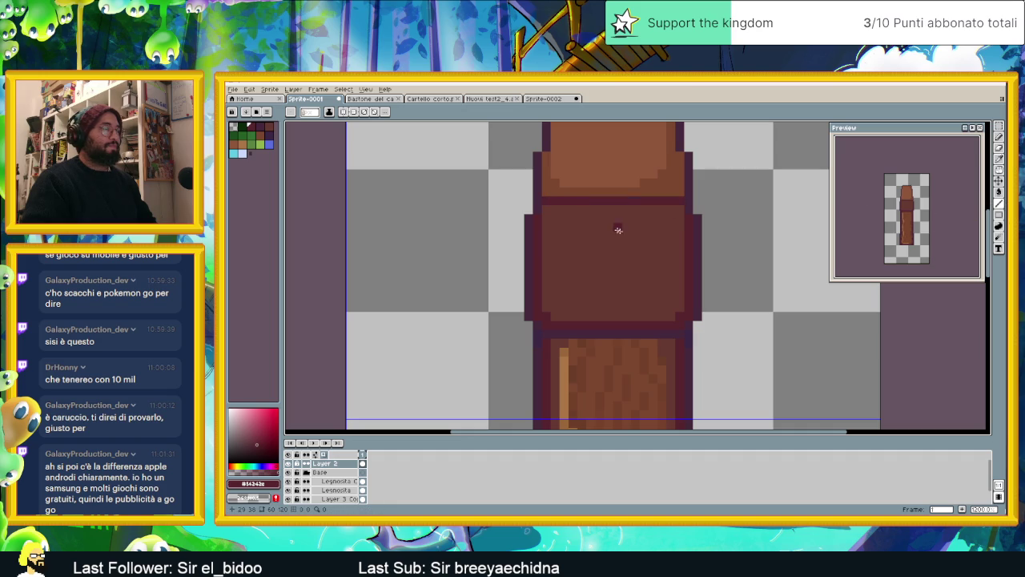
key(alt)
drag(682, 210, 549, 209)
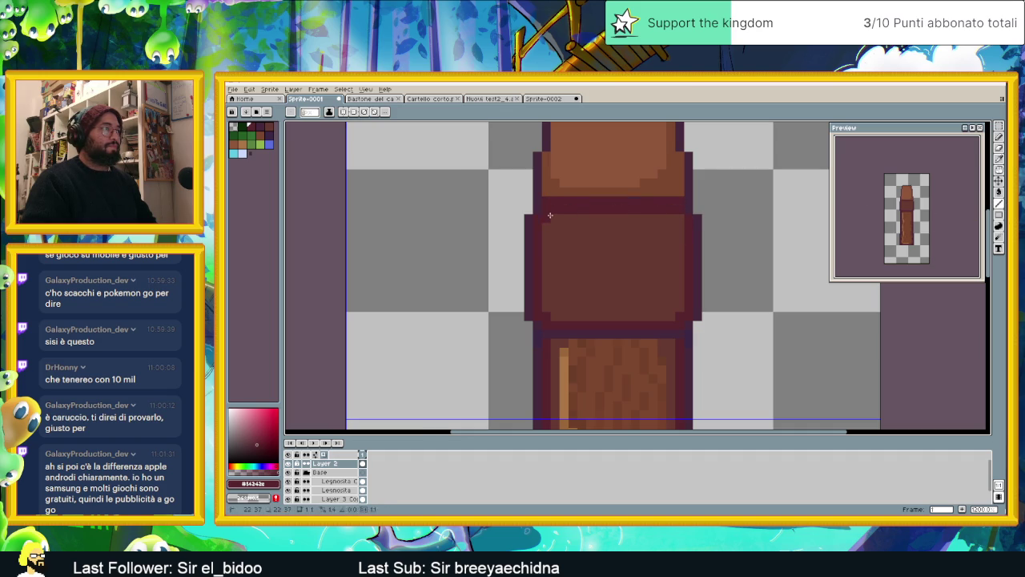
Place a dark pixel, repaint a dark row brown, and pick the dark purple again
scroll(662, 224, down, 1)
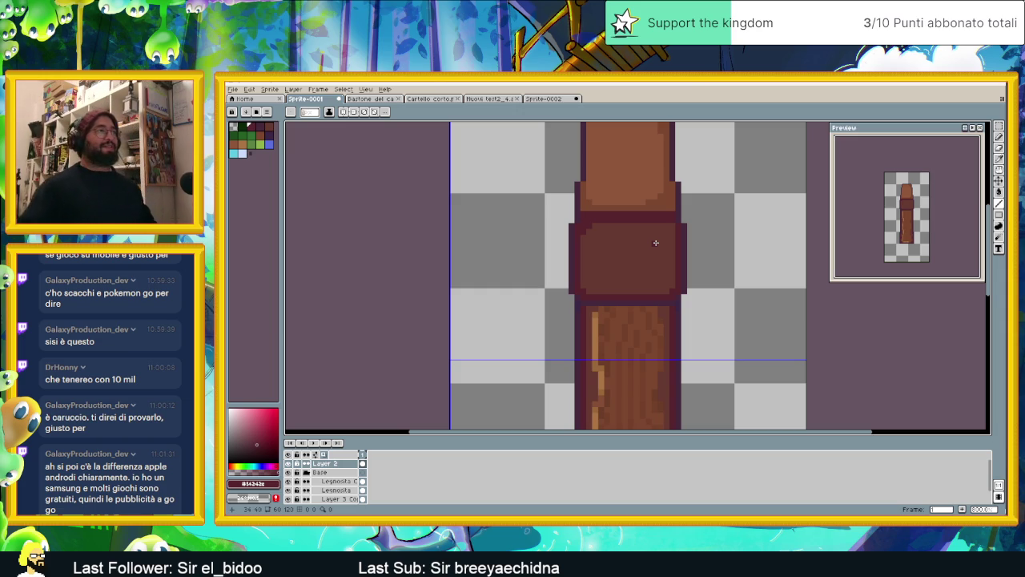
scroll(655, 243, up, 1)
scroll(633, 240, up, 1)
click(625, 235)
alt+click(627, 218)
drag(670, 196, 537, 199)
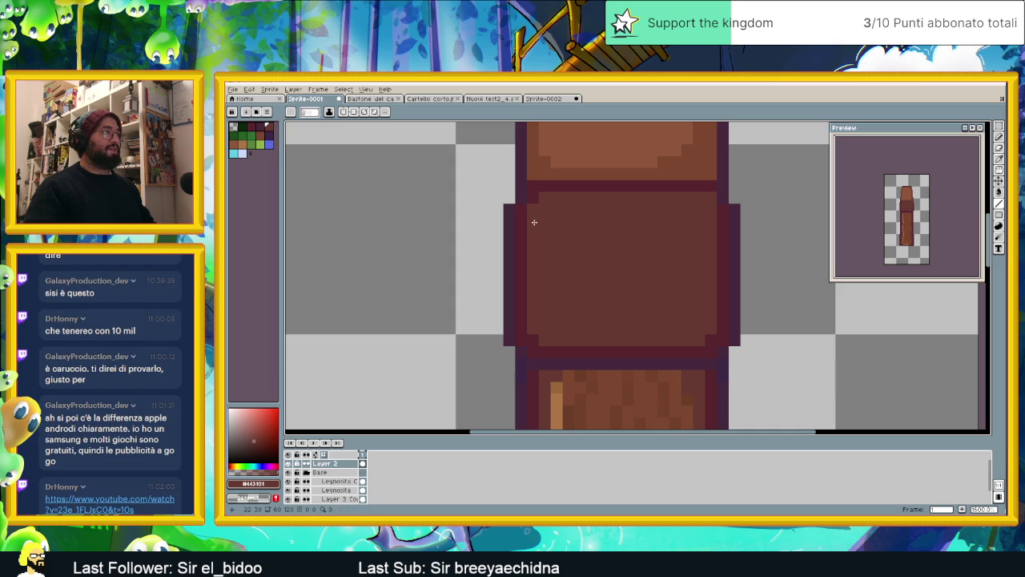
scroll(593, 215, down, 1)
scroll(625, 224, up, 1)
alt+click(694, 192)
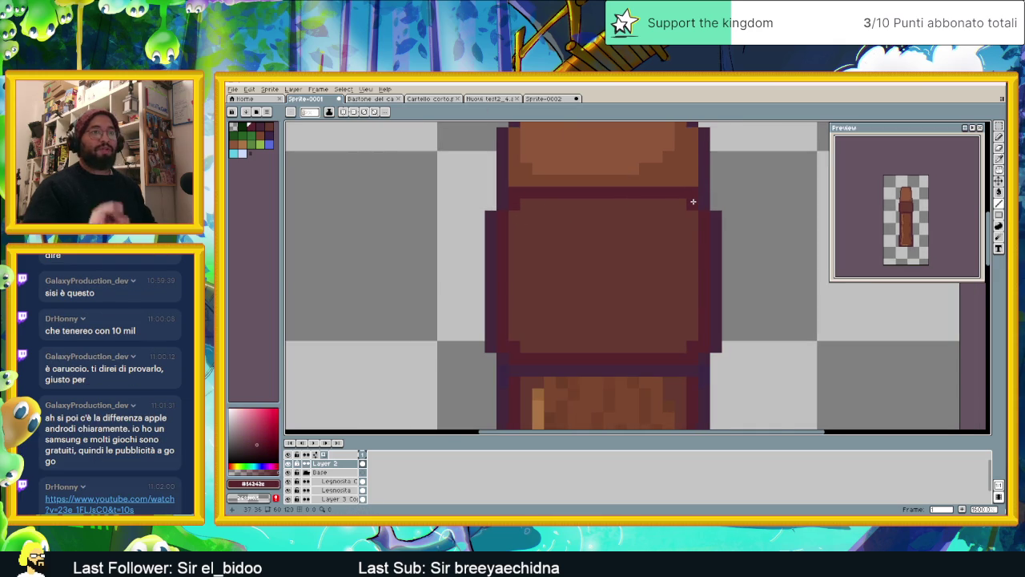
Open the YouTube link from chat and skip the ad to start the gameplay video
click(88, 510)
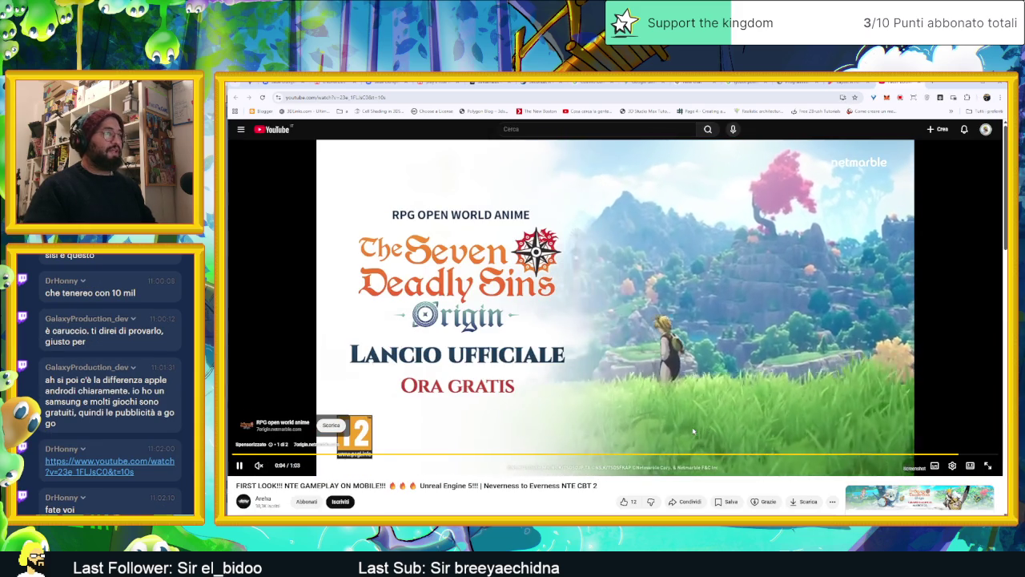
click(326, 430)
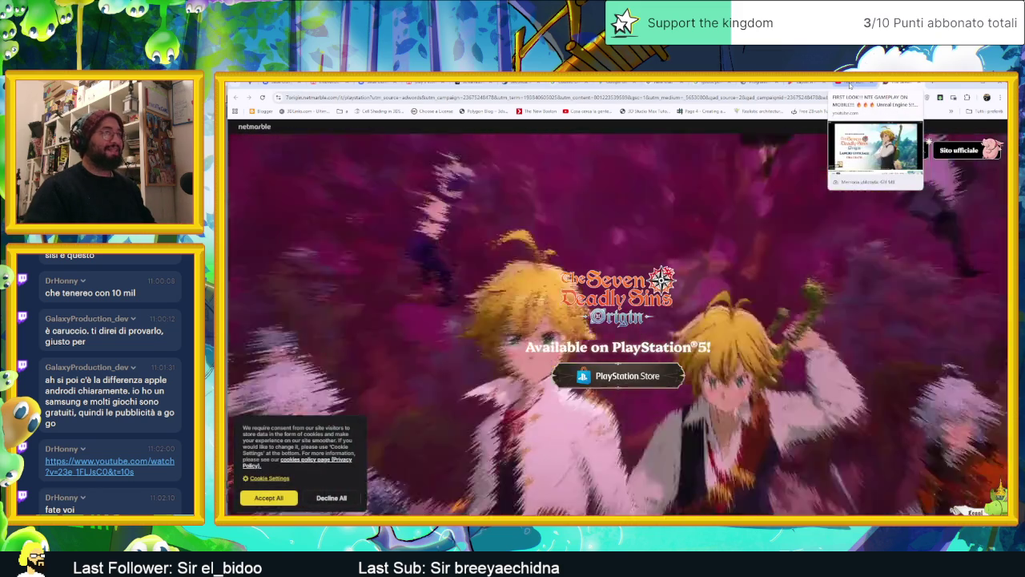
click(850, 84)
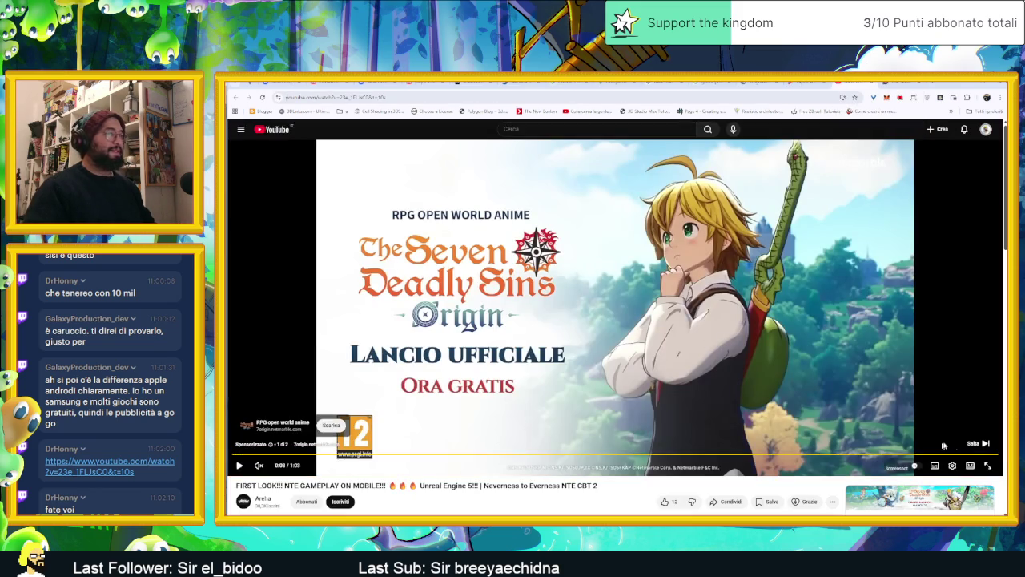
click(979, 443)
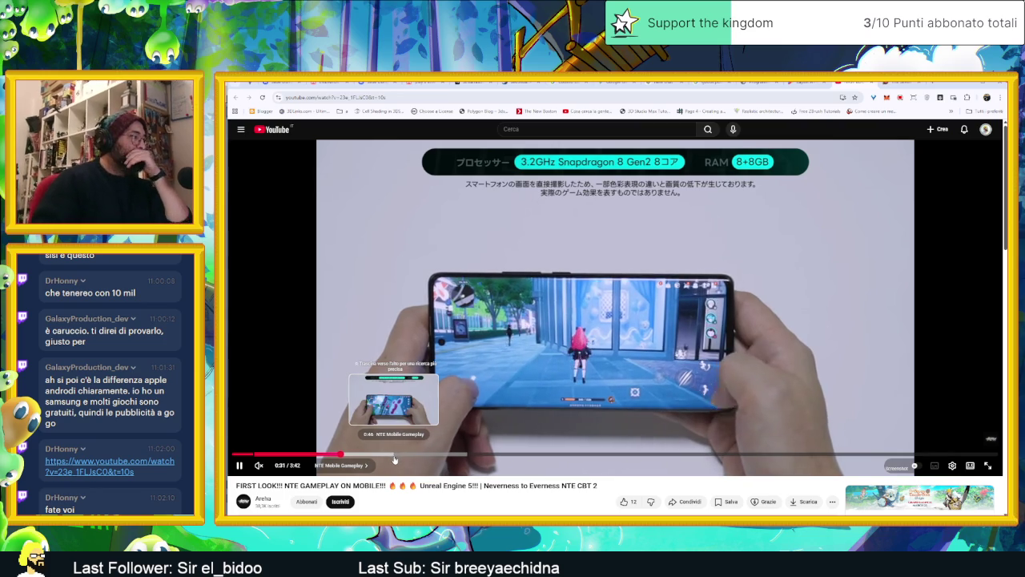
Jump through the video to 0:46, about 1:04 and 1:11, then pause
click(395, 456)
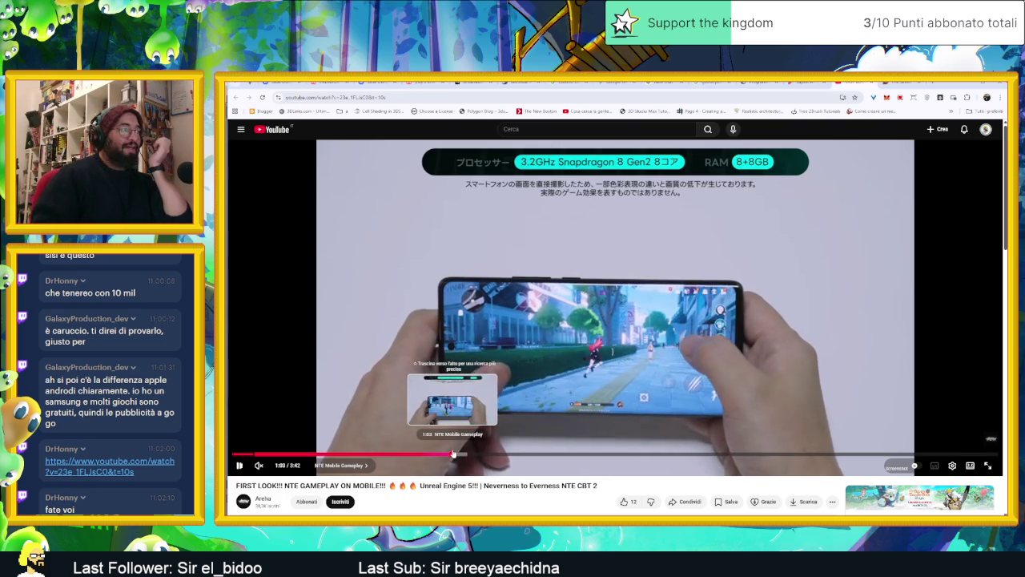
click(452, 456)
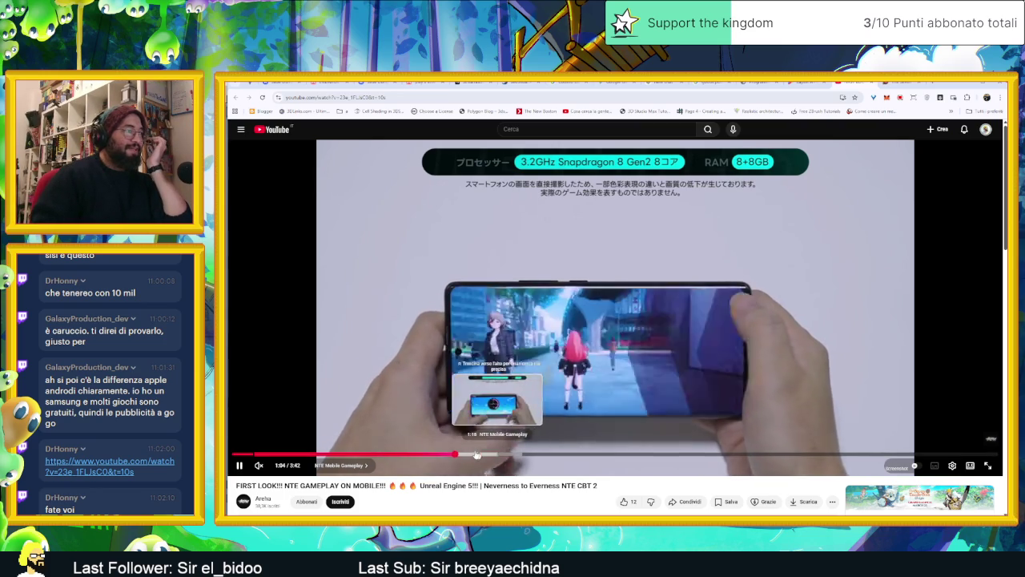
click(477, 455)
click(606, 390)
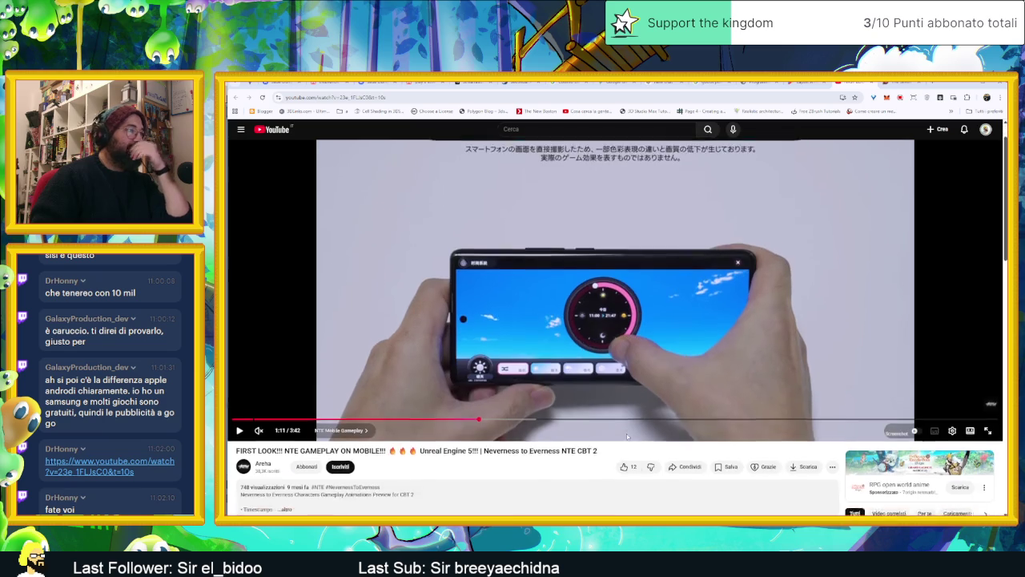
scroll(606, 390, down, 2)
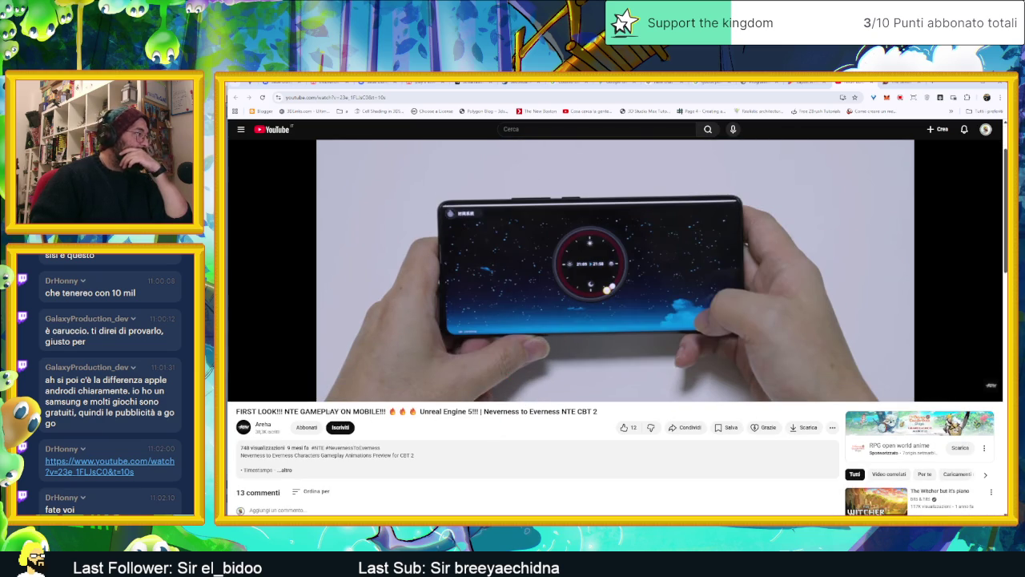
Expand the description, open the NTE: Neverness to Everness game page and look it up
click(287, 471)
scroll(354, 452, down, 2)
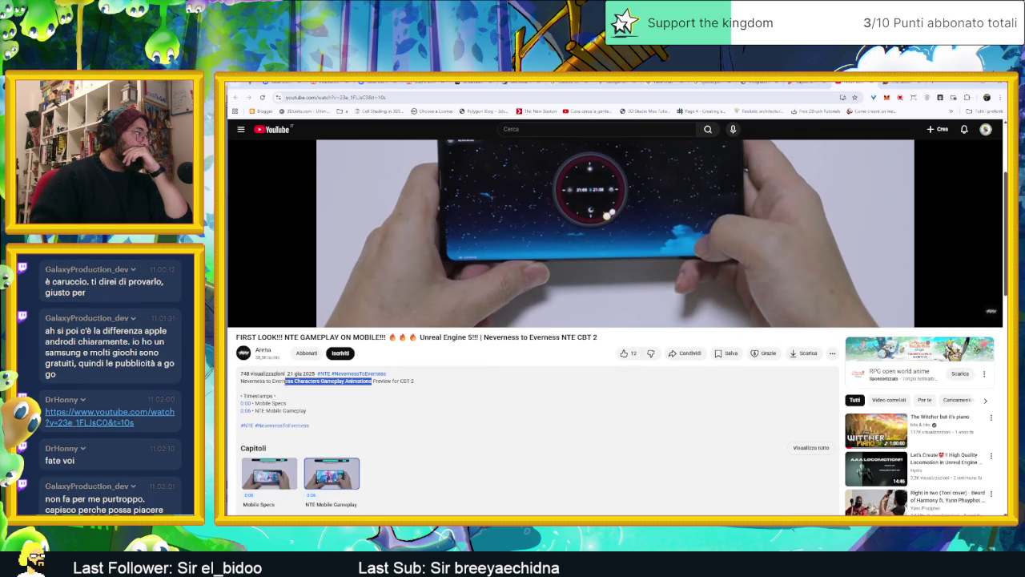
click(328, 382)
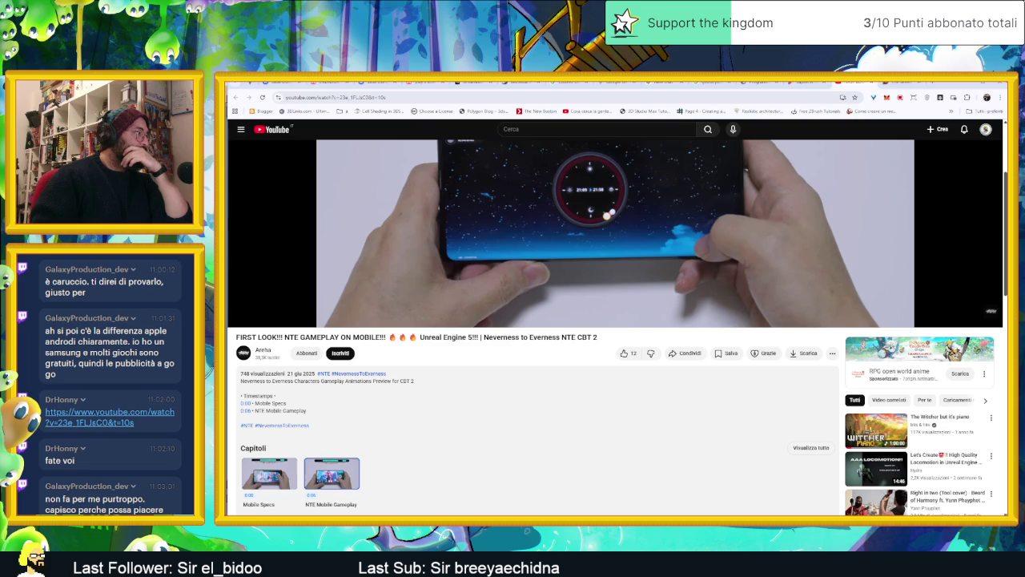
scroll(407, 419, down, 2)
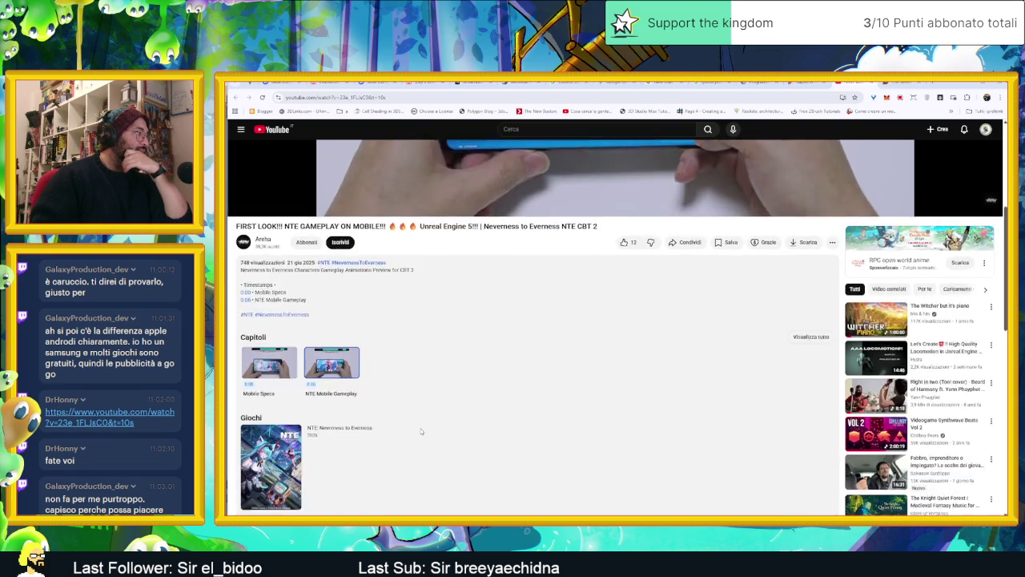
scroll(396, 404, down, 1)
click(348, 296)
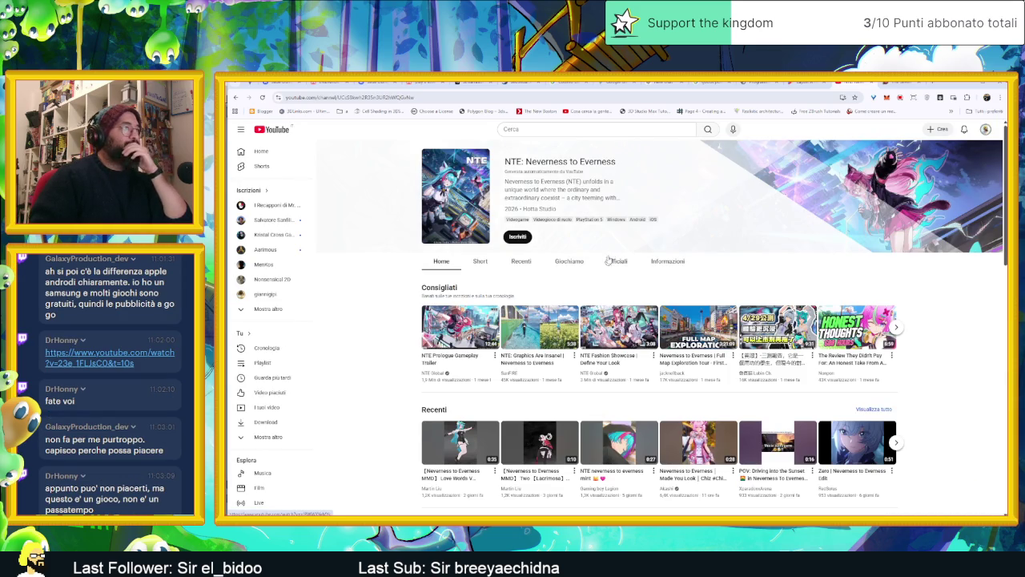
mouse_move(576, 161)
mouse_down()
mouse_move(515, 160)
mouse_move(921, 82)
mouse_up()
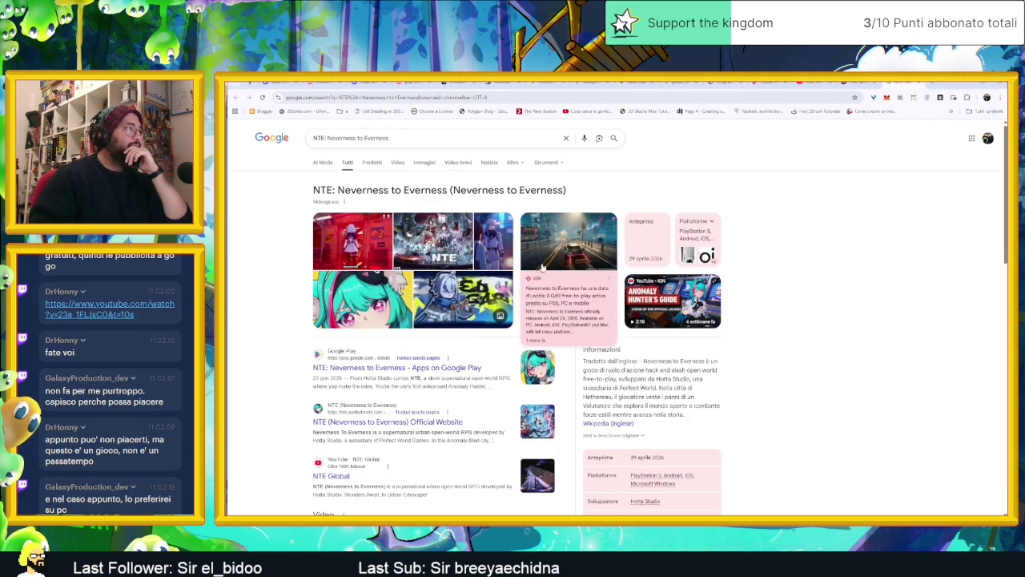
click(569, 293)
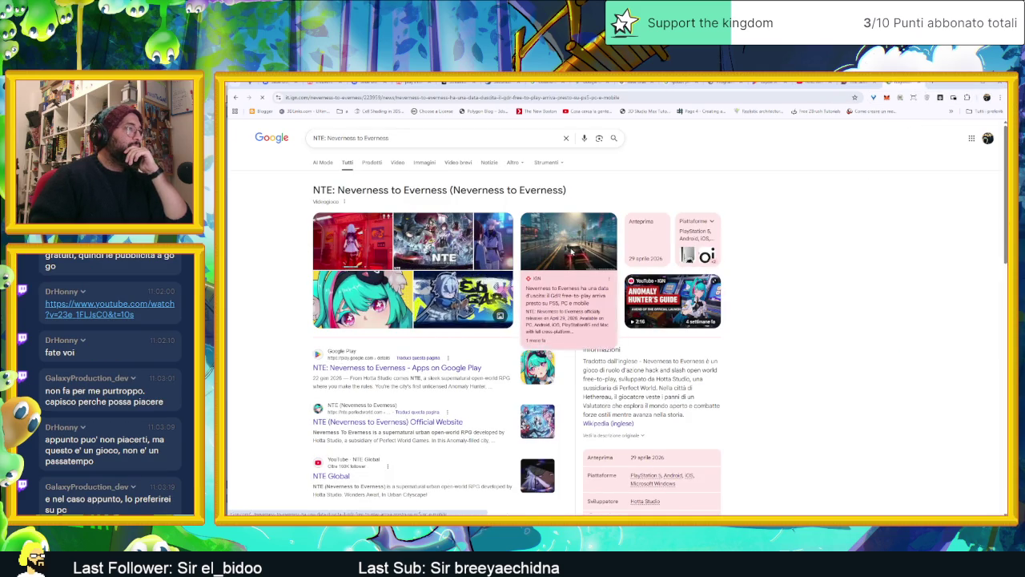
Accept the cookie consent on the IGN NTE article and scroll through it
click(793, 501)
scroll(729, 408, down, 2)
scroll(729, 408, up, 1)
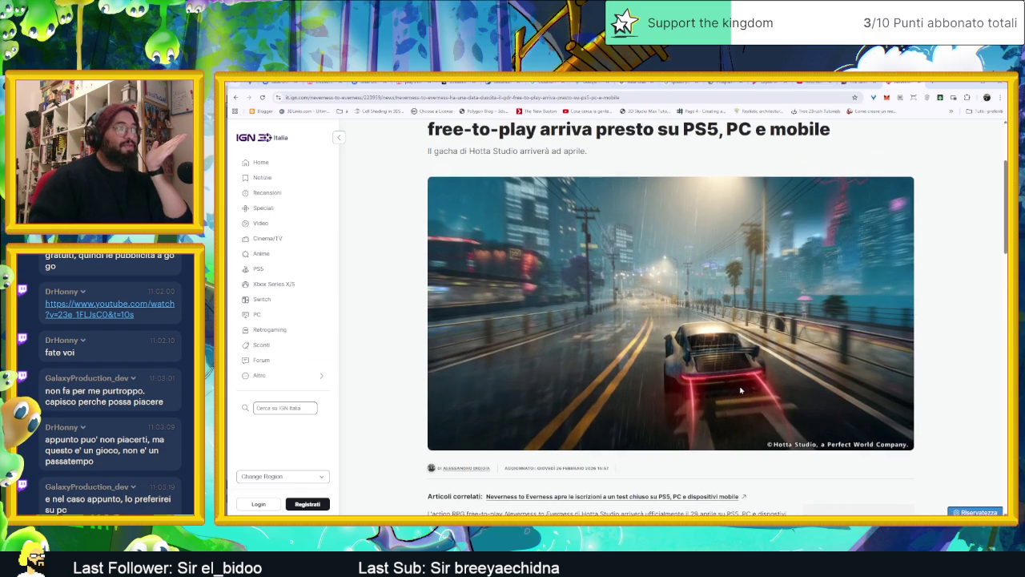
scroll(740, 391, up, 1)
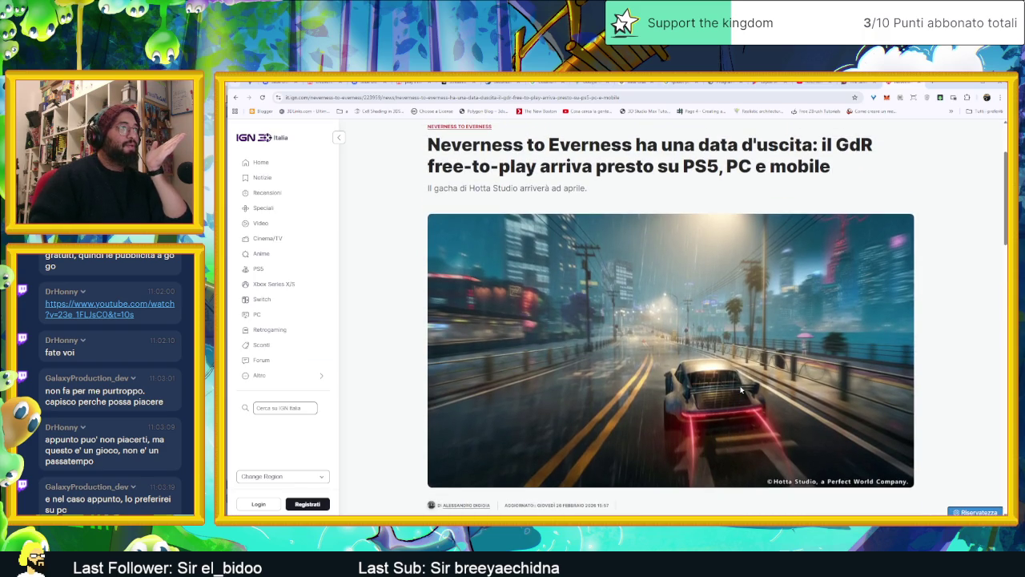
scroll(741, 391, down, 1)
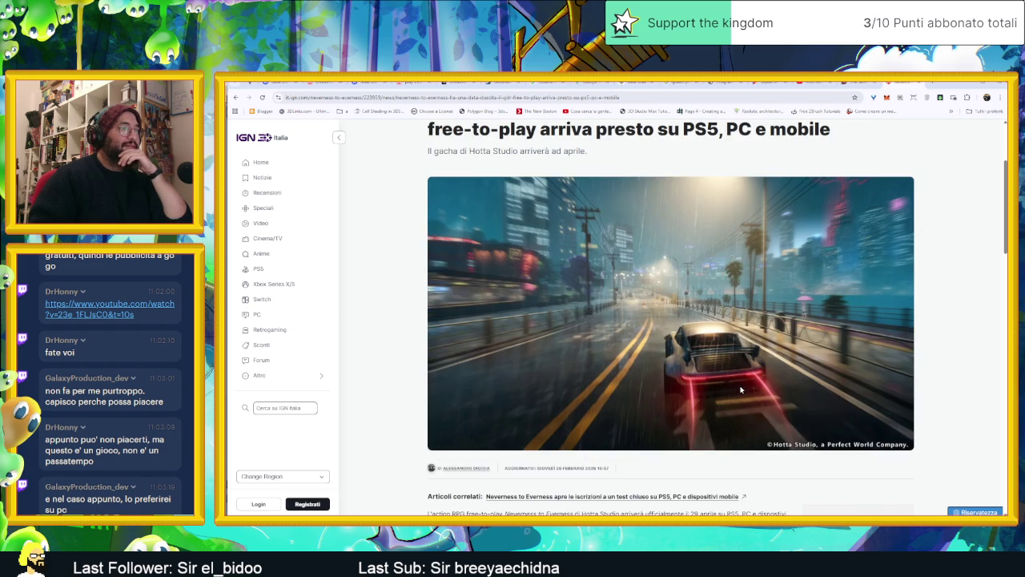
scroll(740, 390, down, 1)
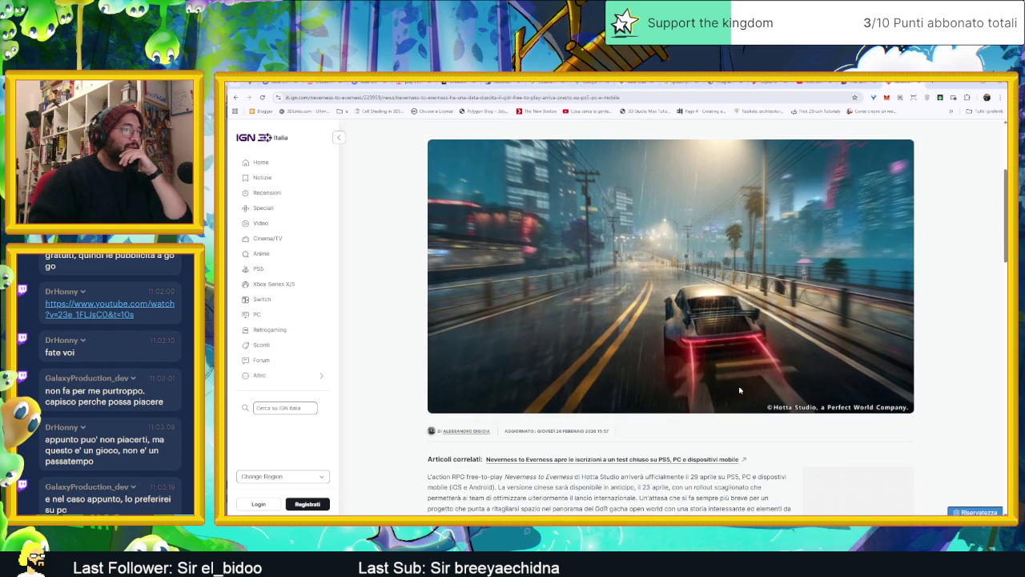
scroll(740, 390, down, 3)
scroll(740, 390, down, 3)
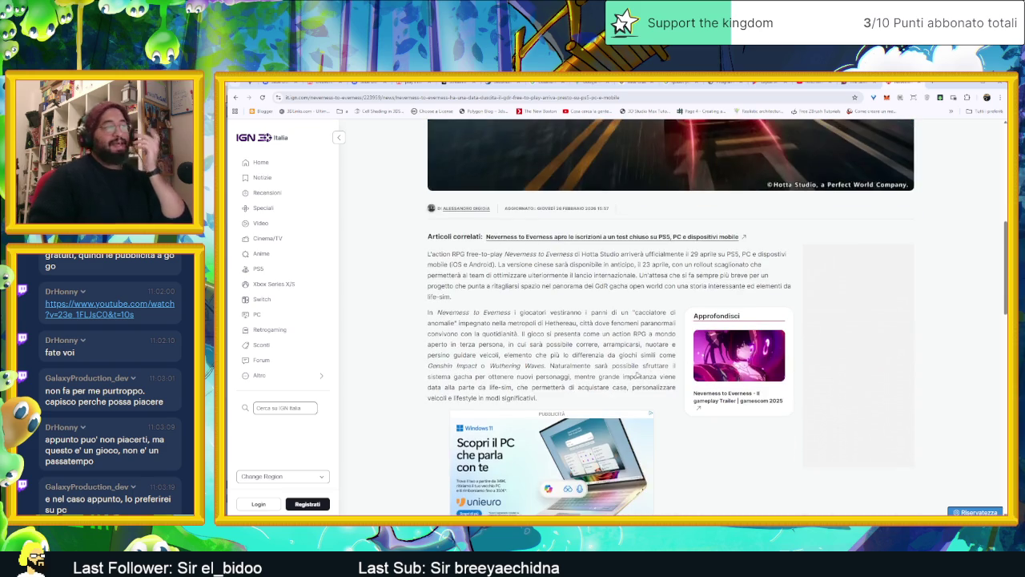
scroll(740, 391, down, 3)
scroll(679, 358, down, 4)
scroll(679, 357, down, 4)
scroll(679, 358, down, 2)
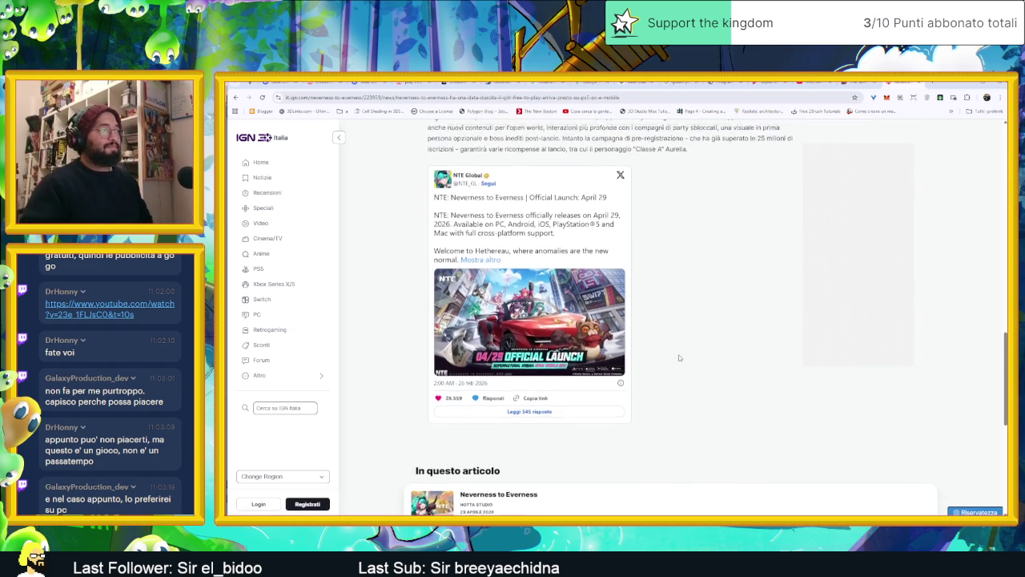
scroll(679, 354, down, 4)
scroll(678, 351, up, 8)
scroll(677, 347, up, 7)
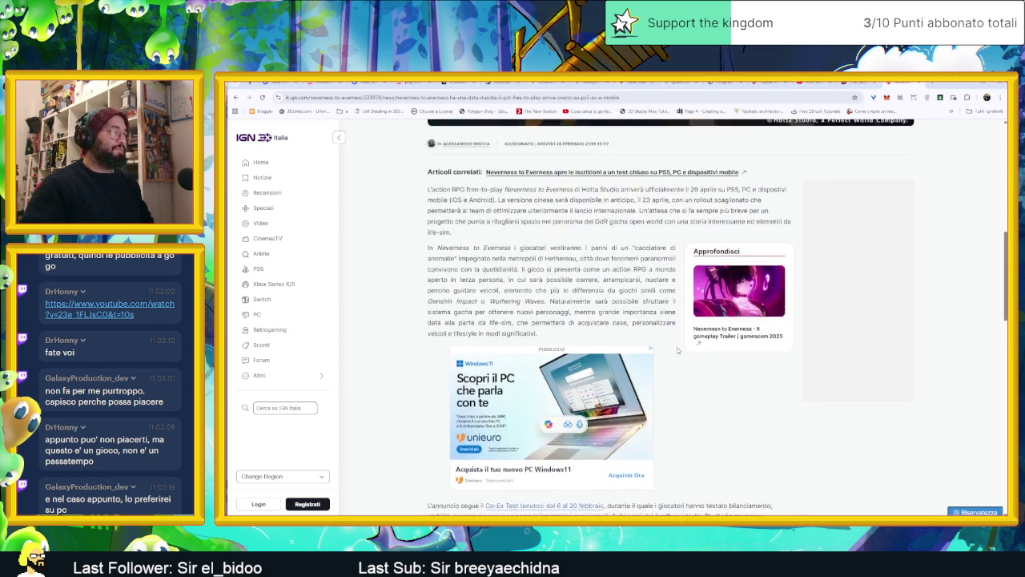
scroll(675, 350, up, 5)
scroll(674, 350, up, 3)
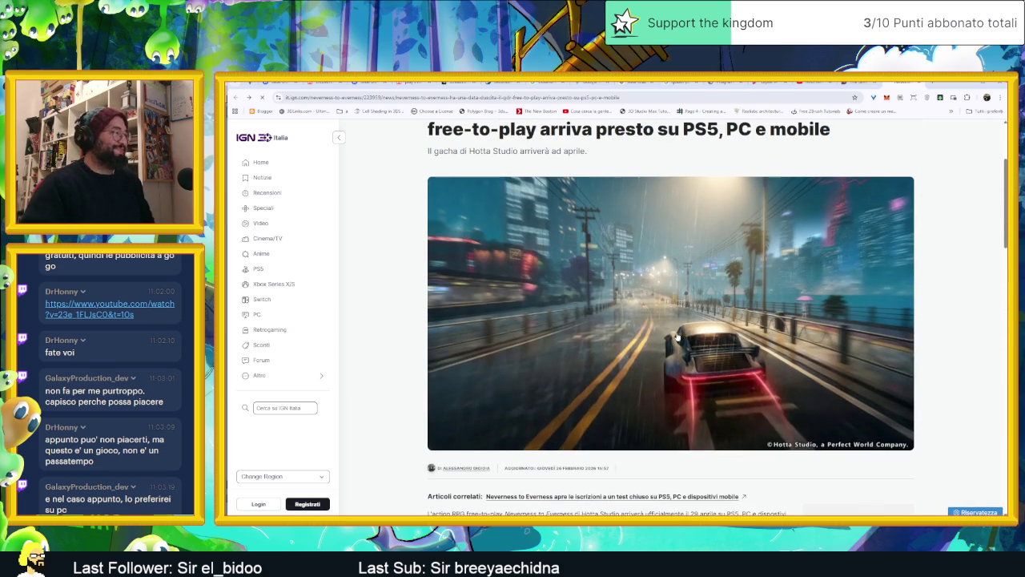
Check NTE's Google Play page from the search results, then preview the trailer image result
key(alt+Left)
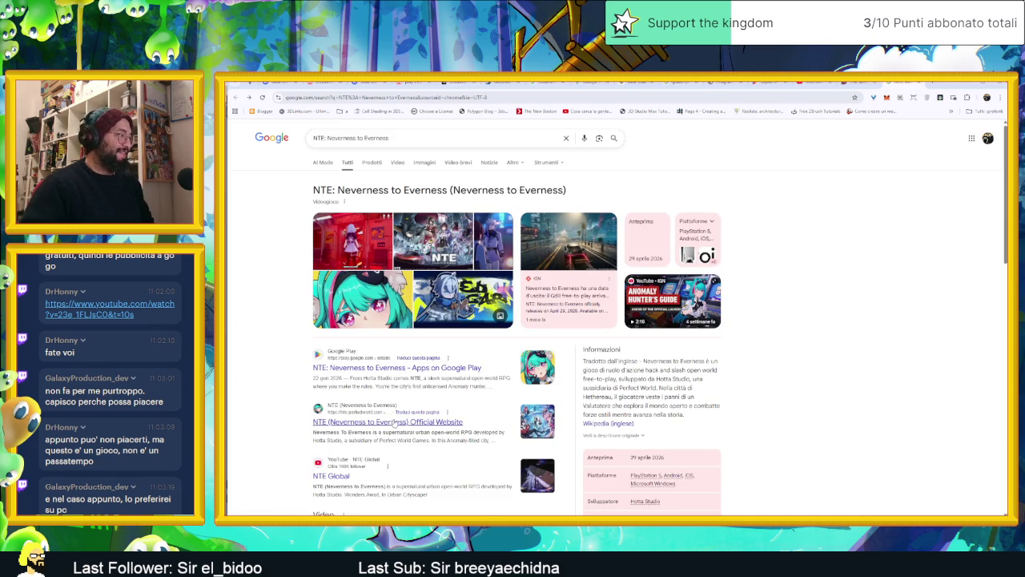
click(397, 367)
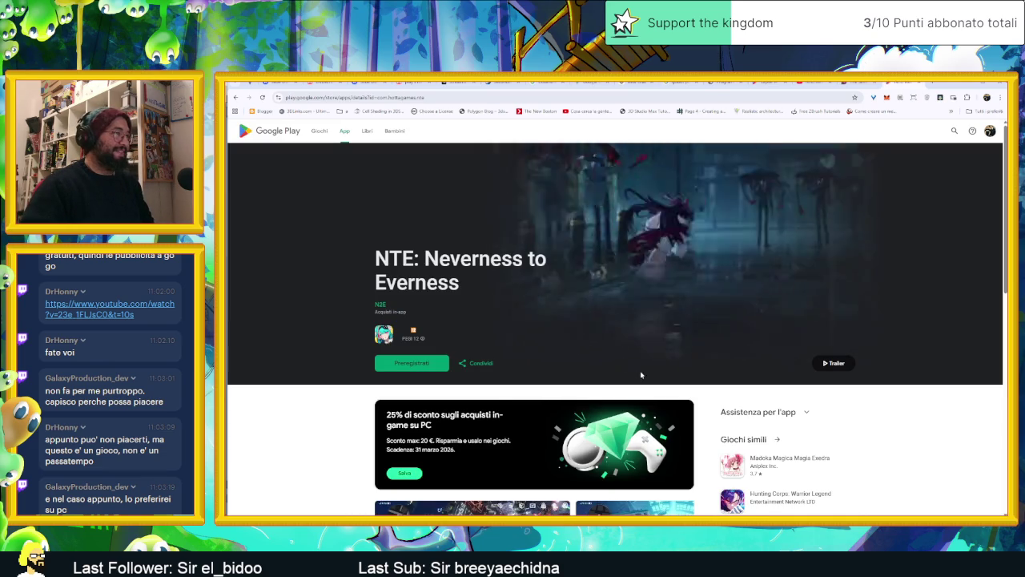
key(alt+Left)
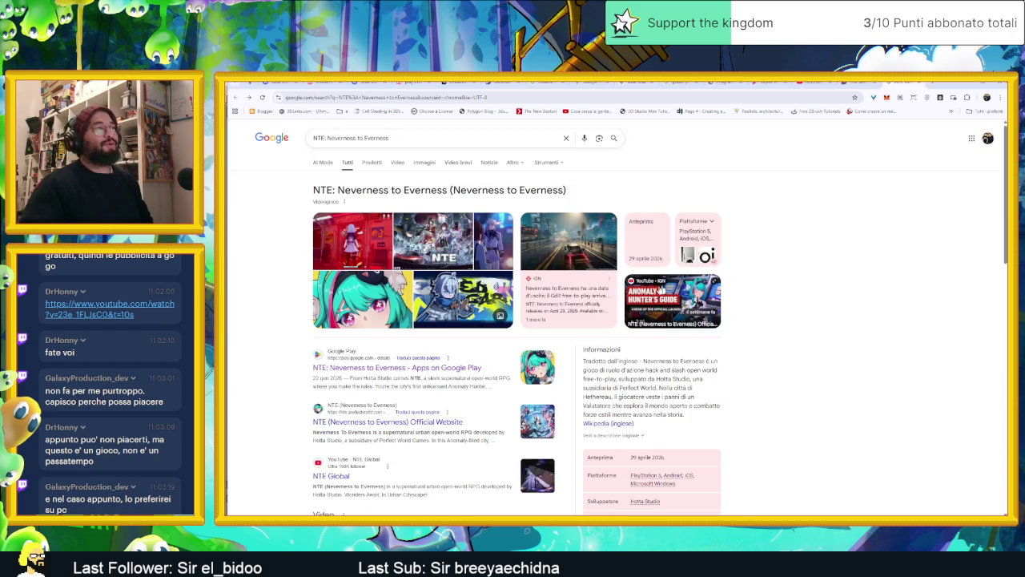
click(434, 240)
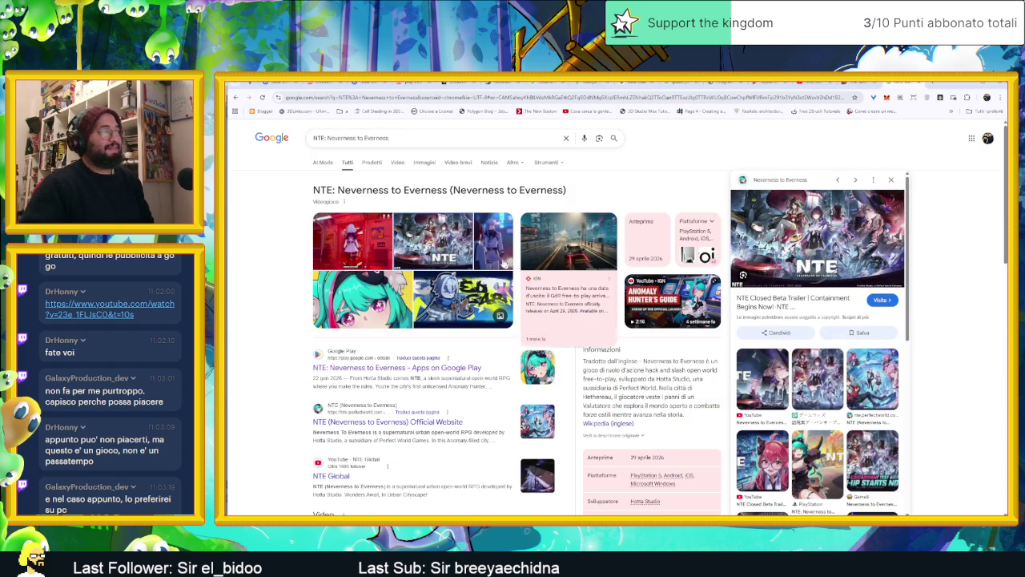
Switch to the NTE YouTube channel tab and start the NTE mobile gameplay video
click(843, 83)
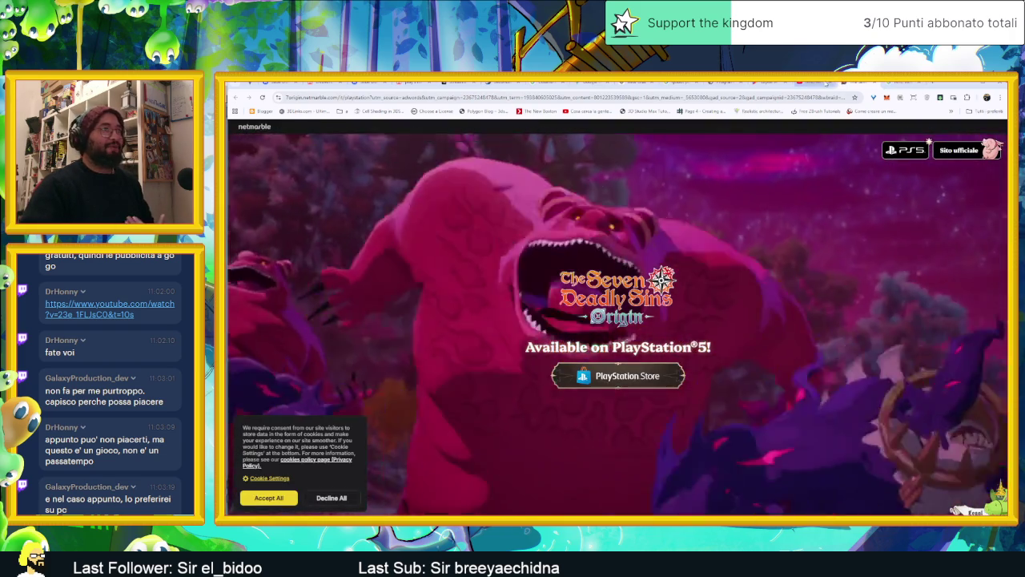
click(806, 82)
click(109, 308)
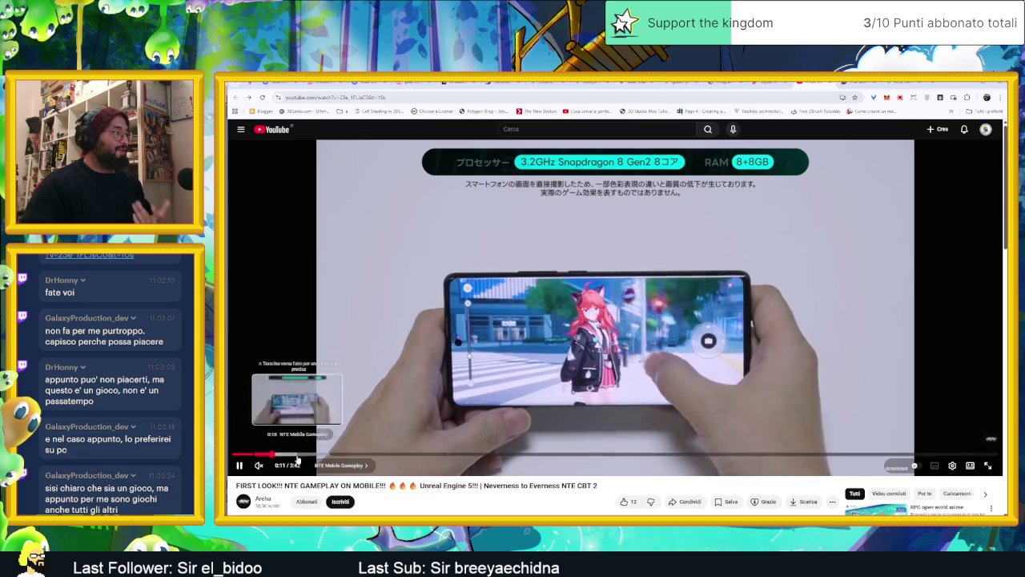
Scrub the gameplay video via 0:39, 1:36, 2:45 and 2:59 to 3:14, pause, then return to Aseprite
click(373, 455)
drag(466, 458, 590, 462)
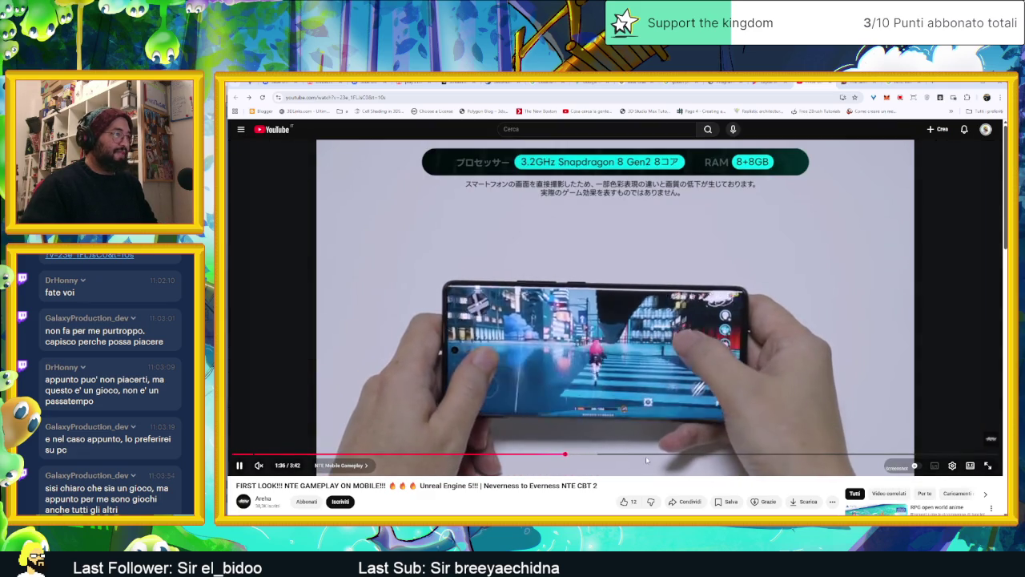
drag(590, 462, 753, 458)
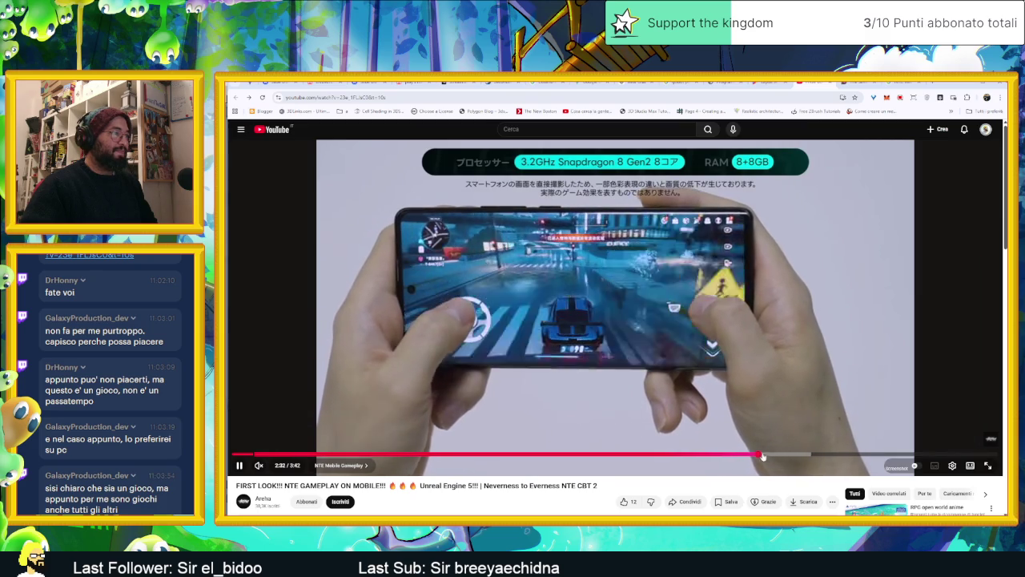
drag(772, 459, 803, 456)
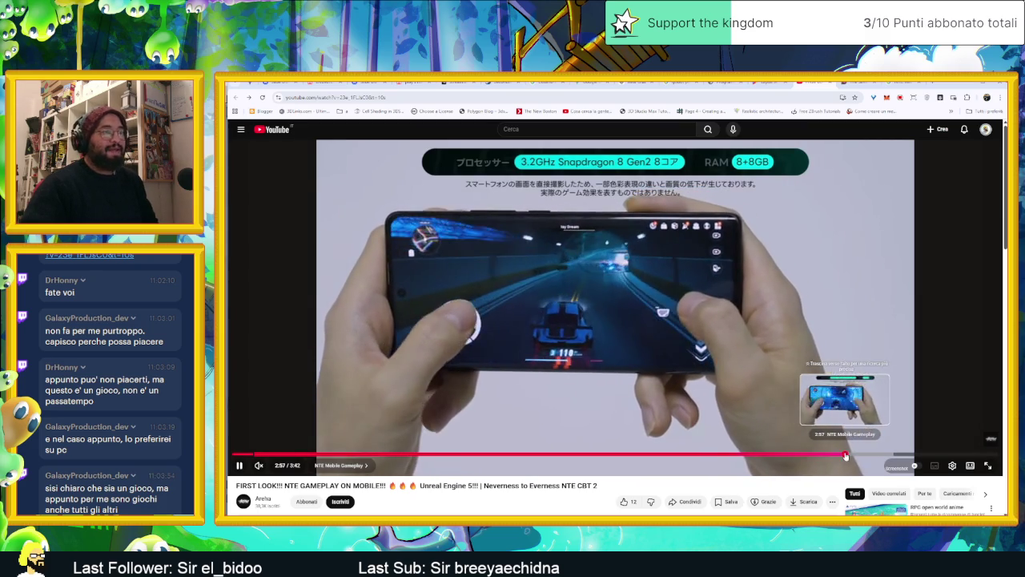
click(845, 455)
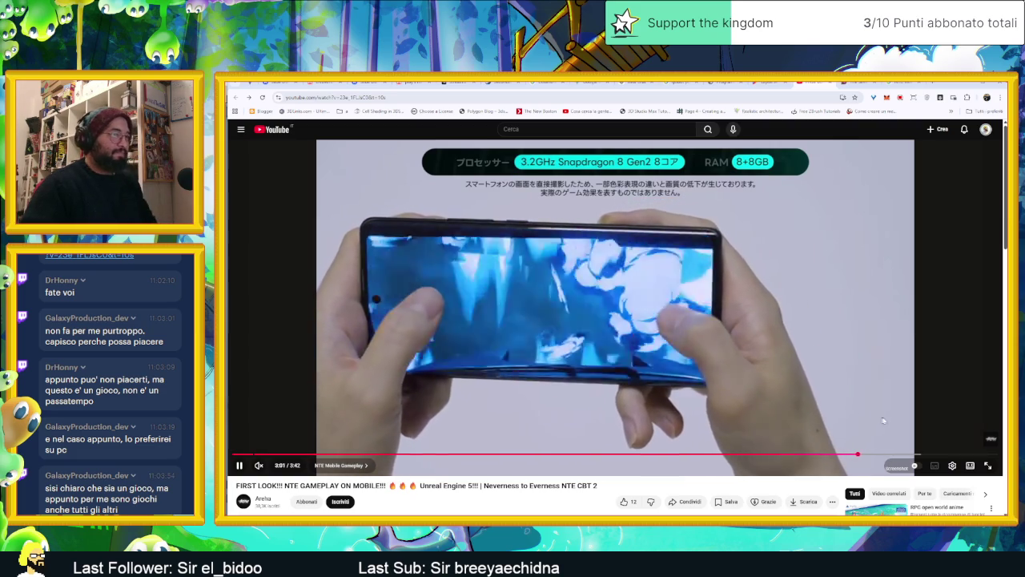
click(903, 454)
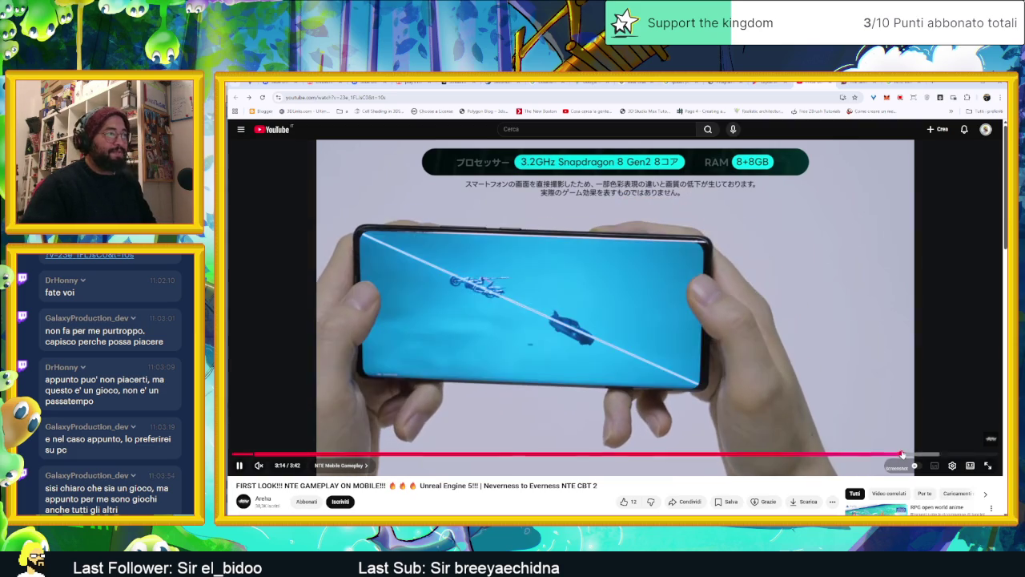
click(745, 322)
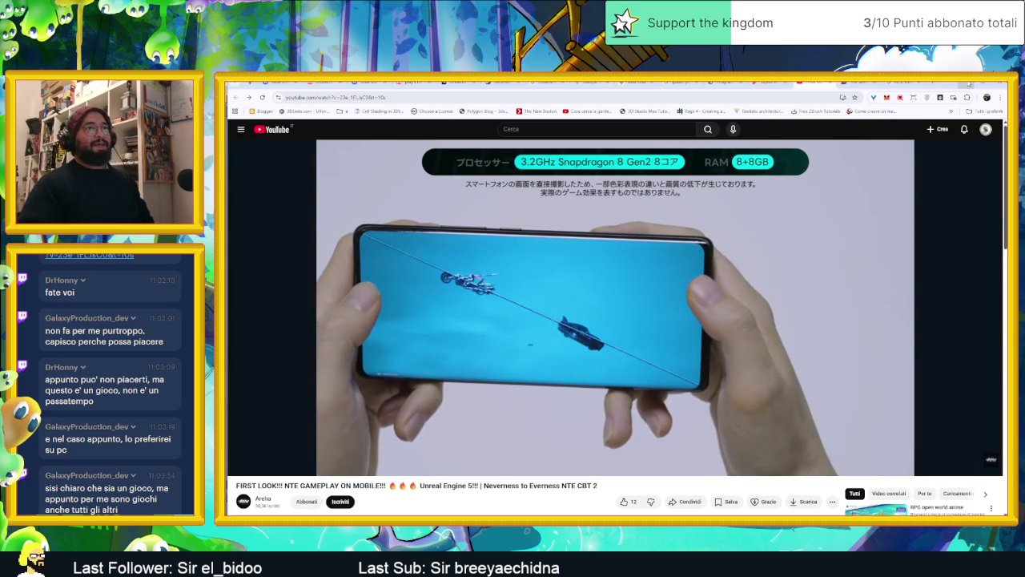
key(alt+Tab)
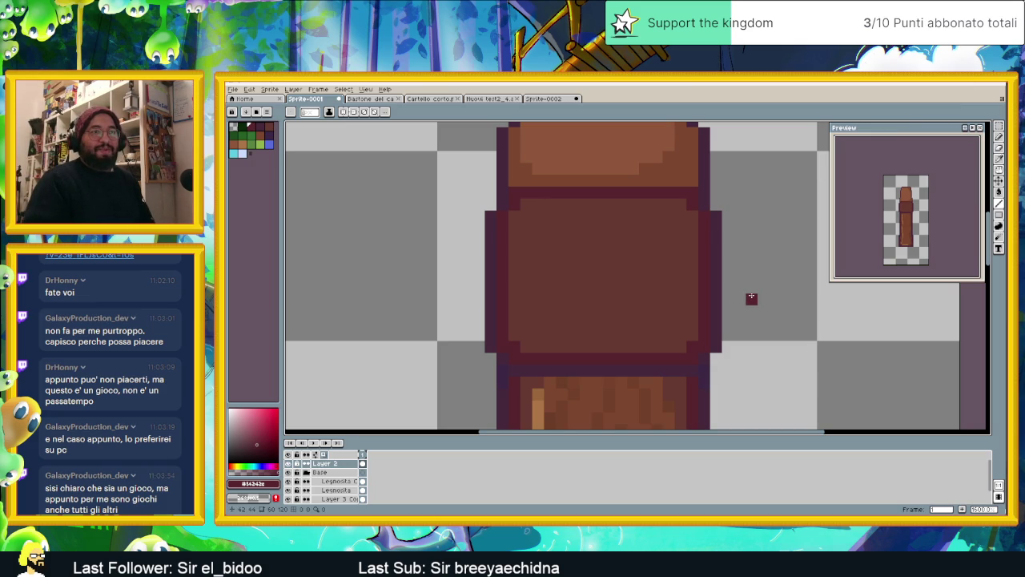
scroll(689, 276, down, 1)
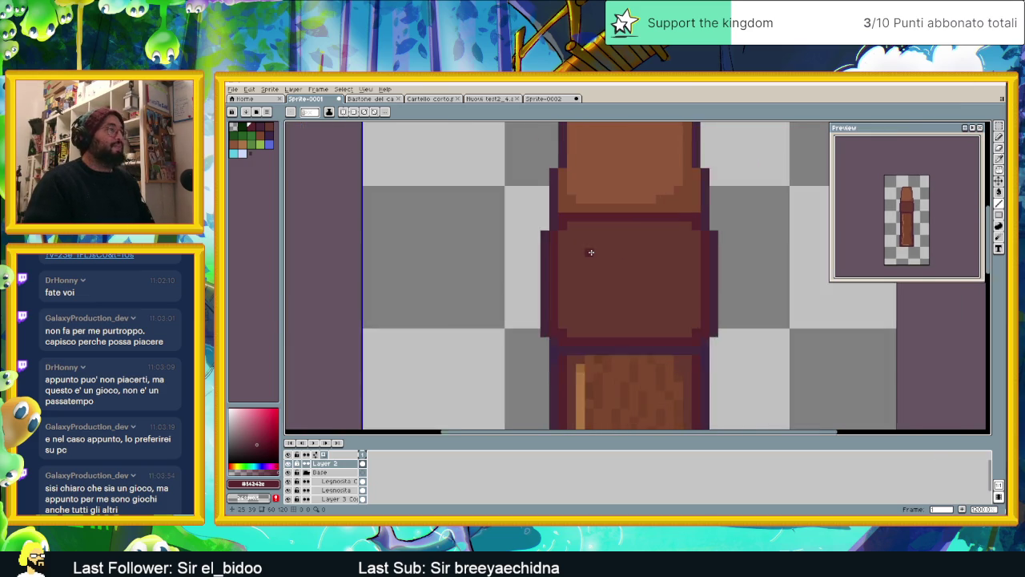
scroll(590, 252, up, 1)
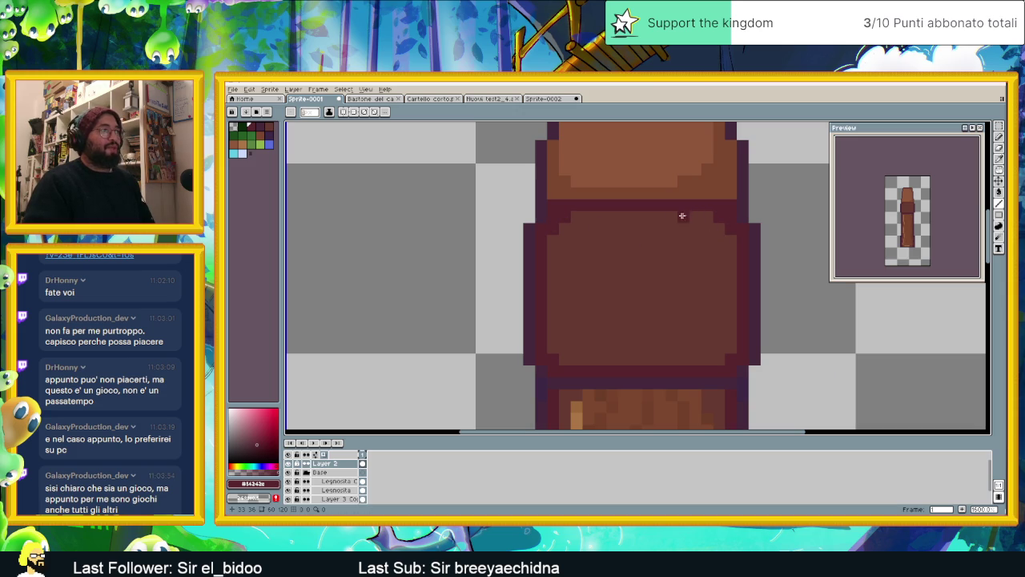
scroll(553, 202, up, 1)
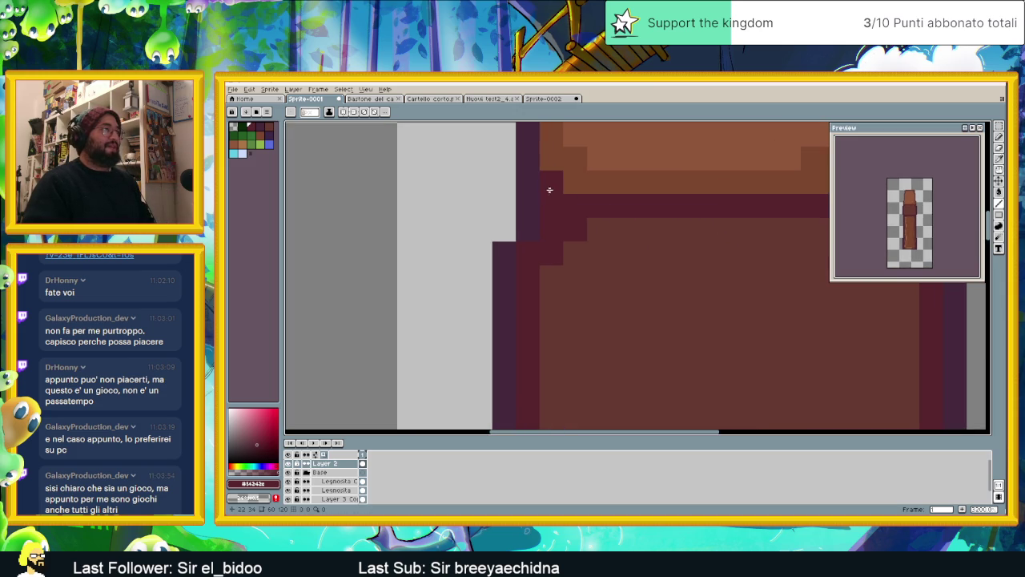
scroll(550, 193, down, 2)
scroll(727, 213, up, 2)
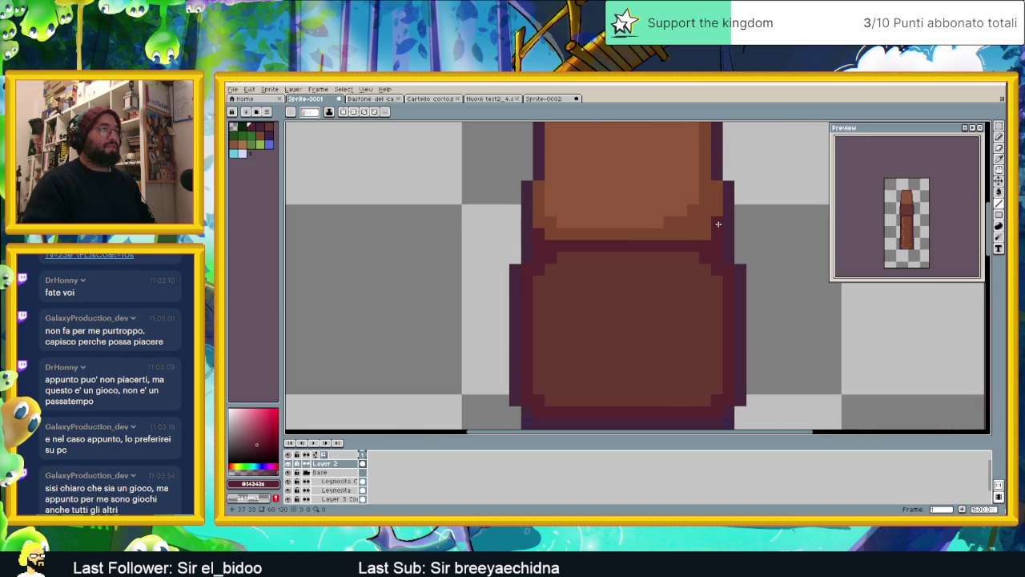
scroll(724, 247, down, 2)
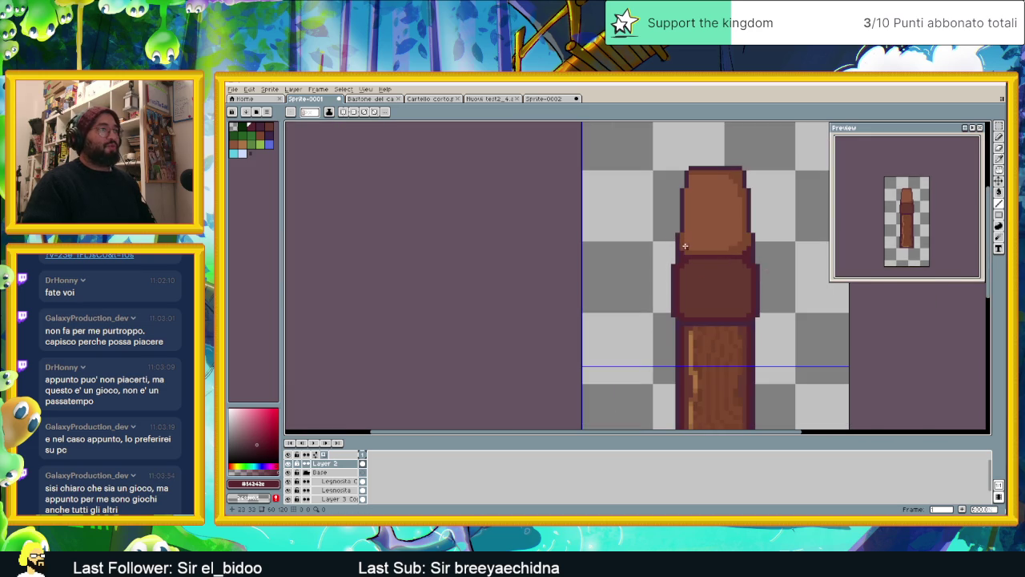
scroll(732, 262, up, 2)
scroll(772, 270, down, 2)
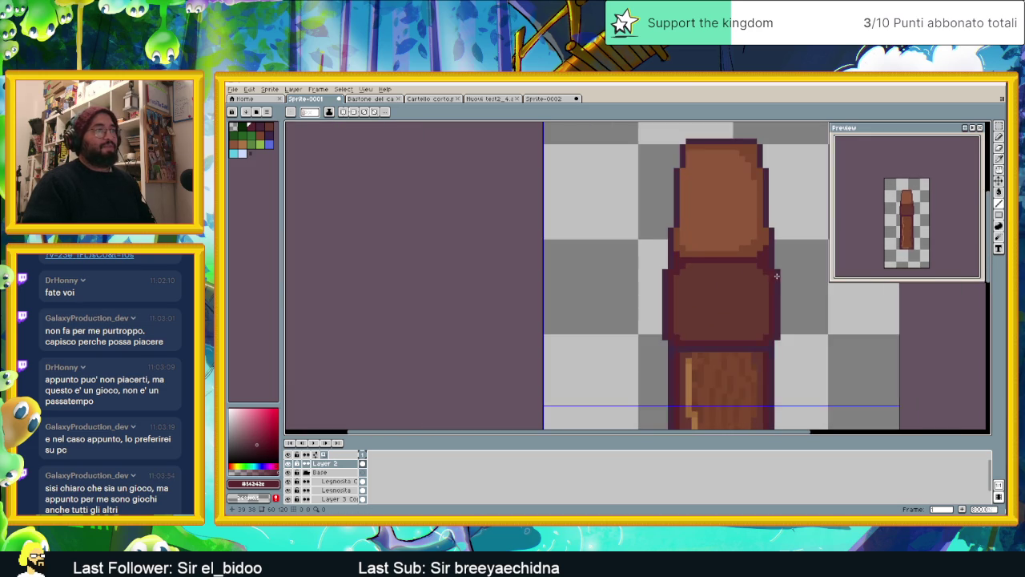
scroll(761, 244, up, 3)
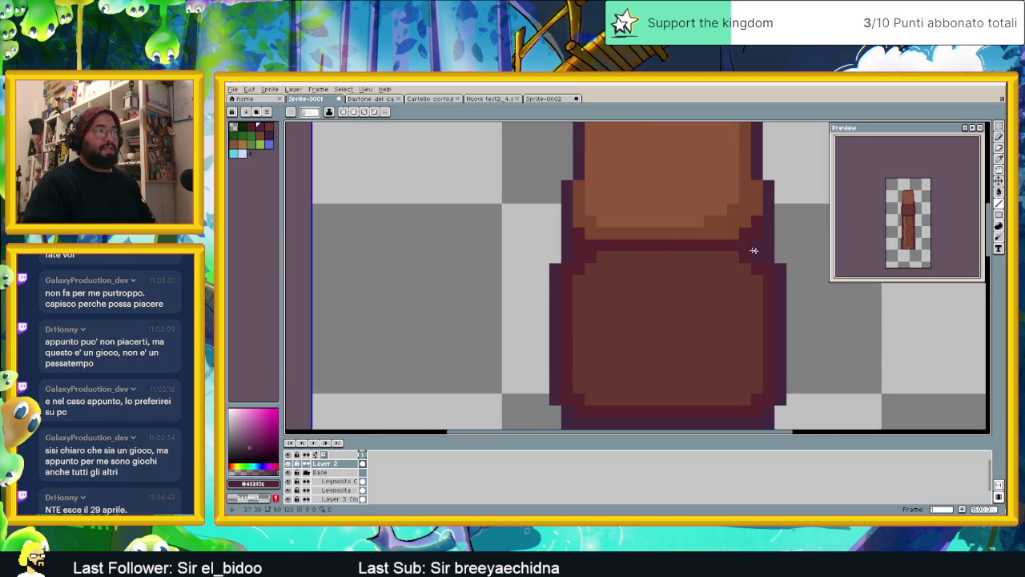
scroll(592, 296, down, 2)
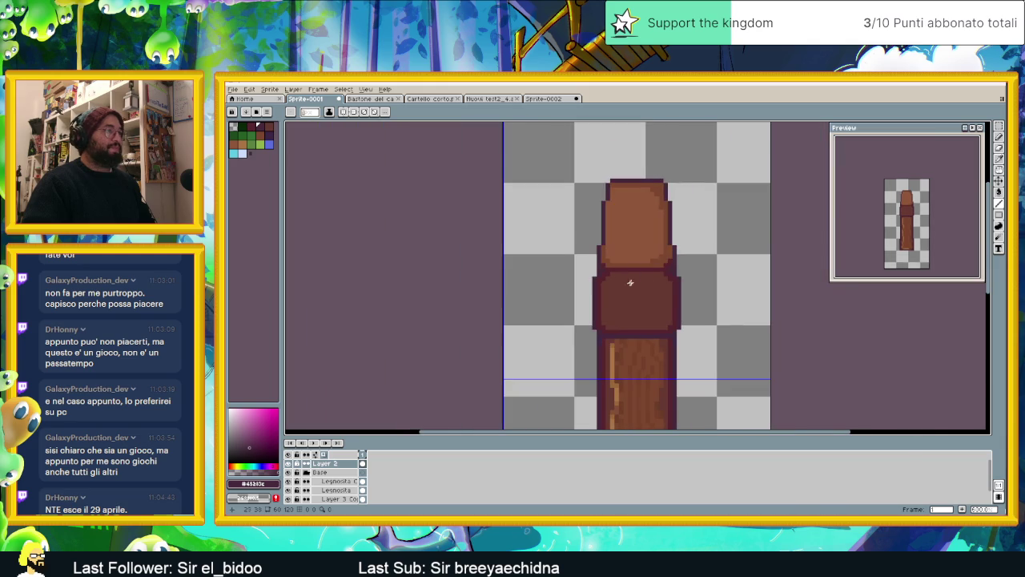
scroll(647, 257, up, 1)
scroll(641, 282, up, 1)
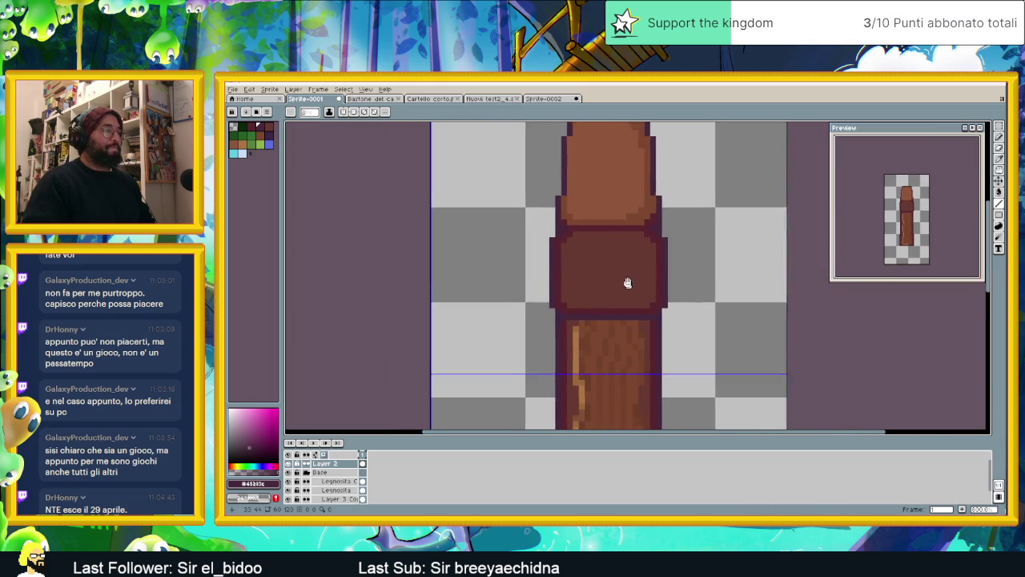
scroll(621, 275, up, 1)
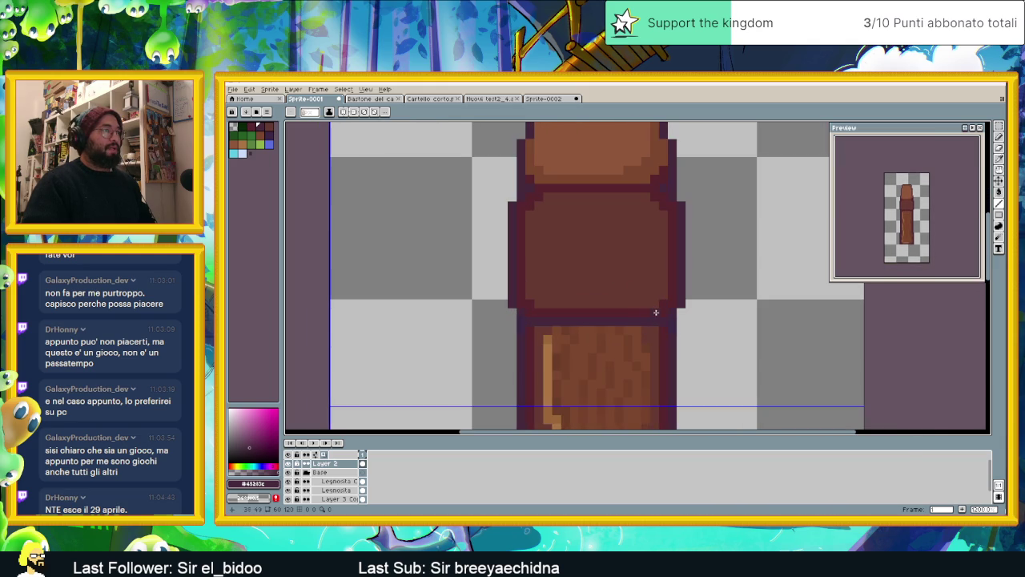
scroll(699, 289, down, 2)
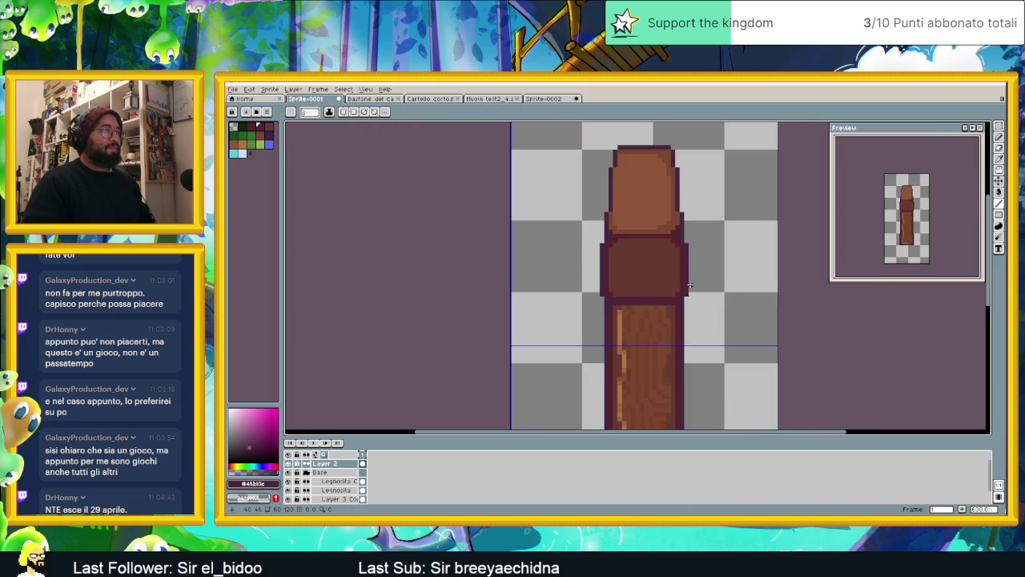
scroll(681, 299, up, 1)
scroll(681, 305, up, 1)
alt+click(682, 316)
scroll(721, 289, up, 1)
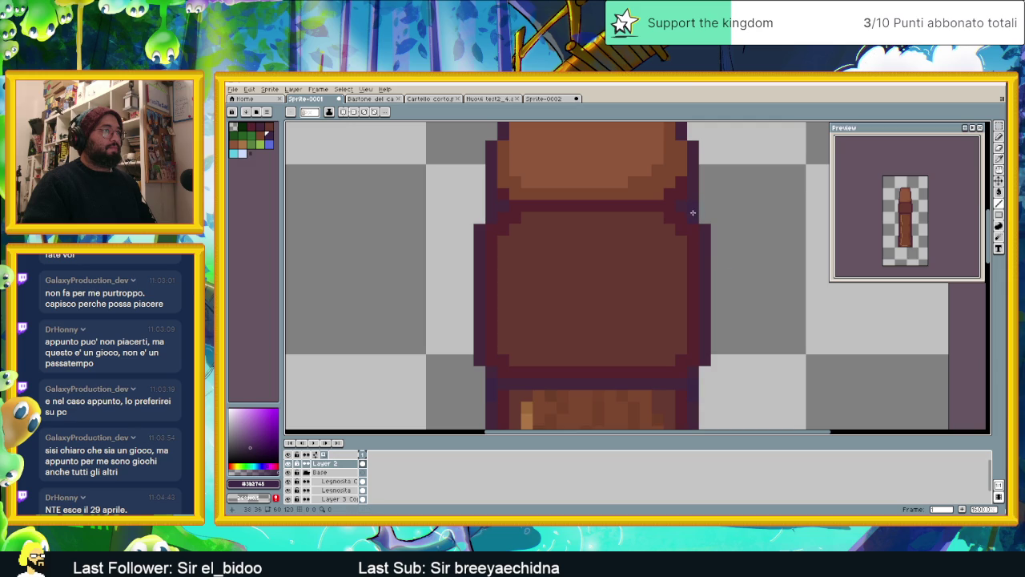
drag(697, 166, 713, 256)
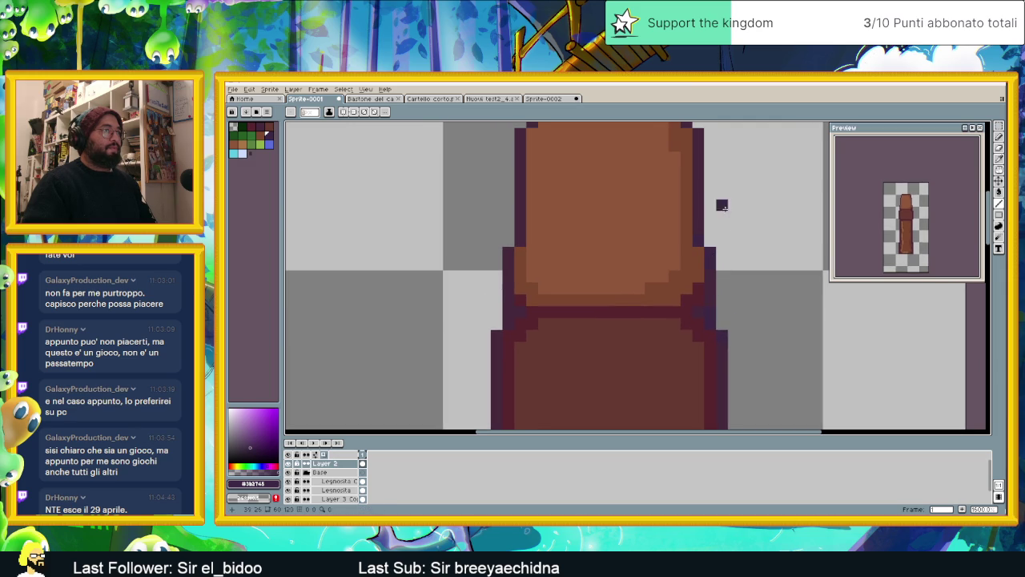
scroll(697, 229, down, 1)
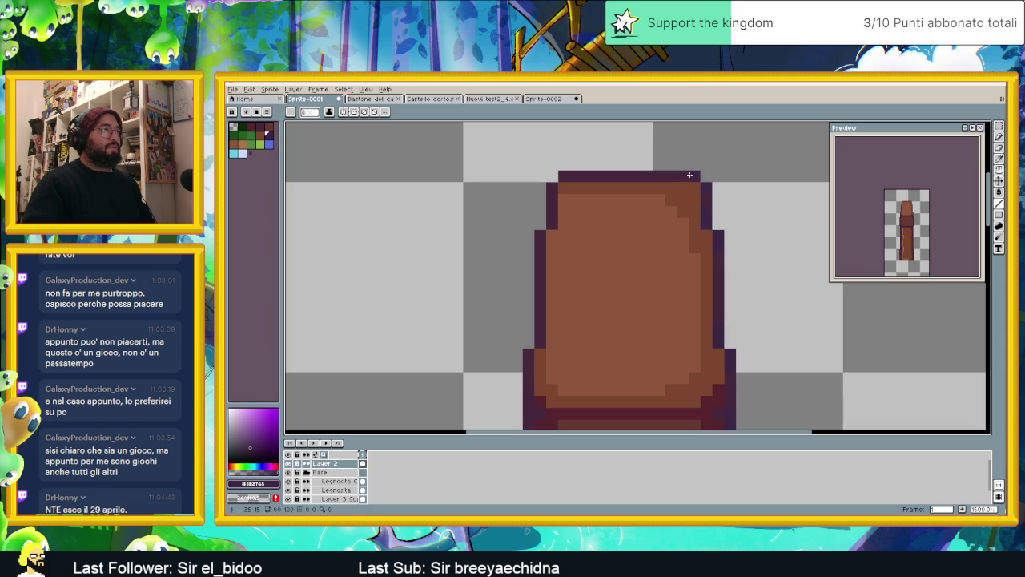
scroll(691, 175, down, 3)
scroll(710, 275, up, 1)
scroll(738, 312, up, 3)
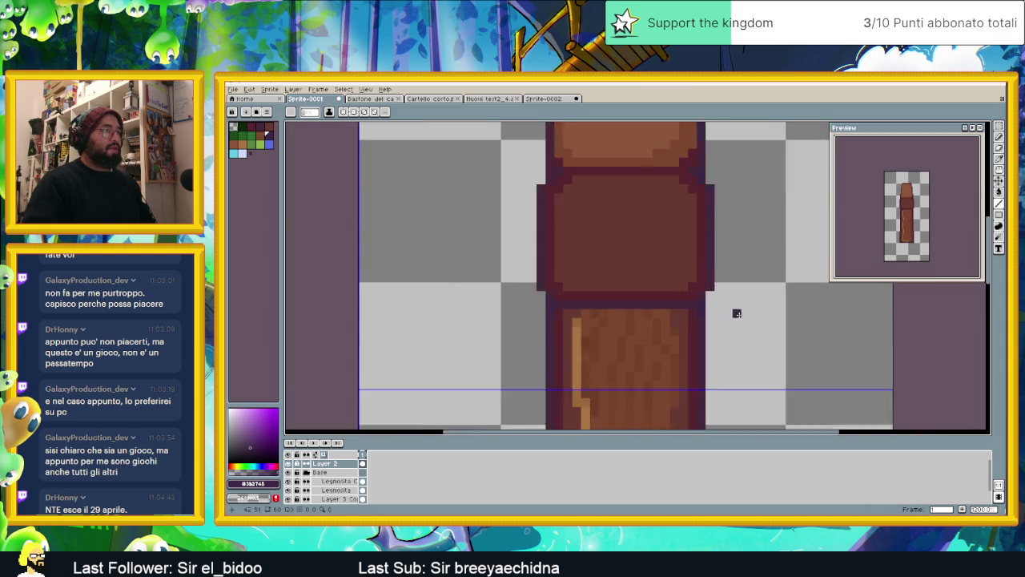
scroll(692, 290, up, 2)
click(693, 290)
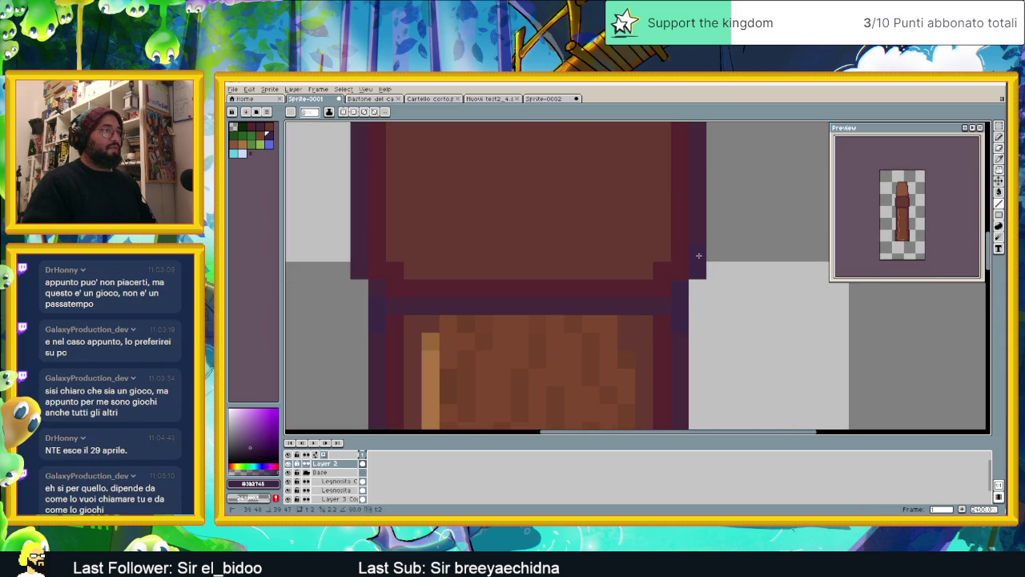
scroll(647, 304, down, 2)
scroll(685, 292, down, 2)
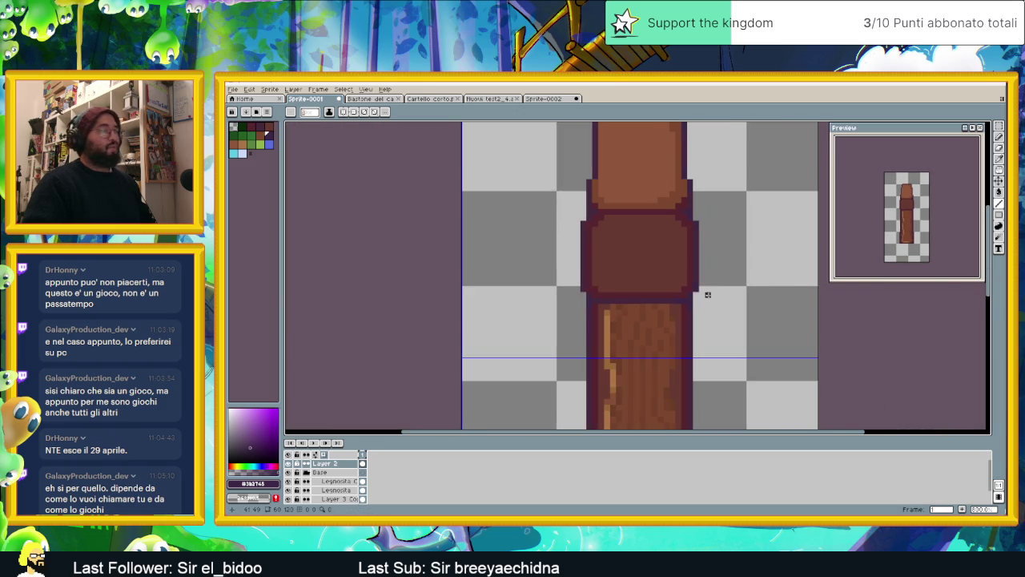
scroll(650, 264, up, 2)
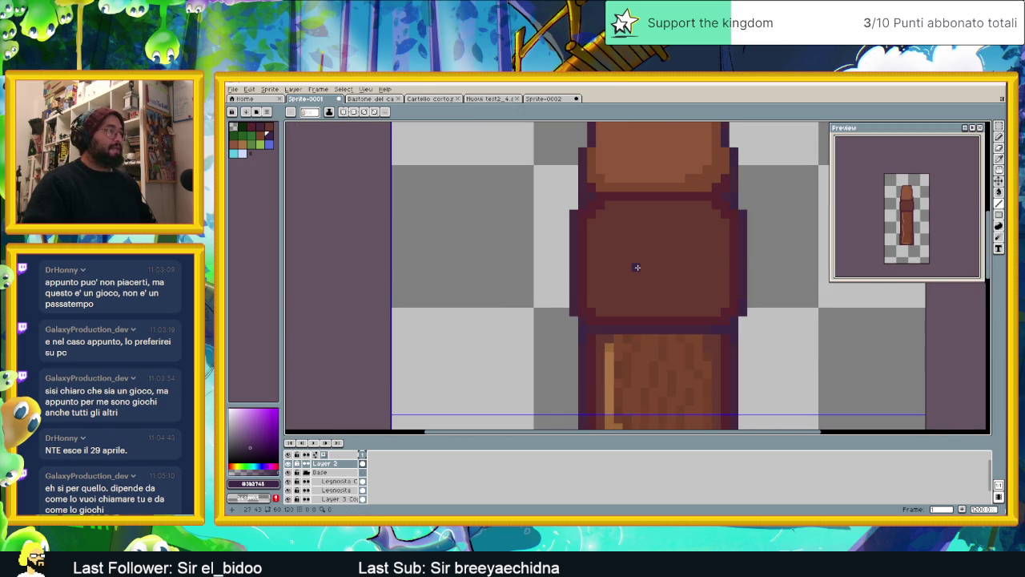
scroll(636, 267, up, 1)
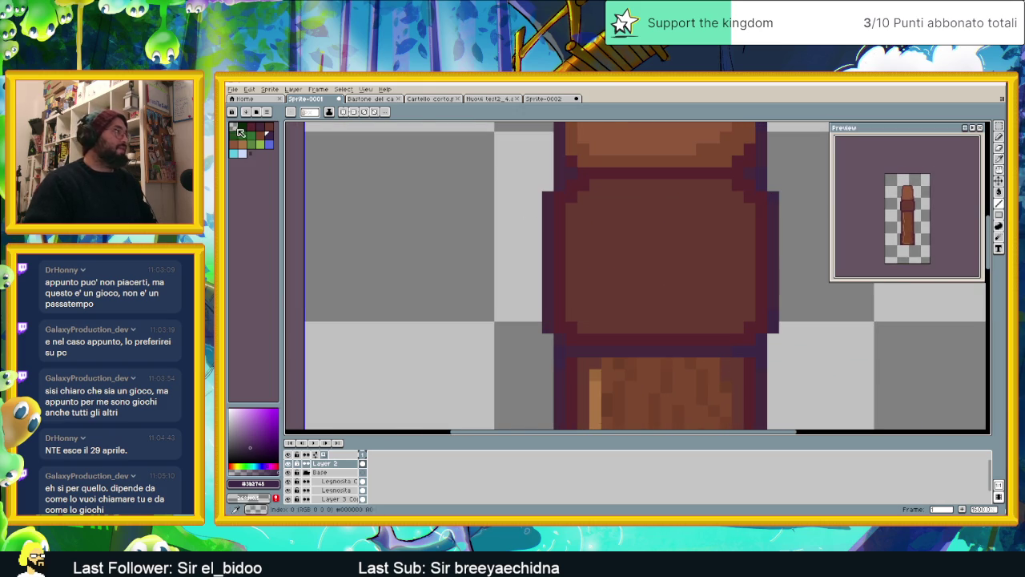
click(263, 136)
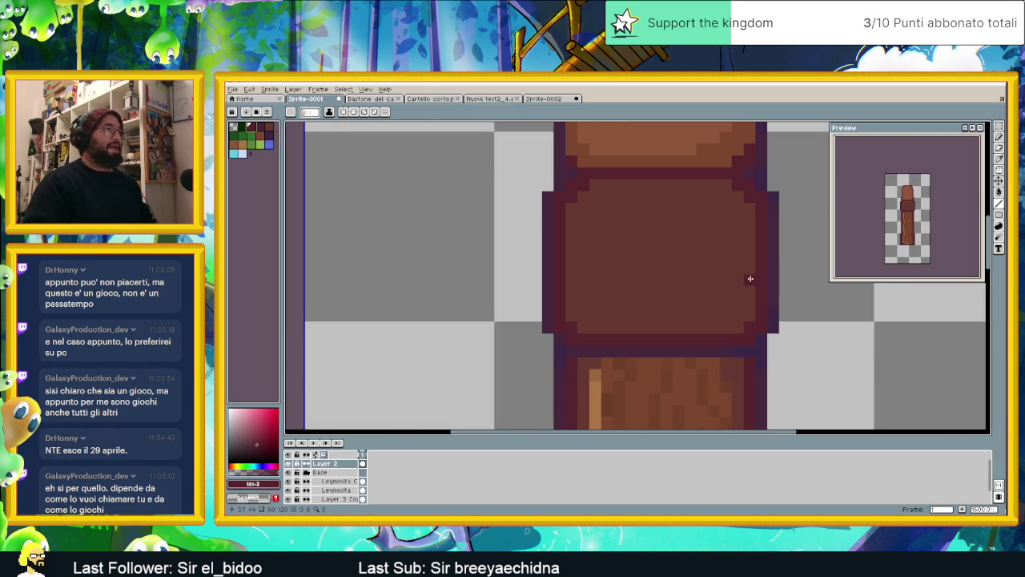
click(269, 126)
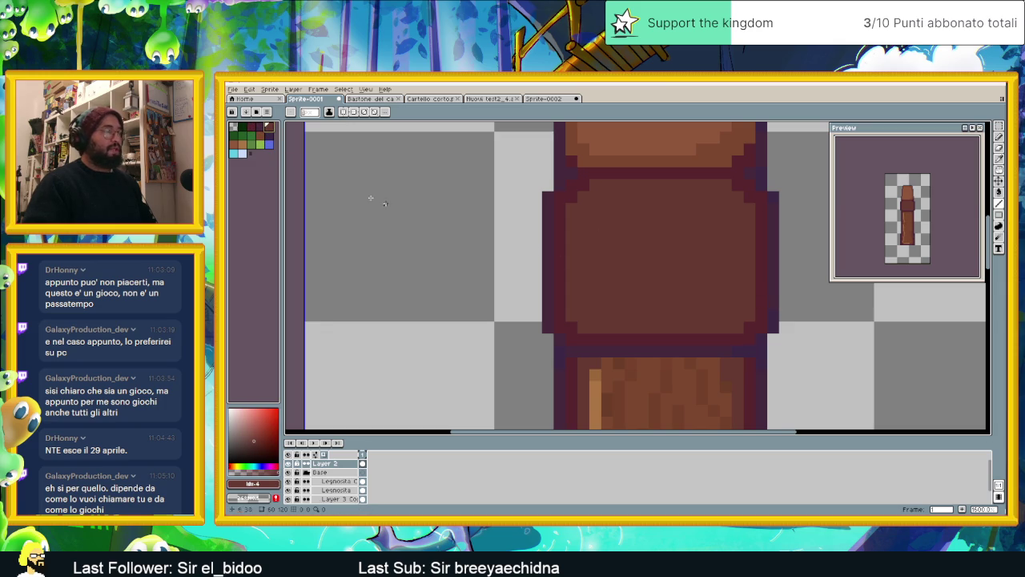
click(236, 149)
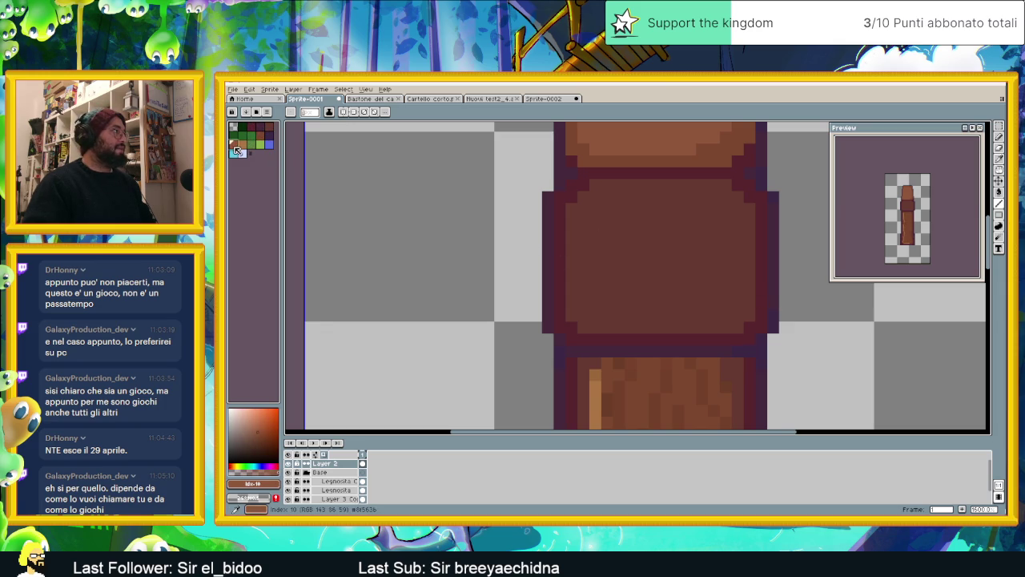
click(267, 142)
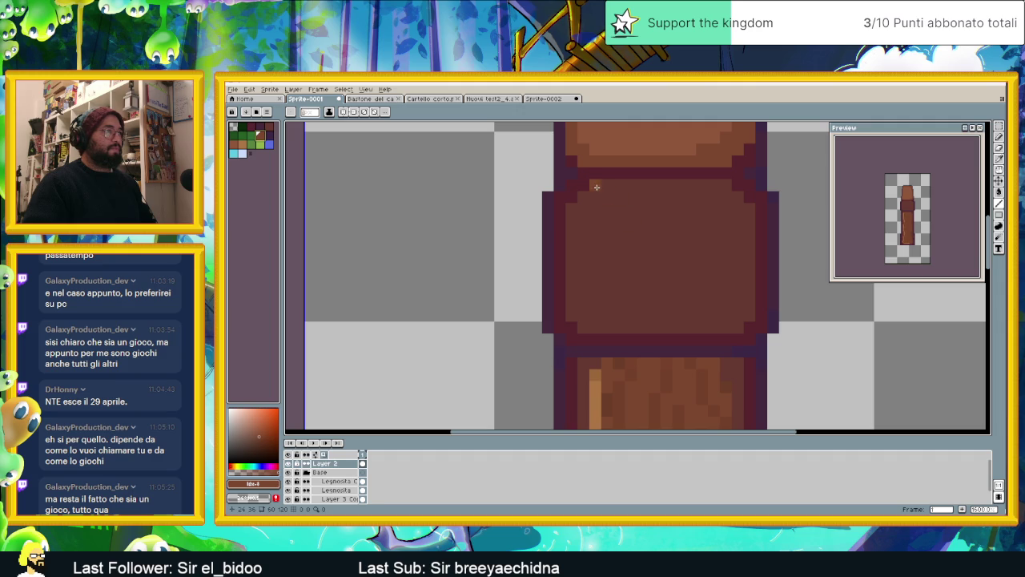
drag(597, 187, 715, 185)
key(v)
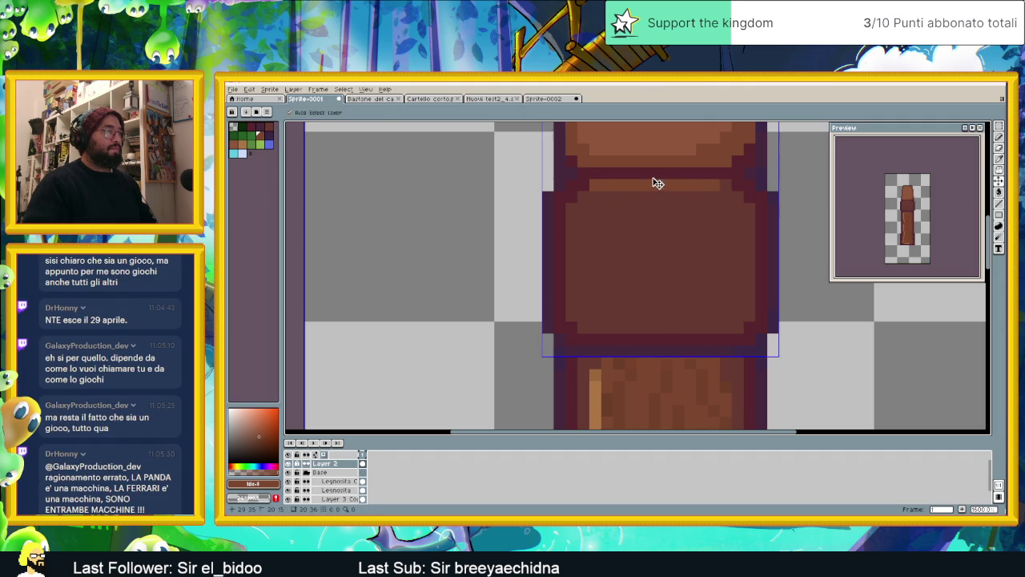
key(ctrl+z)
key(b)
drag(613, 173, 667, 174)
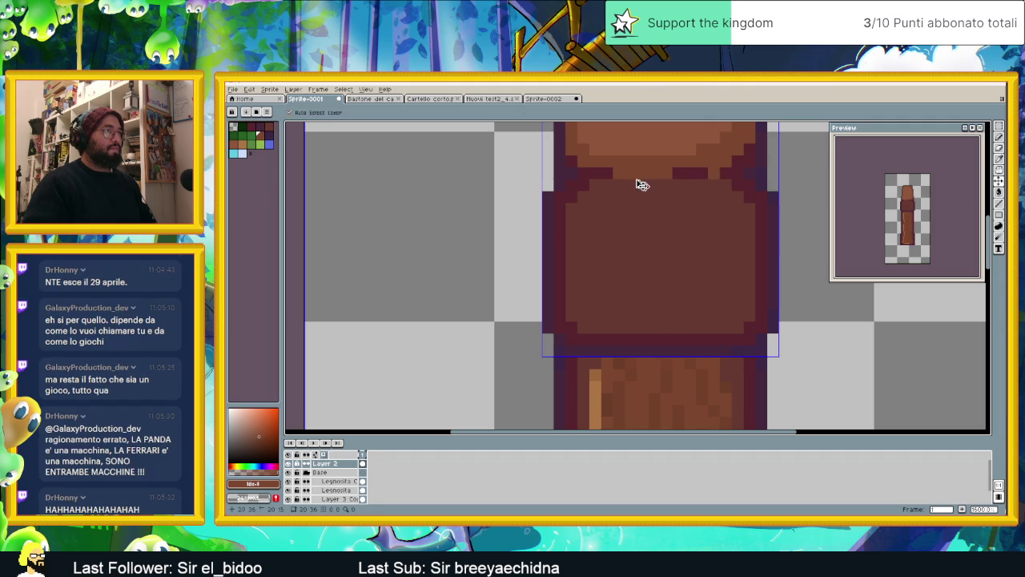
key(ctrl+z)
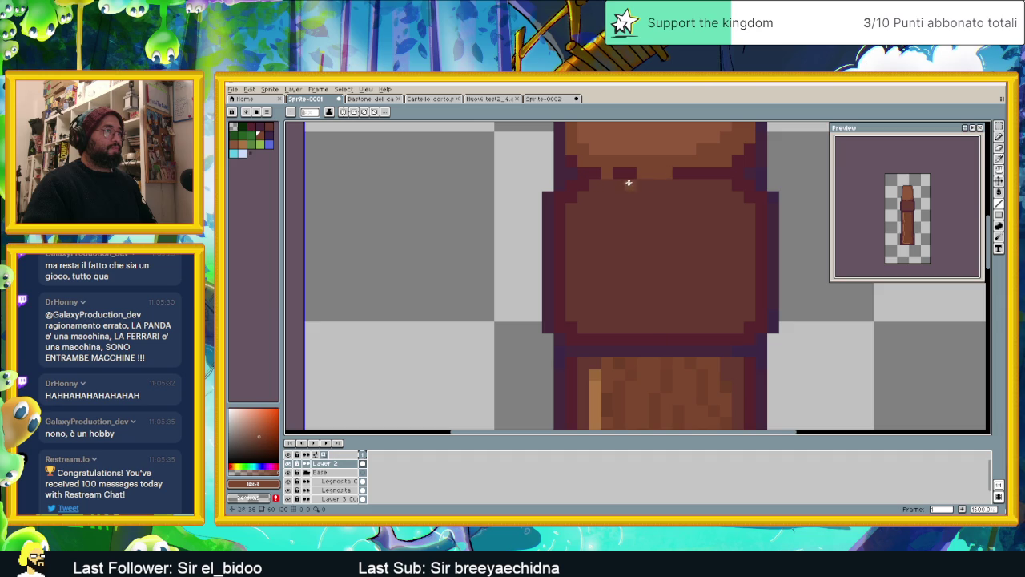
alt+click(632, 195)
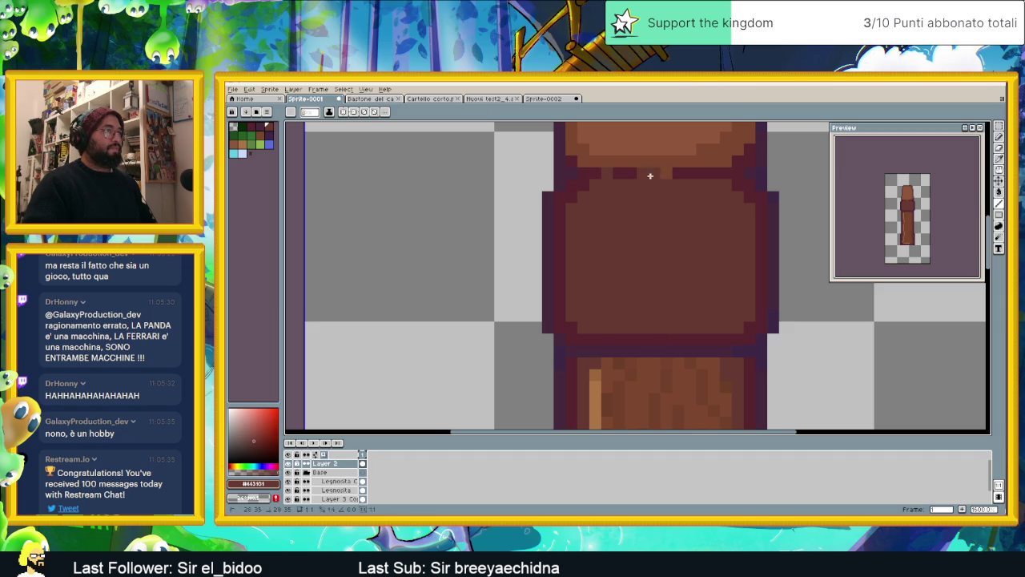
scroll(664, 173, down, 1)
Sample the cap's lighter brown with the eyedropper as the pencil colour
scroll(669, 201, down, 1)
scroll(673, 224, down, 1)
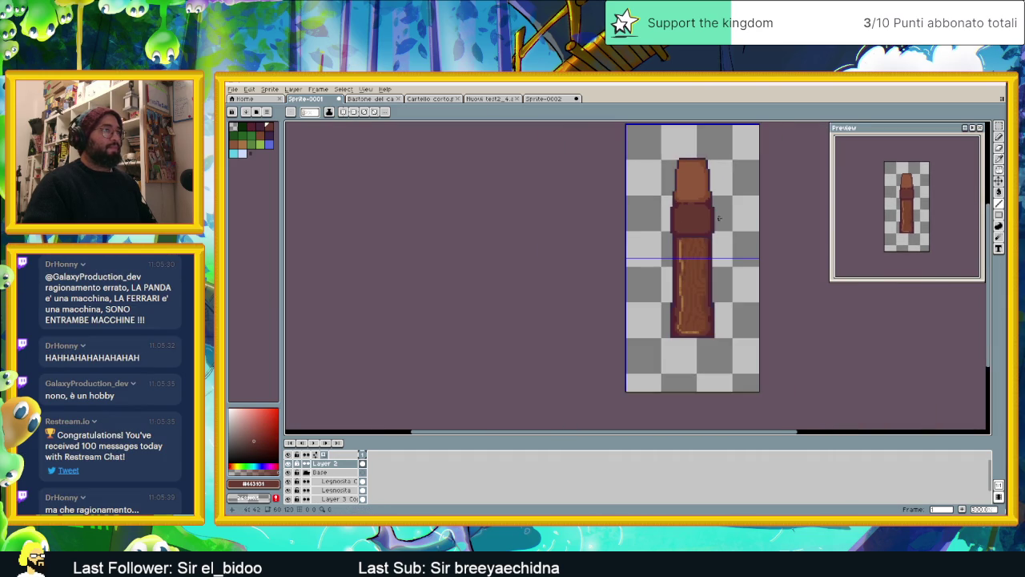
scroll(677, 246, down, 1)
scroll(678, 246, up, 1)
scroll(679, 247, up, 1)
scroll(681, 248, down, 1)
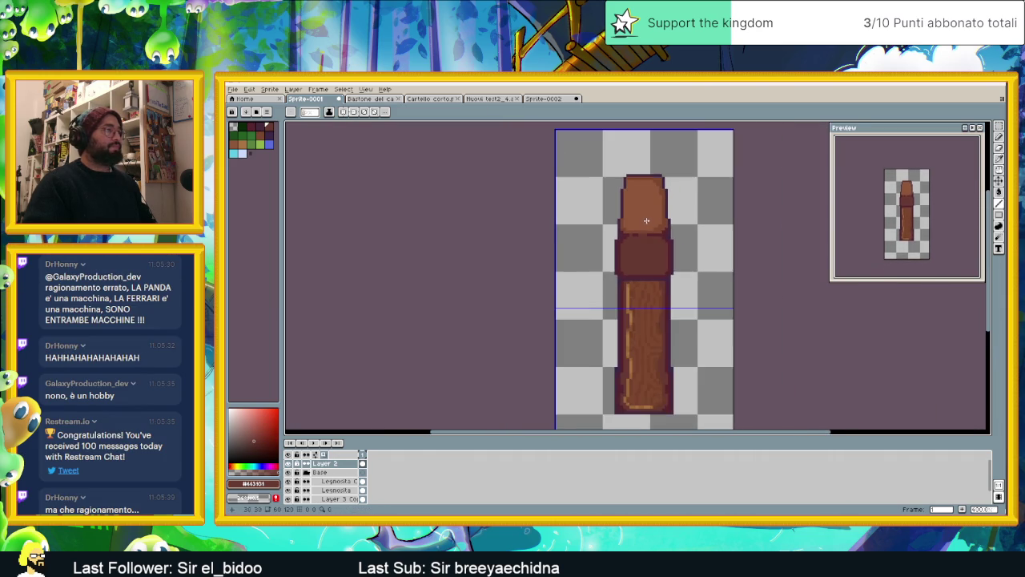
scroll(677, 252, up, 1)
scroll(661, 277, up, 1)
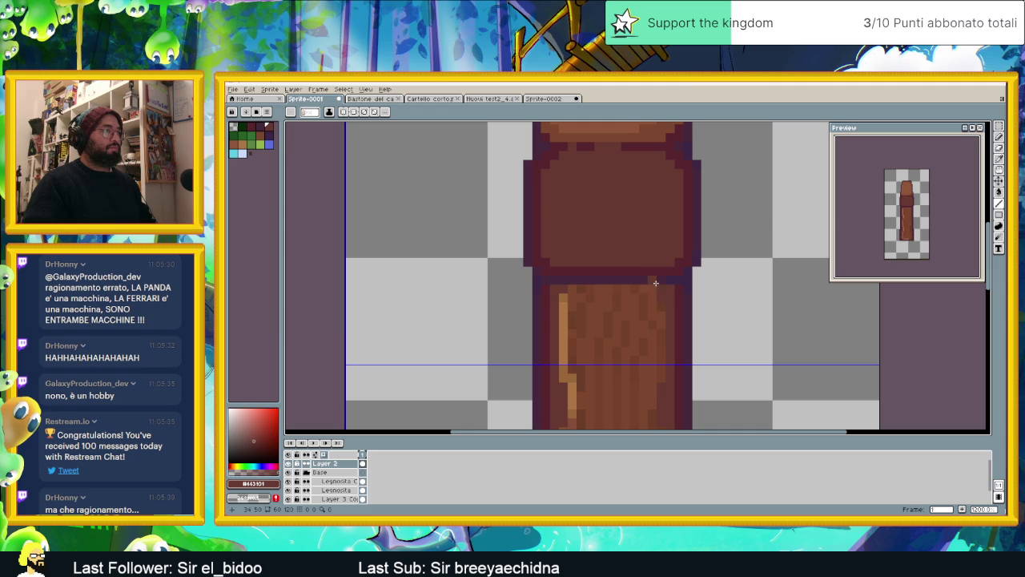
alt+click(538, 280)
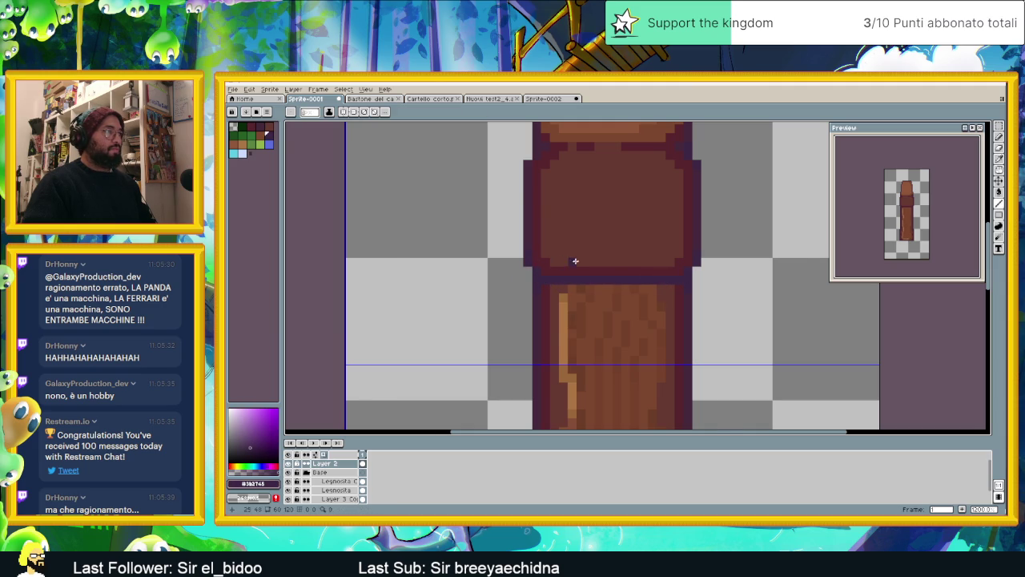
scroll(575, 262, down, 1)
scroll(574, 210, up, 1)
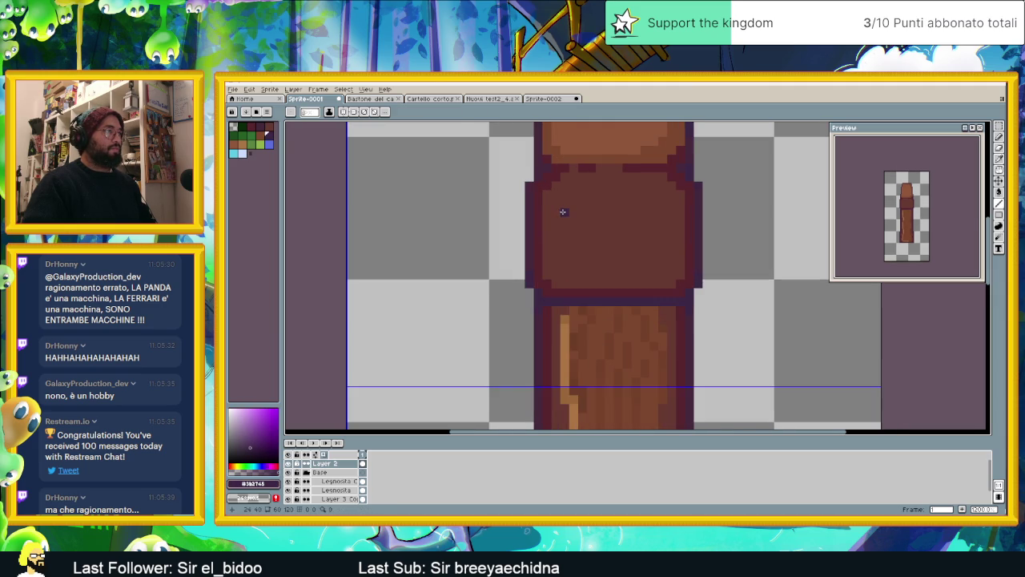
scroll(563, 212, up, 1)
scroll(588, 188, up, 1)
key(i)
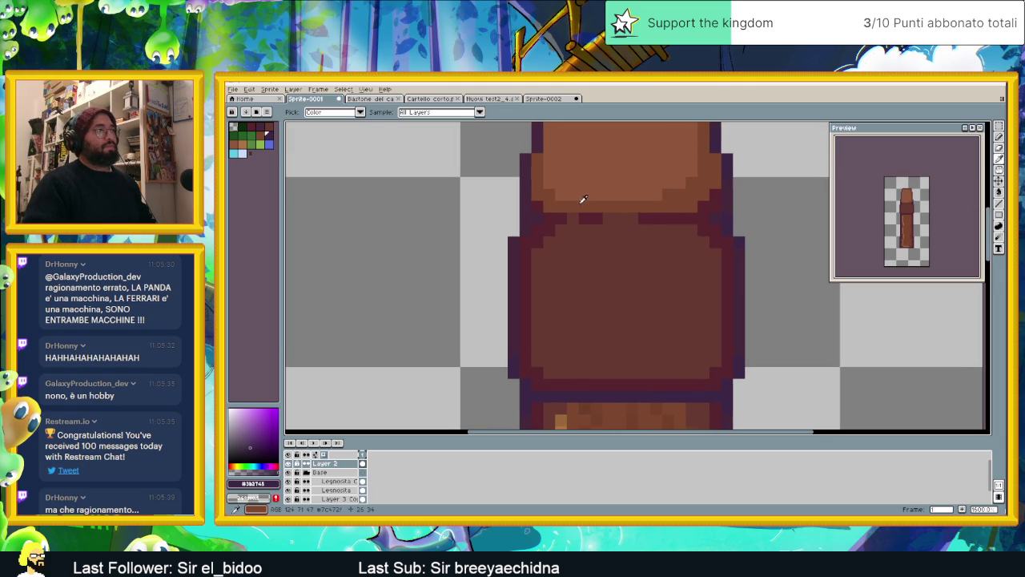
click(584, 200)
key(b)
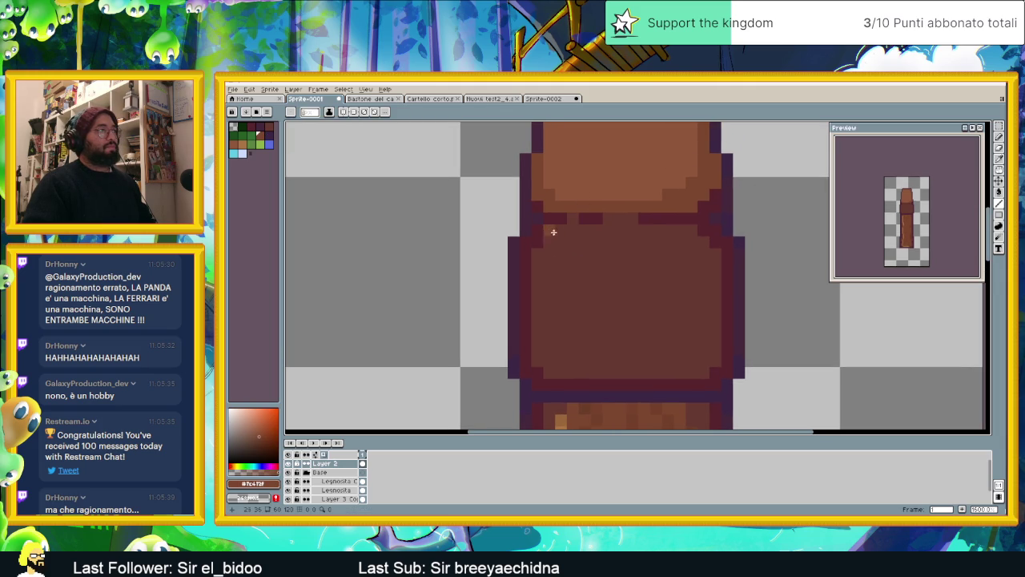
Paint light brown highlight pixels along the collar's top row and down its left side
click(532, 261)
drag(569, 230, 628, 232)
click(637, 230)
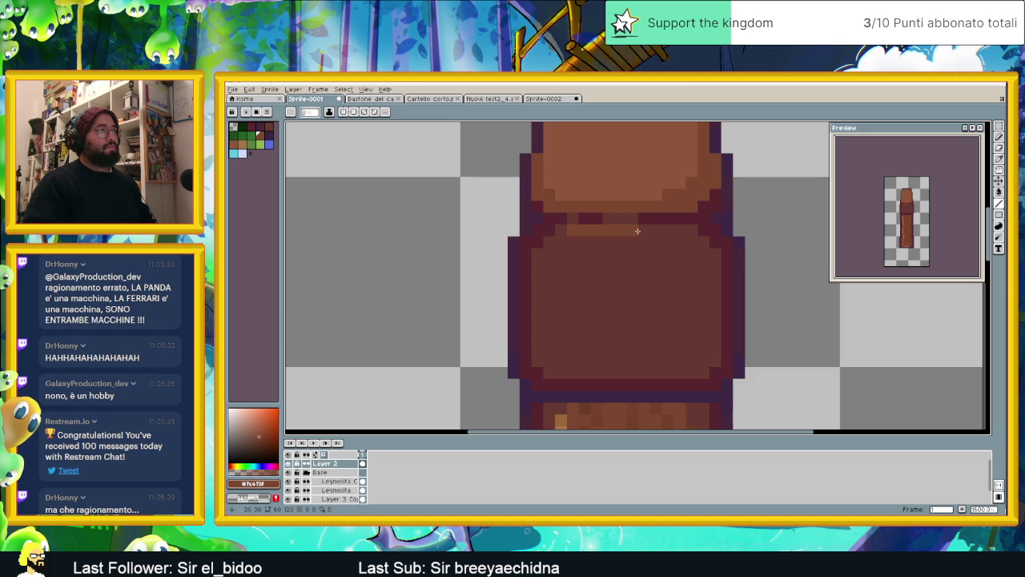
click(562, 238)
click(549, 243)
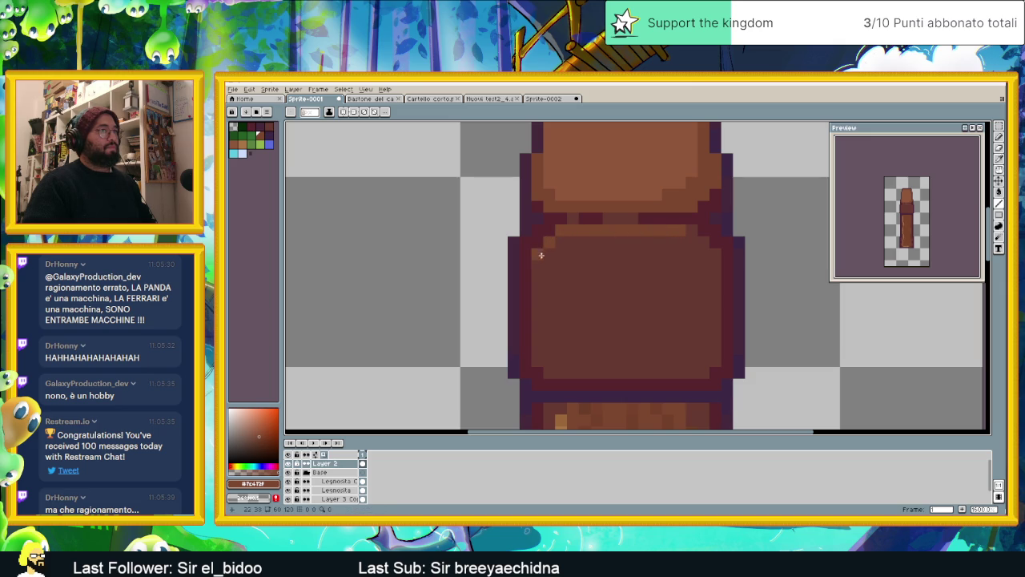
drag(534, 260, 537, 340)
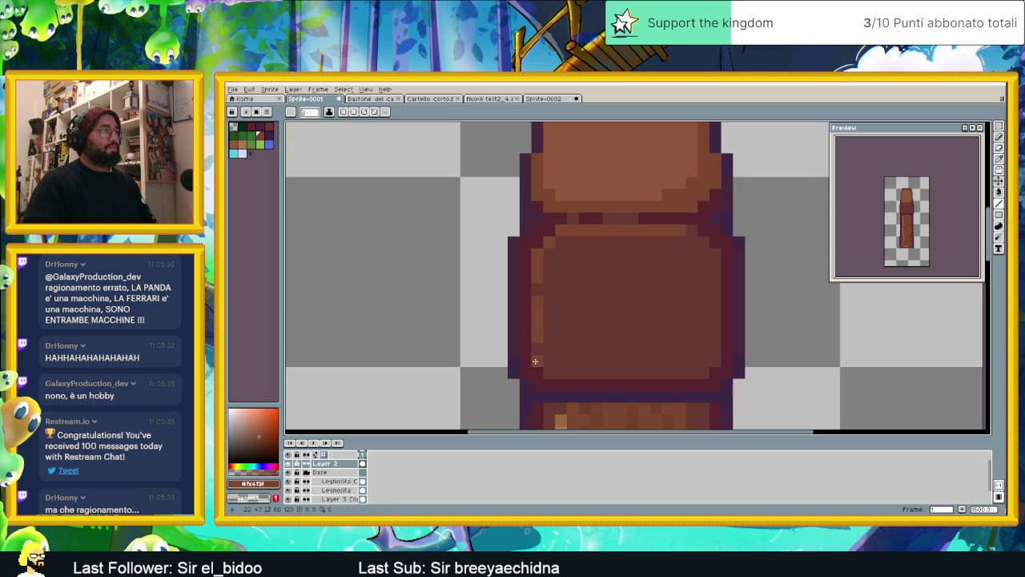
click(674, 268)
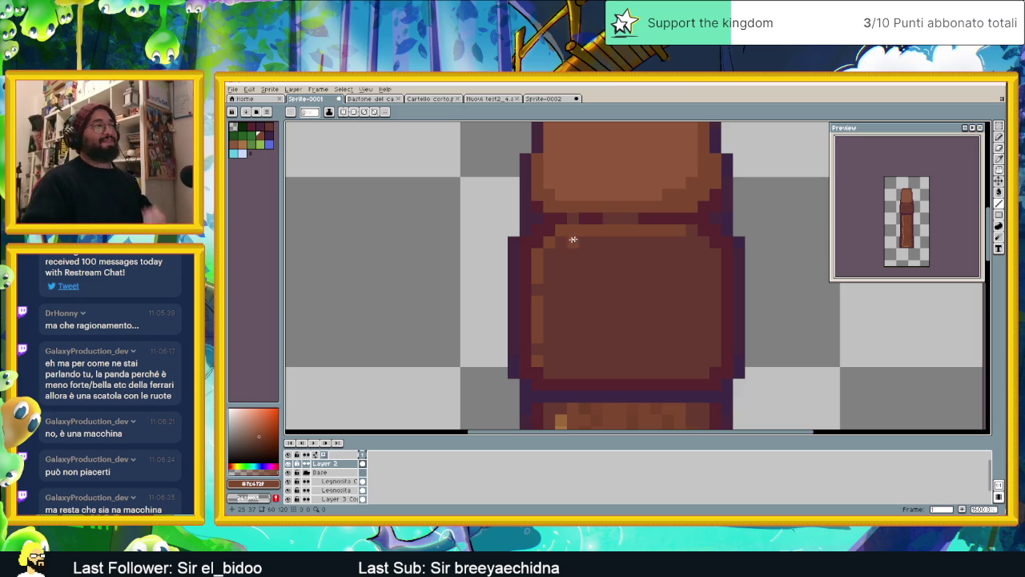
Lighten three pixels on the collar's left edge and two on its top row
scroll(631, 264, up, 1)
scroll(623, 266, down, 1)
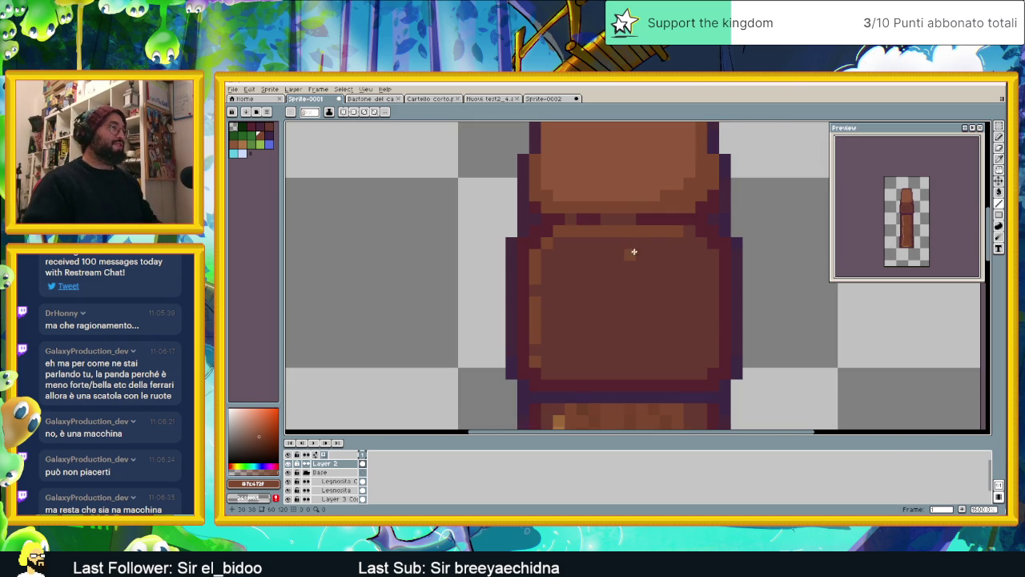
drag(619, 183, 635, 242)
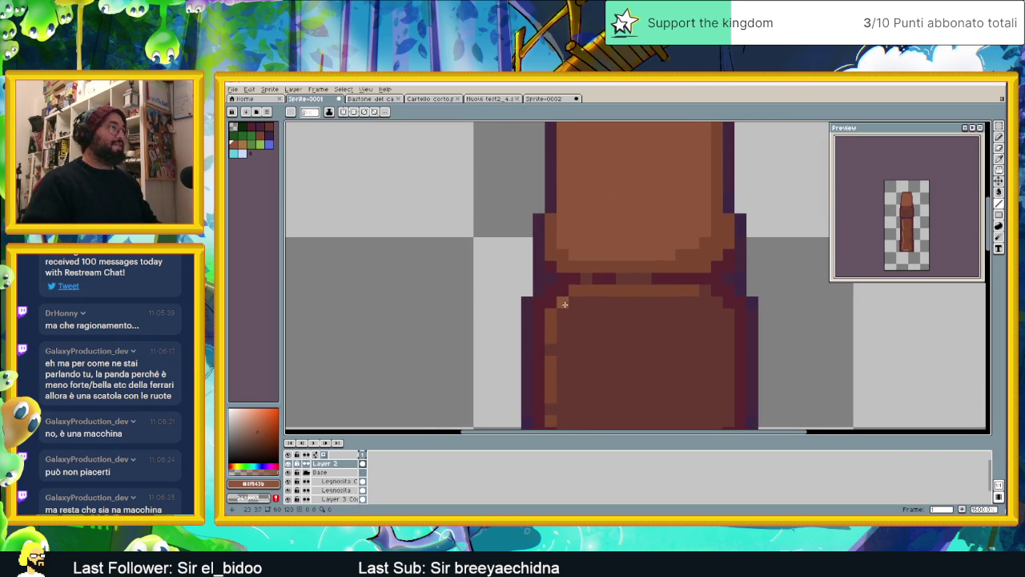
scroll(565, 305, up, 2)
click(553, 303)
click(530, 326)
click(530, 350)
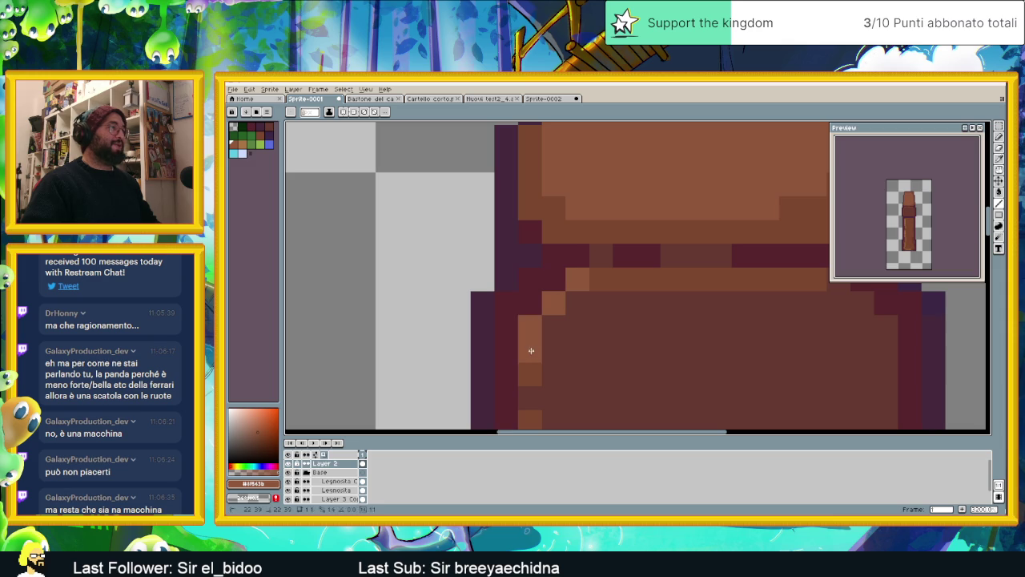
click(602, 279)
click(698, 280)
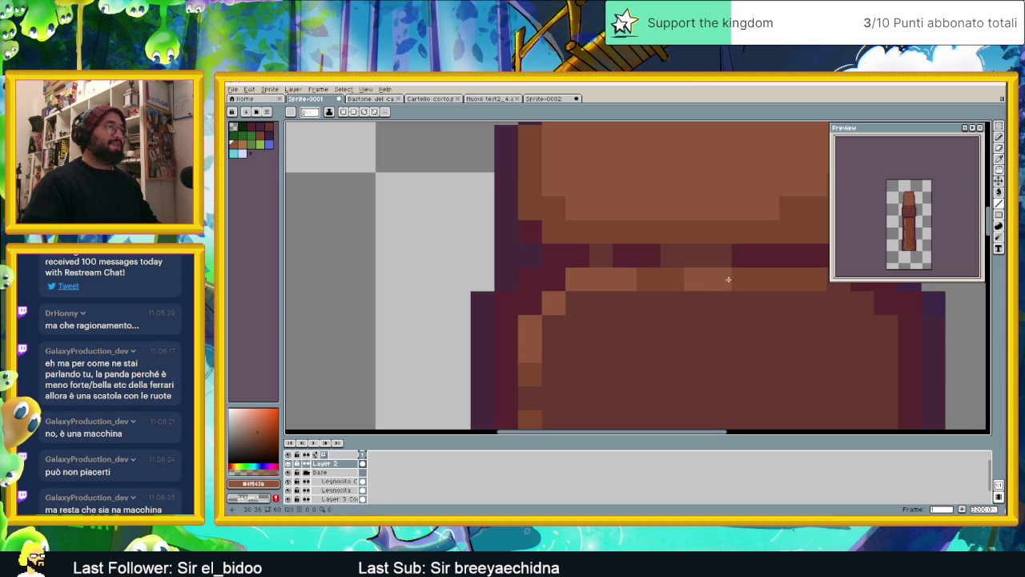
Sample a light-orange highlight colour from the collar as the drawing colour
scroll(728, 279, down, 2)
scroll(721, 288, down, 1)
scroll(681, 302, up, 2)
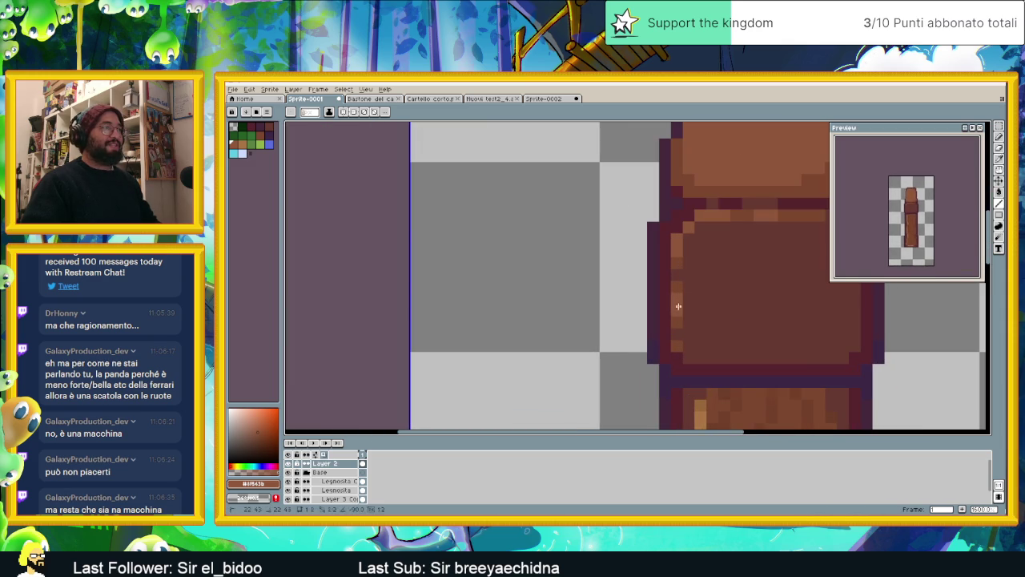
scroll(755, 298, up, 1)
scroll(664, 355, down, 1)
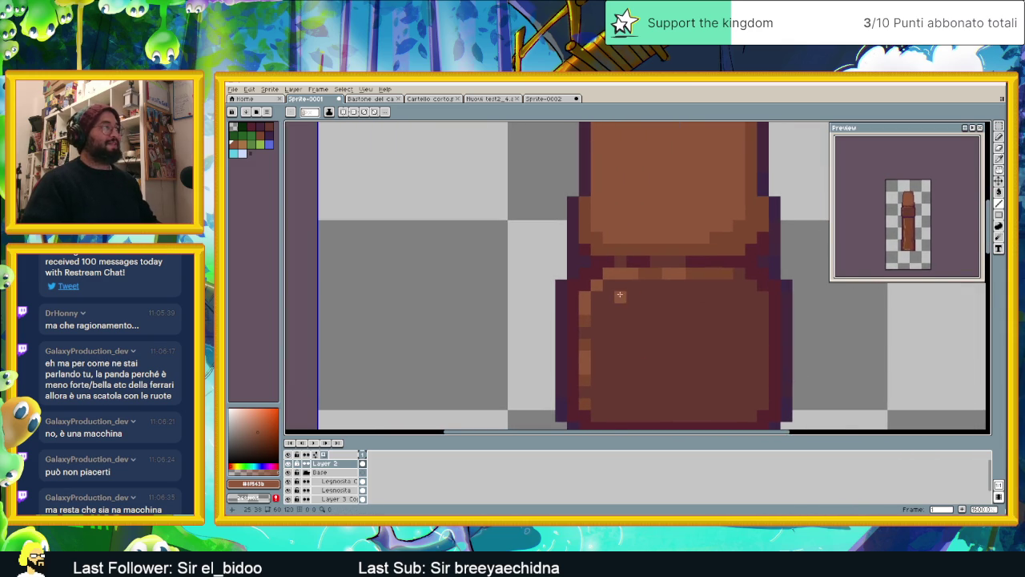
scroll(628, 287, down, 3)
scroll(628, 287, up, 1)
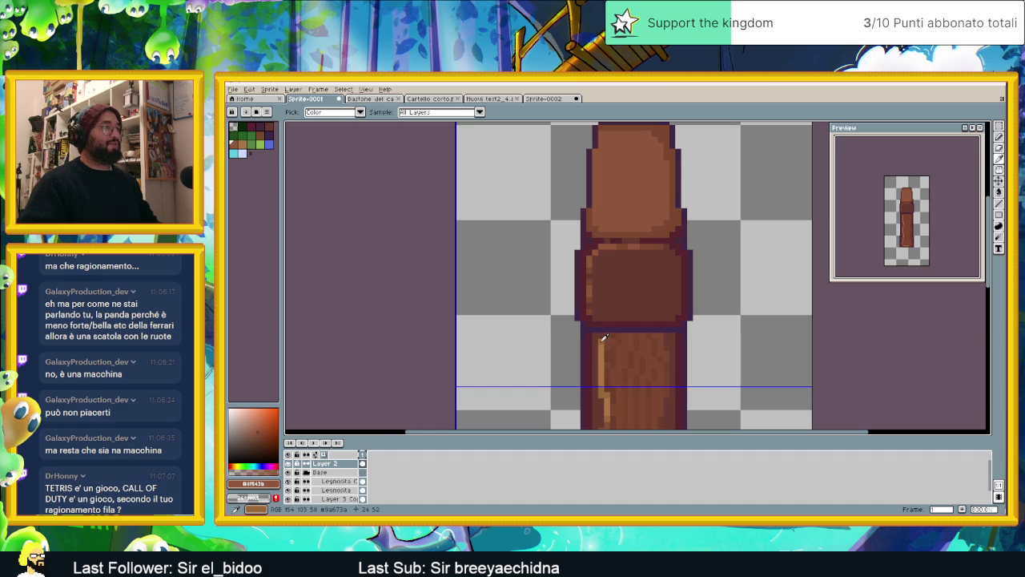
alt+click(593, 266)
scroll(592, 266, up, 1)
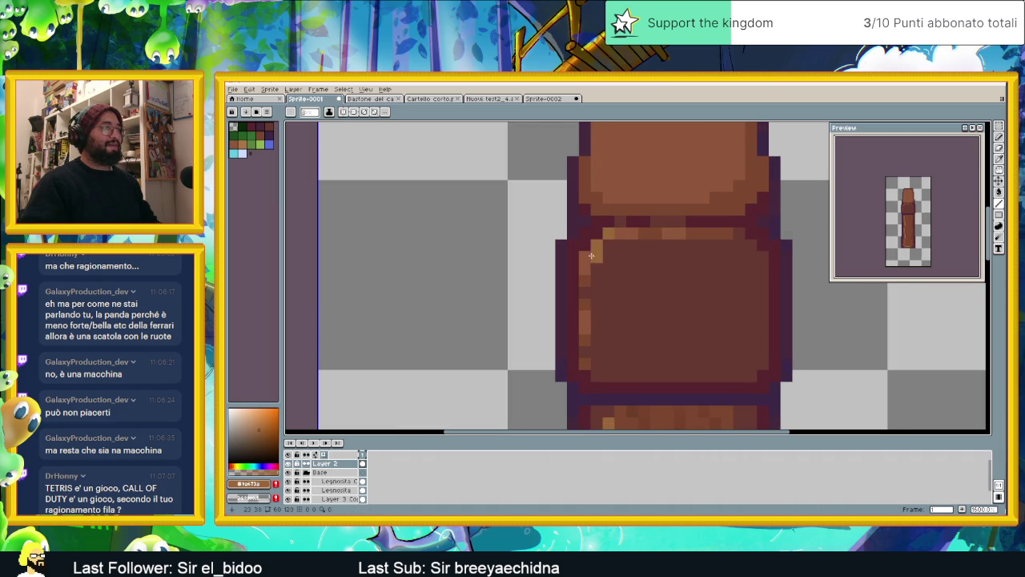
scroll(610, 351, down, 3)
alt+click(580, 345)
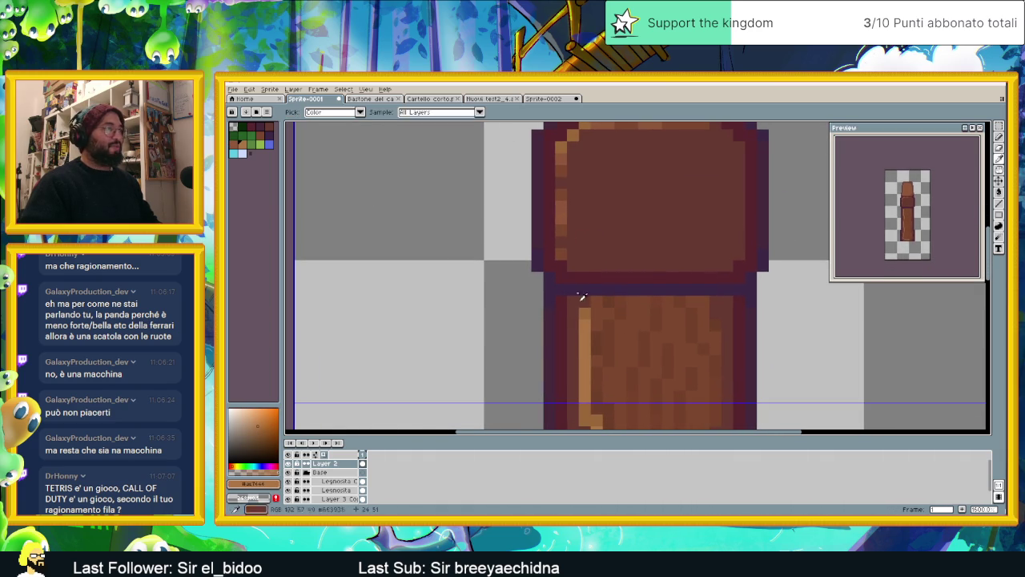
scroll(606, 271, up, 3)
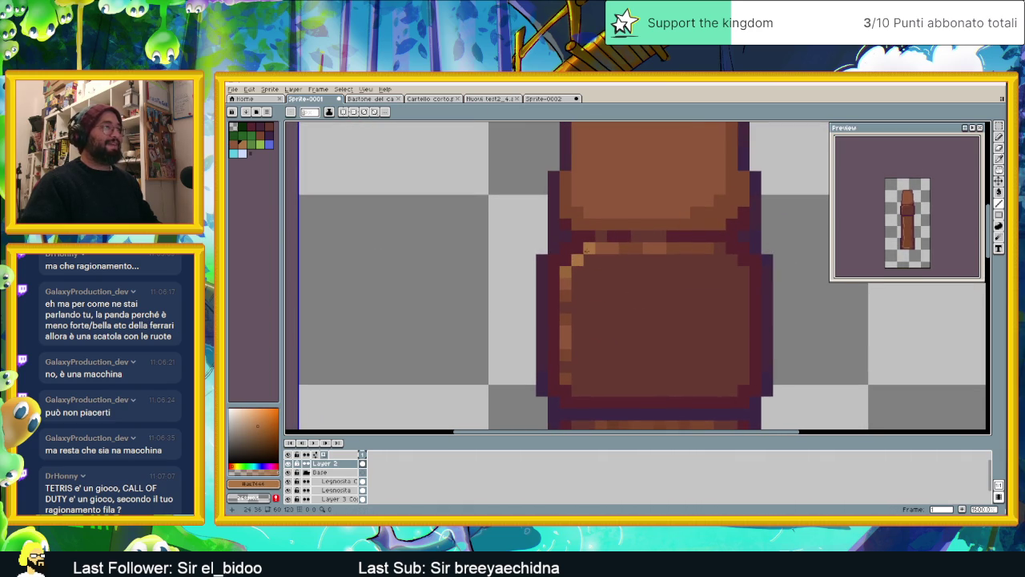
scroll(593, 249, down, 2)
scroll(613, 312, up, 3)
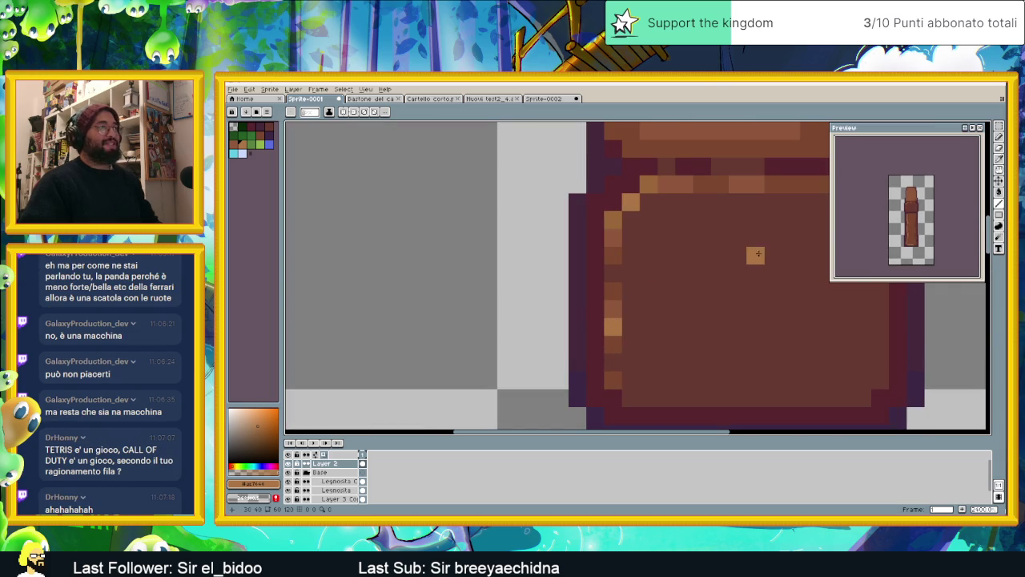
drag(753, 256, 686, 213)
alt+click(581, 229)
Add light-orange pixels to the collar's top row and left column, undoing the stray line
click(652, 229)
click(687, 229)
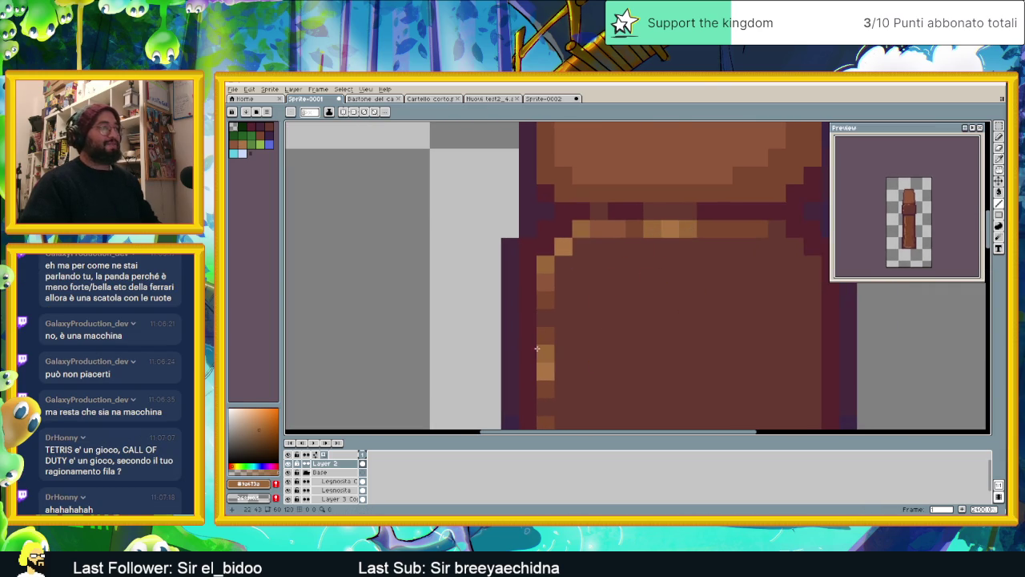
drag(545, 355, 532, 286)
click(535, 320)
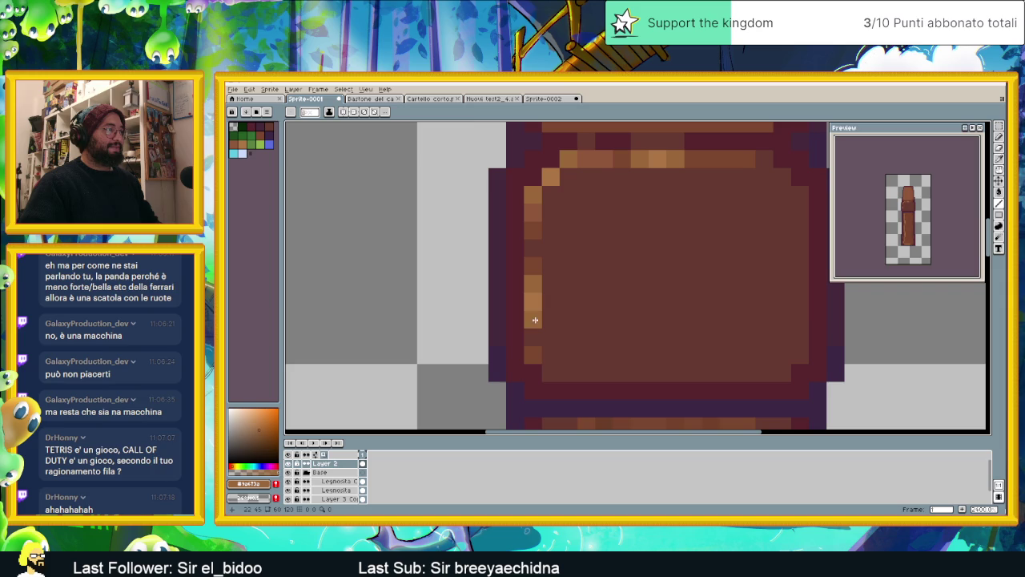
scroll(625, 336, down, 3)
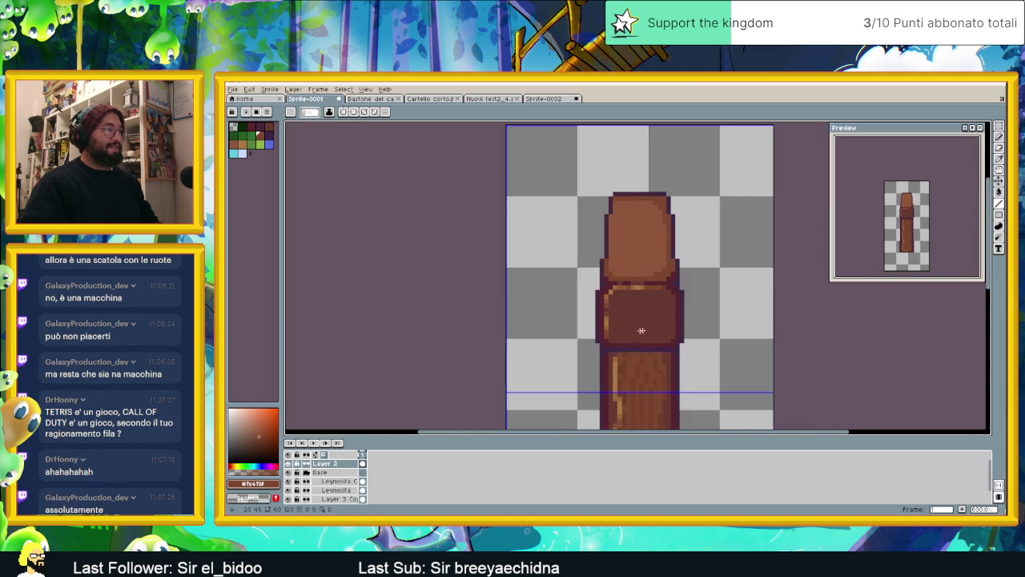
scroll(681, 325, up, 1)
scroll(640, 289, up, 1)
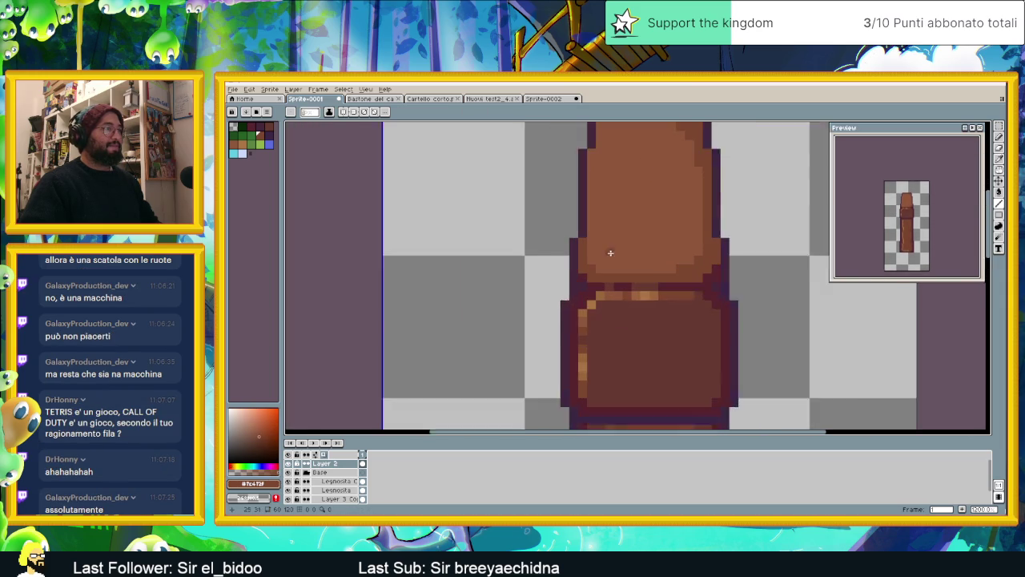
scroll(609, 252, up, 1)
key(ctrl+z)
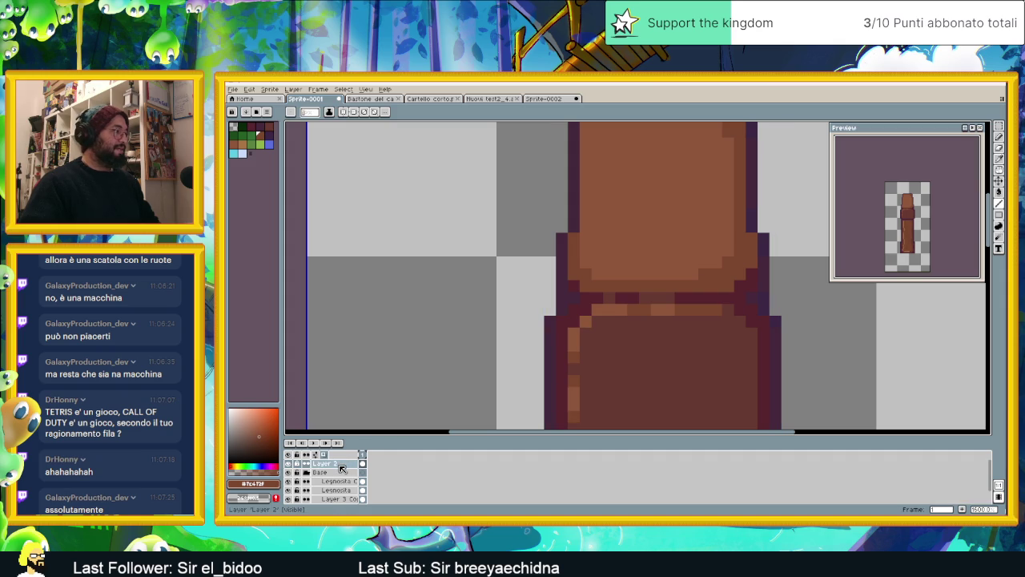
Add a new empty layer, Layer 4, from the Base layer's options
right_click(336, 465)
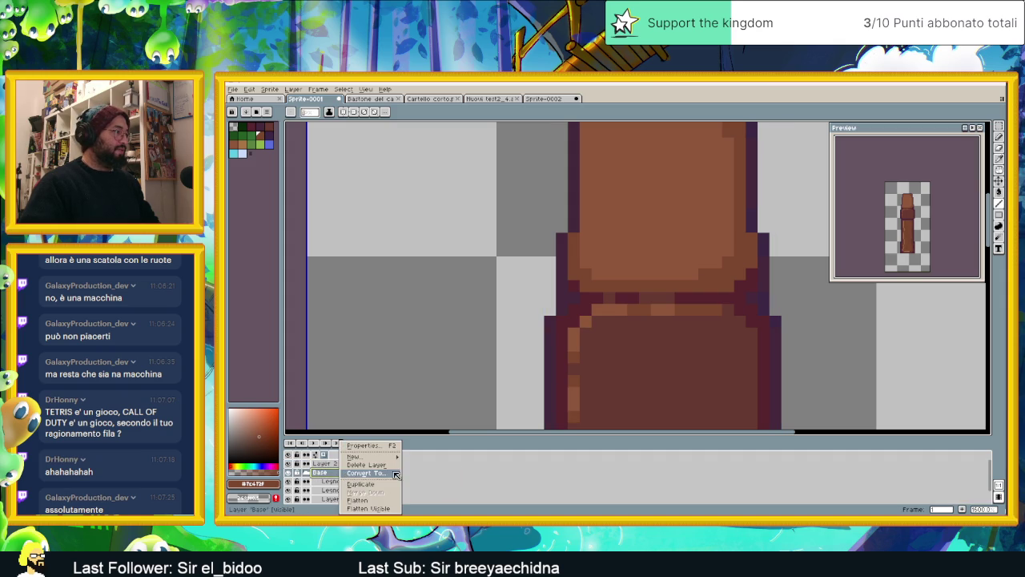
click(333, 467)
right_click(332, 467)
mouse_move(344, 457)
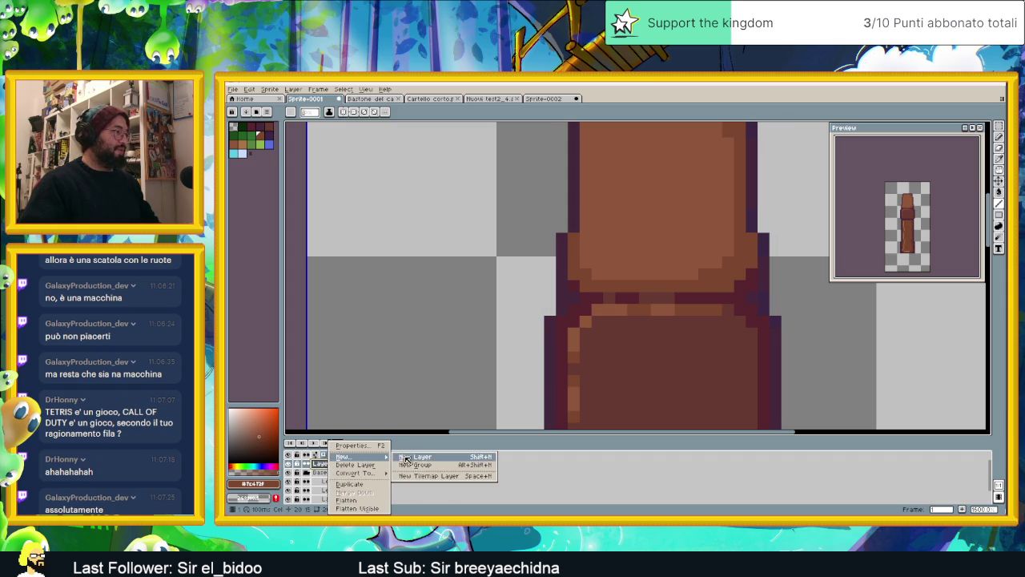
click(424, 456)
scroll(665, 357, down, 2)
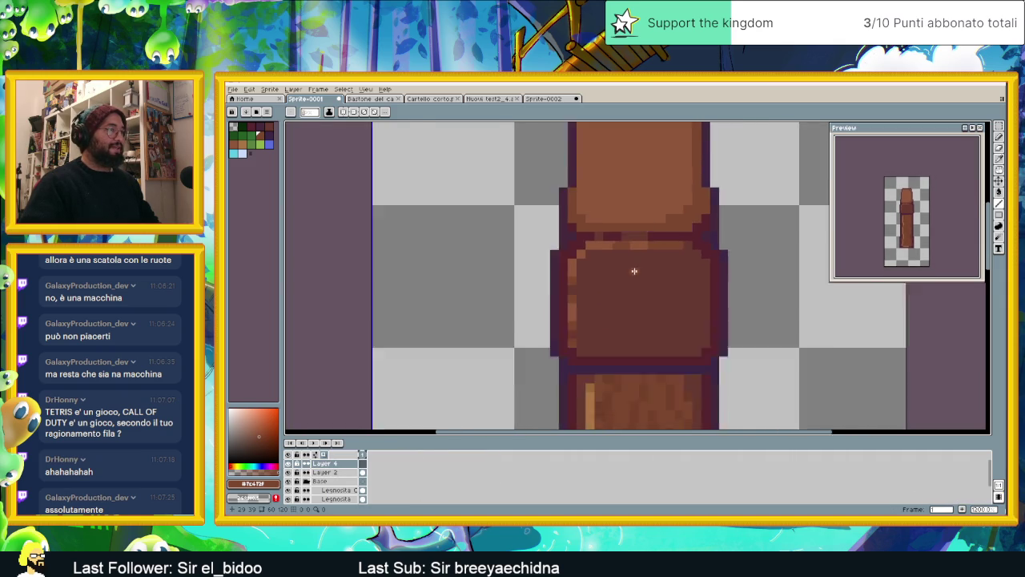
scroll(633, 304, down, 1)
scroll(617, 344, up, 2)
scroll(633, 225, up, 1)
scroll(616, 190, up, 1)
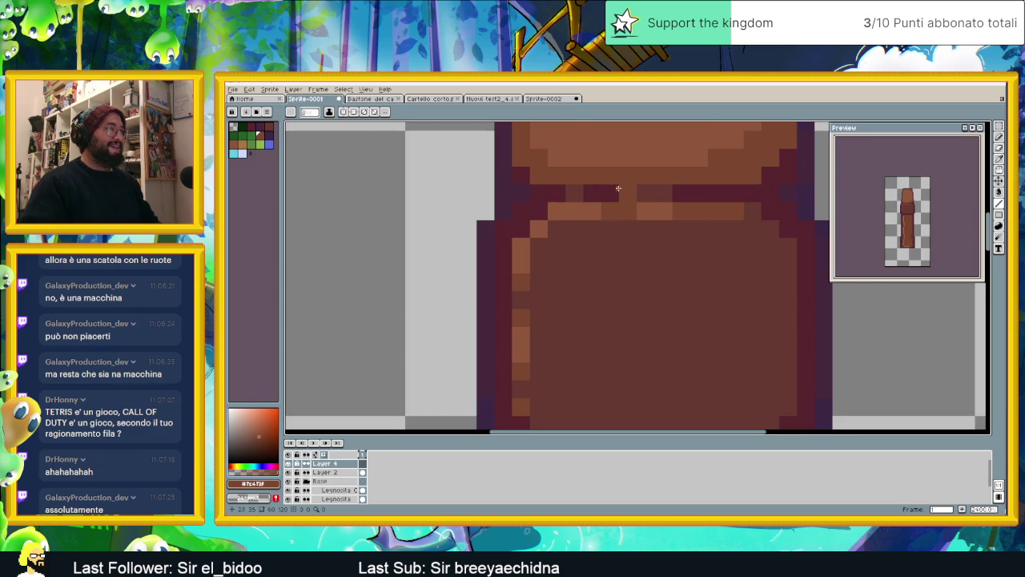
Paint the dark line between cap and collar, and the collar's left outline, brown
drag(564, 196, 733, 194)
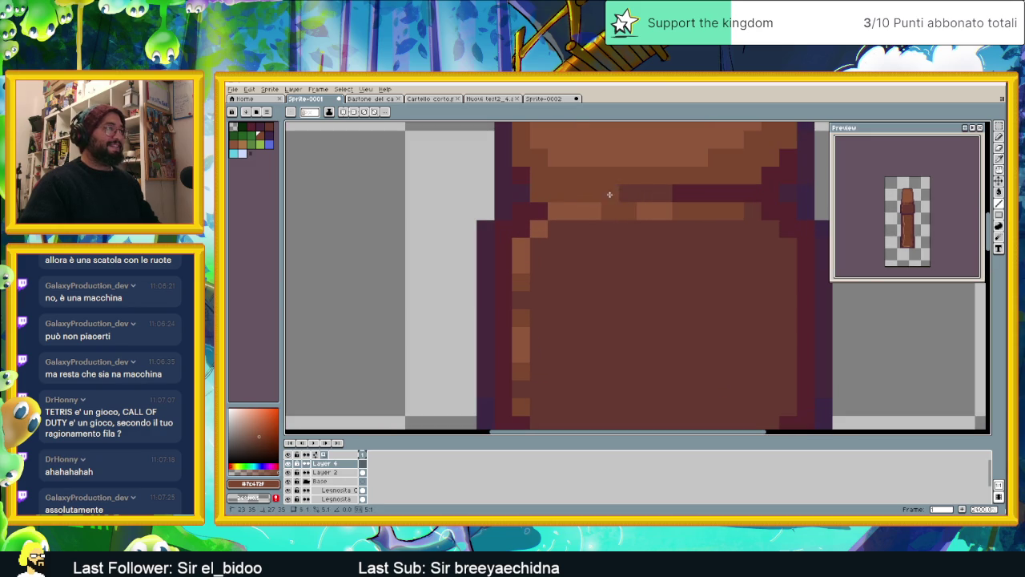
click(521, 211)
click(503, 229)
drag(504, 249, 506, 299)
click(521, 229)
click(538, 211)
scroll(516, 235, down, 1)
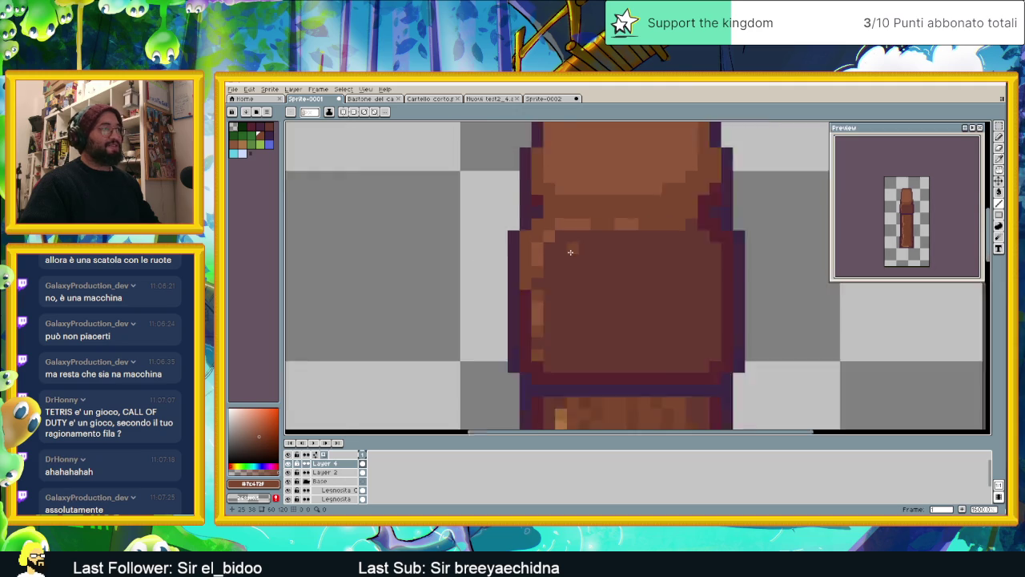
scroll(568, 252, down, 1)
Add light-orange highlight pixels along the collar's top row and left edge, undoing a misplaced one
key(i)
alt+click(571, 324)
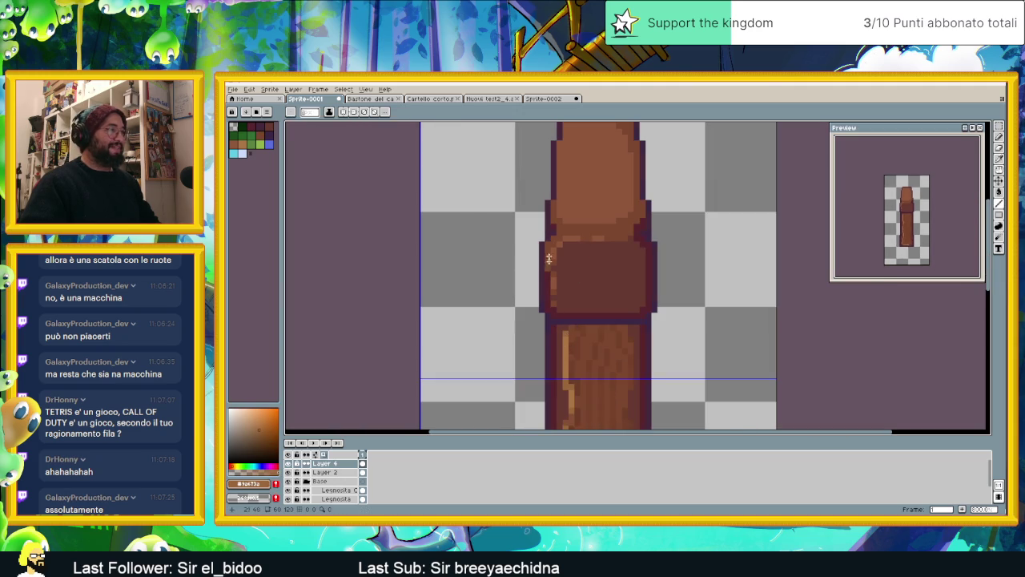
scroll(557, 232, up, 2)
mouse_move(566, 218)
mouse_down()
mouse_move(675, 219)
mouse_move(664, 154)
mouse_up()
click(564, 228)
click(539, 266)
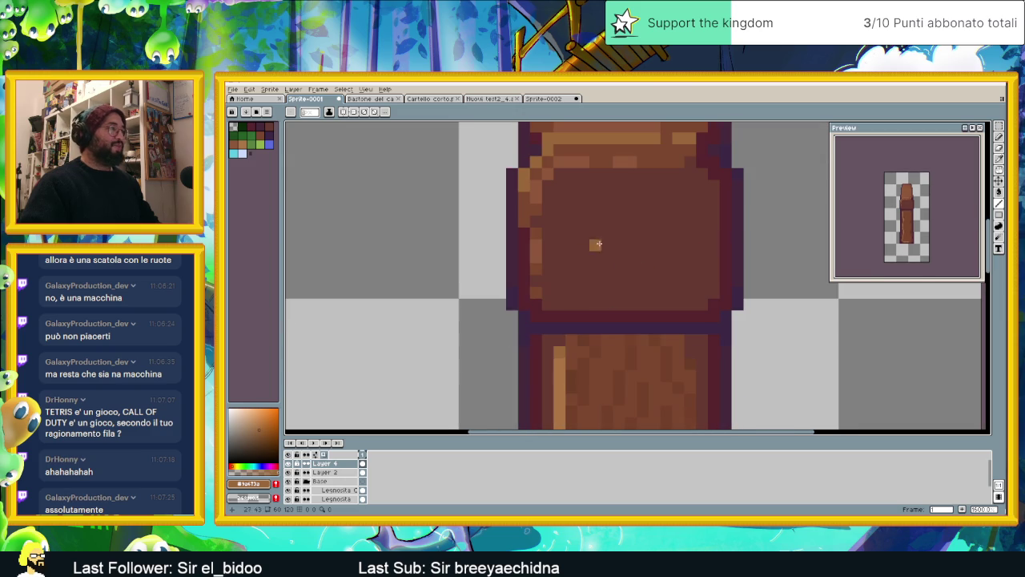
click(563, 163)
scroll(564, 163, up, 2)
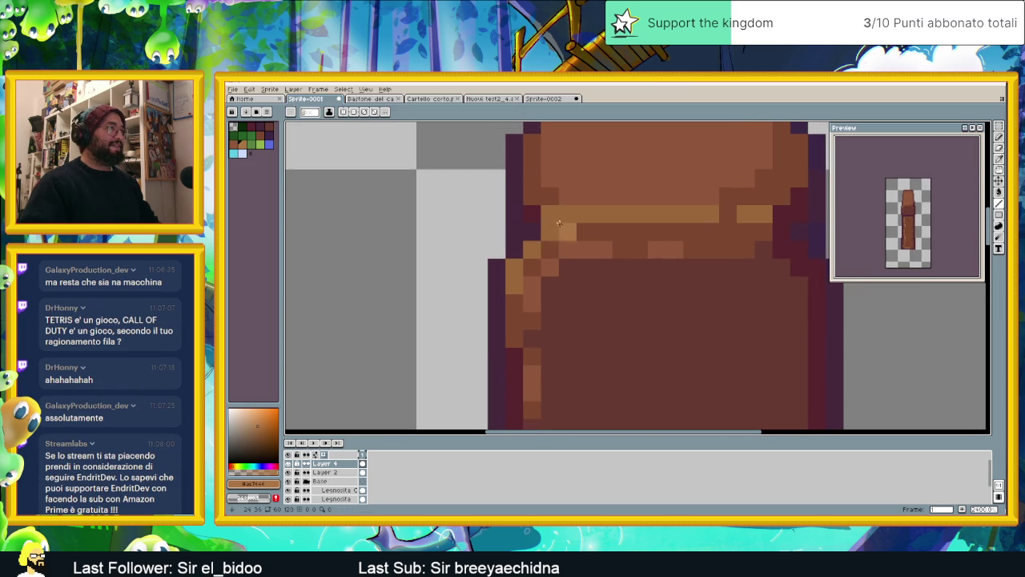
drag(567, 216, 665, 215)
click(533, 268)
key(ctrl+z)
scroll(553, 264, down, 2)
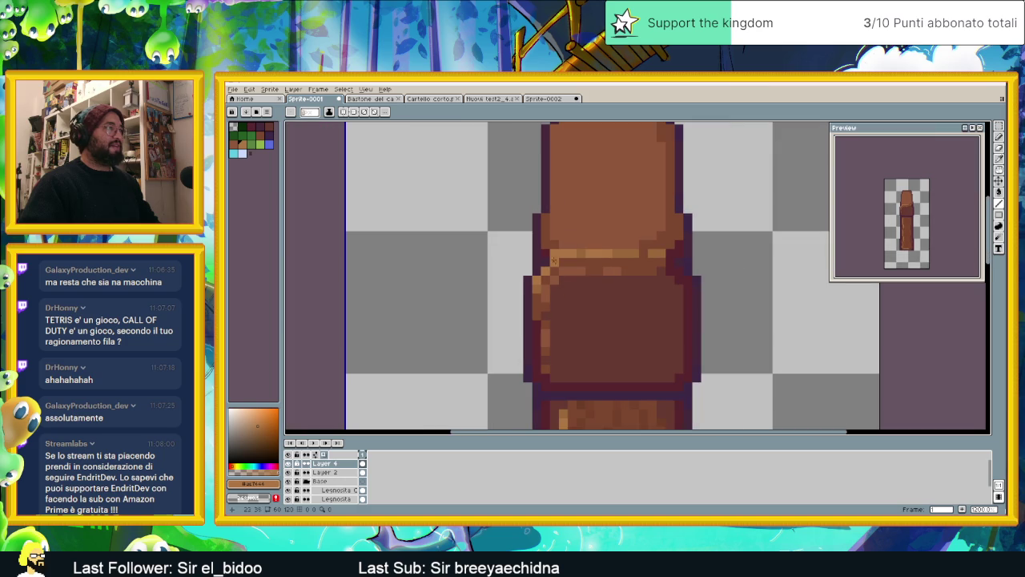
Darken a pixel in the light stripe with a brown sampled from the sprite
alt+click(642, 255)
click(582, 252)
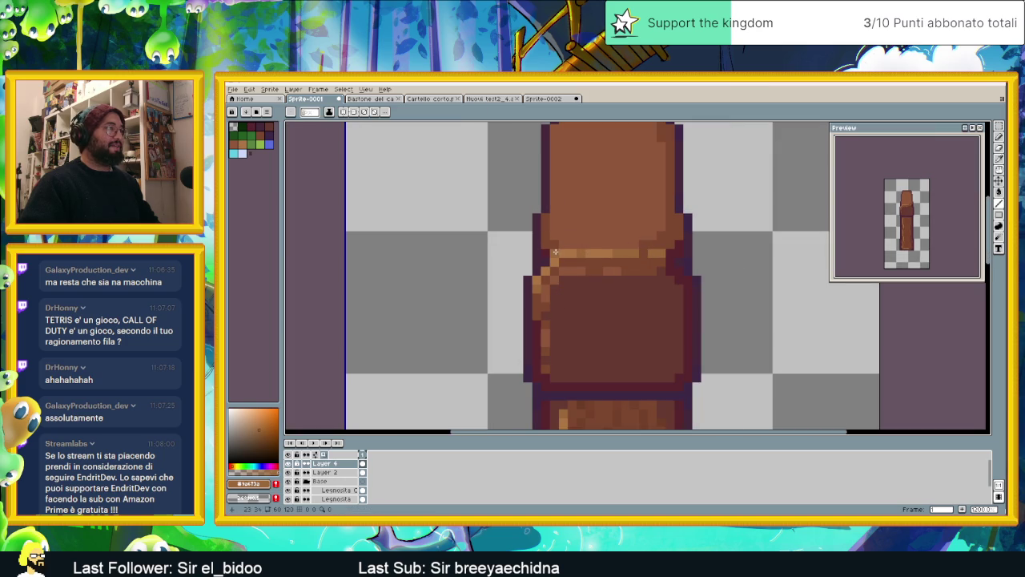
scroll(610, 271, down, 1)
scroll(655, 300, down, 1)
scroll(647, 303, down, 1)
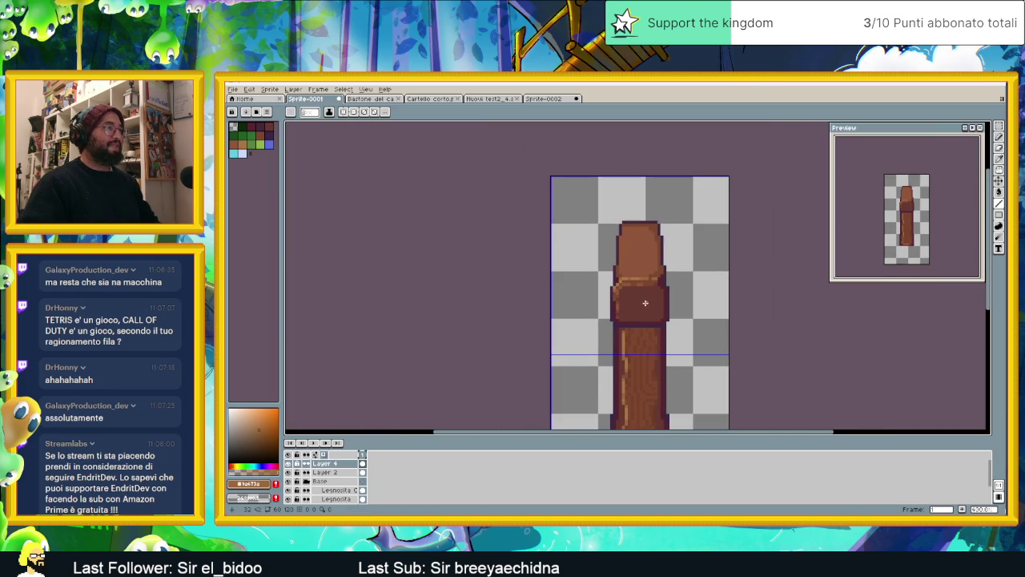
scroll(630, 297, up, 1)
scroll(617, 298, up, 2)
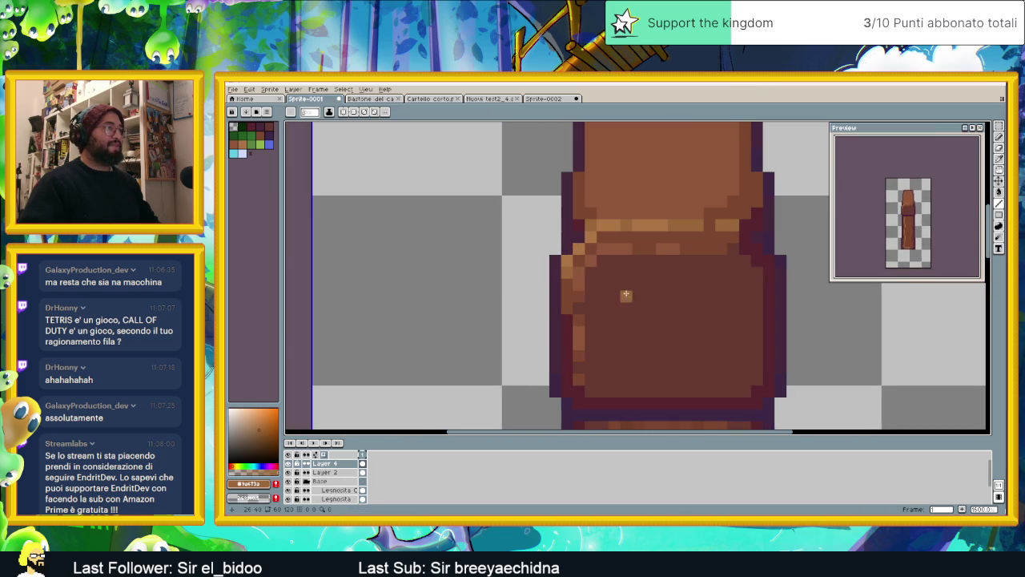
On Layer 2, paint a dark brown row across the collar band
click(325, 471)
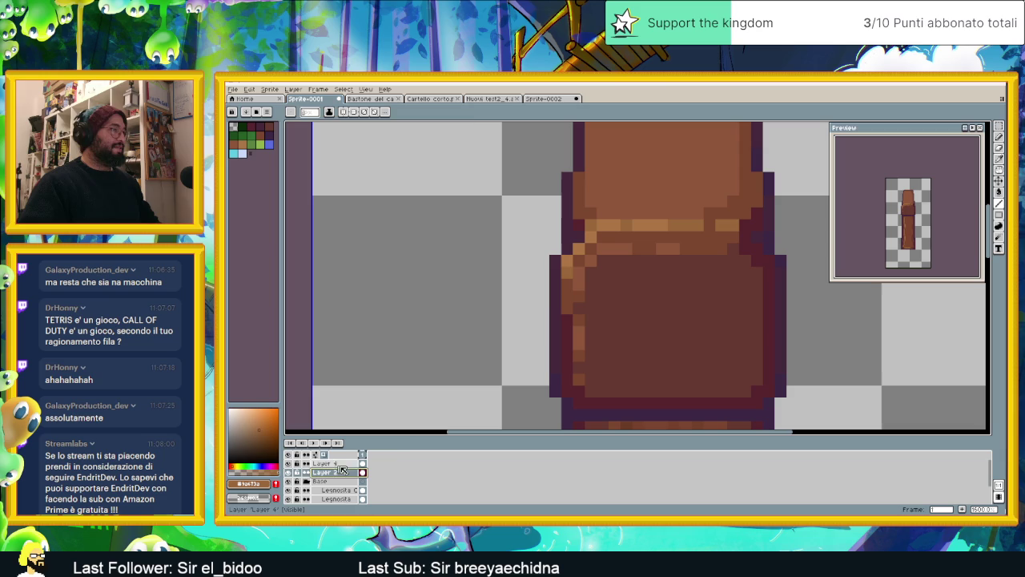
alt+click(699, 242)
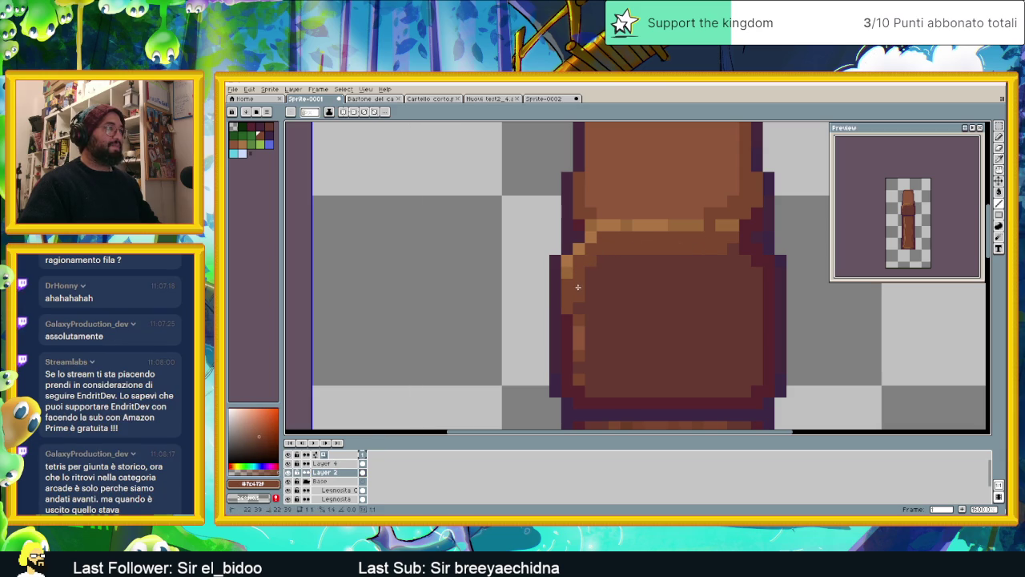
alt+click(623, 293)
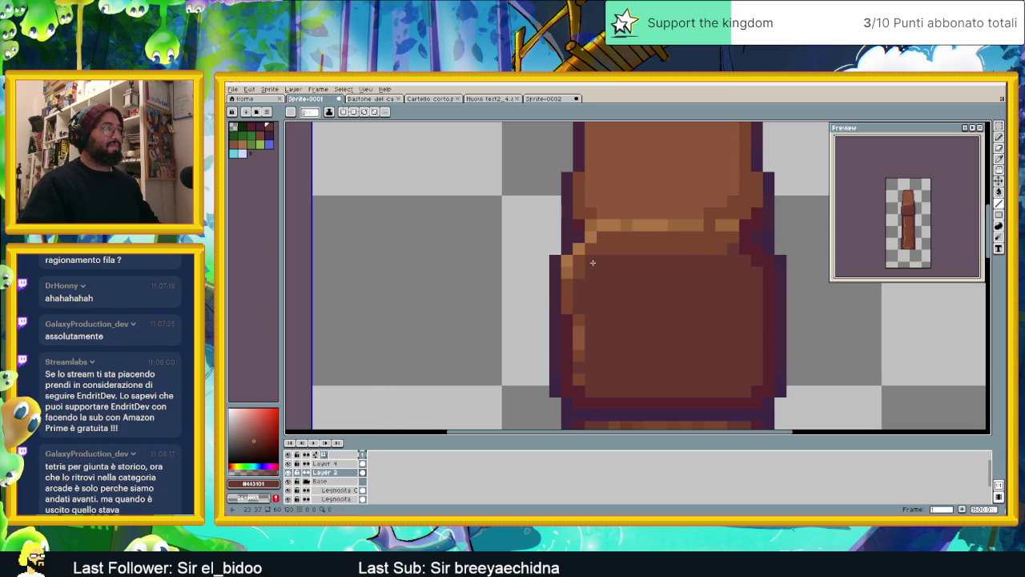
drag(603, 253, 712, 249)
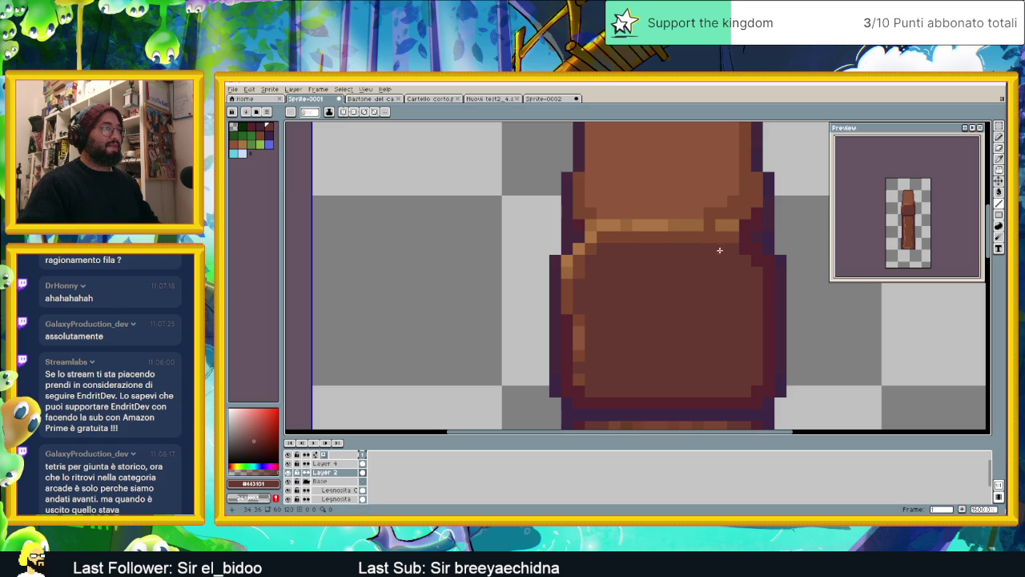
scroll(618, 322, down, 4)
scroll(619, 325, up, 3)
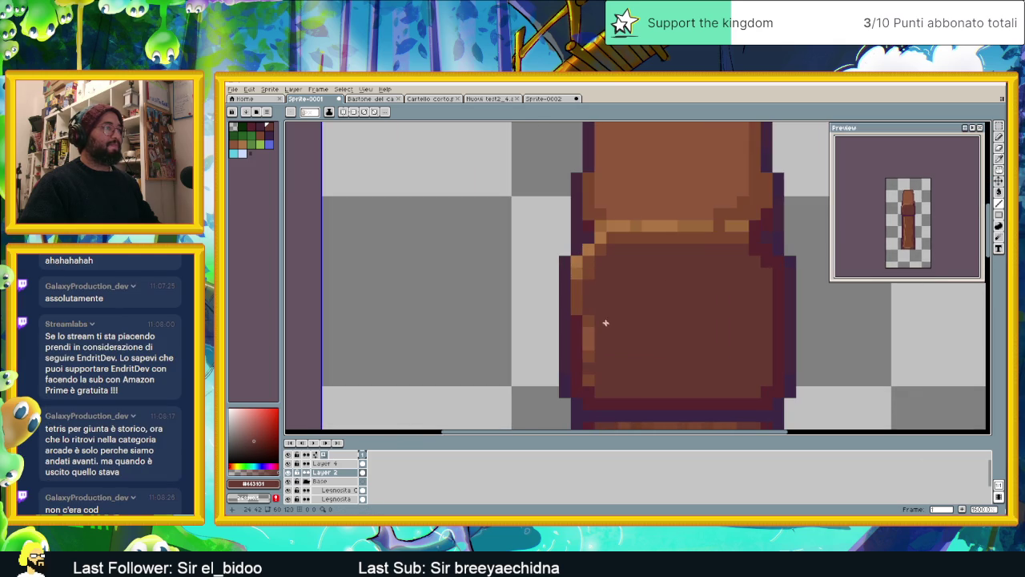
Sample a lighter brown from the collar edge and lighten a left-edge pixel
alt+click(573, 283)
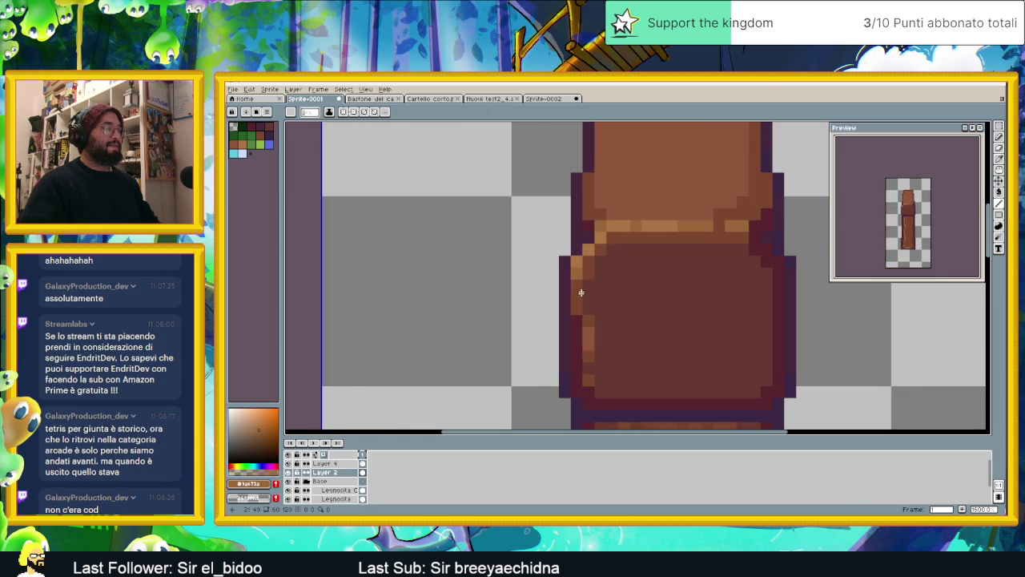
key(alt+Up)
key(i)
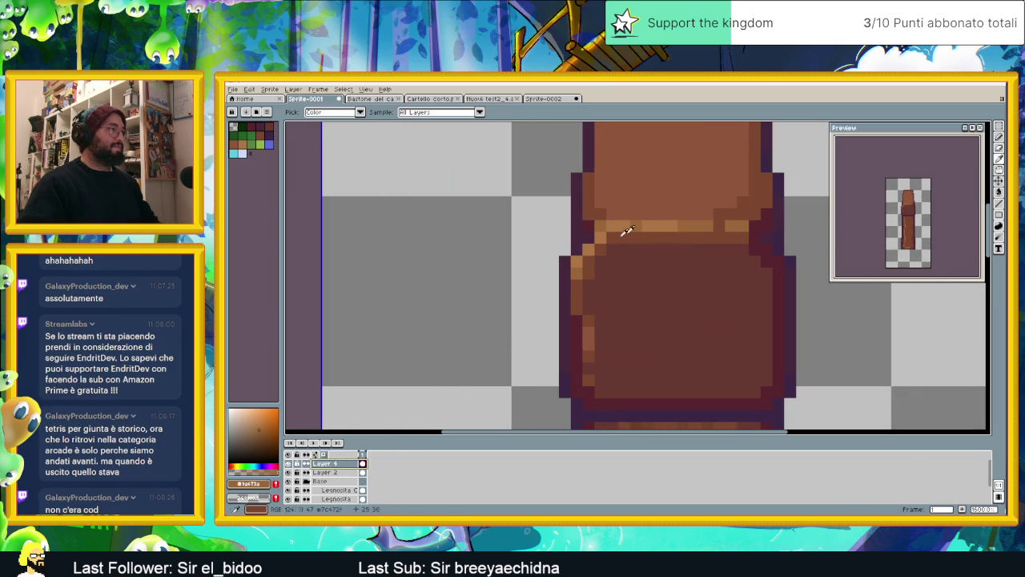
key(b)
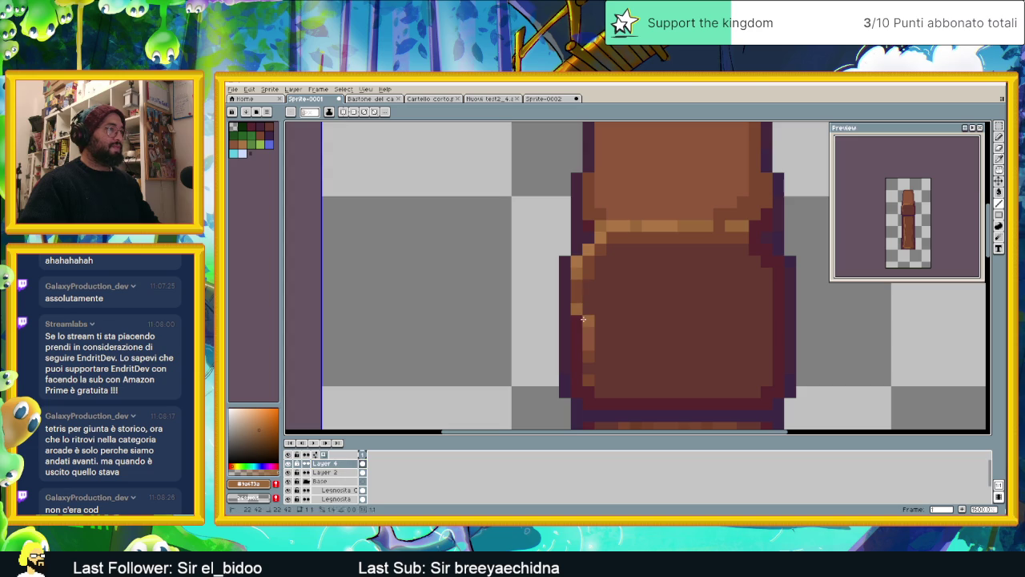
scroll(601, 319, down, 3)
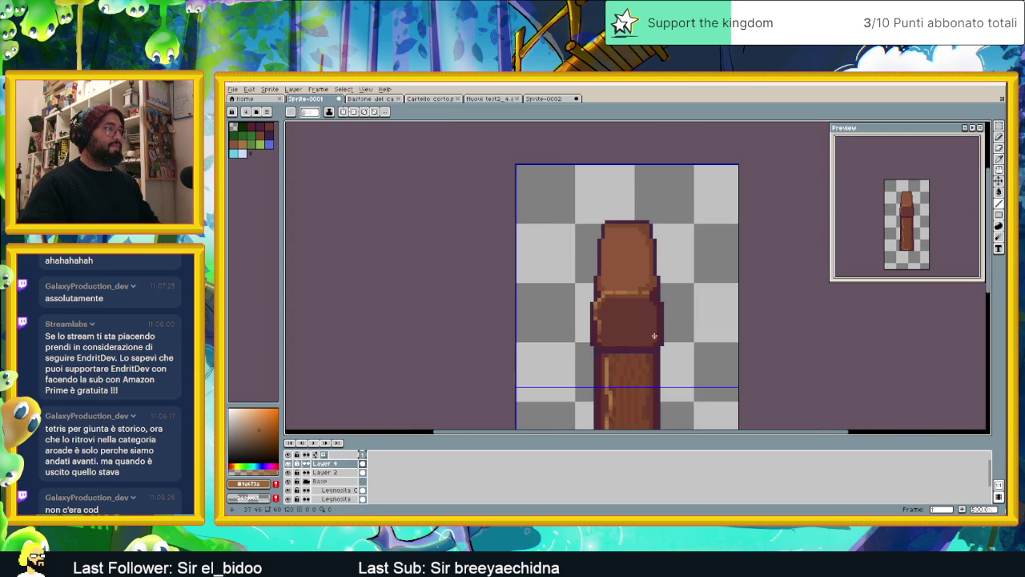
scroll(654, 336, up, 1)
scroll(633, 320, up, 1)
key(i)
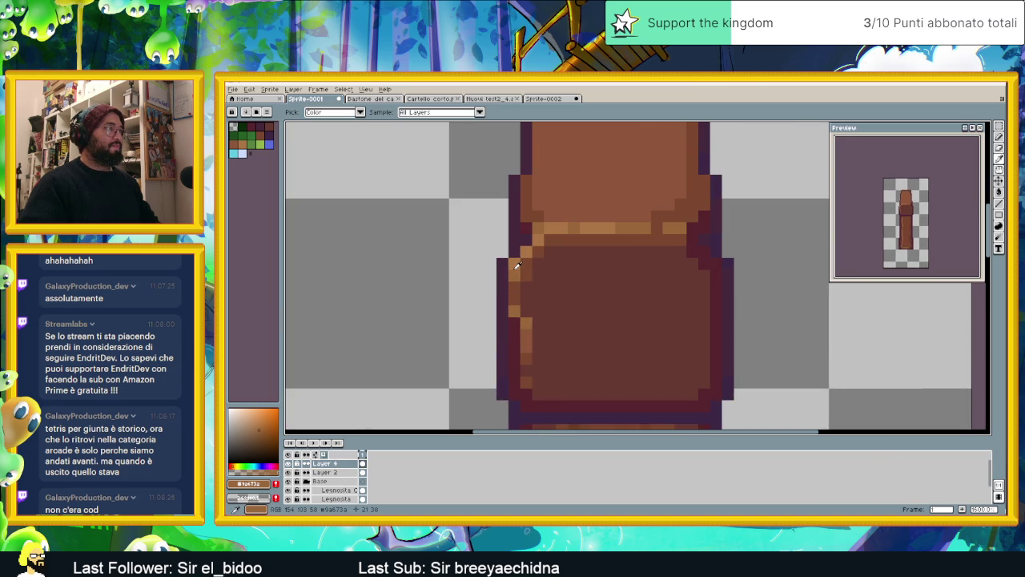
key(b)
click(514, 299)
click(527, 264)
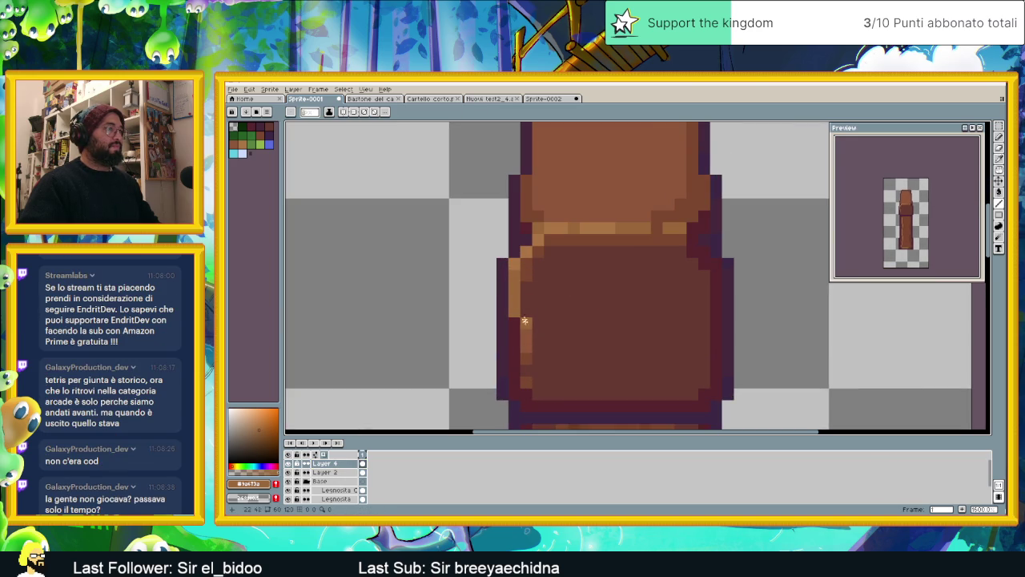
scroll(531, 338, down, 1)
scroll(529, 341, up, 1)
Repaint part of the left edge dark reddish brown and fill purple right-edge pixels brown
alt+click(552, 357)
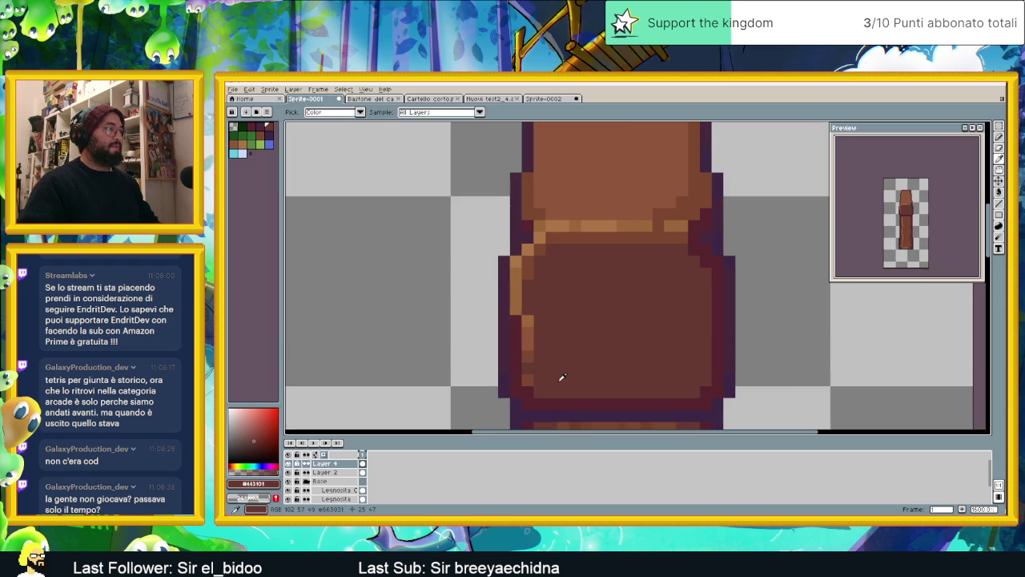
mouse_move(515, 332)
mouse_down()
mouse_move(529, 402)
mouse_move(650, 404)
mouse_move(615, 404)
mouse_up()
click(693, 246)
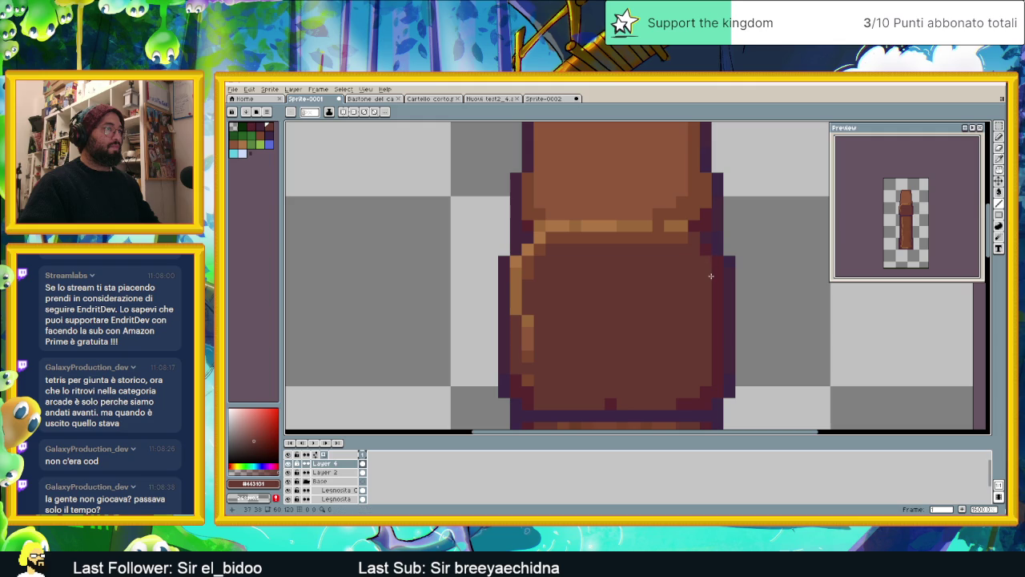
drag(720, 356, 719, 372)
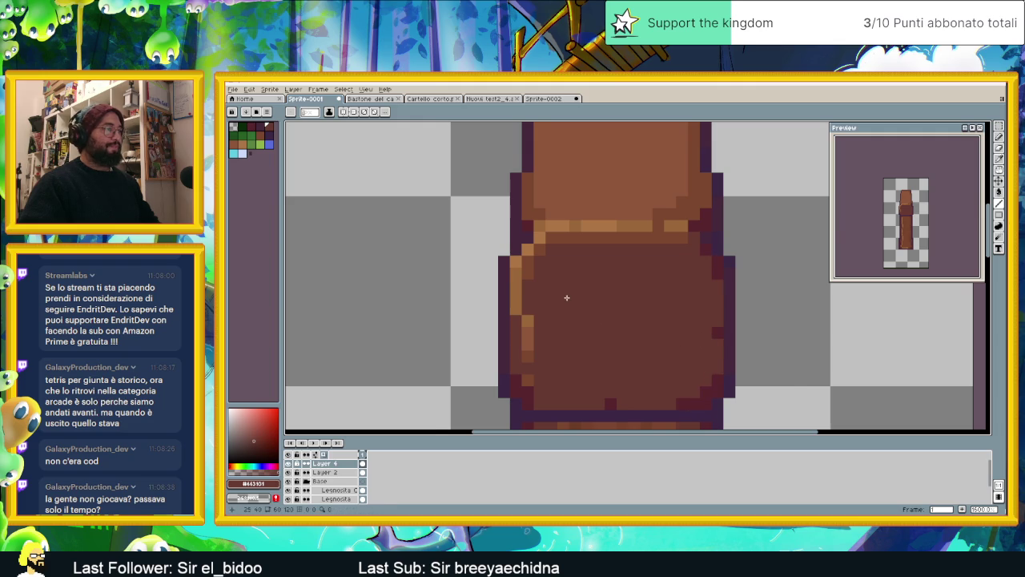
scroll(567, 295, down, 2)
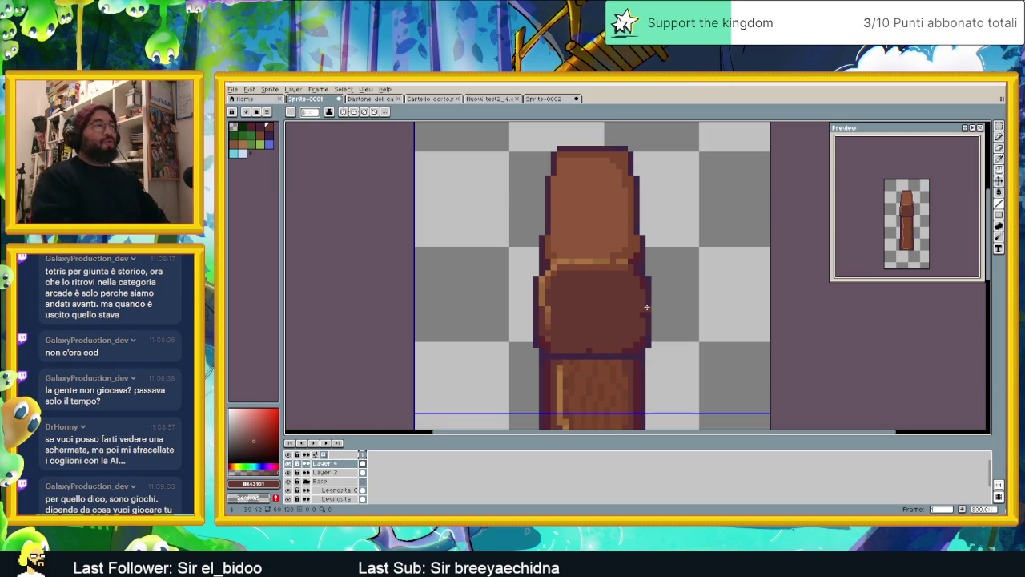
scroll(557, 303, up, 1)
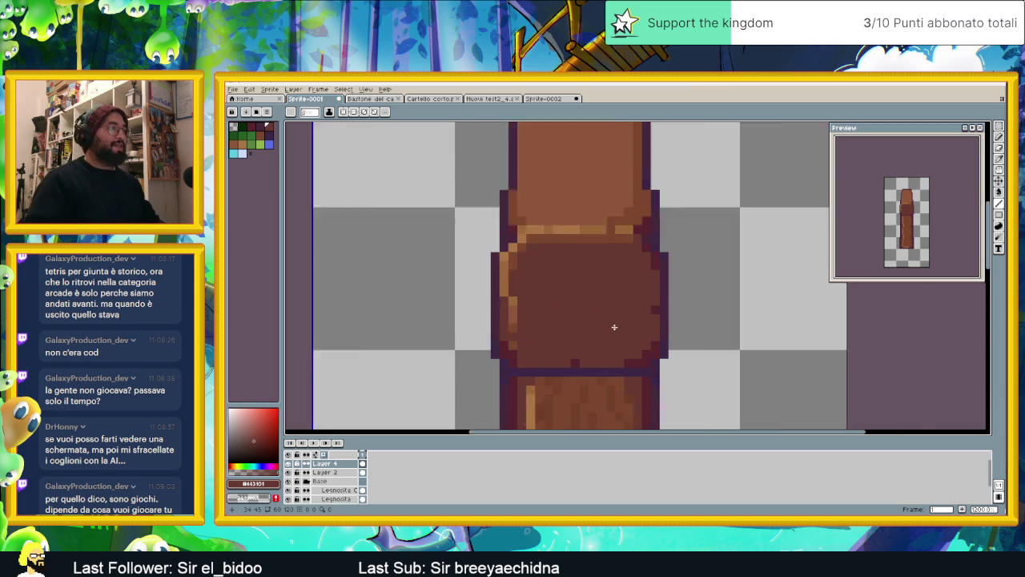
Paint two tan highlight pixels on the cap's left edge
scroll(510, 287, up, 1)
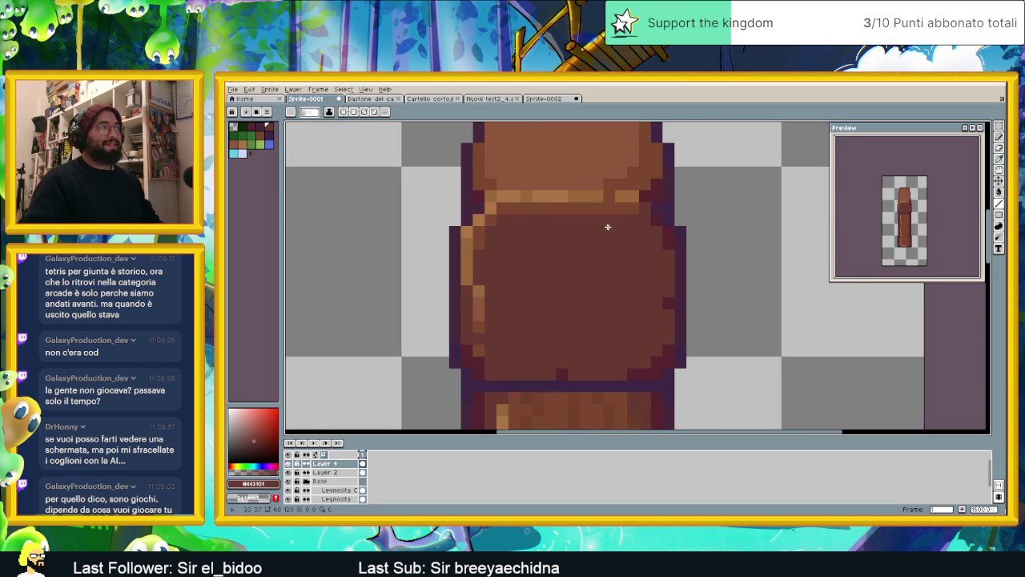
drag(606, 224, 630, 339)
drag(572, 260, 591, 303)
alt+click(505, 325)
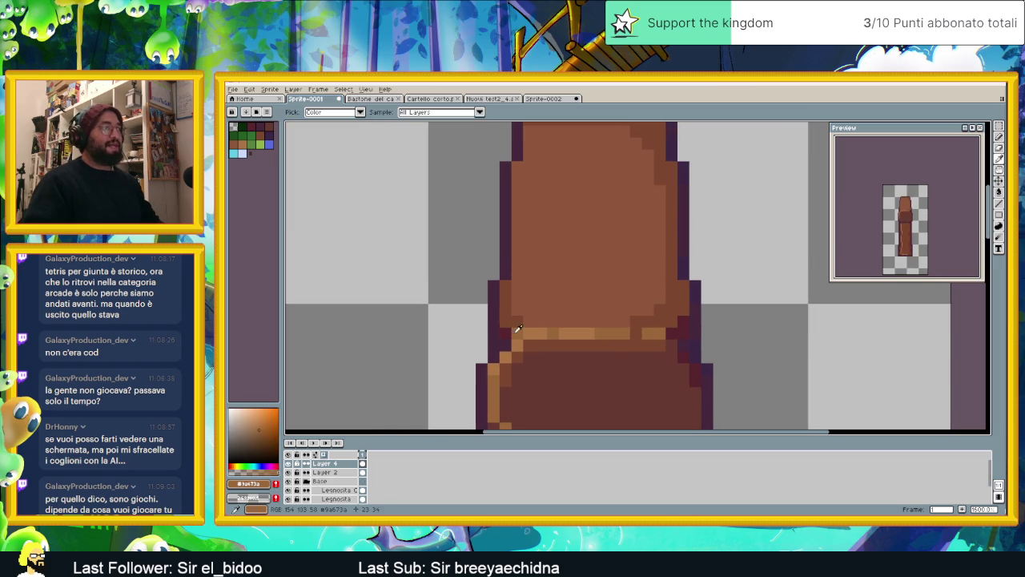
alt+click(530, 335)
click(506, 296)
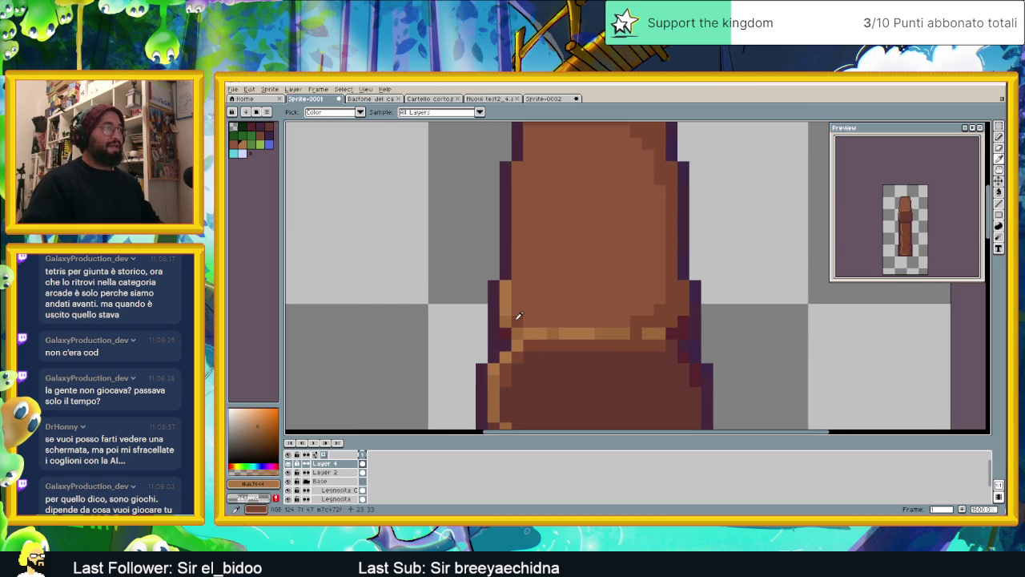
alt+click(517, 317)
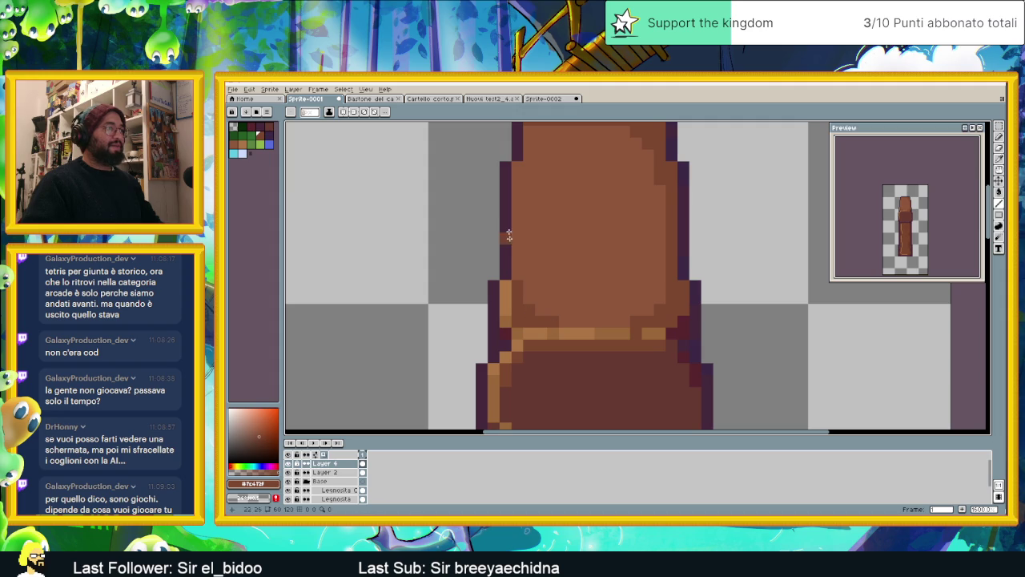
Lighten the pixels along the cap's top row with a lighter brown
mouse_move(525, 147)
mouse_down()
mouse_move(553, 188)
mouse_move(541, 196)
mouse_up()
scroll(526, 288, down, 1)
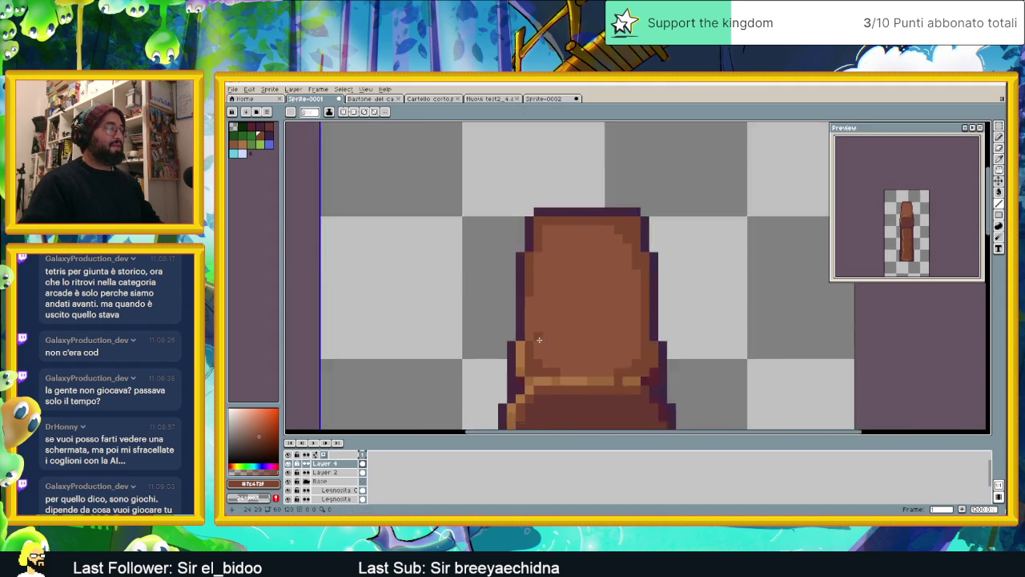
scroll(526, 289, down, 1)
drag(556, 353, 557, 313)
scroll(557, 312, up, 2)
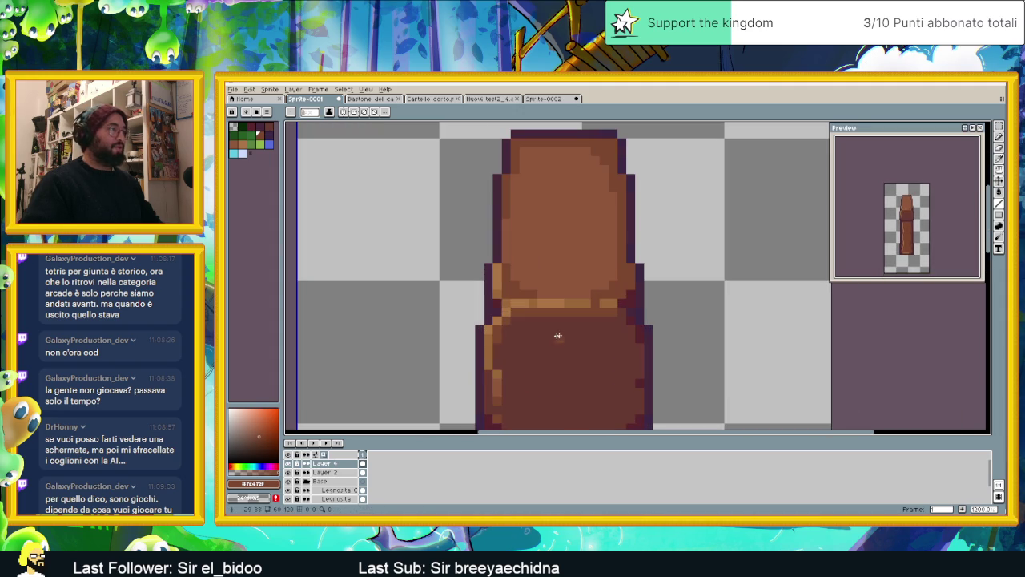
alt+click(502, 271)
alt+click(505, 200)
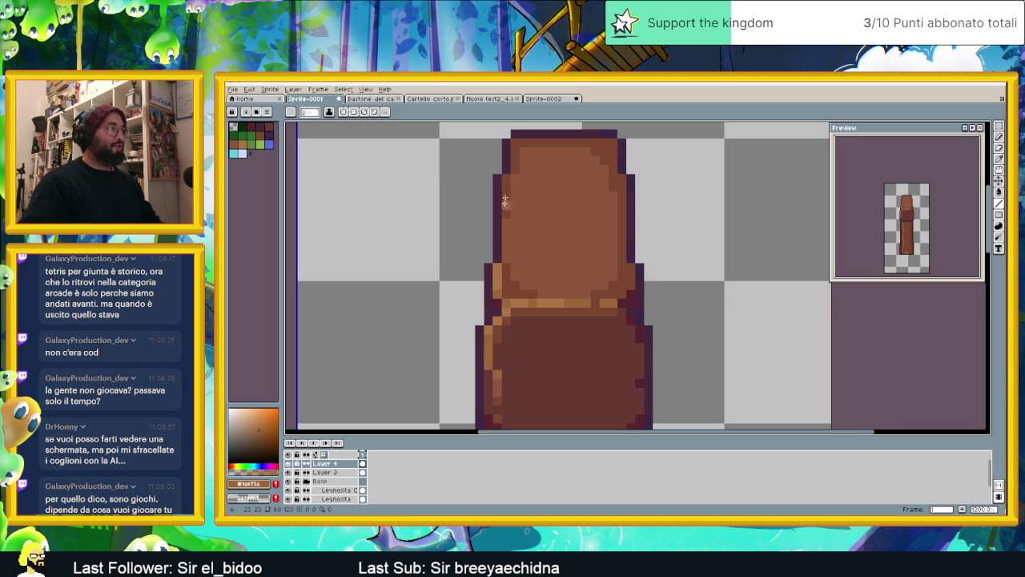
scroll(505, 200, up, 1)
mouse_move(541, 200)
mouse_down()
mouse_move(528, 200)
mouse_move(520, 217)
mouse_move(601, 195)
mouse_up()
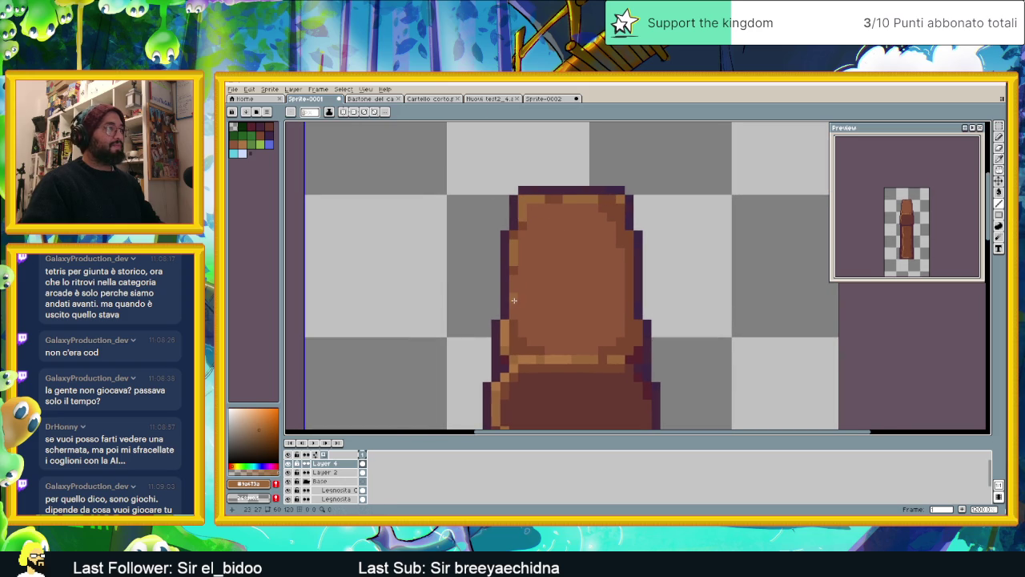
alt+click(525, 355)
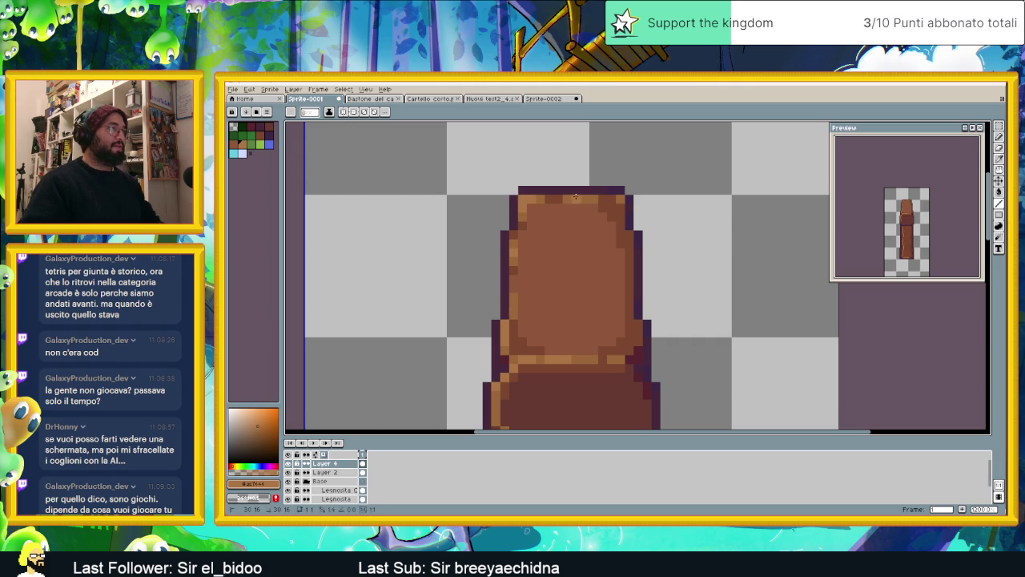
scroll(593, 241, down, 3)
Sample the dark outline colour from the sprite
scroll(611, 291, down, 1)
scroll(611, 291, down, 1)
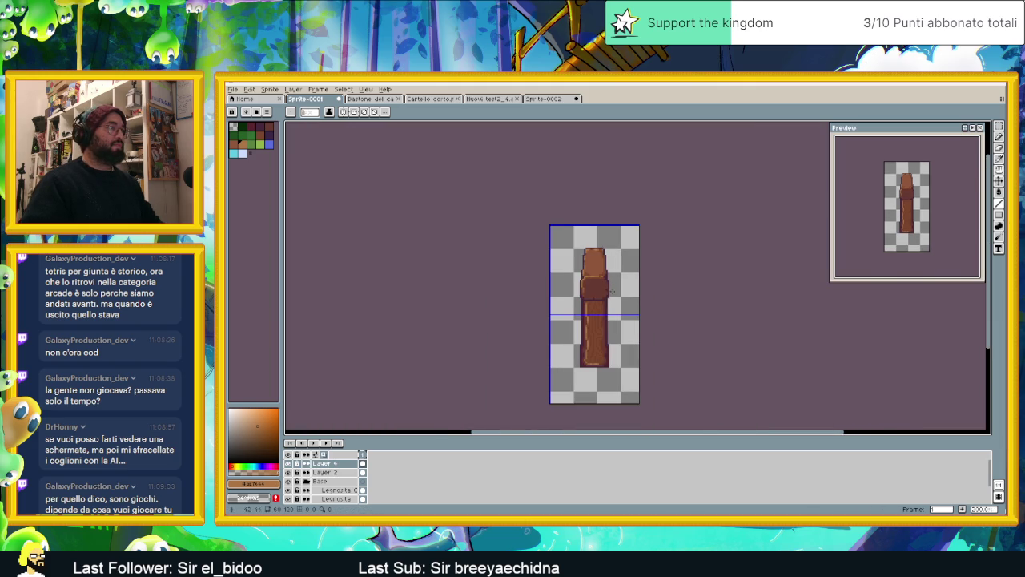
scroll(593, 302, up, 2)
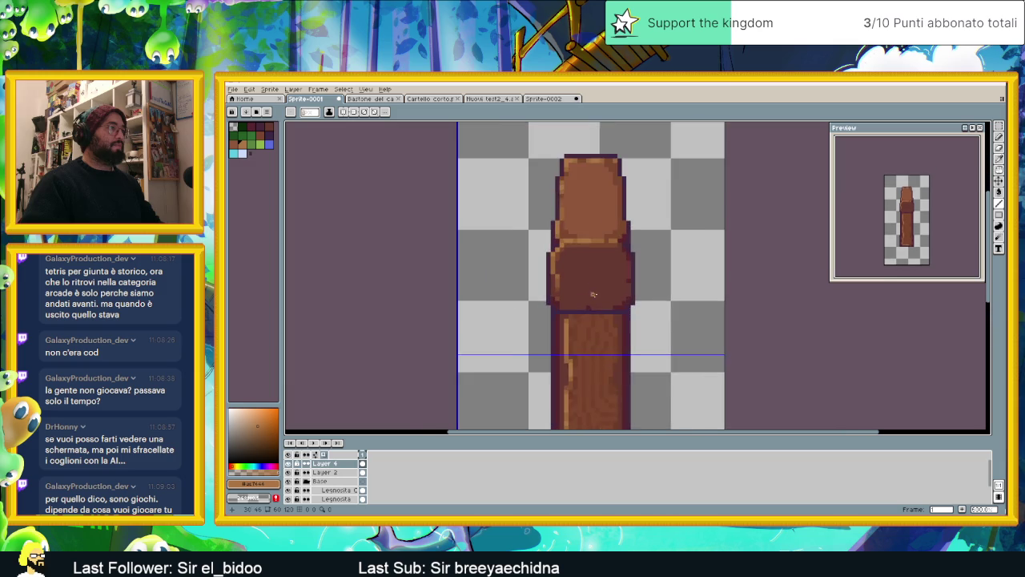
scroll(605, 303, up, 1)
alt+click(616, 304)
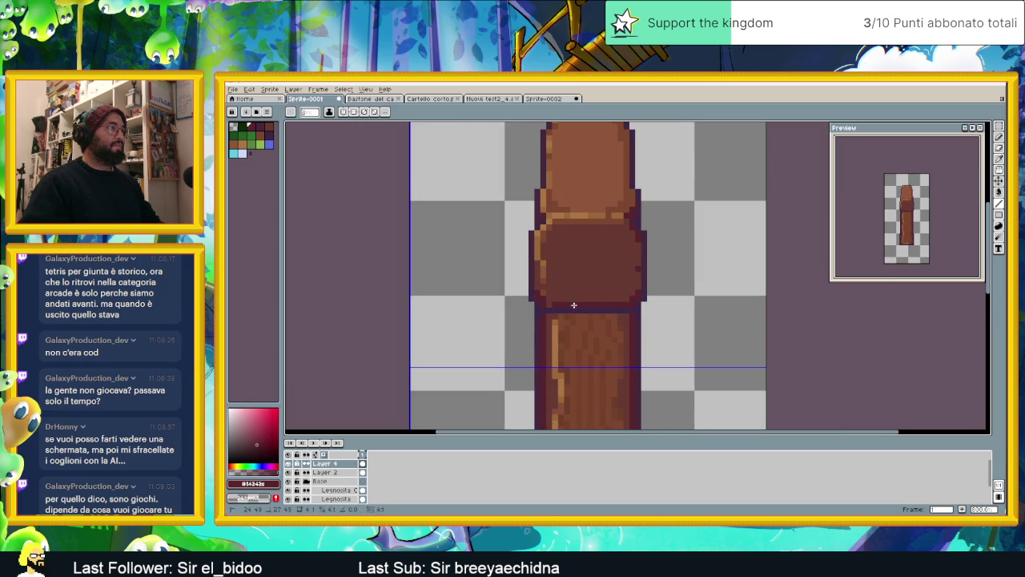
scroll(551, 304, down, 1)
scroll(643, 318, down, 1)
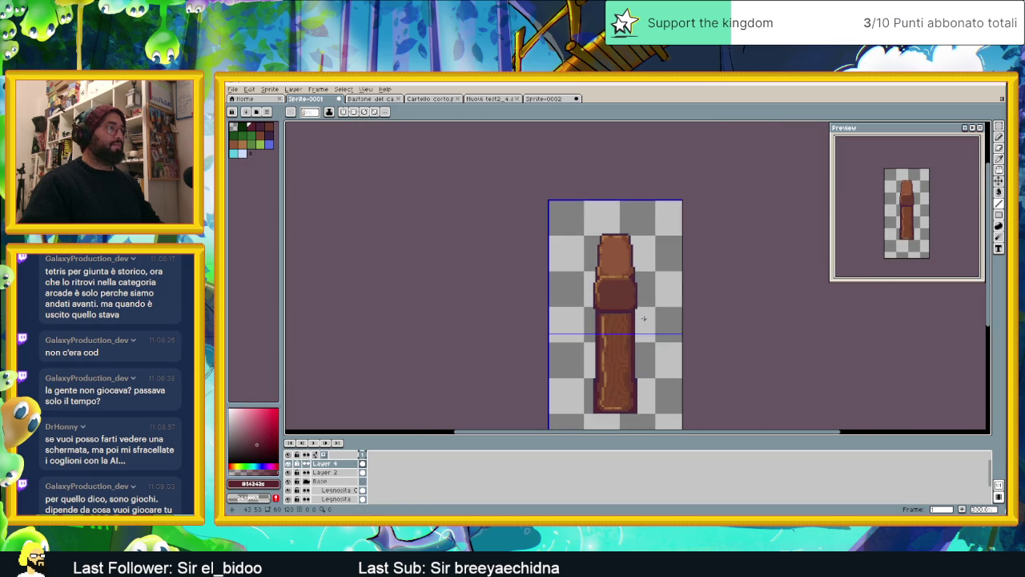
scroll(641, 312, up, 1)
scroll(627, 301, up, 1)
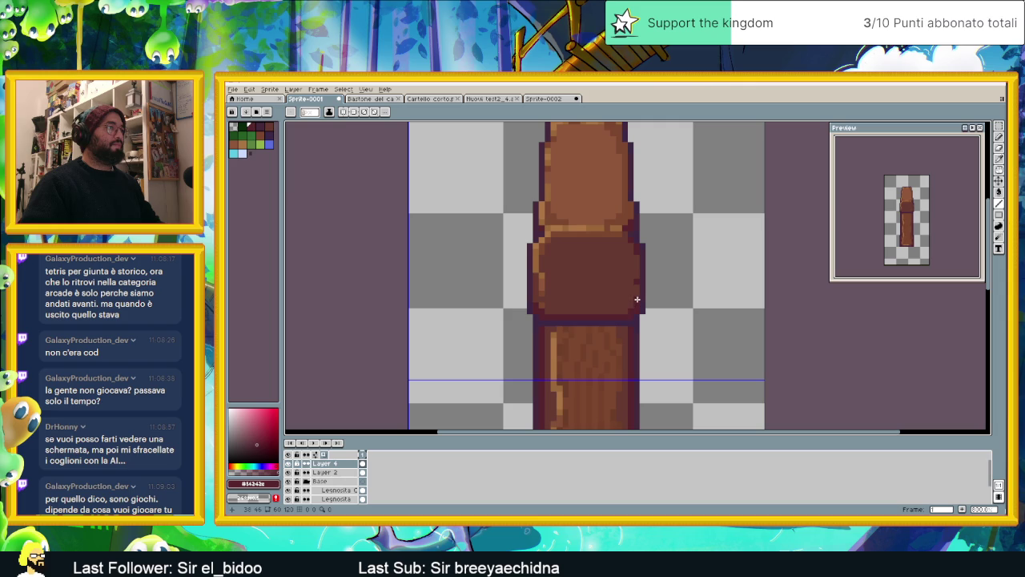
scroll(585, 314, up, 1)
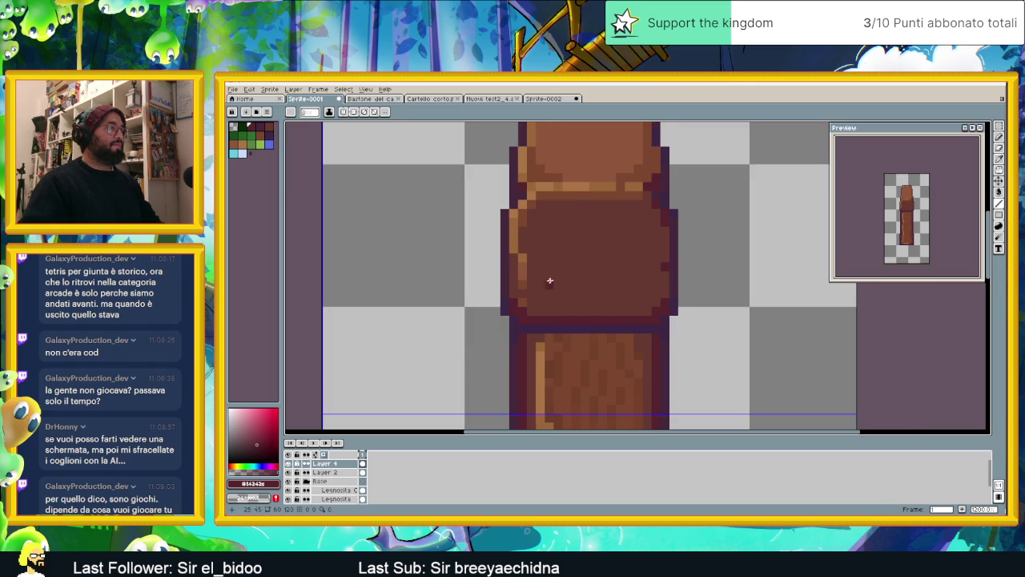
scroll(548, 295, down, 2)
scroll(549, 304, up, 1)
scroll(550, 324, up, 1)
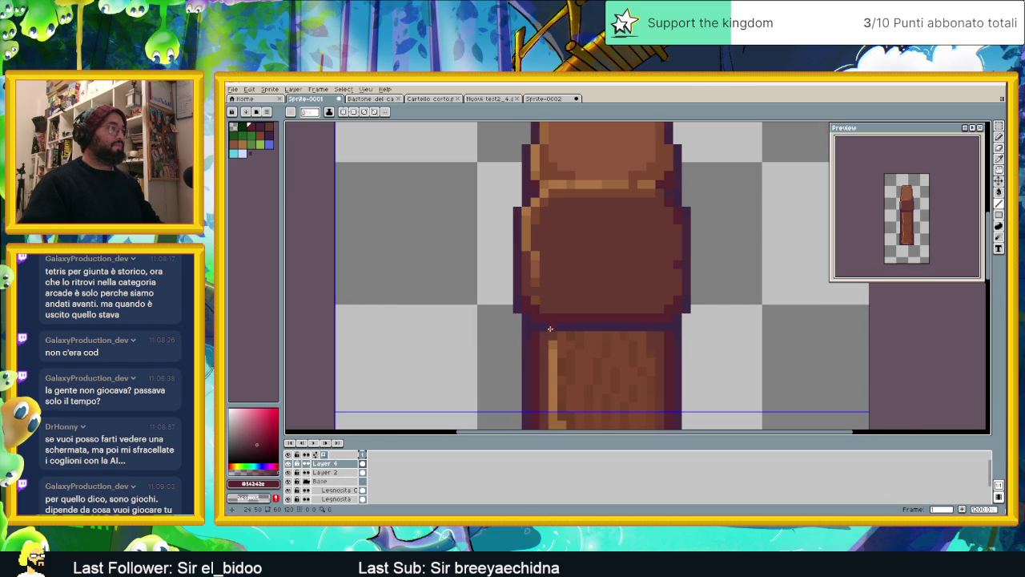
On Layer 4, paint a left-edge pixel and a light orange highlight along the collar's bottom
click(363, 472)
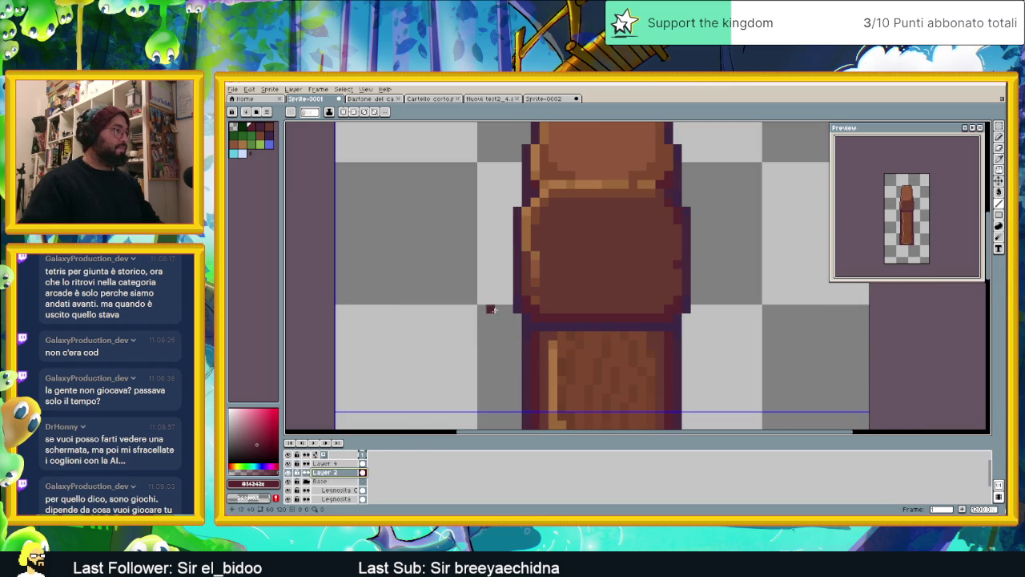
alt+click(541, 279)
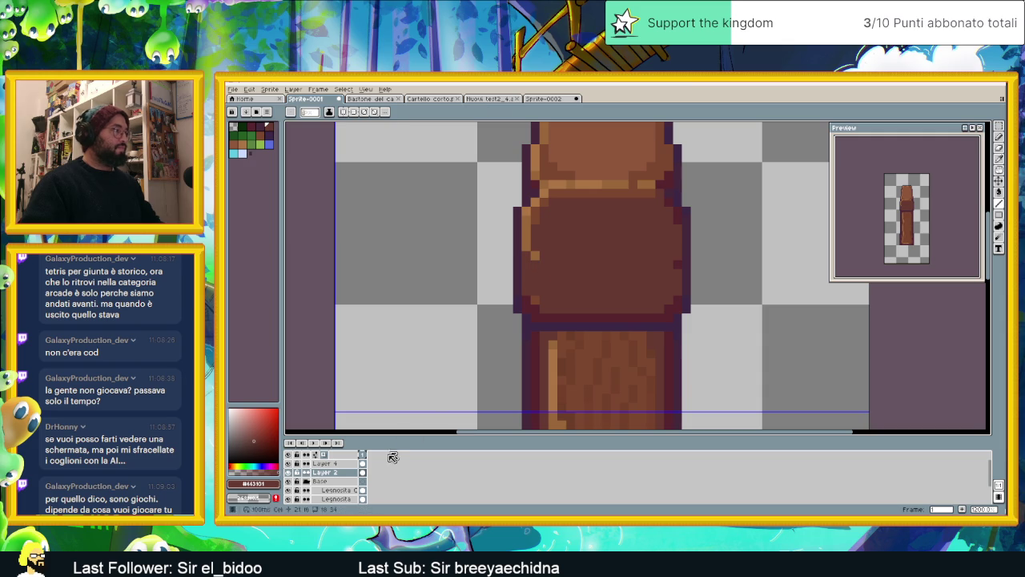
click(335, 463)
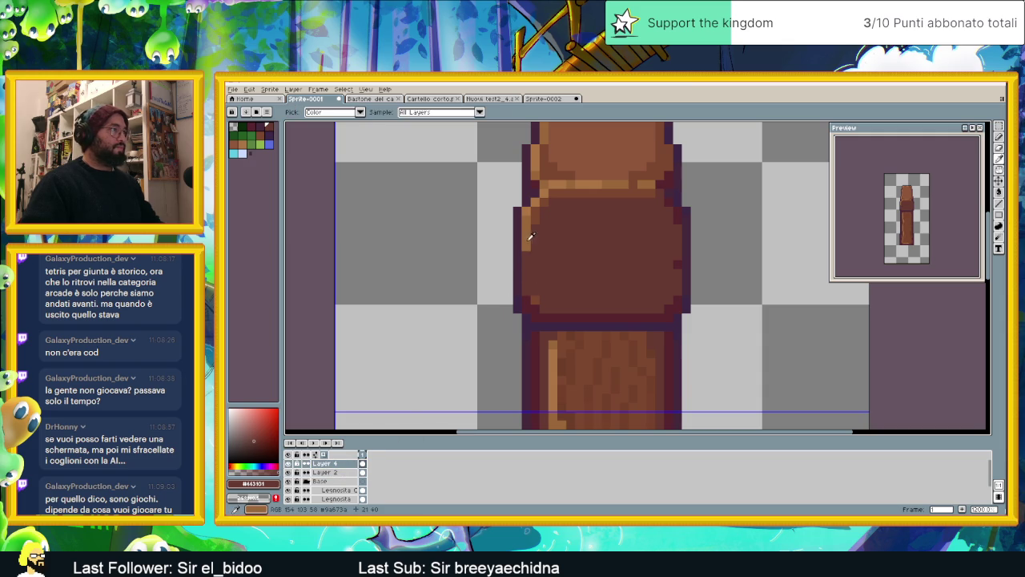
alt+click(527, 233)
click(526, 284)
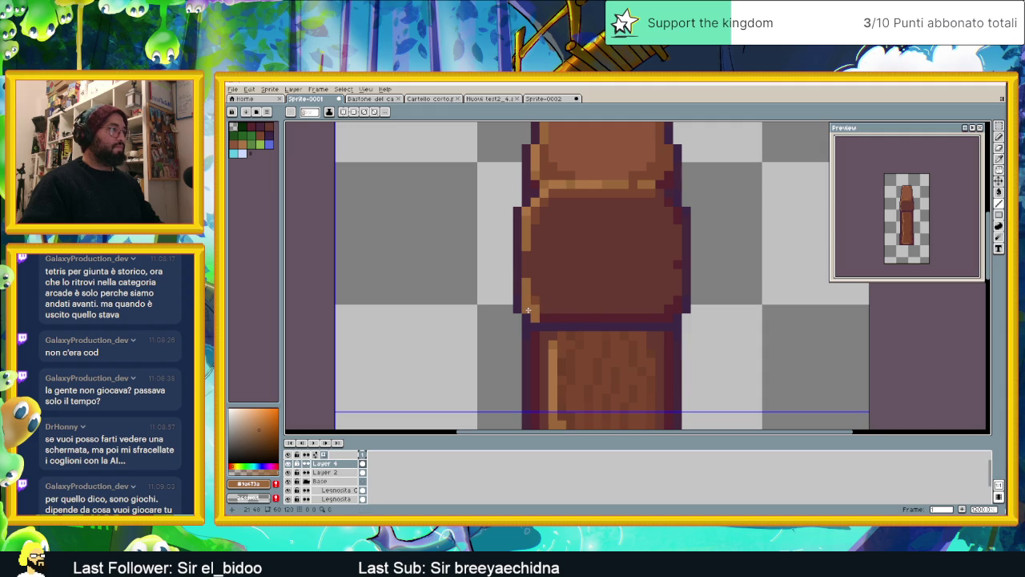
drag(534, 318, 565, 318)
Touch up left-edge pixels and extend the tan highlight rightward along the collar's bottom
alt+click(533, 220)
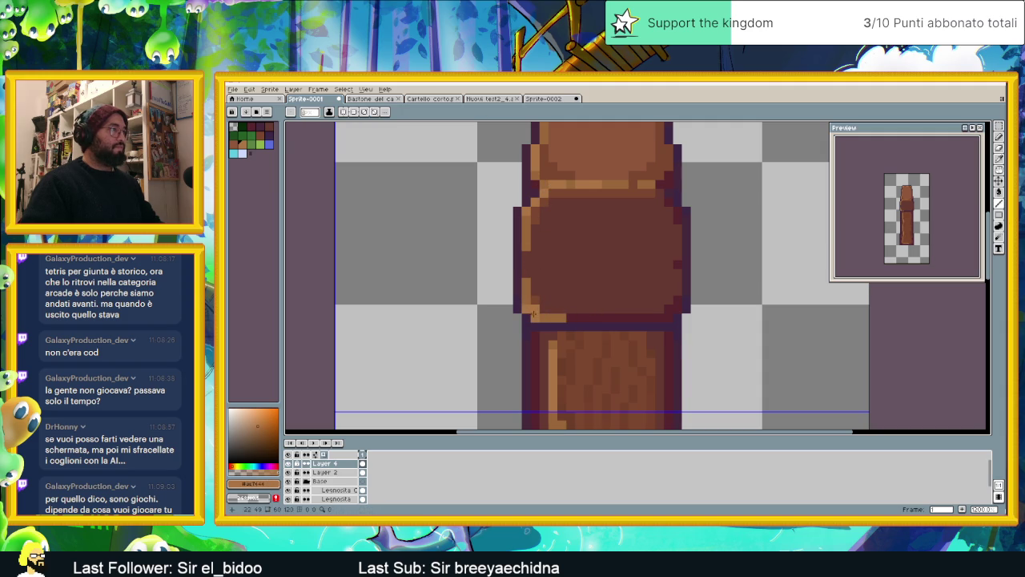
alt+click(532, 303)
click(529, 284)
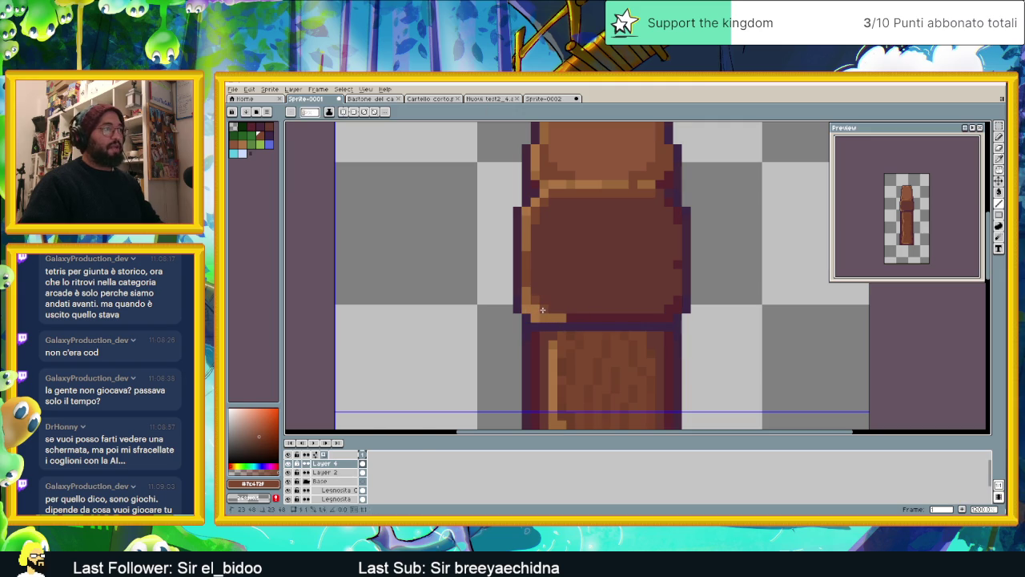
drag(563, 317, 621, 319)
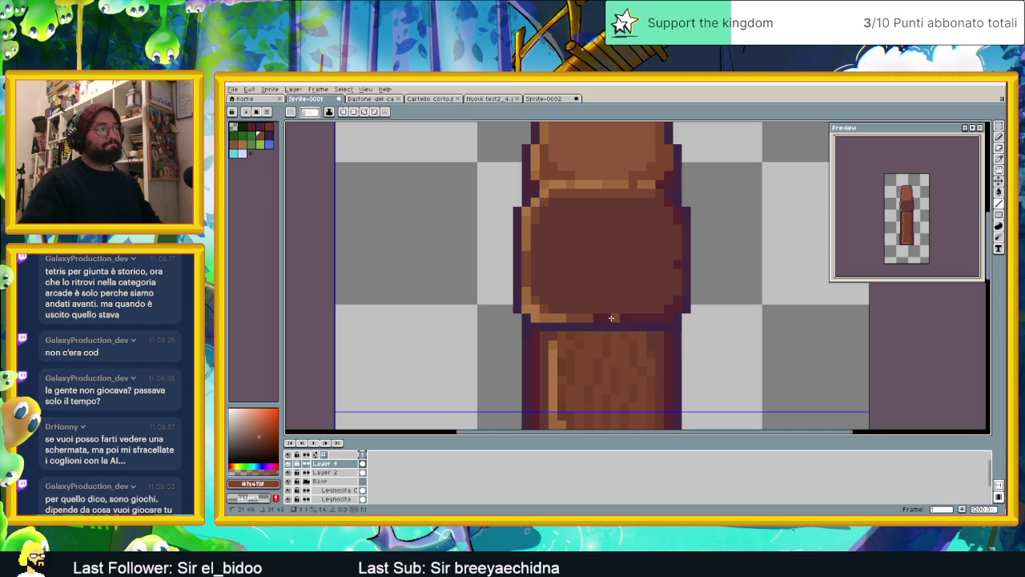
Sample darker reddish and lighter browns from the collar band and touch up the collar
alt+click(597, 261)
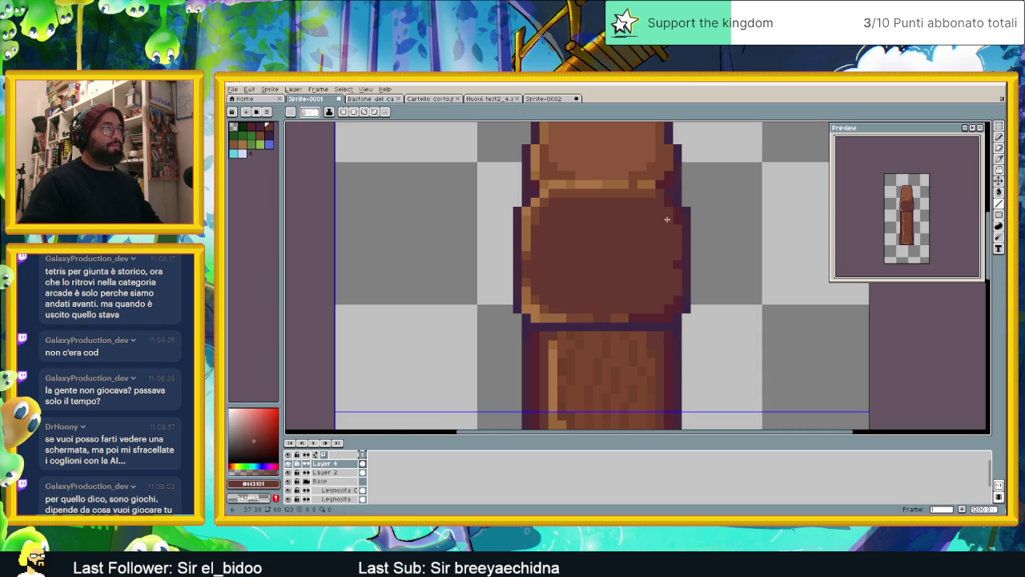
alt+click(662, 194)
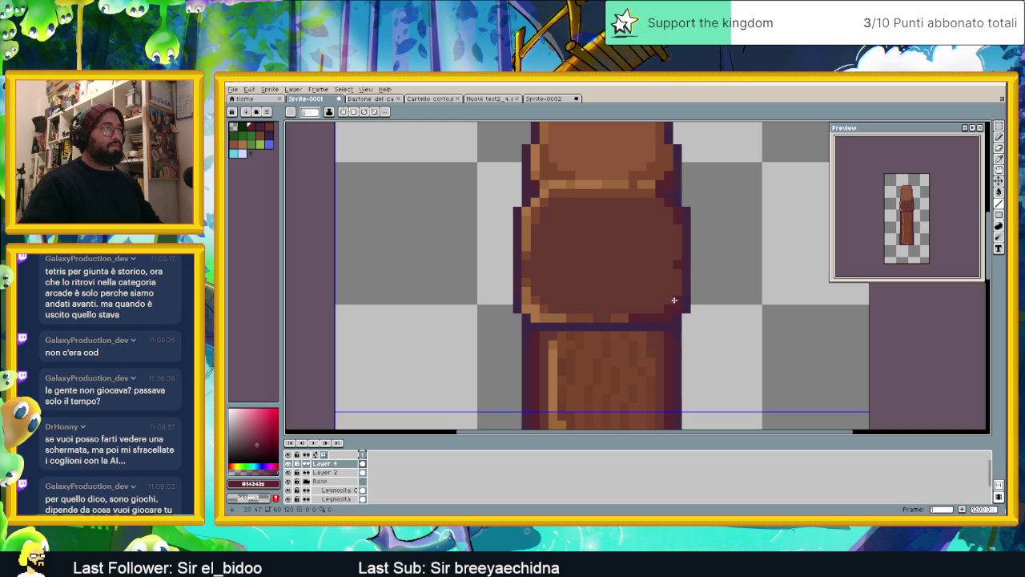
alt+click(642, 308)
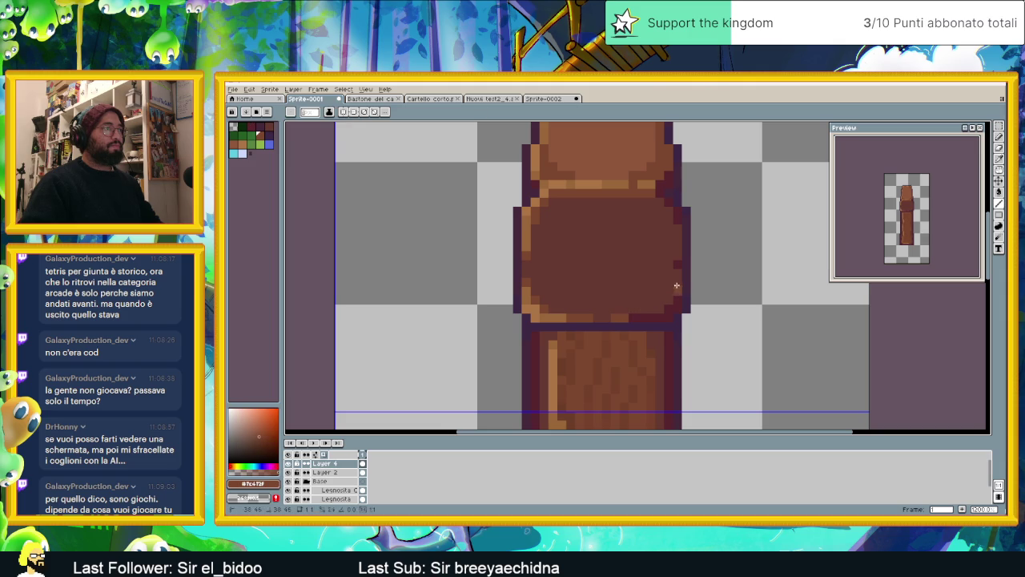
scroll(677, 259, down, 3)
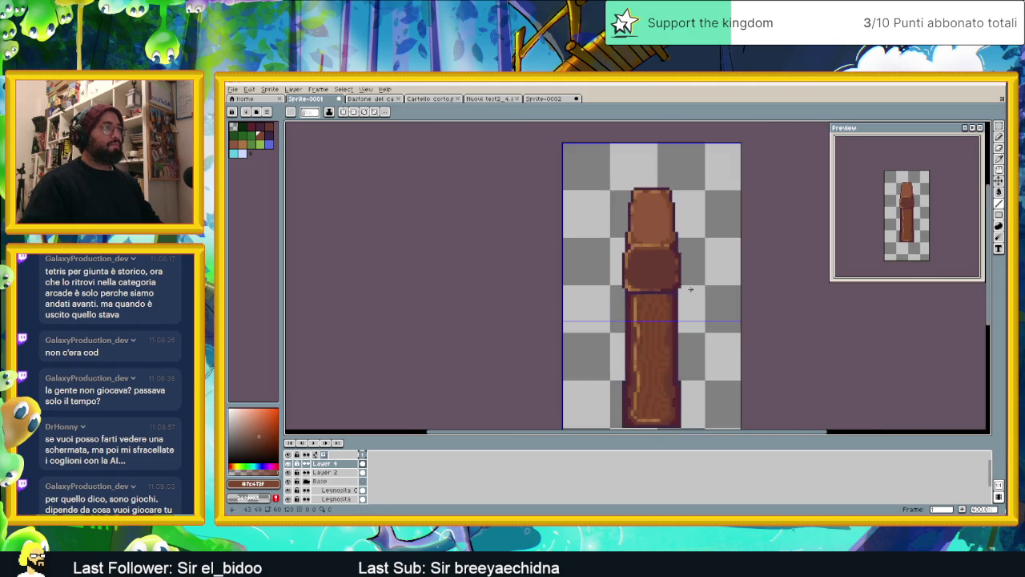
scroll(716, 291, down, 2)
scroll(648, 291, up, 1)
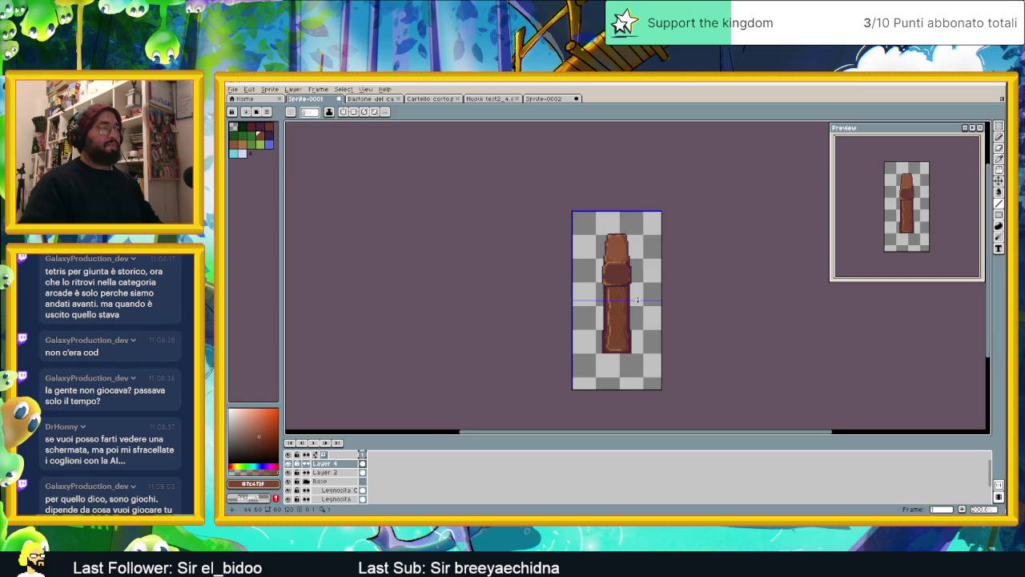
drag(638, 300, 609, 287)
Scroll and pan the view back to the staff's top cap
scroll(608, 287, down, 1)
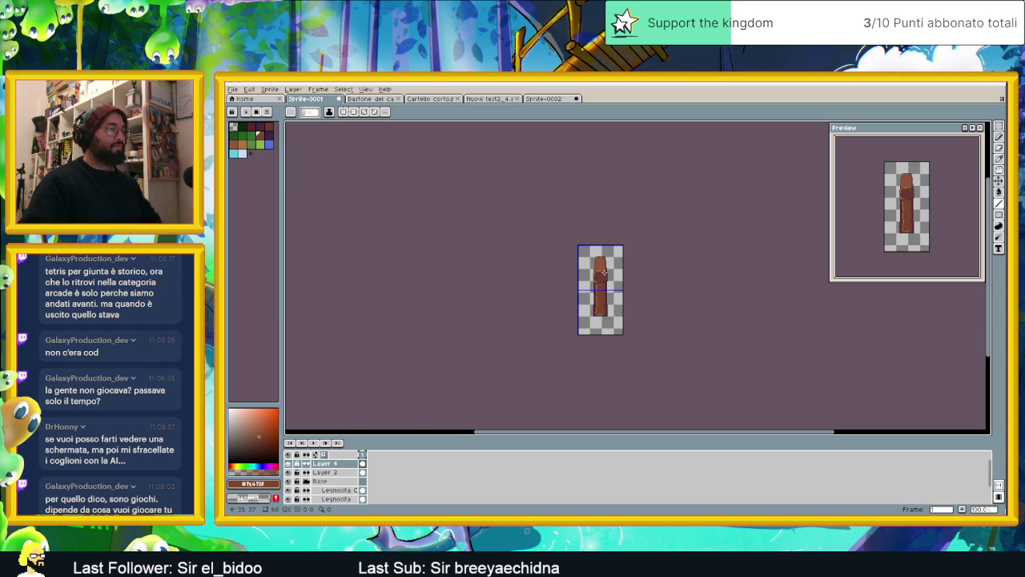
scroll(604, 273, up, 3)
scroll(593, 240, up, 1)
scroll(584, 220, up, 1)
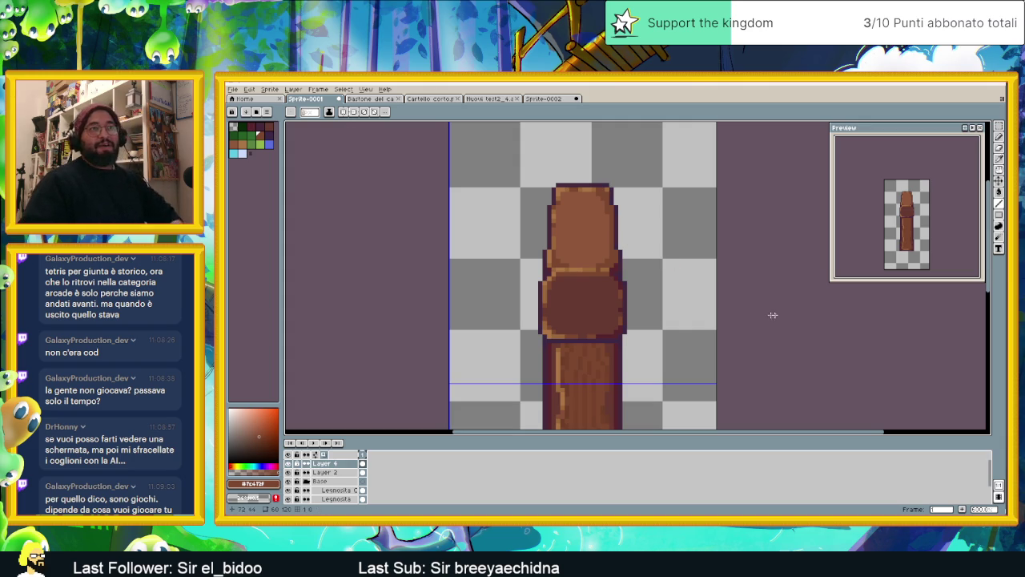
scroll(587, 238, up, 1)
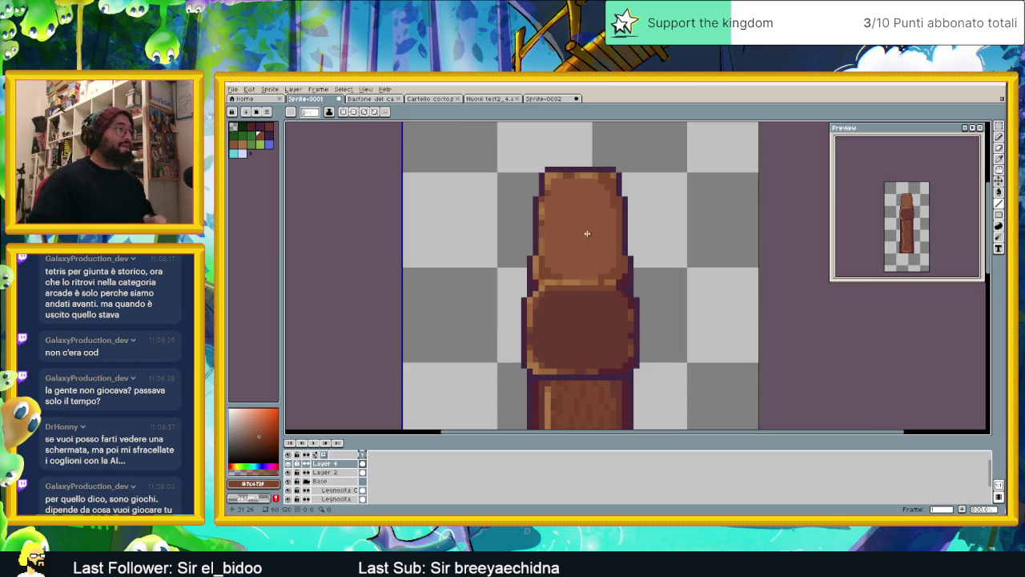
scroll(608, 269, up, 1)
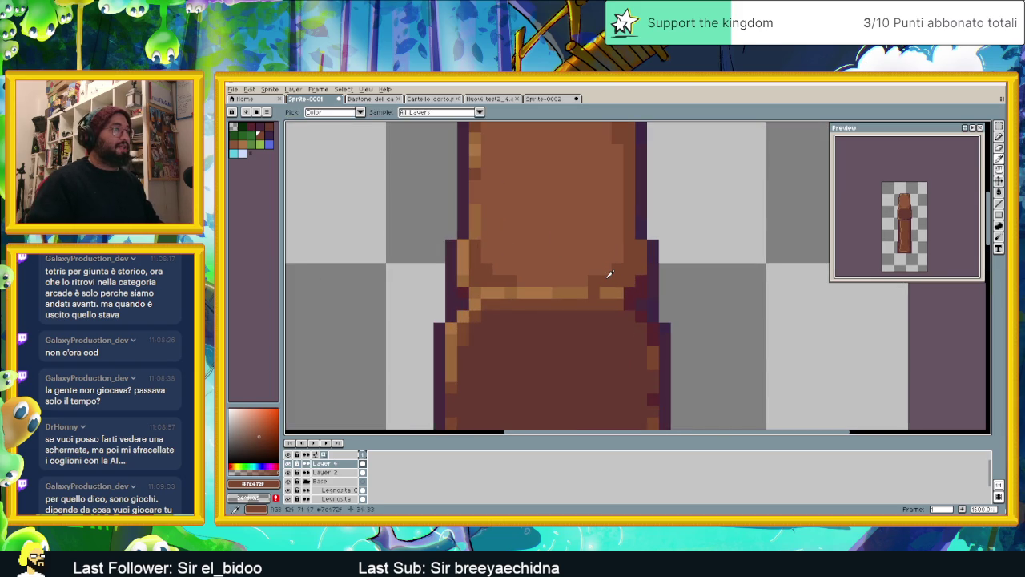
drag(531, 279, 583, 303)
scroll(583, 303, down, 1)
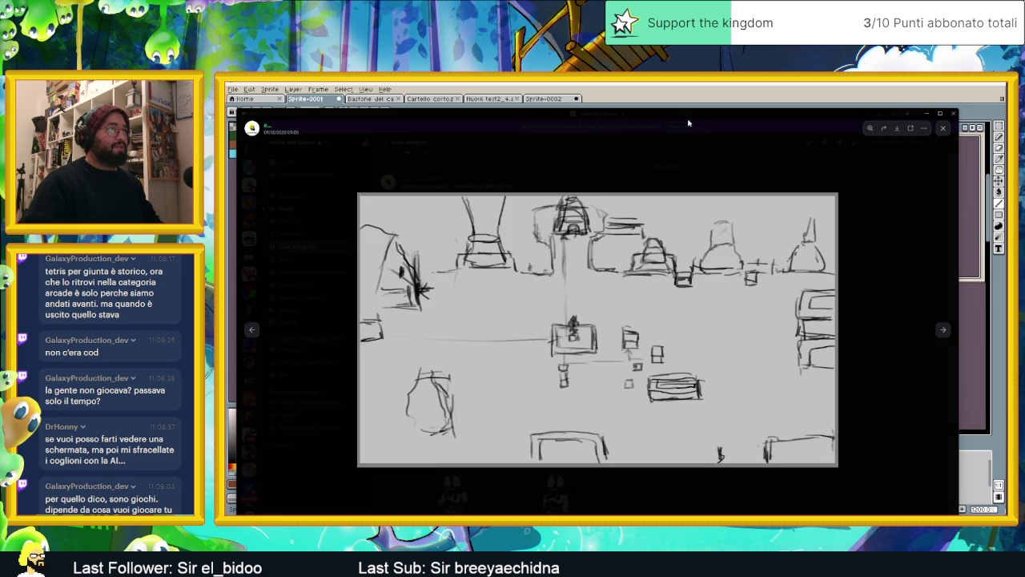
Close the sketch viewer, browse #chat-ita, #notify and #chat-eng, then minimize Discord
click(688, 122)
click(289, 221)
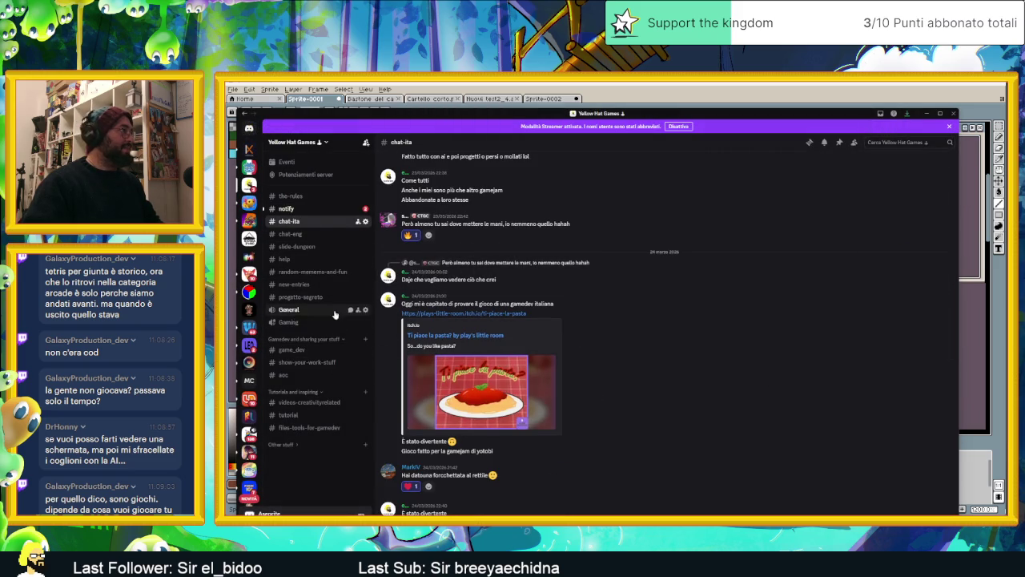
click(286, 208)
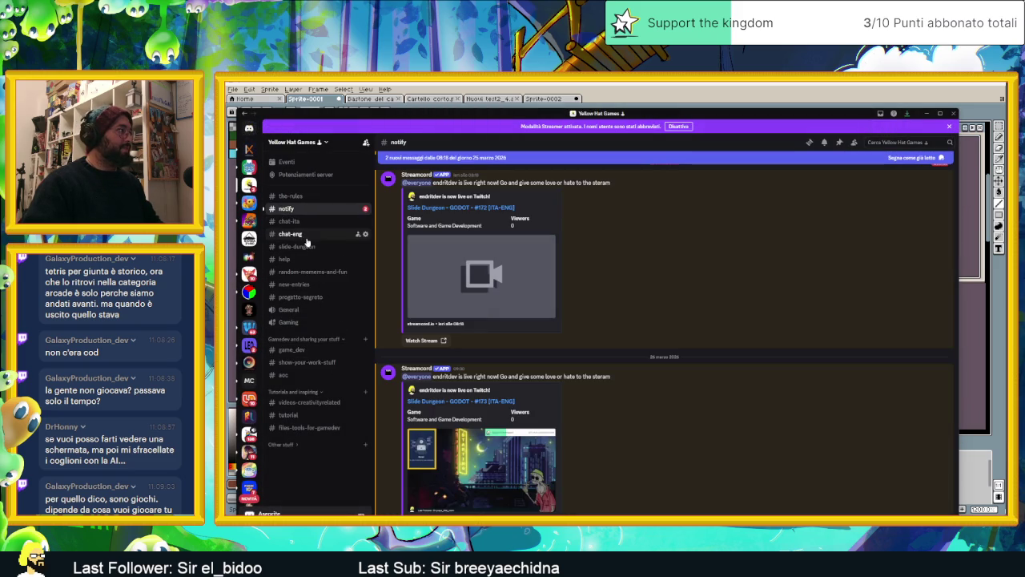
click(305, 234)
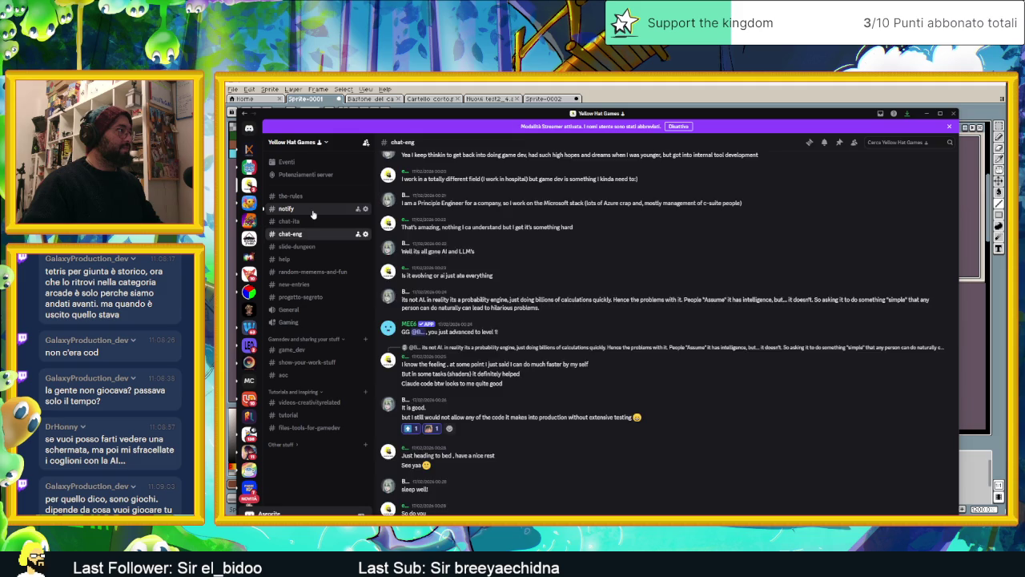
click(286, 209)
click(290, 222)
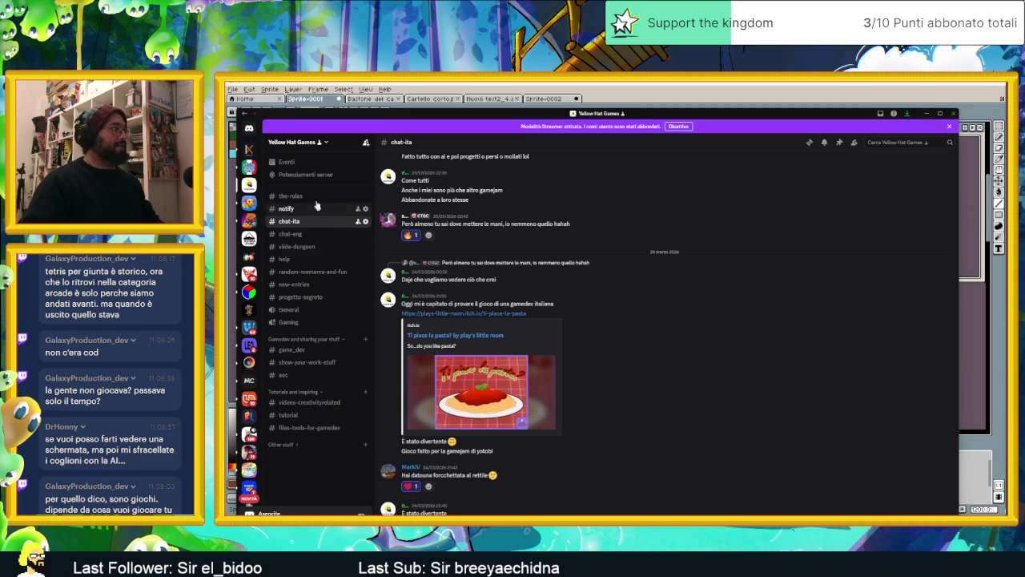
mouse_move(609, 312)
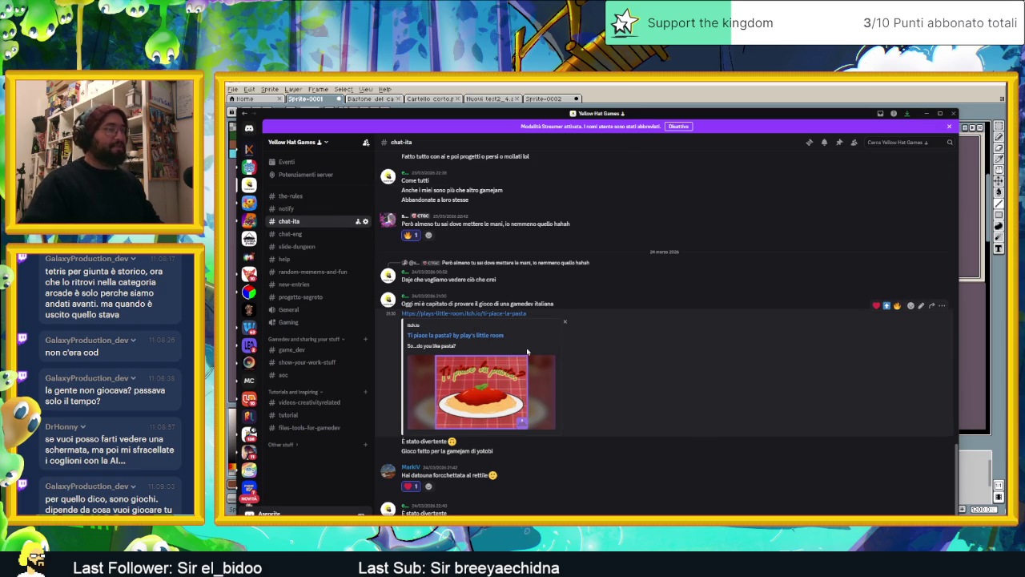
click(927, 117)
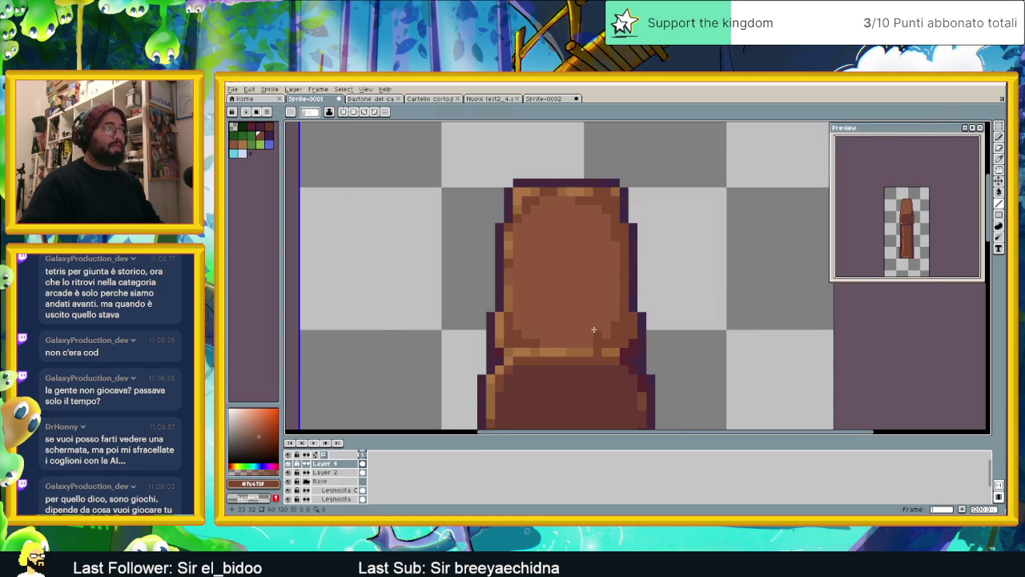
Zoom around the staff and eyedrop the mid wood brown #7c472f as the foreground colour
scroll(597, 332, down, 1)
scroll(603, 342, up, 1)
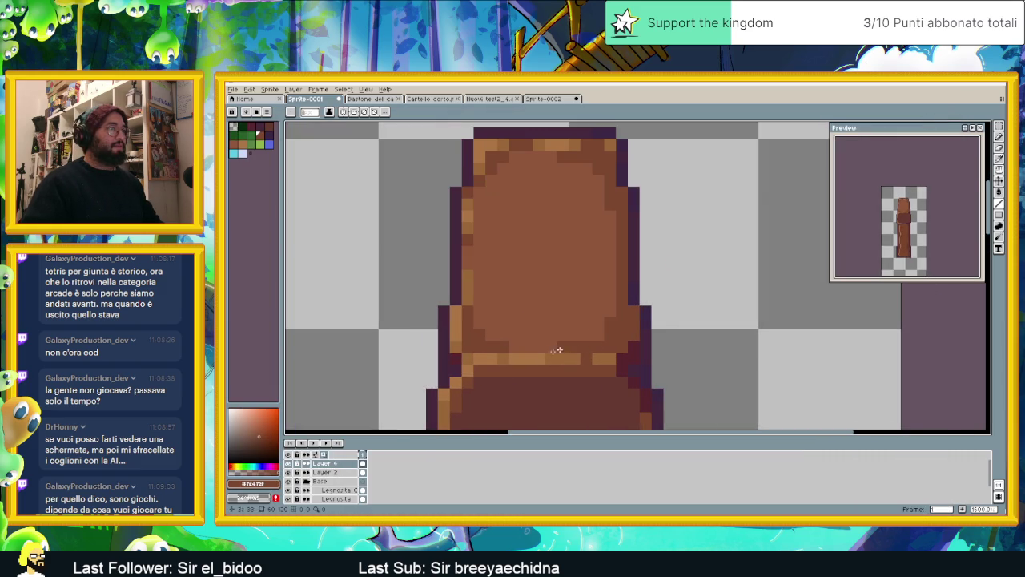
scroll(602, 350, down, 3)
scroll(586, 299, up, 2)
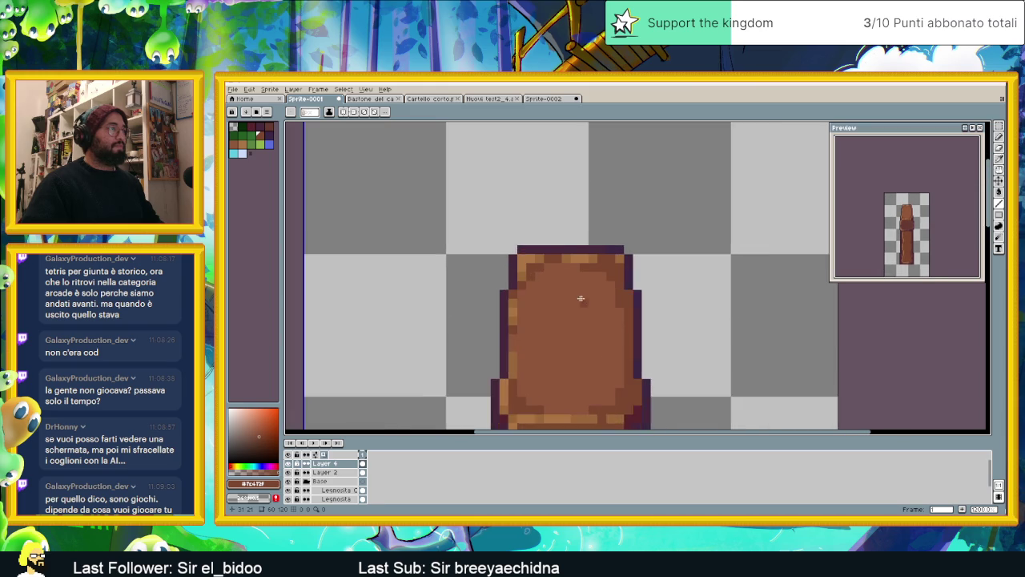
scroll(579, 297, up, 1)
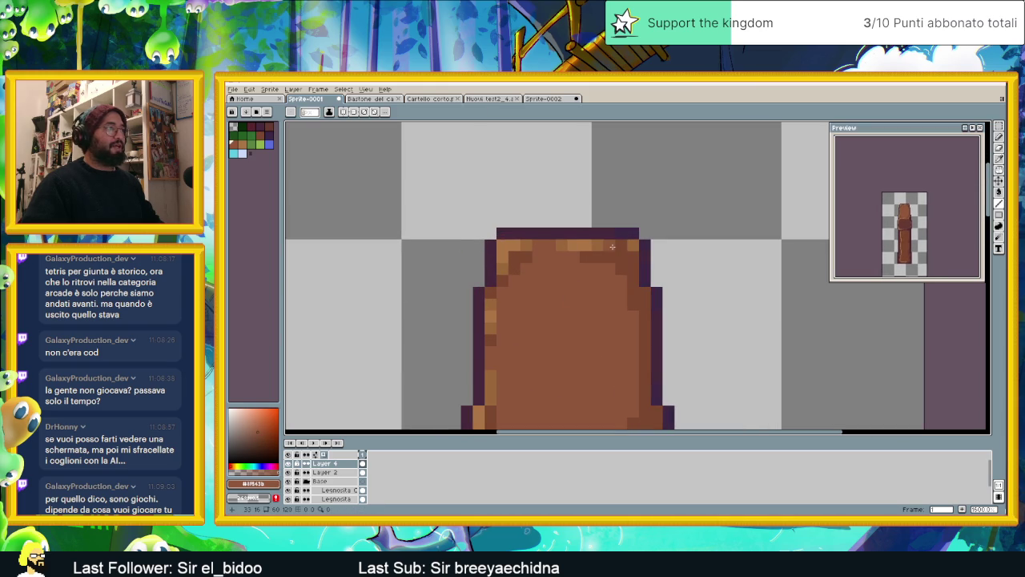
scroll(624, 321, down, 1)
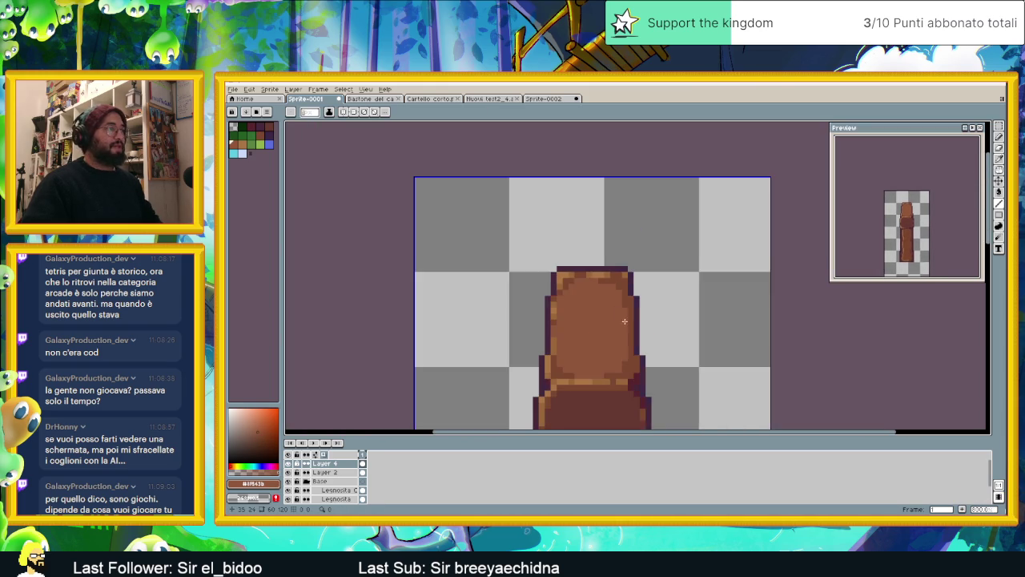
scroll(583, 298, up, 1)
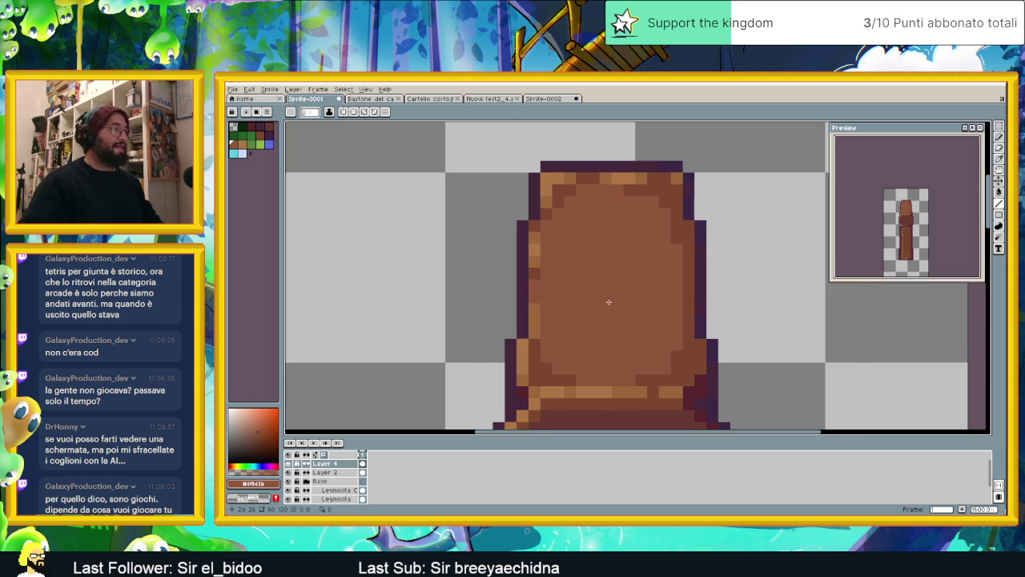
scroll(609, 302, down, 2)
scroll(611, 297, up, 1)
scroll(621, 292, up, 1)
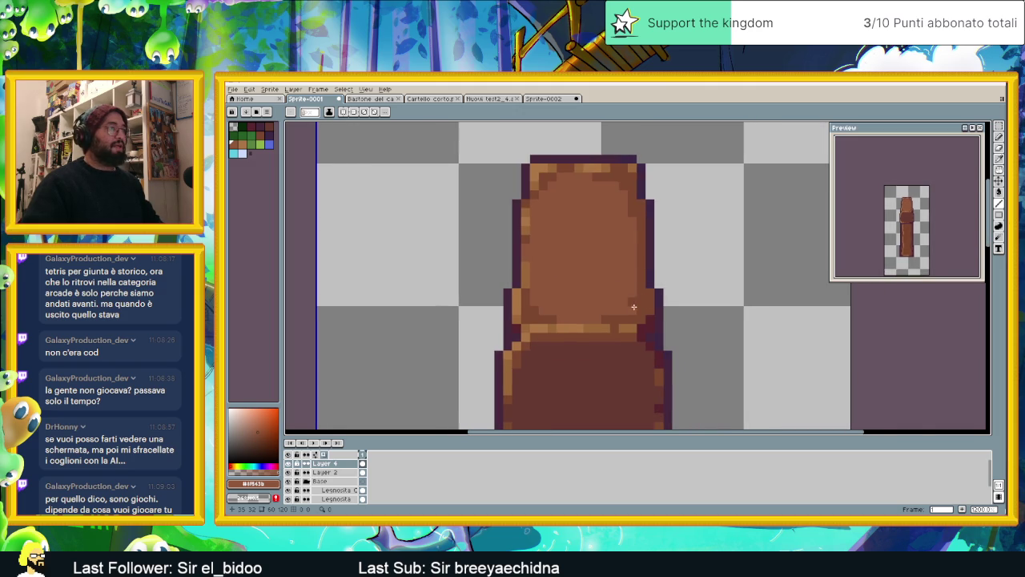
scroll(634, 306, up, 1)
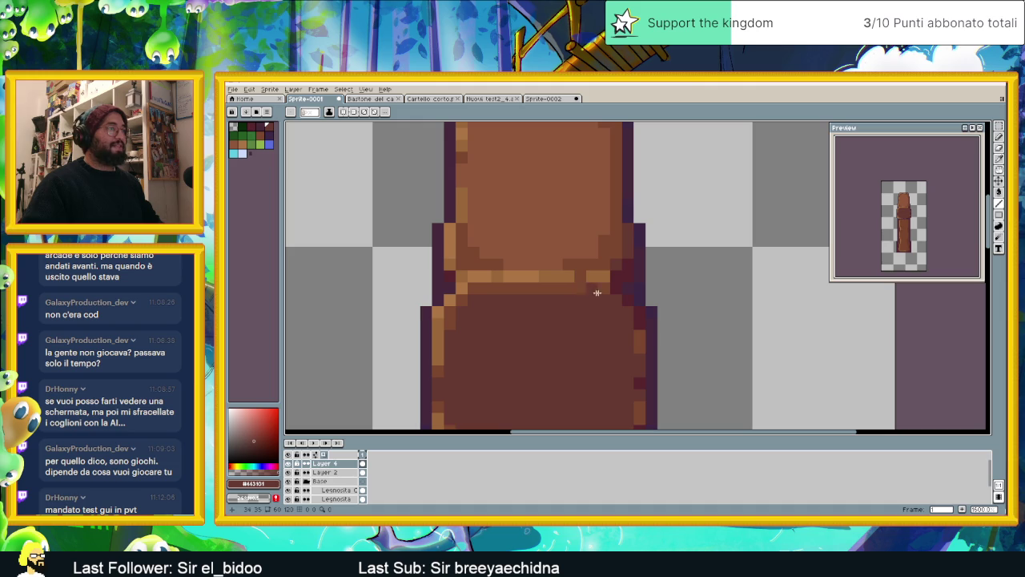
scroll(647, 327, down, 2)
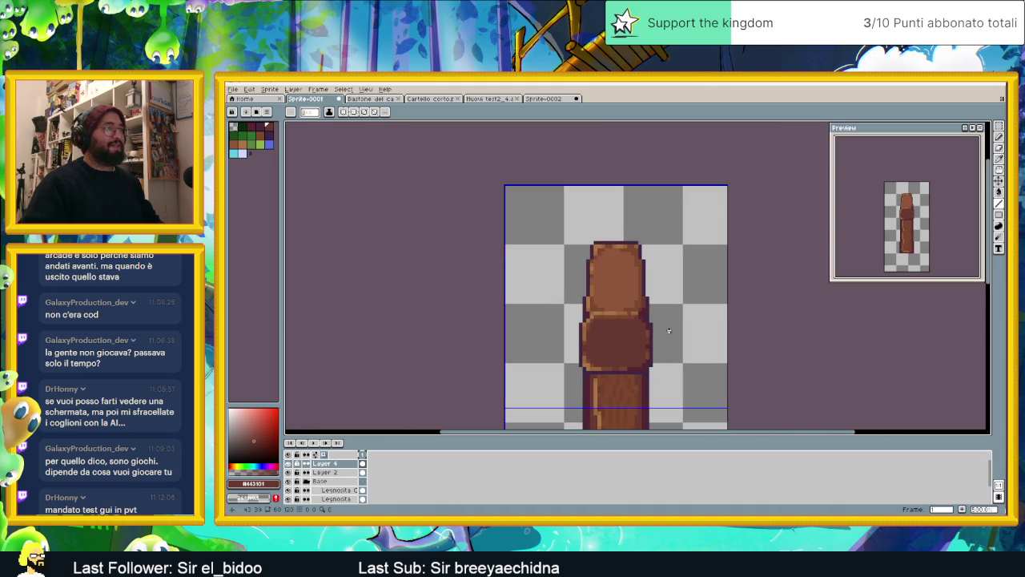
scroll(632, 257, up, 1)
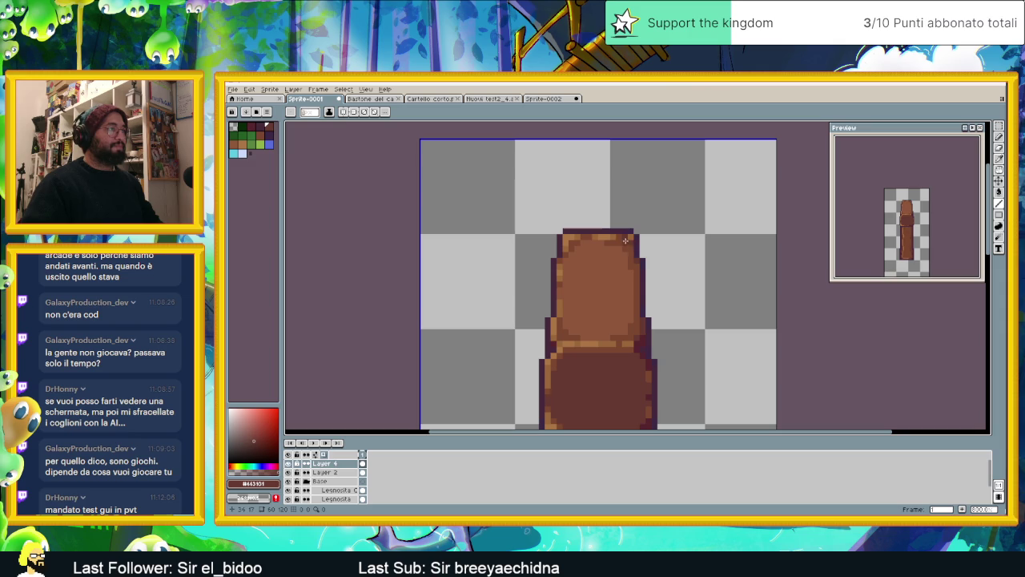
scroll(648, 284, down, 1)
scroll(553, 322, up, 4)
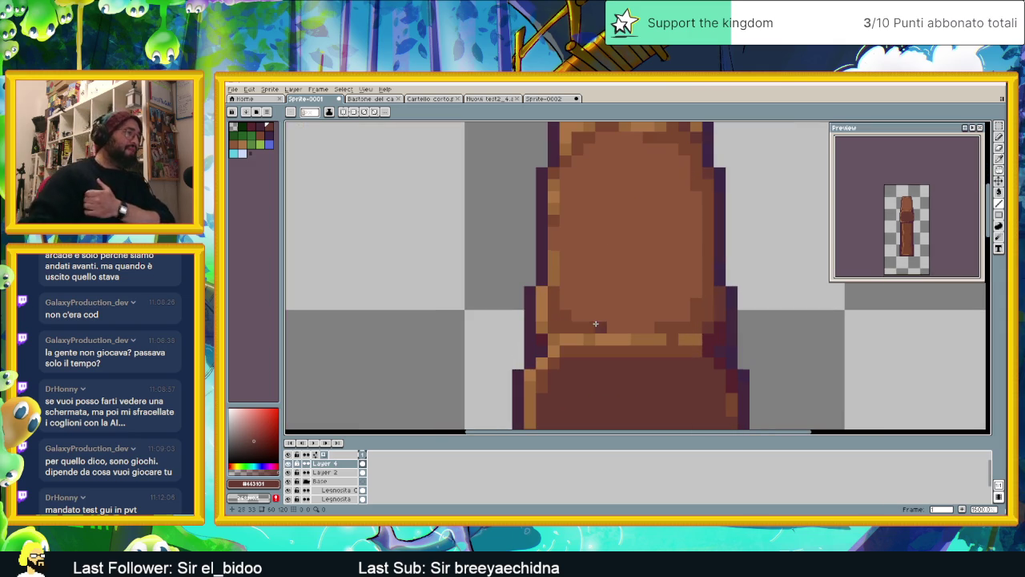
scroll(732, 325, down, 2)
scroll(731, 321, down, 1)
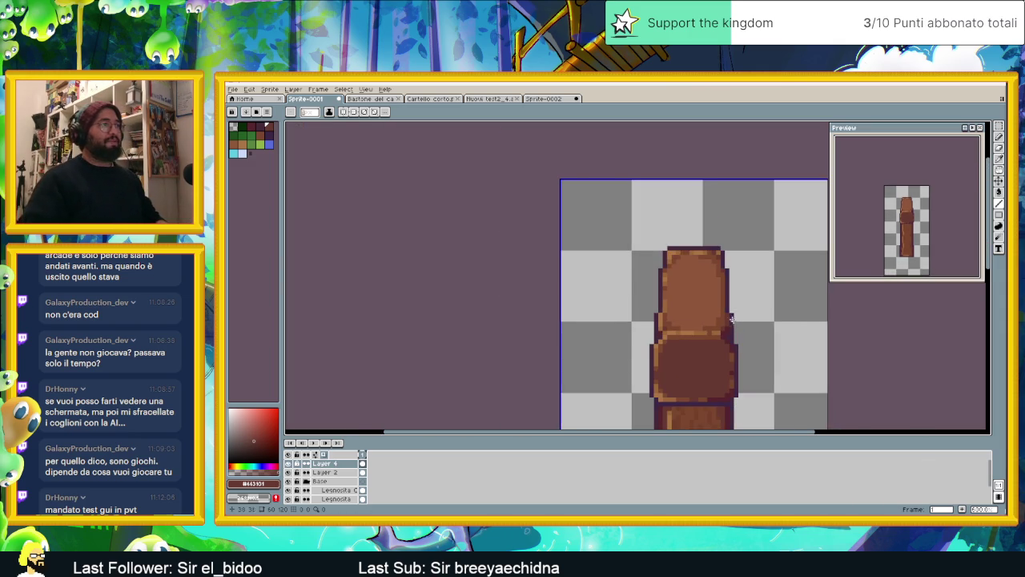
scroll(732, 316, down, 1)
scroll(731, 317, down, 2)
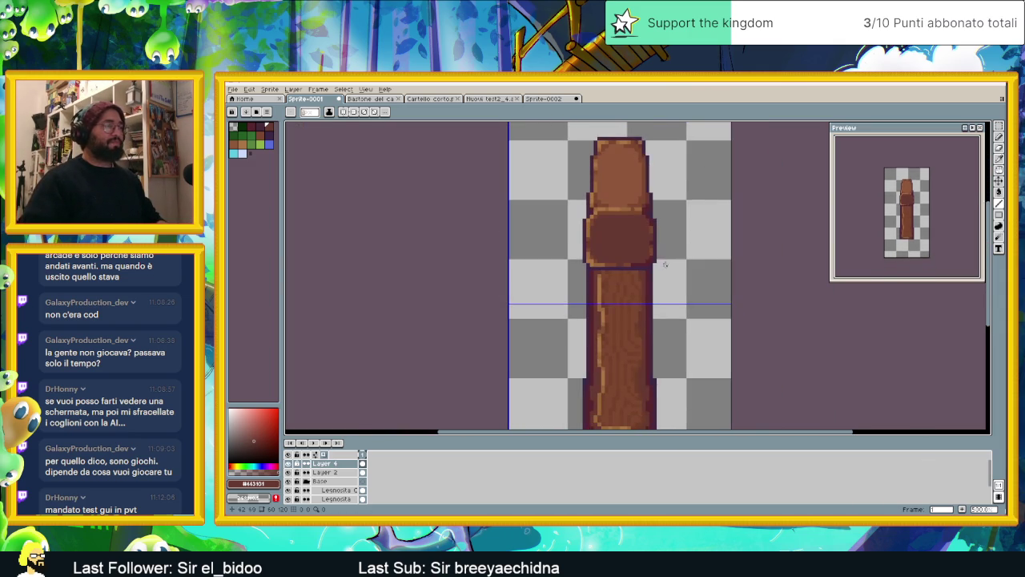
scroll(658, 282, up, 1)
scroll(658, 282, up, 1)
key(alt)
alt+click(617, 275)
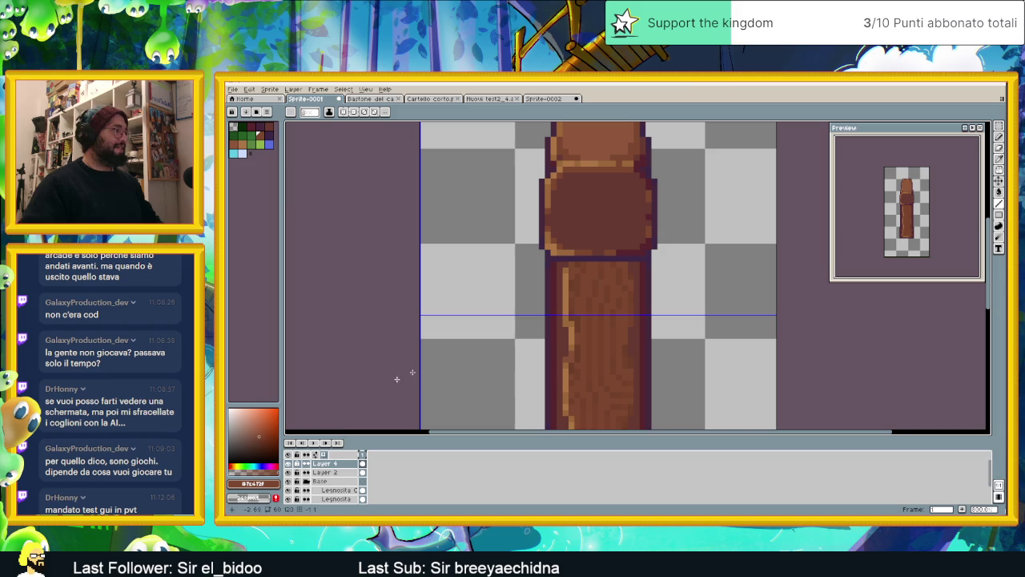
right_click(335, 467)
mouse_move(346, 456)
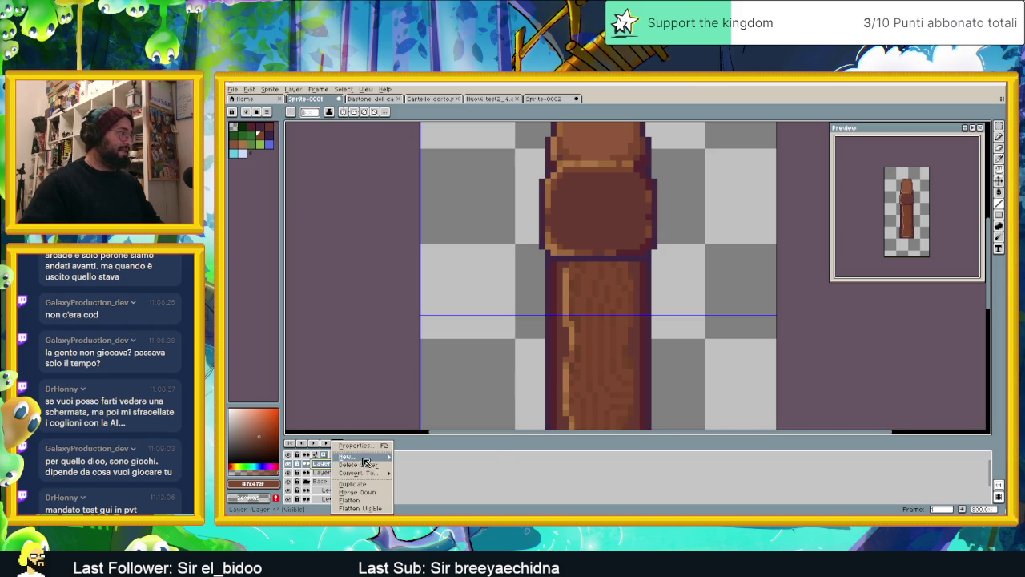
On a new Layer 5, pencil a darker brown tree-ring spiral across the collar band
click(418, 456)
scroll(585, 215, up, 1)
scroll(585, 215, up, 1)
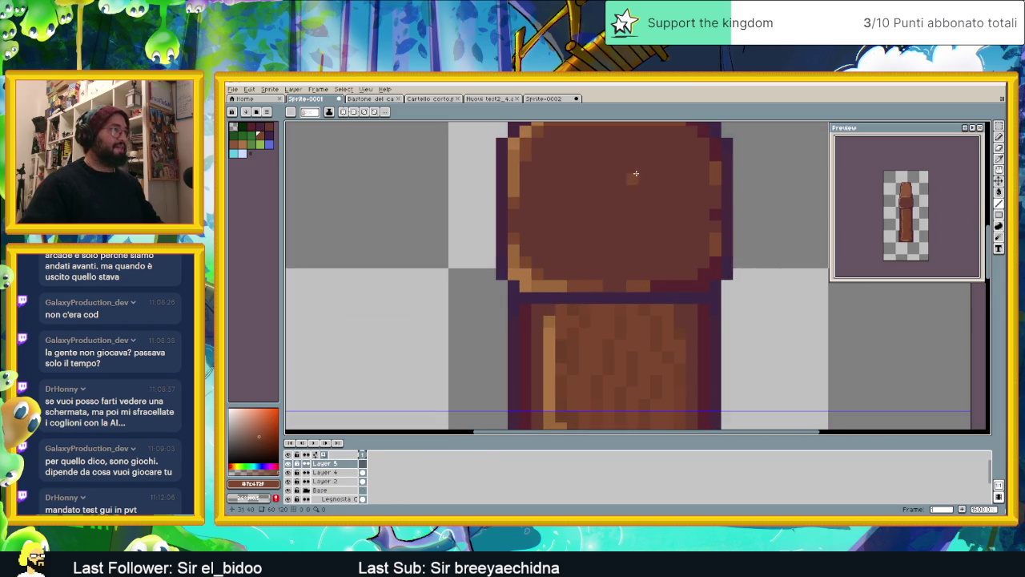
scroll(508, 235, up, 1)
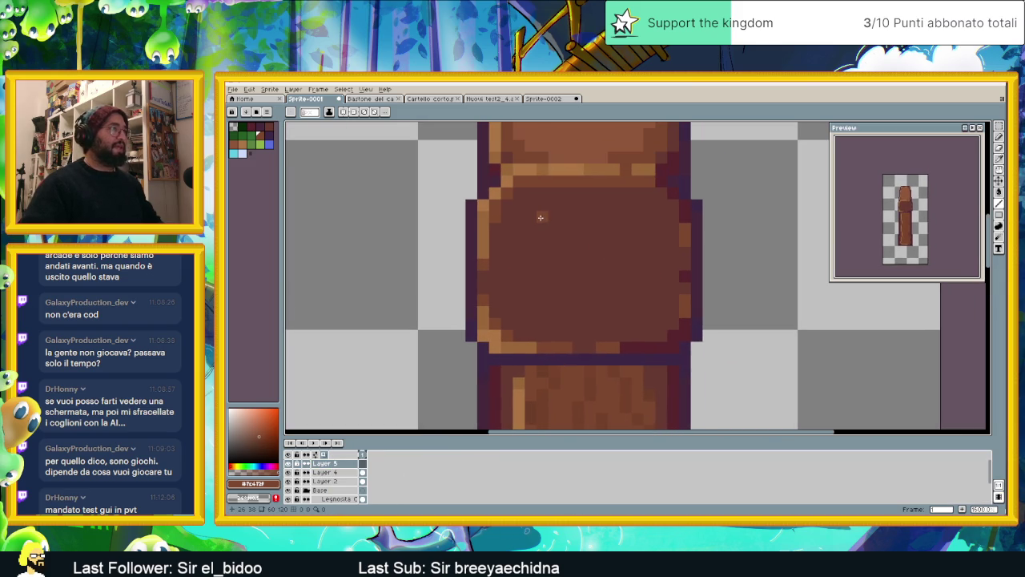
drag(533, 209, 637, 214)
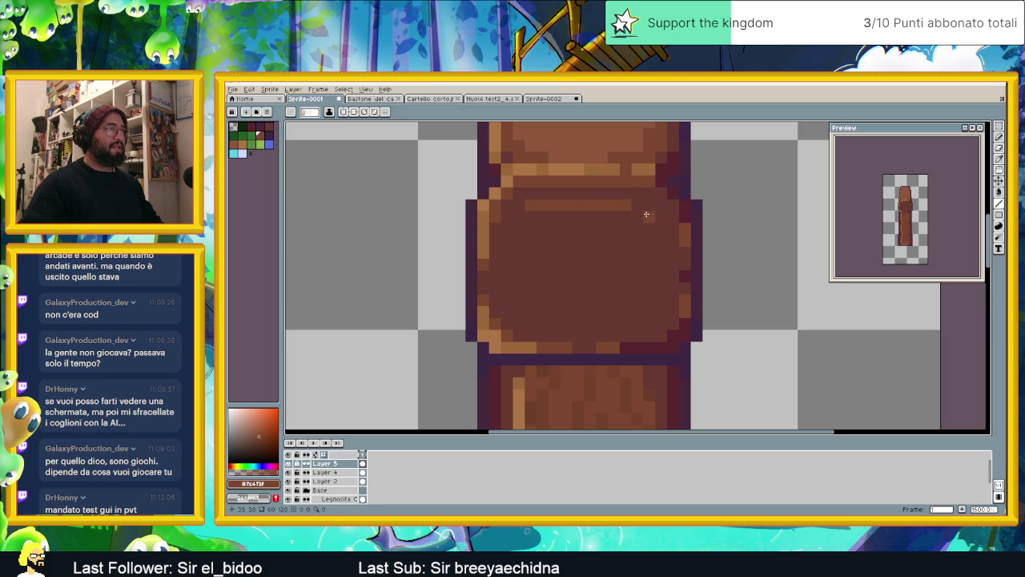
mouse_move(655, 228)
mouse_down()
mouse_move(656, 315)
mouse_move(565, 328)
mouse_up()
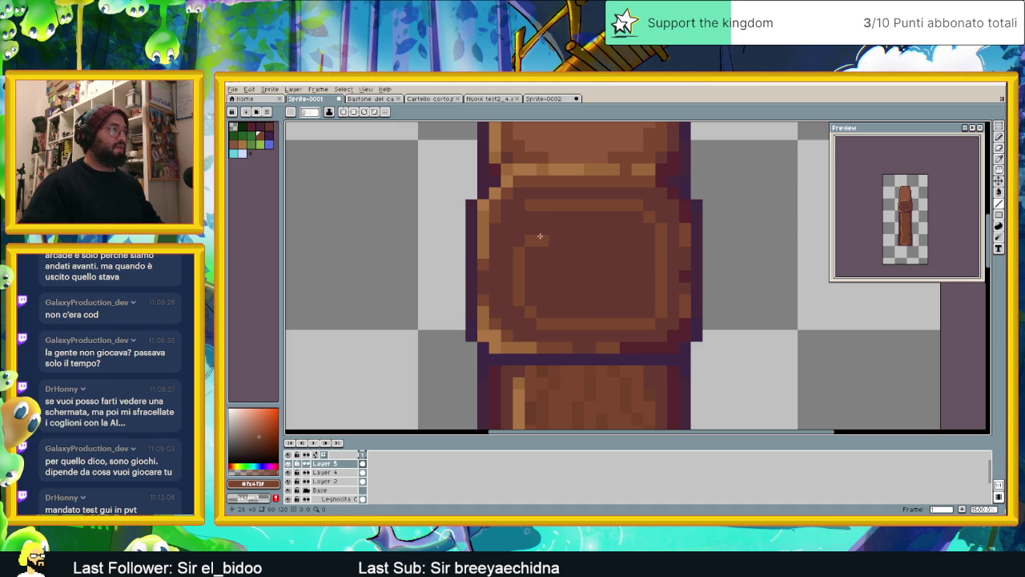
mouse_move(541, 233)
mouse_down()
mouse_move(604, 233)
mouse_move(637, 267)
mouse_move(627, 301)
mouse_move(551, 297)
mouse_move(545, 276)
mouse_move(592, 254)
mouse_up()
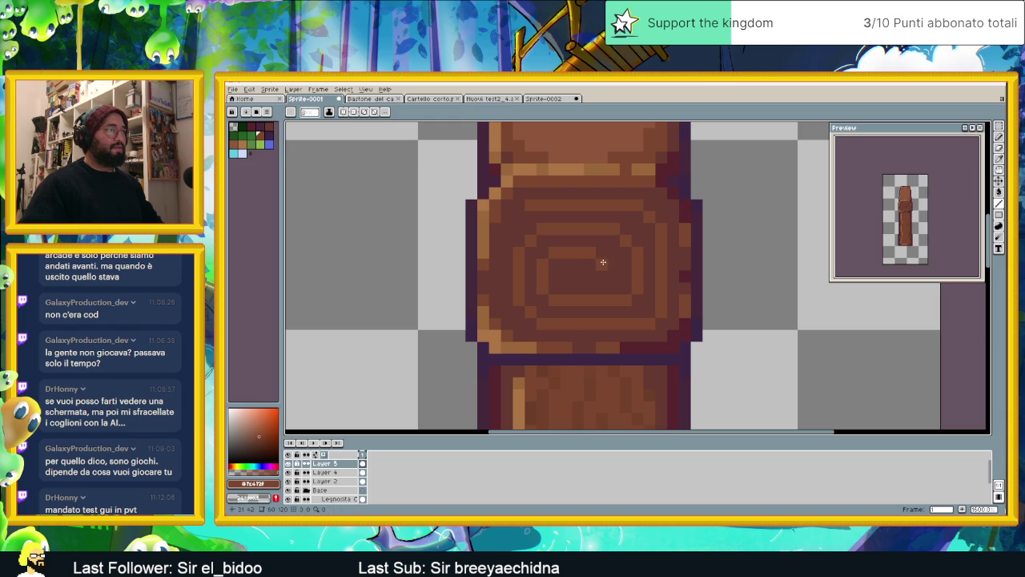
drag(602, 273, 575, 278)
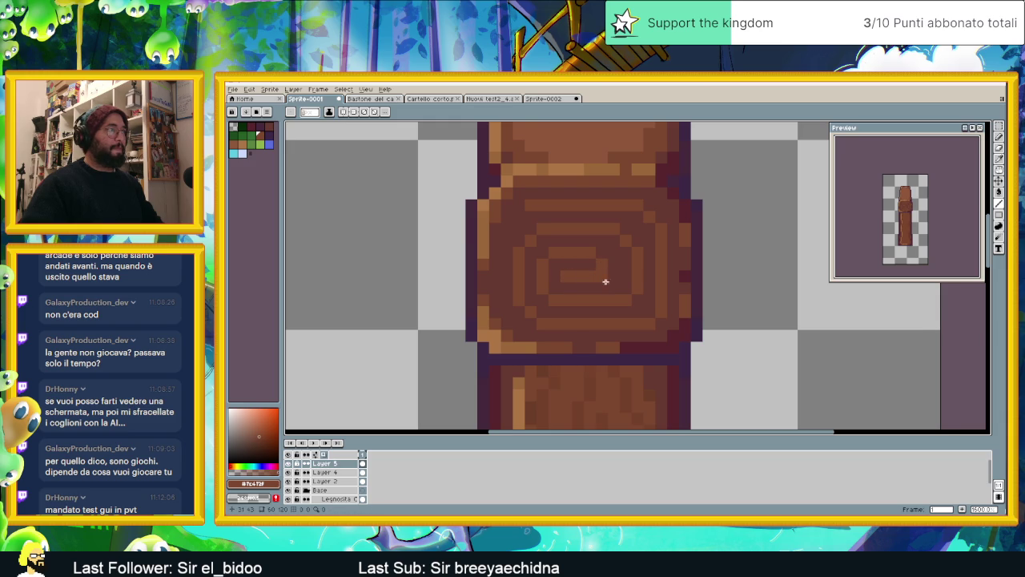
scroll(595, 274, down, 2)
scroll(556, 244, down, 1)
scroll(585, 272, down, 1)
scroll(614, 298, up, 2)
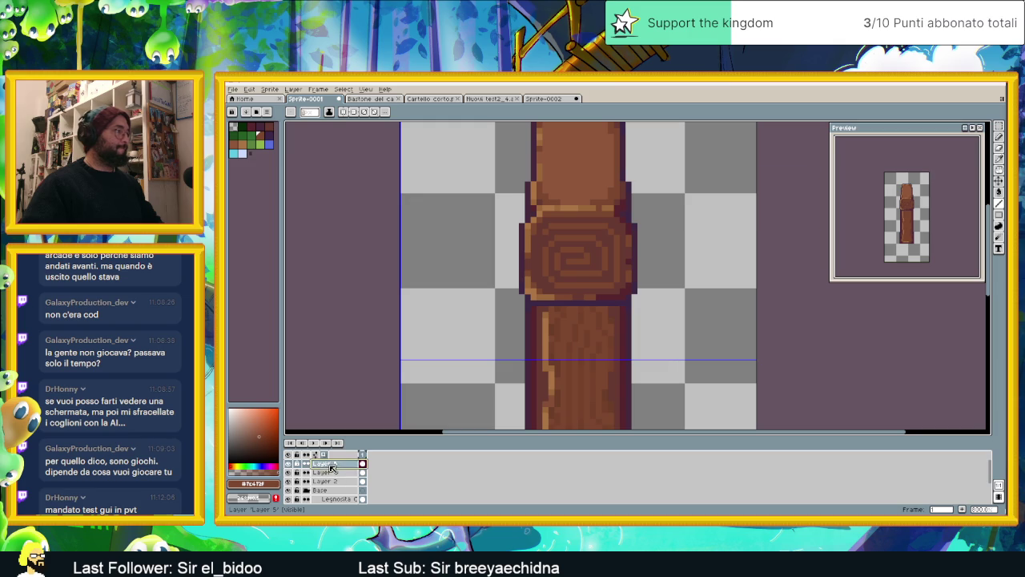
Lower Layer 5's opacity to 35% in Layer Properties so the rings look faint
double_click(332, 465)
click(737, 218)
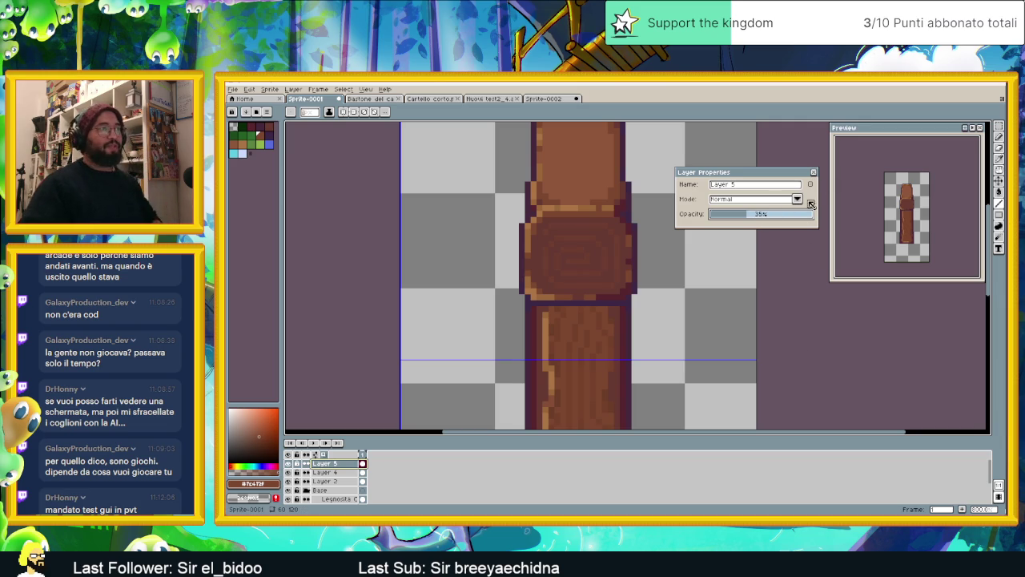
click(813, 173)
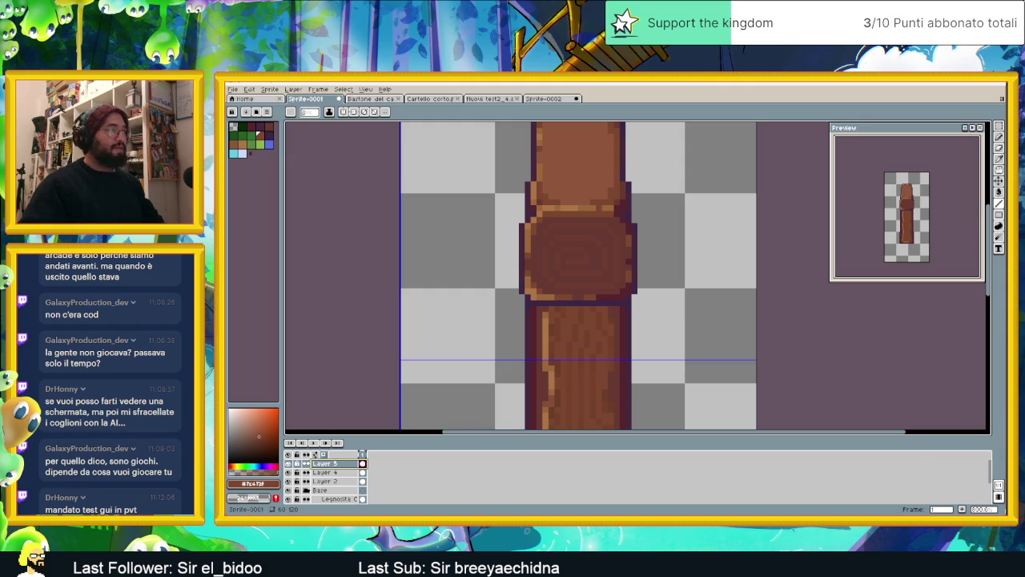
key(alt+Tab)
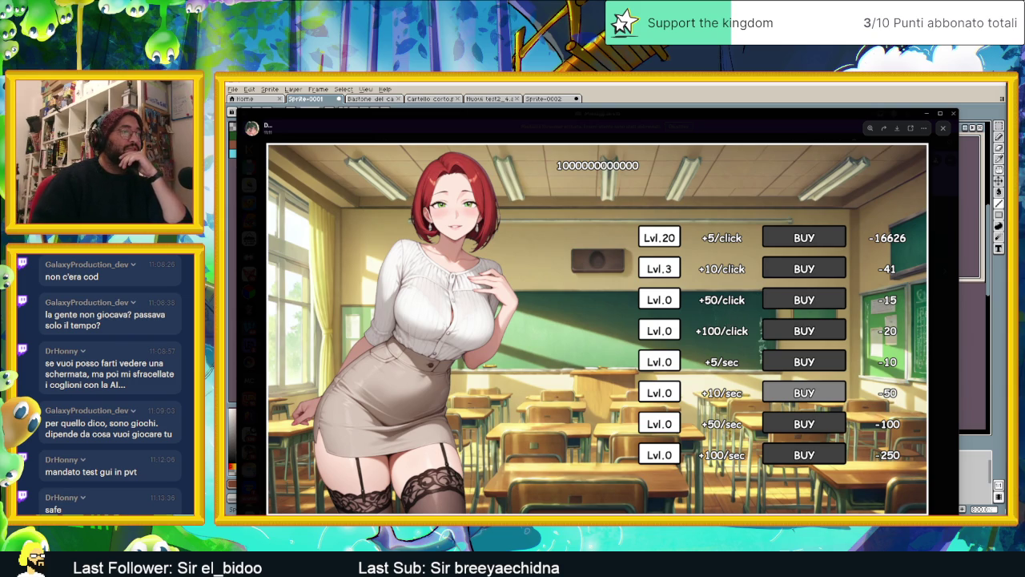
click(719, 512)
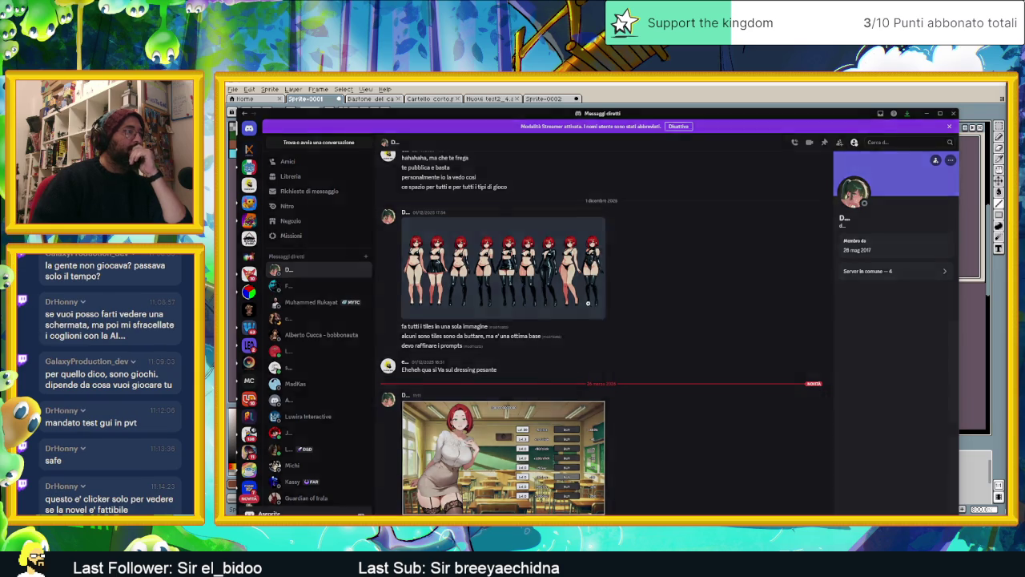
click(593, 309)
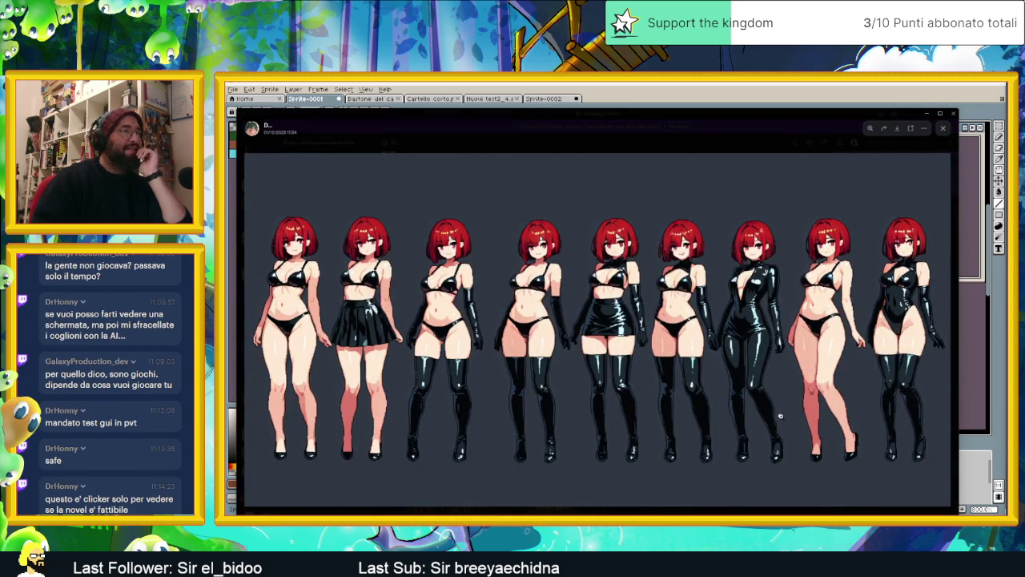
scroll(442, 316, up, 3)
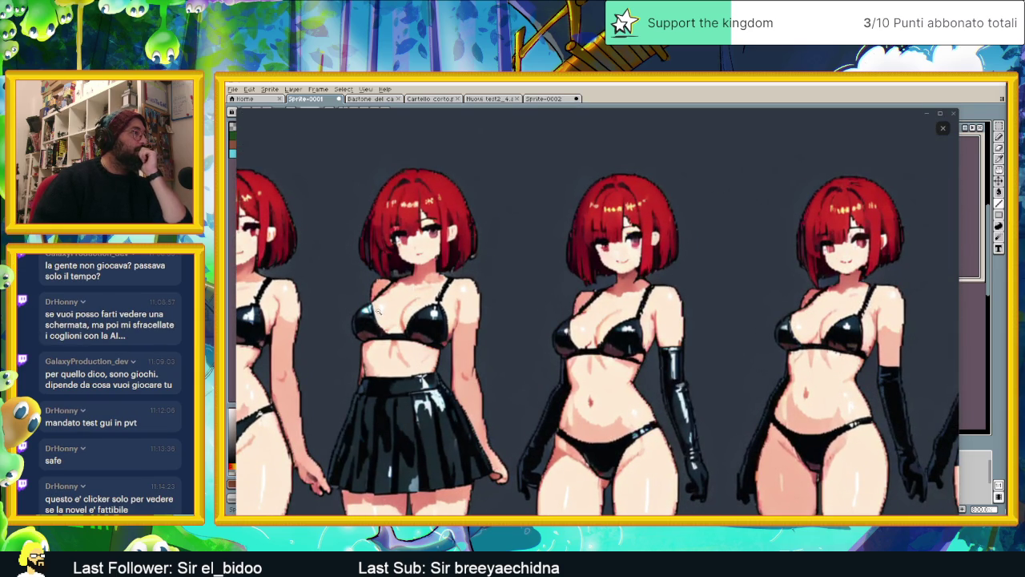
scroll(379, 311, down, 3)
key(Escape)
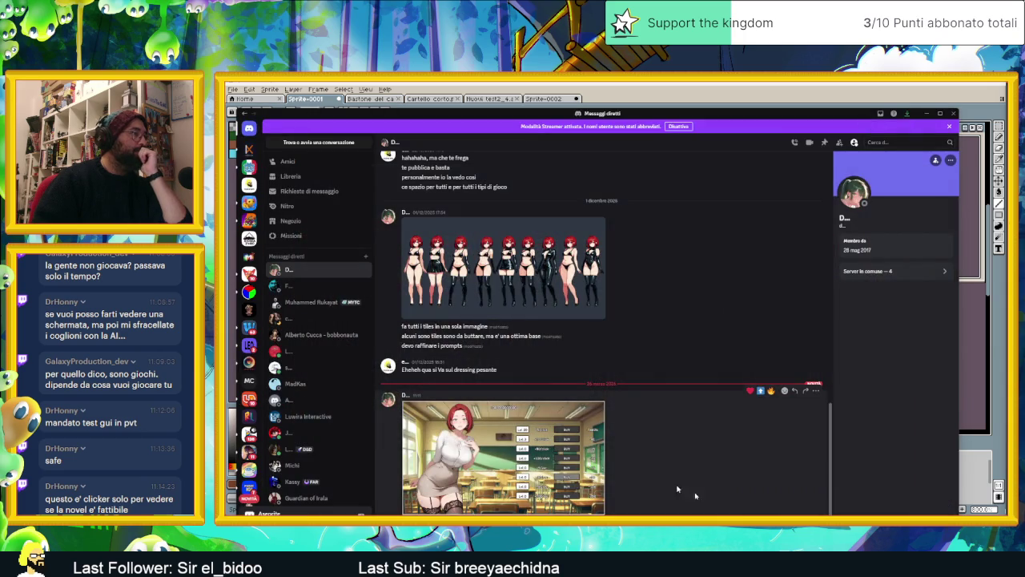
click(679, 490)
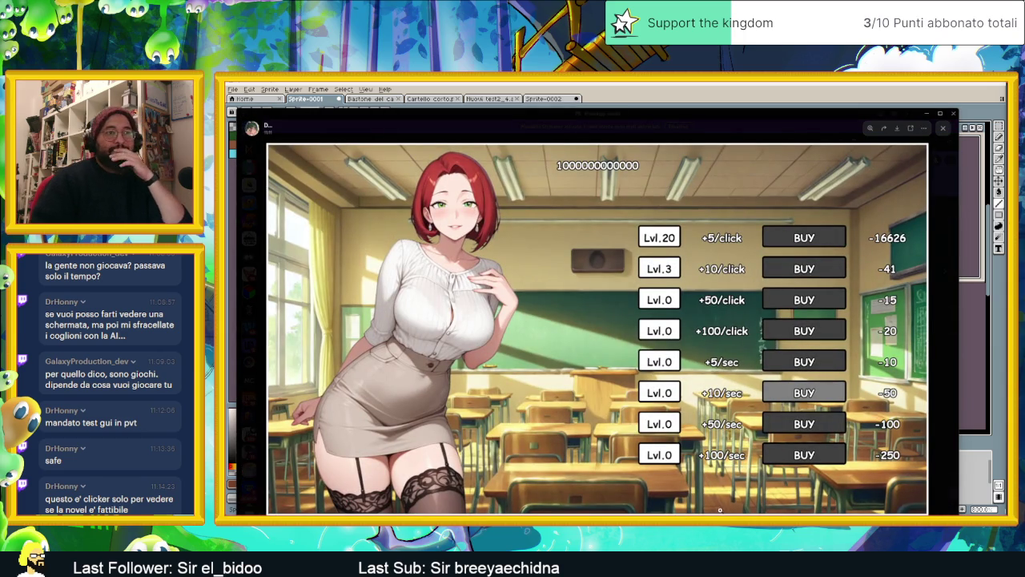